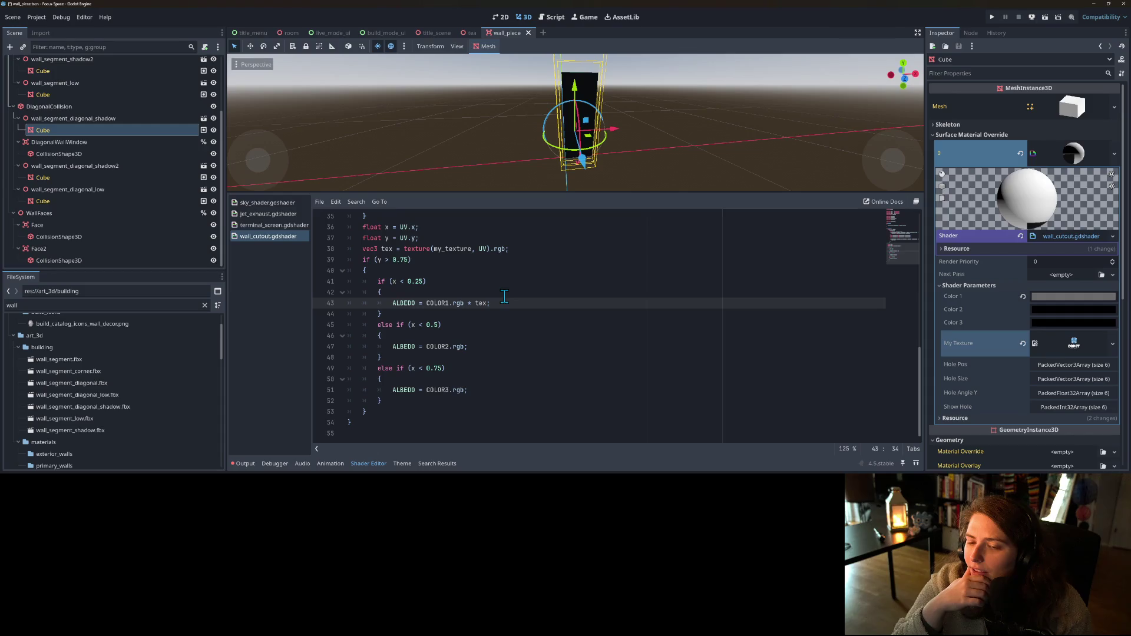
- Add a UV scale factor to line 38's texture lookup and save the scene
click(487, 248)
text(* 2.0)
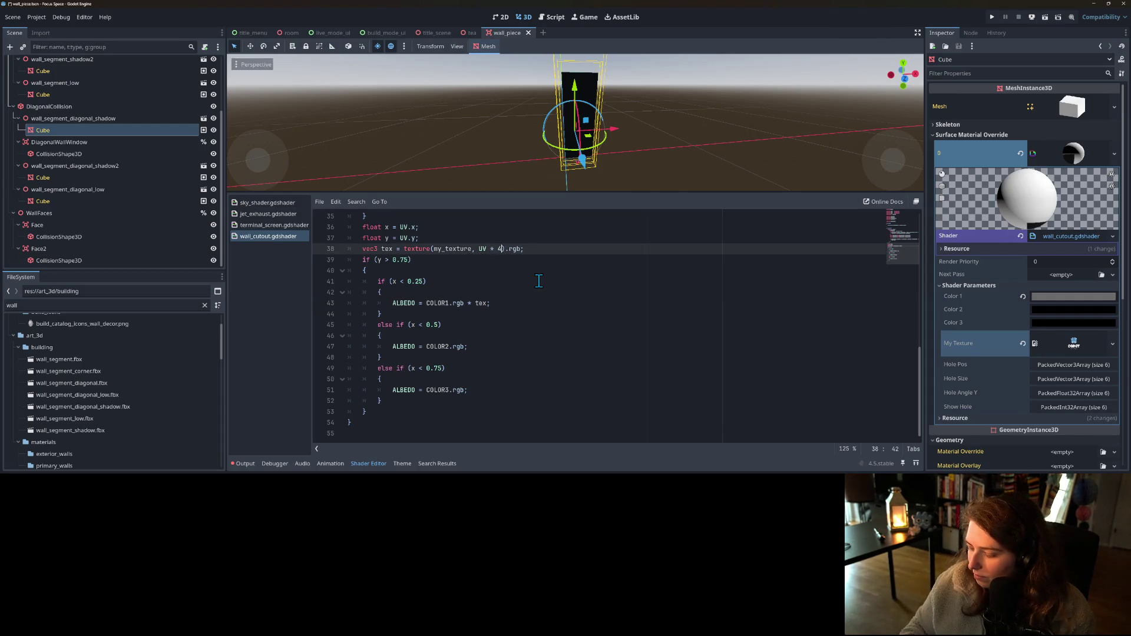
key(ctrl+s)
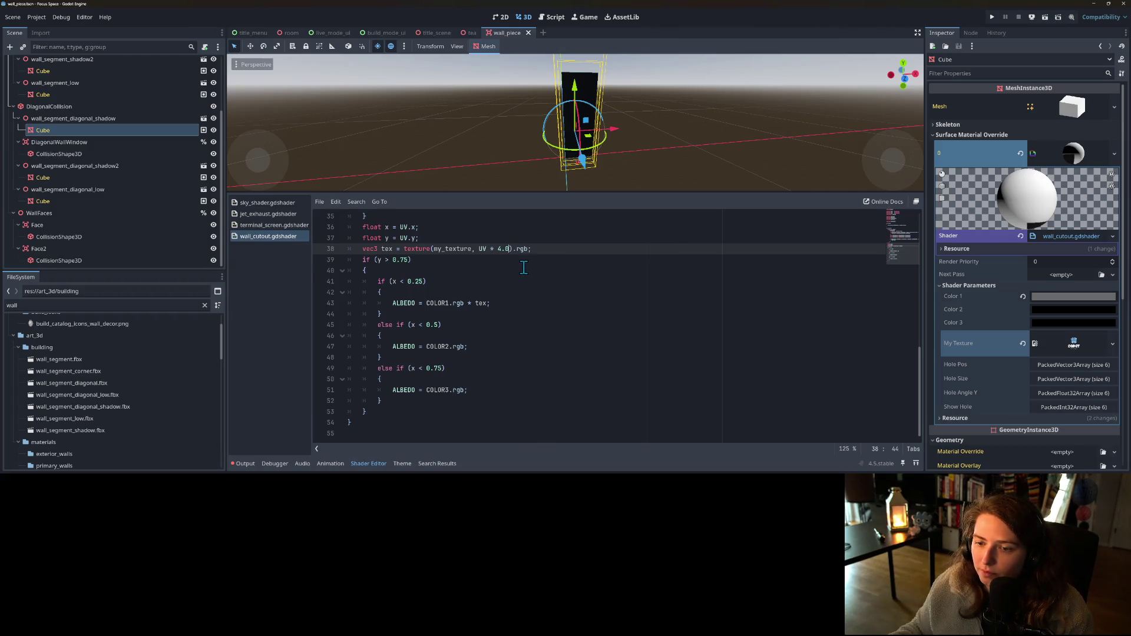
click(523, 267)
click(517, 249)
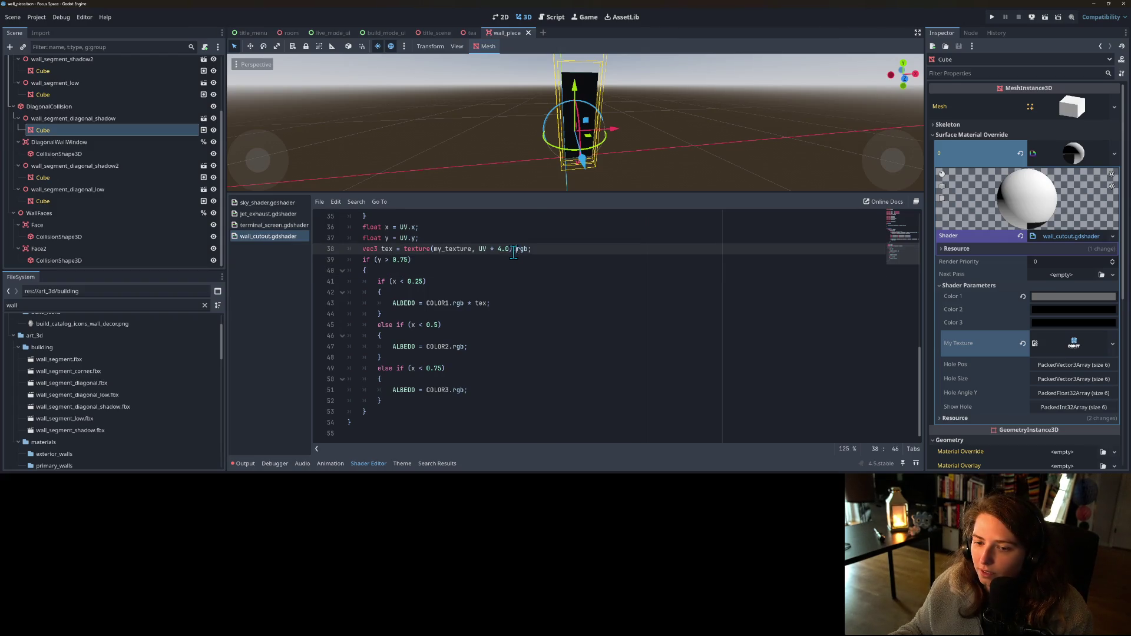
double_click(389, 249)
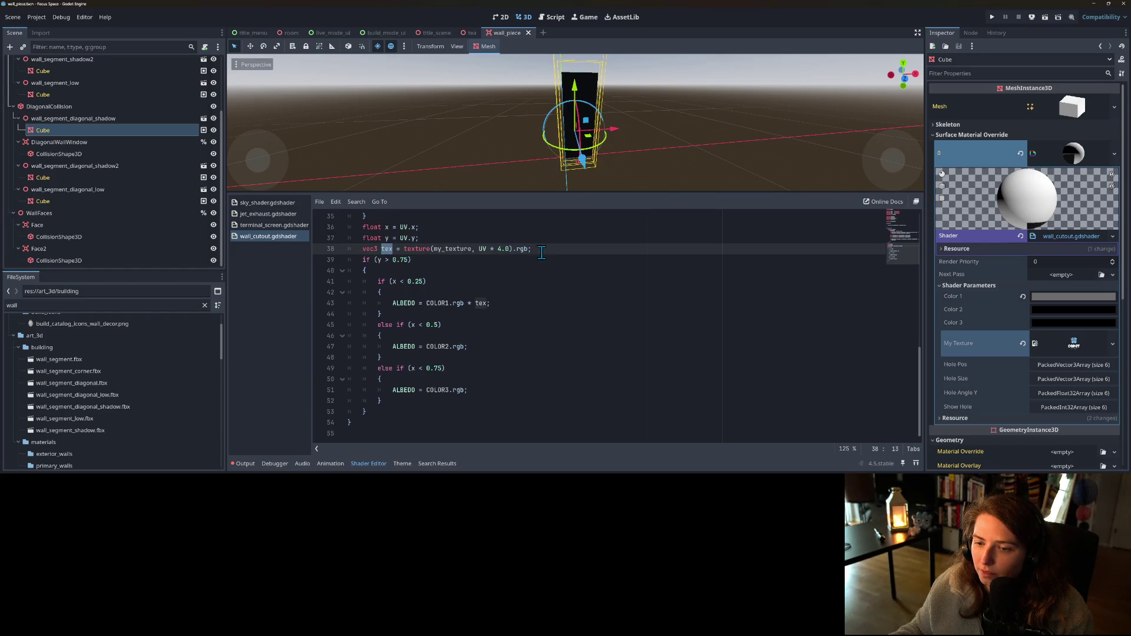
drag(529, 249, 517, 252)
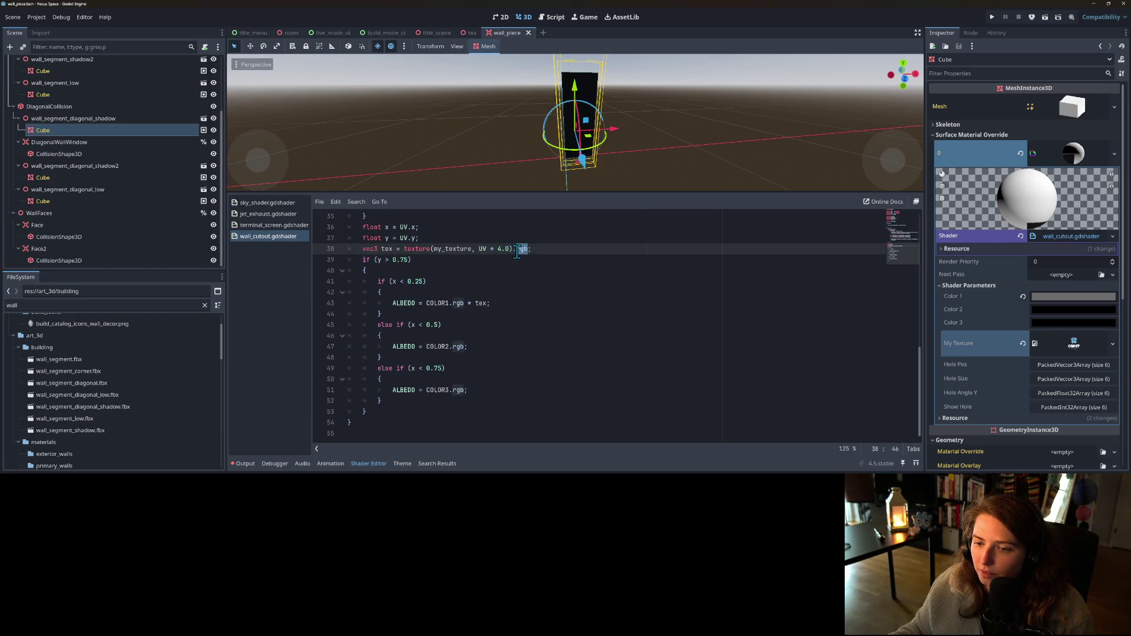
- Append the * tex multiplication to the ALBEDO lines 47 and 51, then save
click(557, 268)
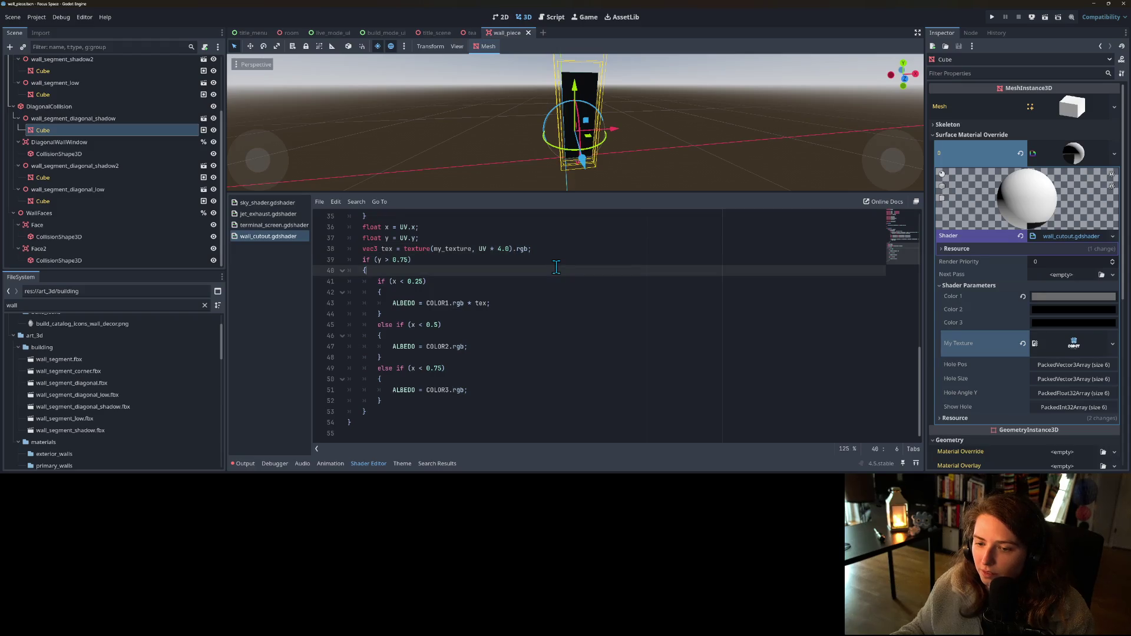
click(474, 305)
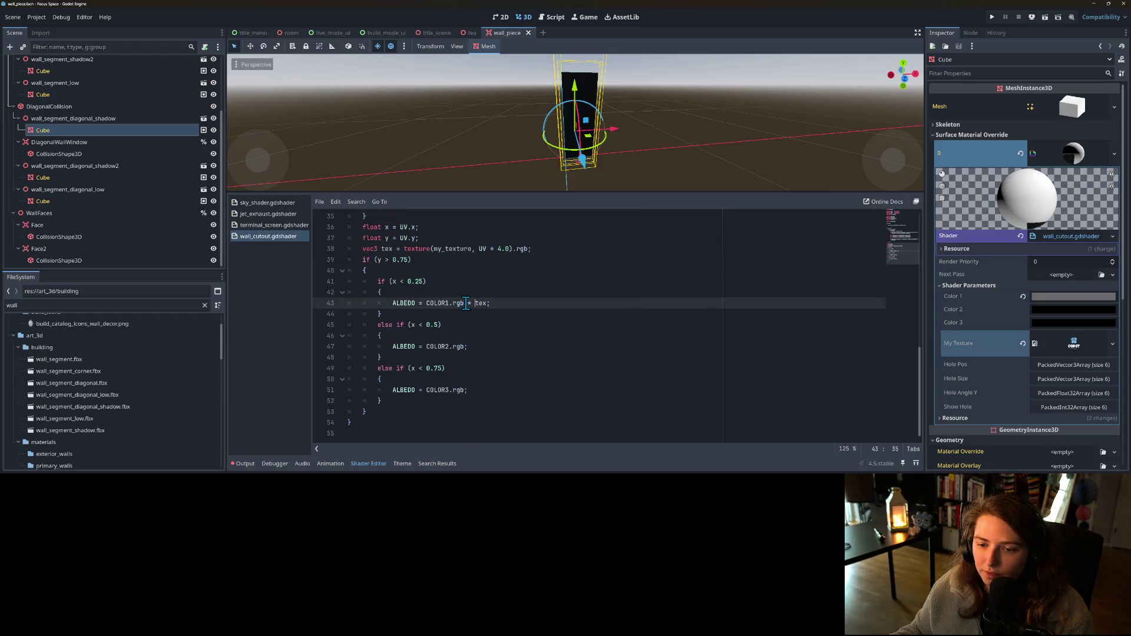
mouse_move(466, 303)
mouse_down()
mouse_move(488, 303)
mouse_move(468, 303)
mouse_up()
key(ctrl+c)
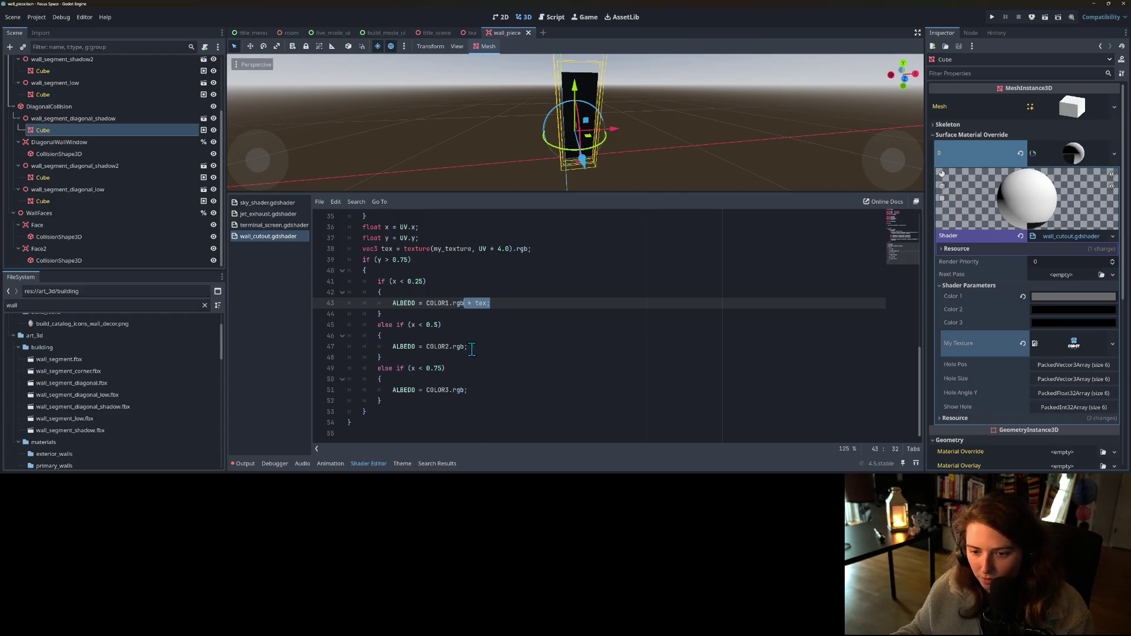
drag(472, 347, 465, 347)
key(ctrl+v)
drag(469, 391, 465, 393)
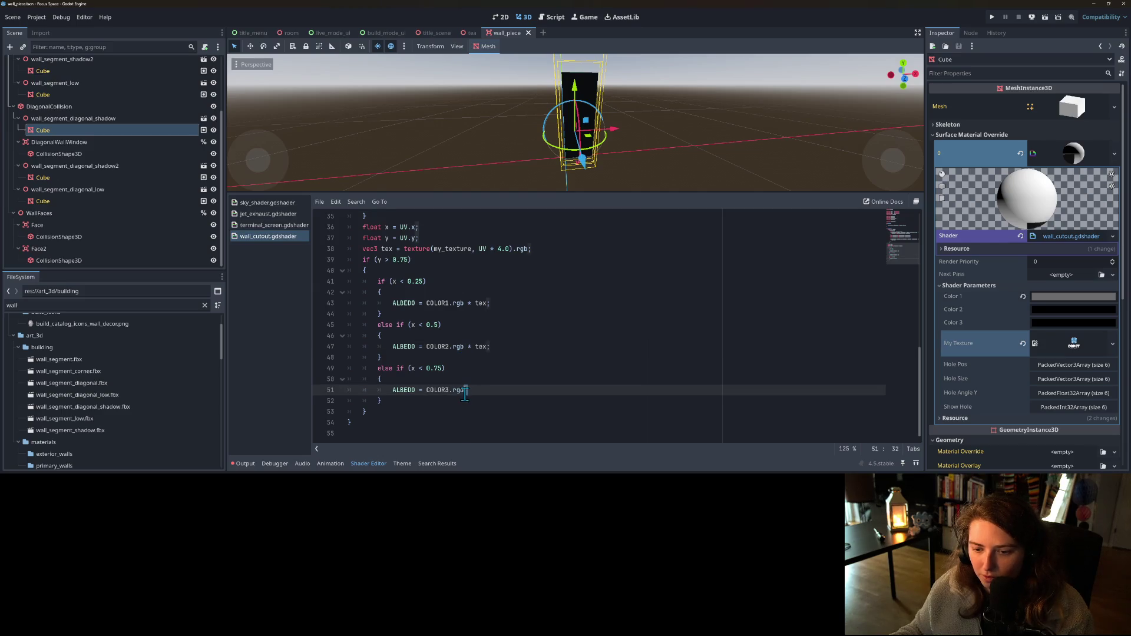
key(ctrl+v)
key(ctrl+s)
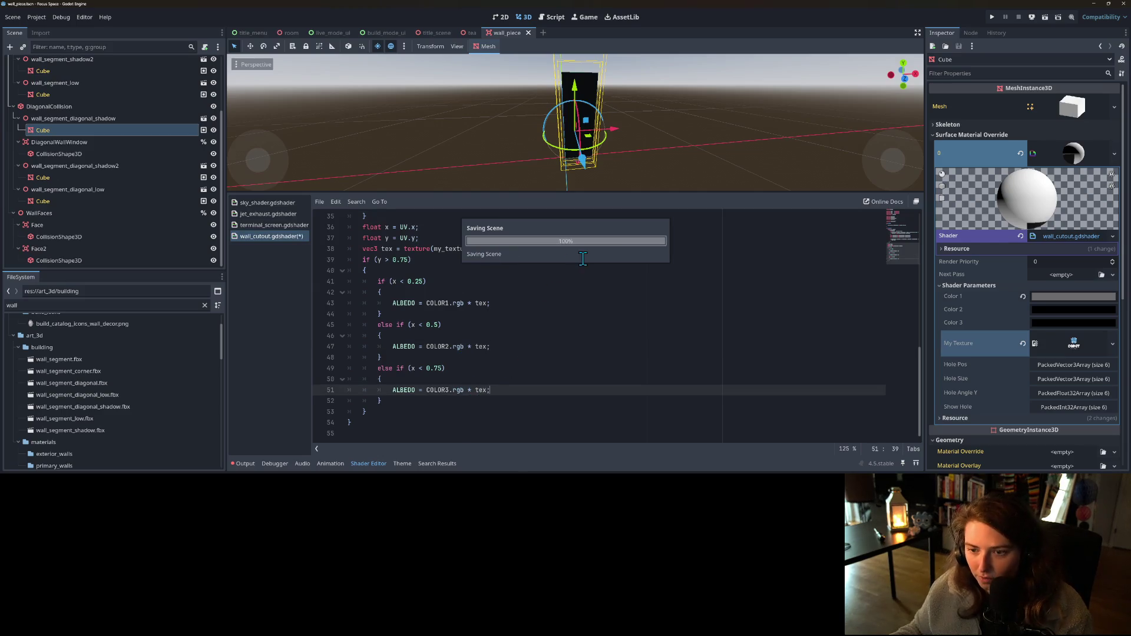
drag(534, 157, 695, 155)
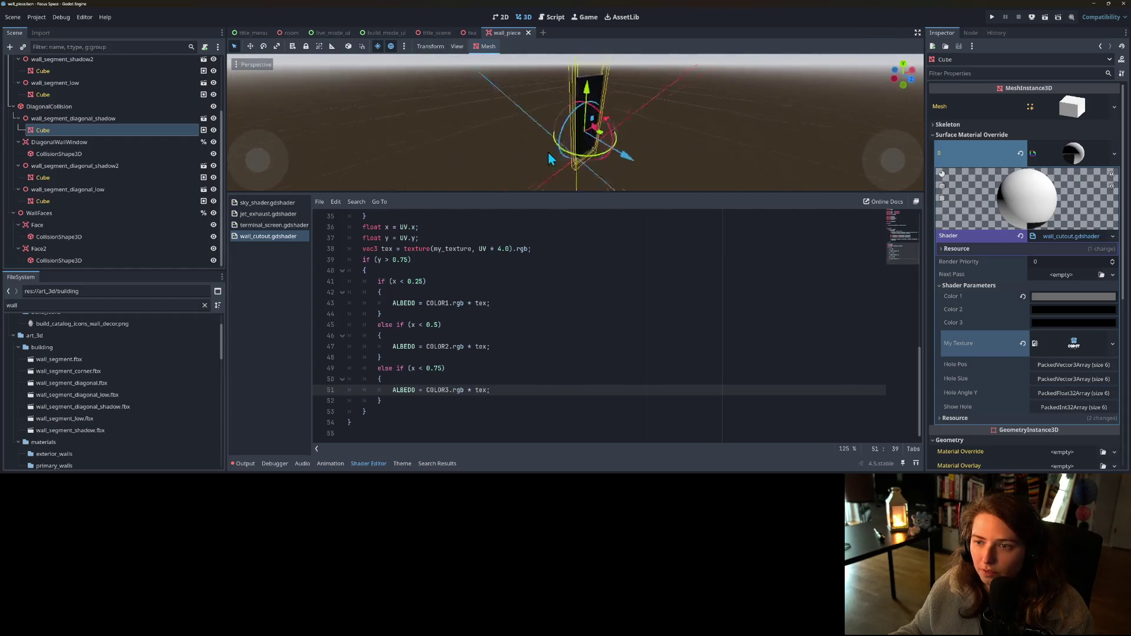
- Set shader Color 2 to bright magenta and Color 3 to a gold hue
click(1038, 313)
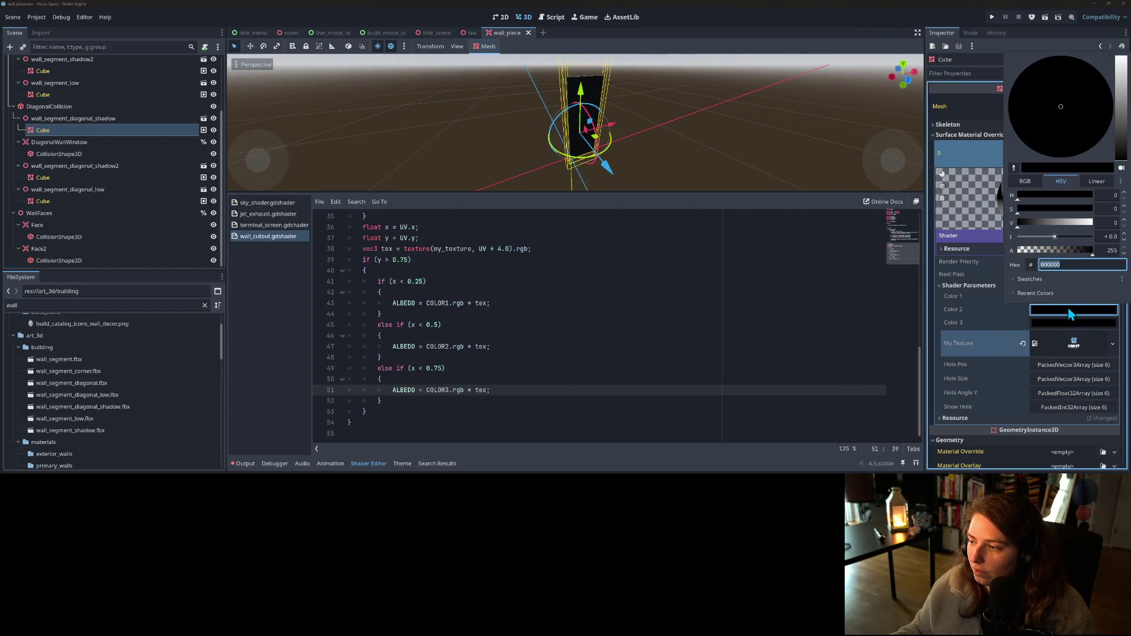
click(1119, 109)
drag(1094, 123, 1127, 106)
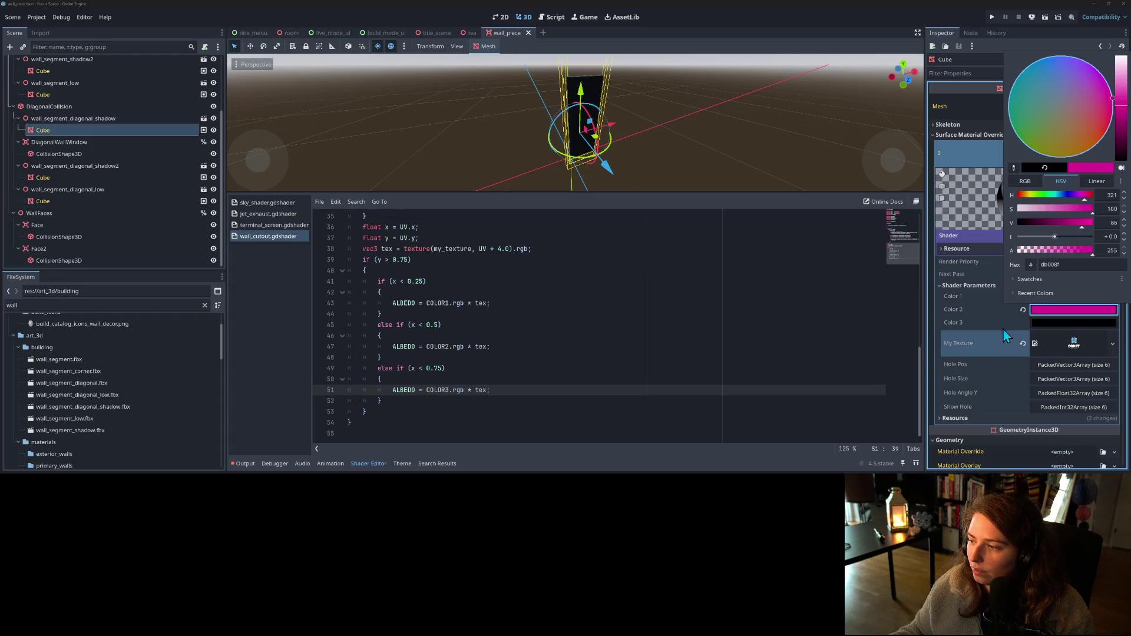
click(977, 327)
click(1047, 322)
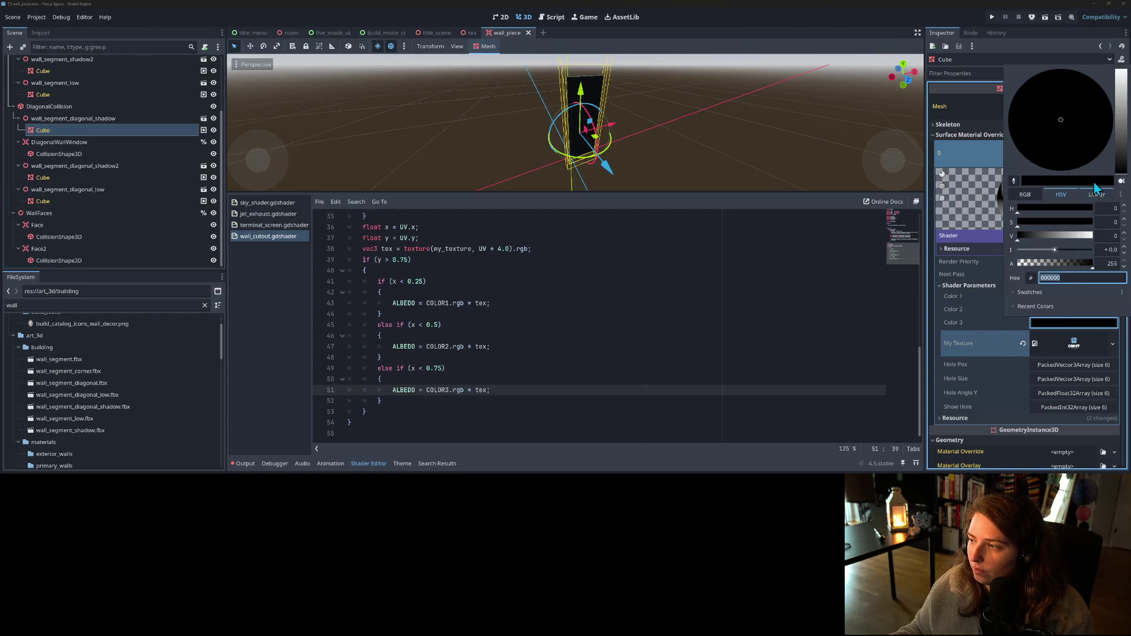
click(1119, 139)
click(1076, 126)
click(979, 334)
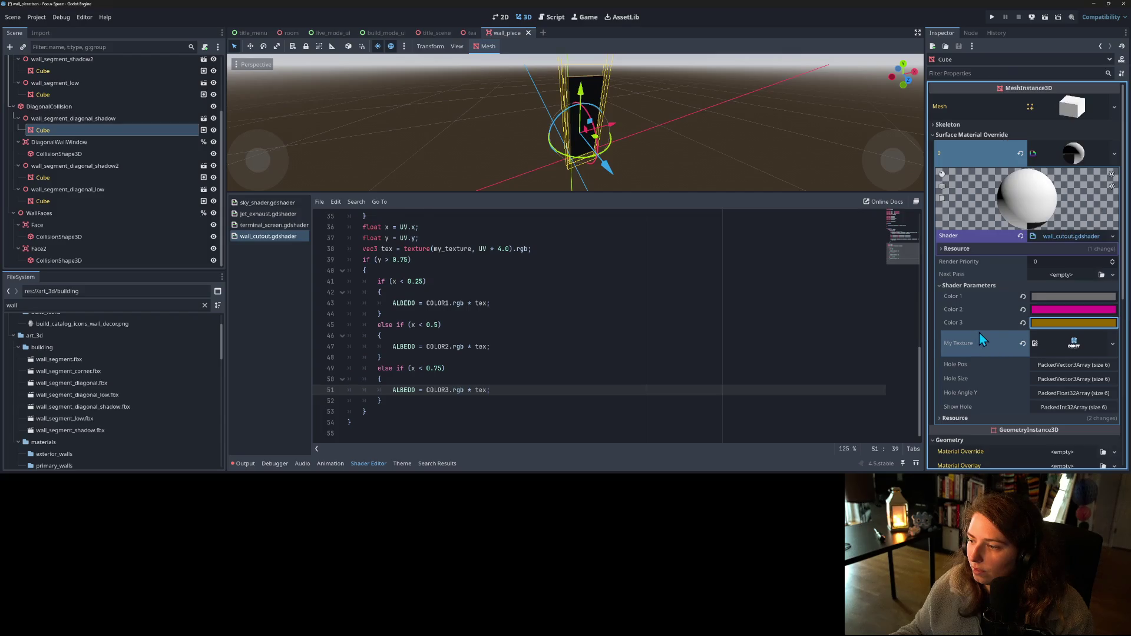
- Set shader Color 1 to teal and save the scene
click(1059, 291)
click(1060, 291)
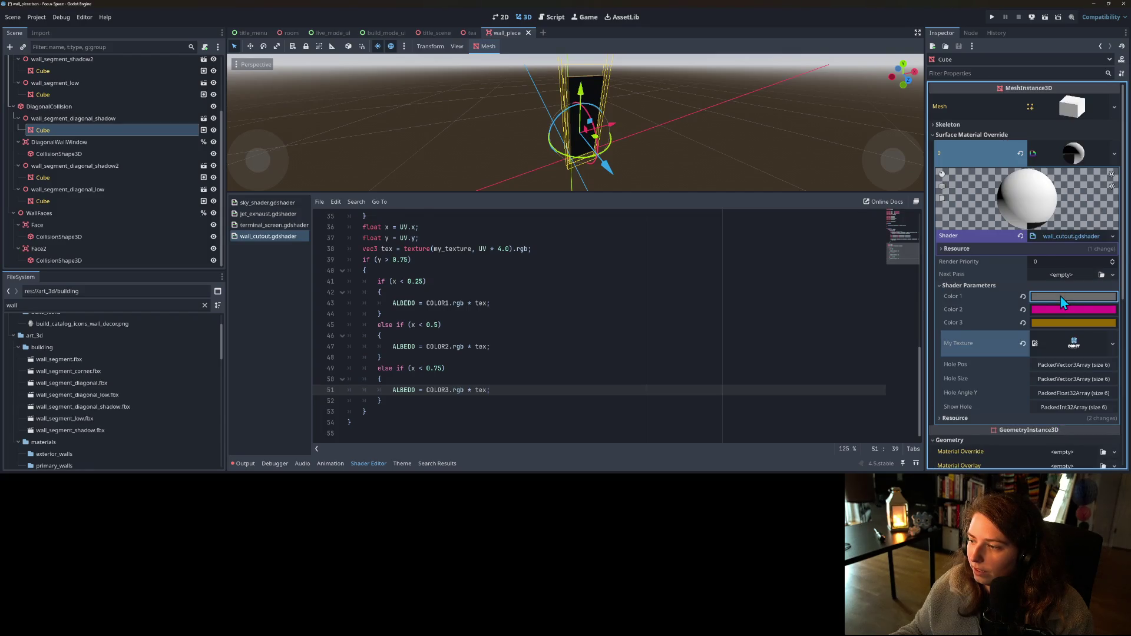
click(1060, 296)
click(1011, 81)
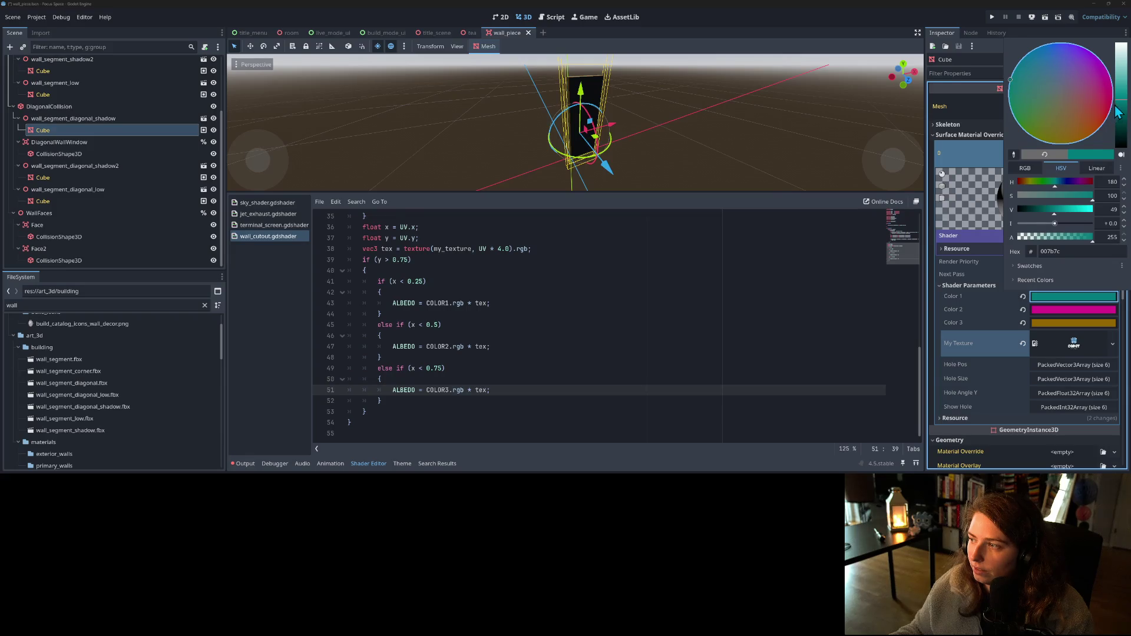
click(973, 307)
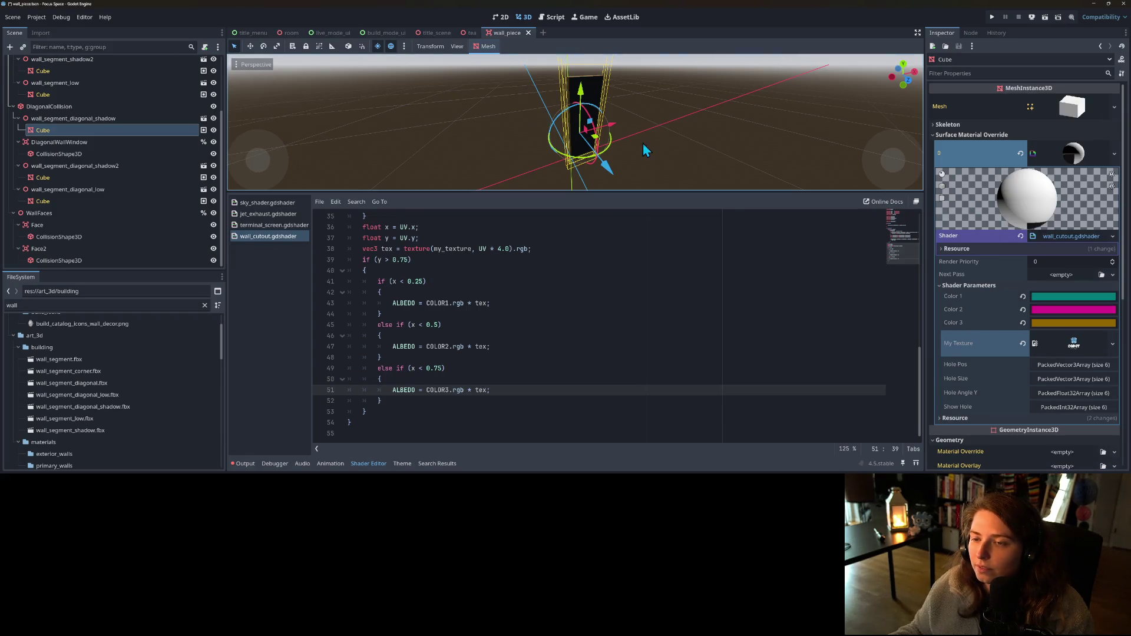
mouse_move(642, 143)
mouse_down()
mouse_move(623, 57)
mouse_move(769, 80)
mouse_move(659, 59)
mouse_move(586, 65)
mouse_move(605, 189)
mouse_move(677, 265)
mouse_up()
key(ctrl+s)
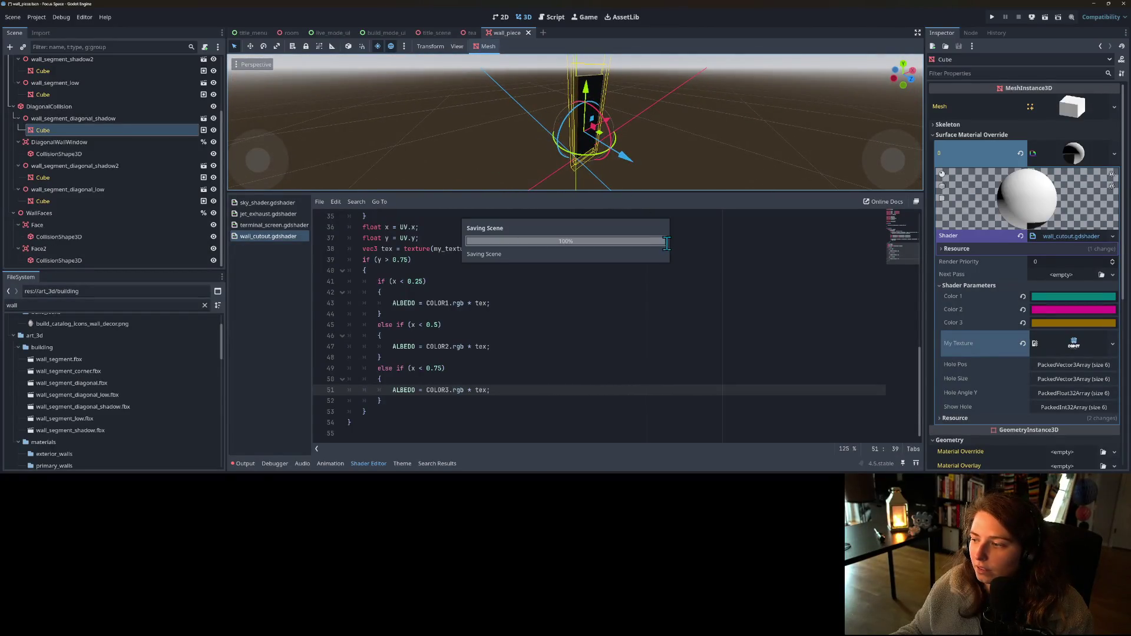
- Change Color 3 from orange to green (#298455) on the colour wheel
mouse_move(517, 155)
mouse_down()
mouse_move(640, 143)
mouse_move(595, 185)
mouse_move(571, 135)
mouse_move(612, 138)
mouse_move(553, 171)
mouse_move(507, 154)
mouse_move(490, 164)
mouse_move(586, 134)
mouse_up()
scroll(586, 135, down, 2)
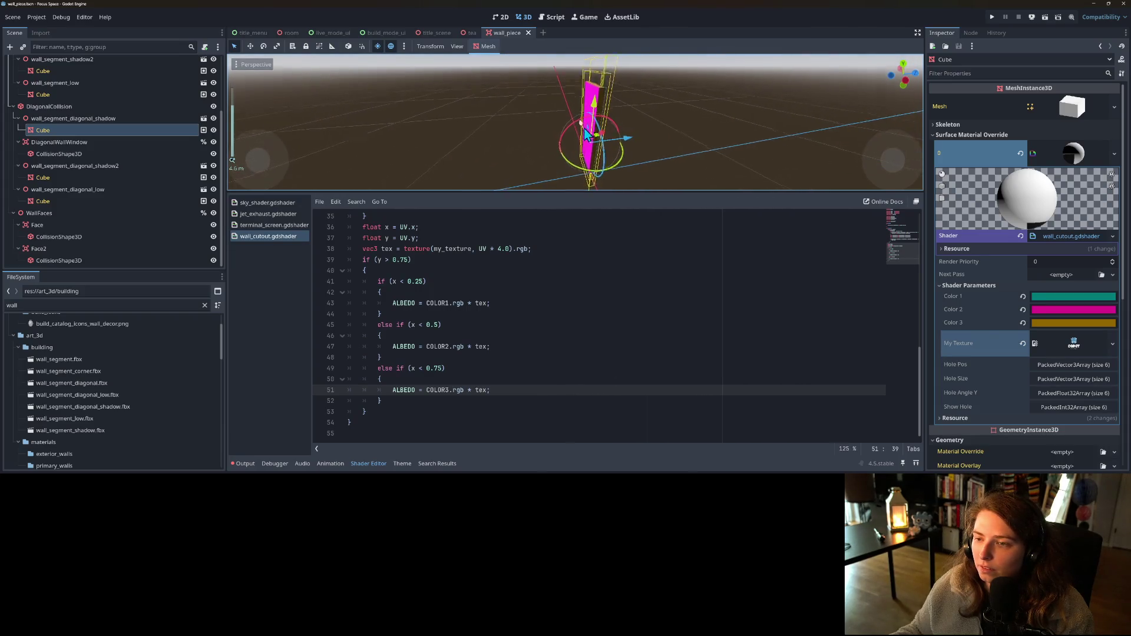
click(1094, 323)
mouse_move(1072, 154)
mouse_down()
mouse_move(1094, 154)
mouse_move(1018, 137)
mouse_up()
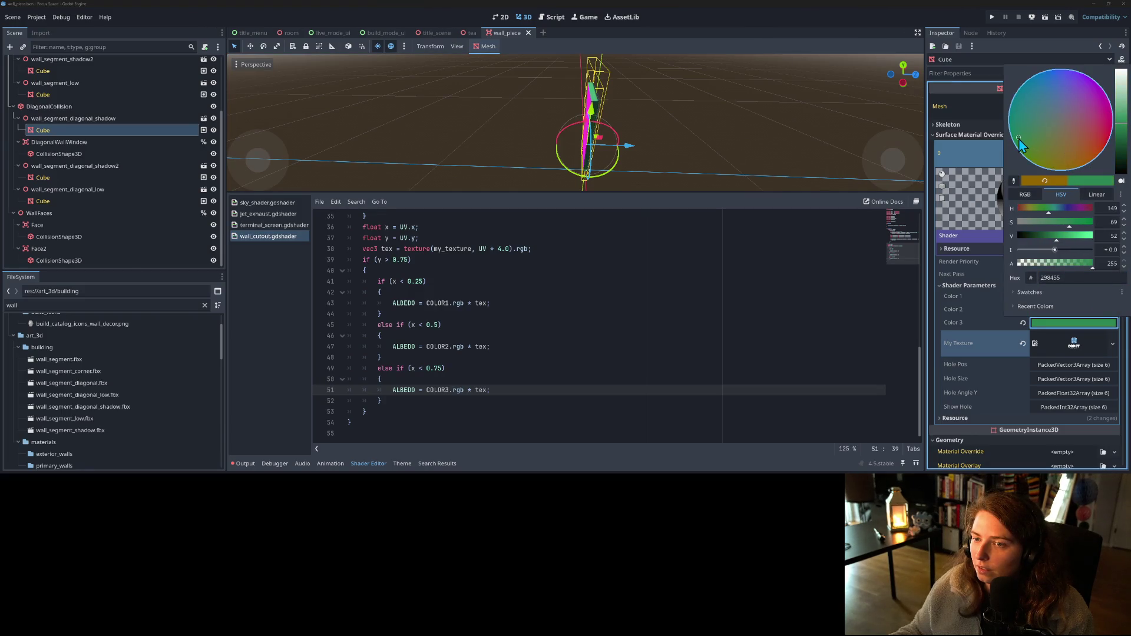
click(722, 143)
mouse_move(722, 143)
mouse_down()
mouse_move(615, 116)
mouse_move(602, 136)
mouse_move(631, 113)
mouse_move(619, 121)
mouse_up()
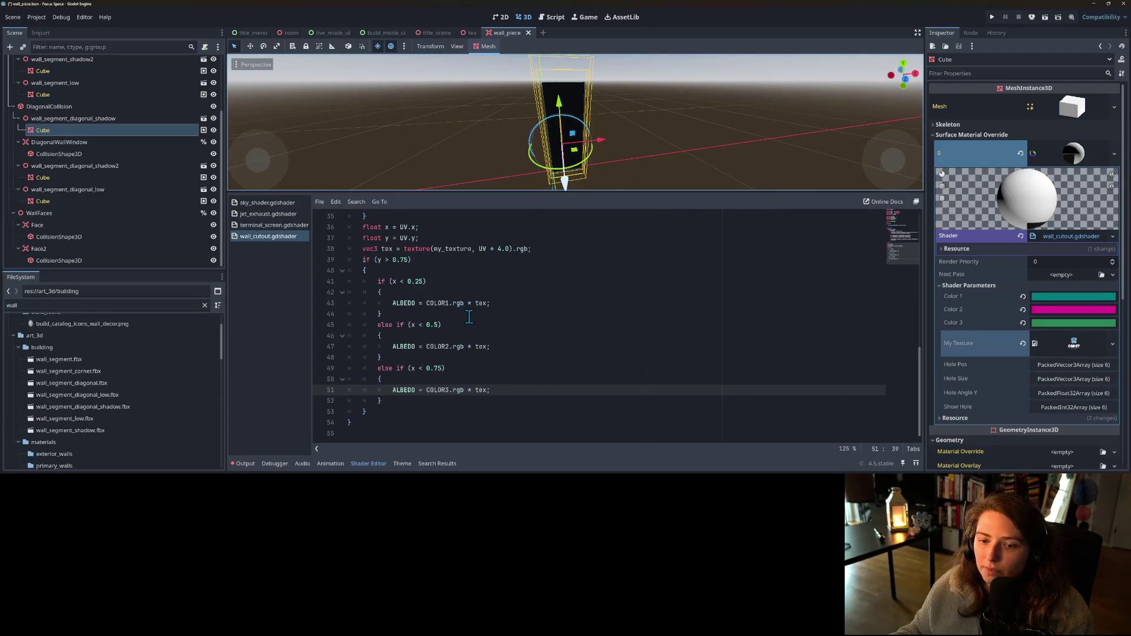
- Lengthen the scene tree dock to show every WallPiece node and scroll the shader code to the top
click(446, 369)
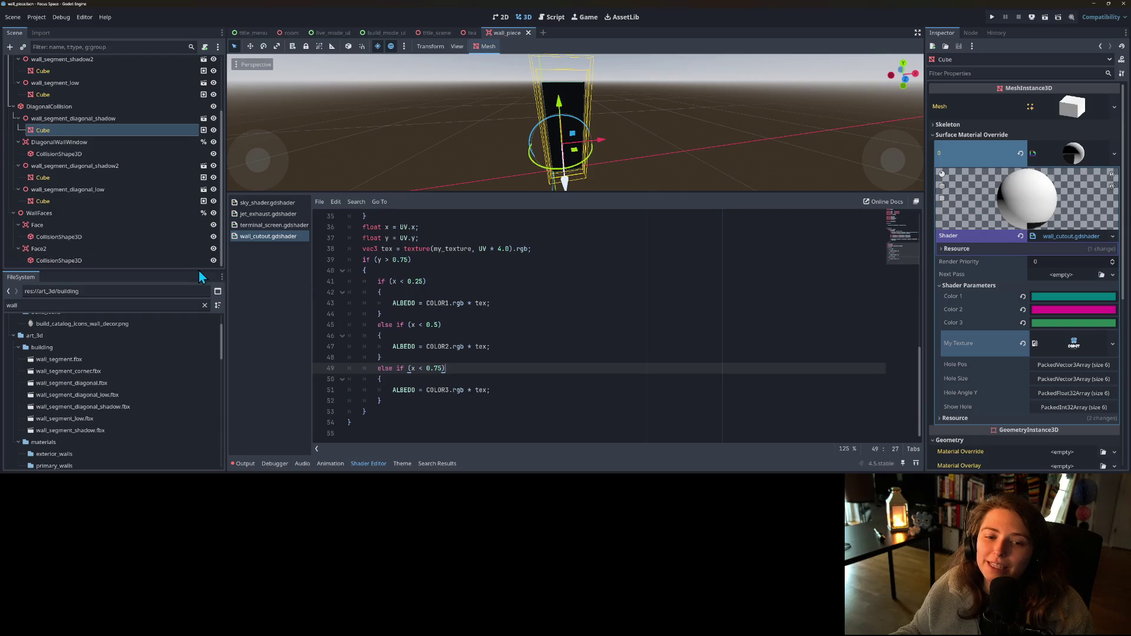
drag(196, 271, 179, 361)
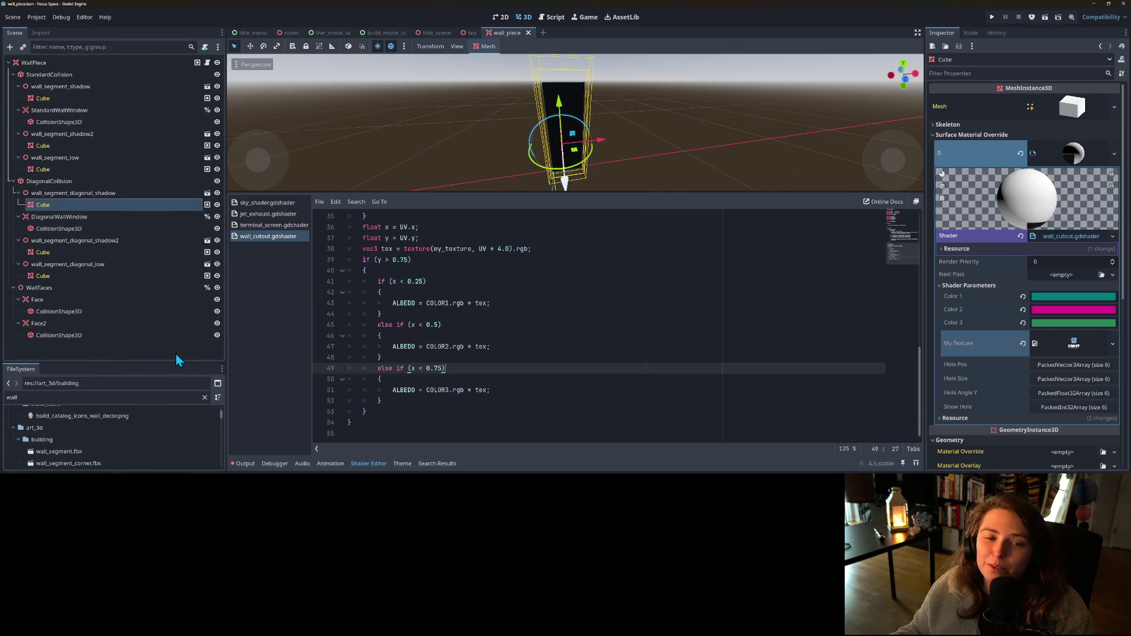
click(427, 347)
scroll(417, 350, up, 10)
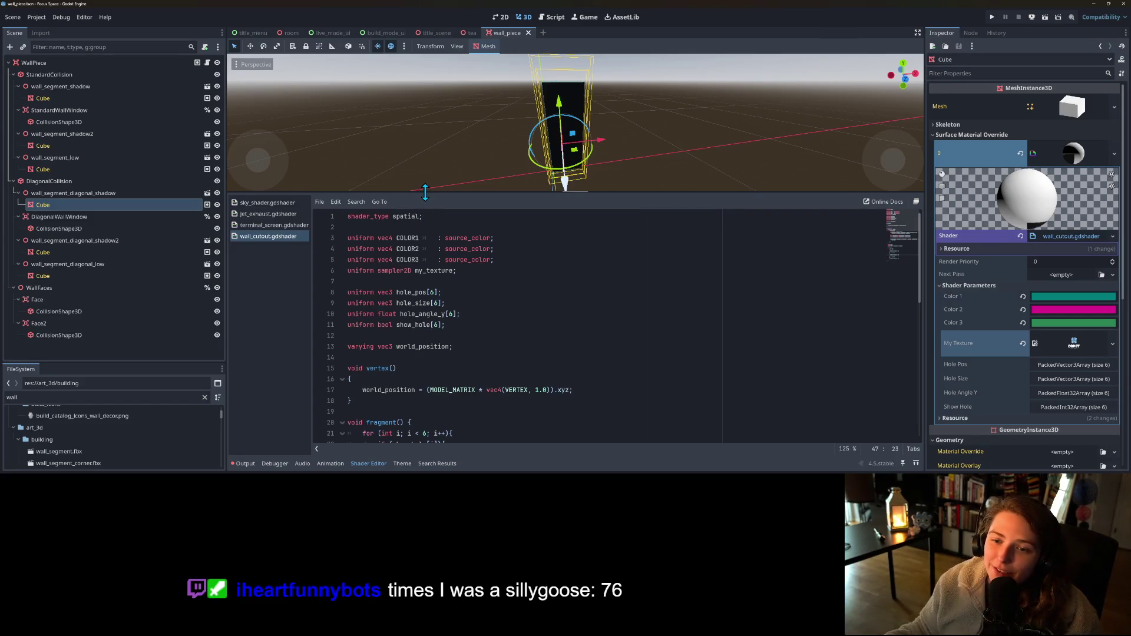
- Enlarge the 3D viewport and orbit to face the diagonal wall segment head-on
drag(424, 193, 424, 330)
scroll(541, 261, up, 5)
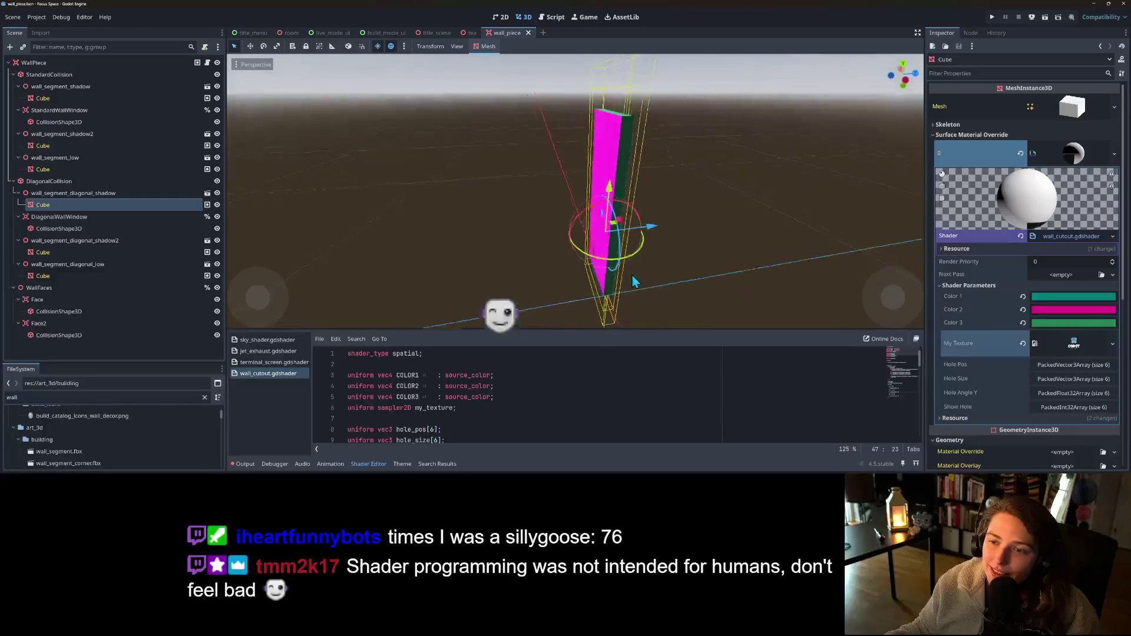
scroll(602, 287, down, 7)
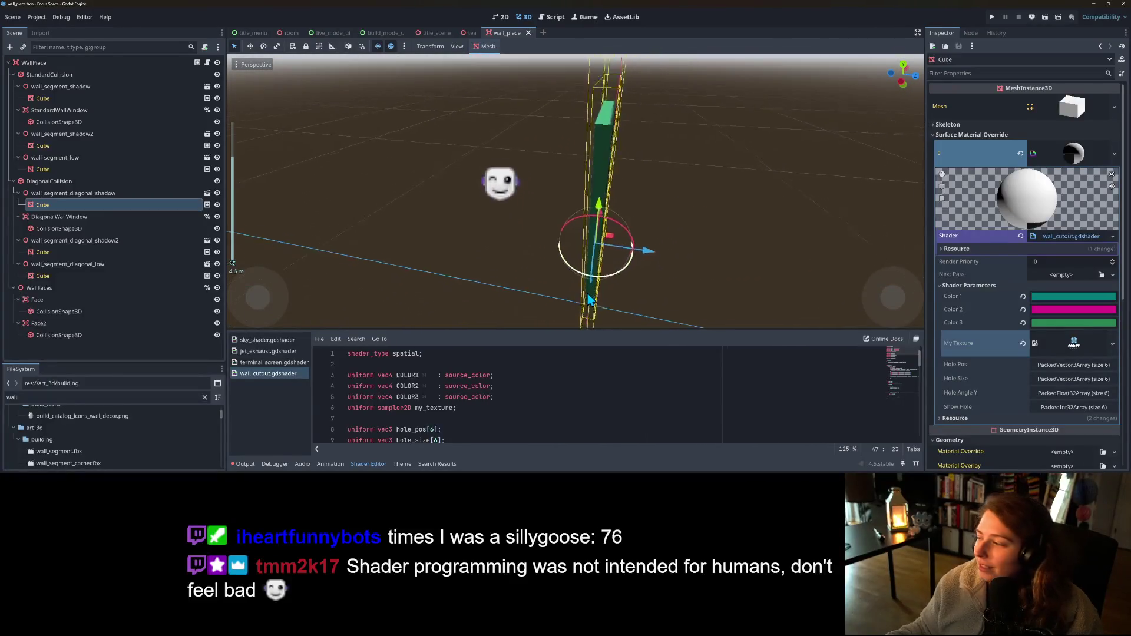
drag(601, 287, 432, 259)
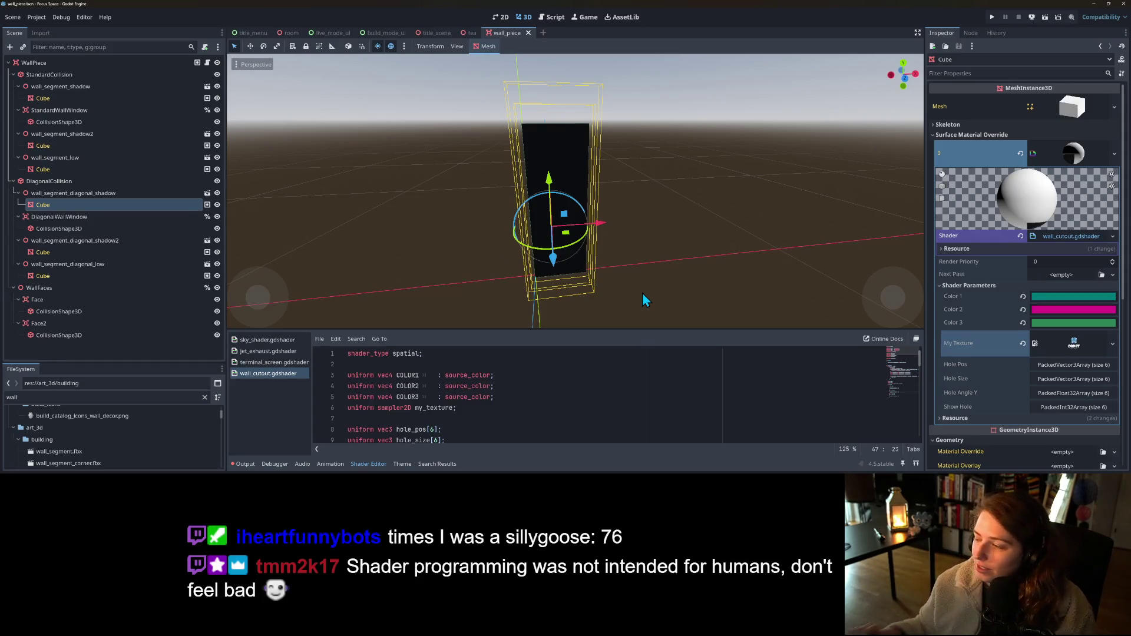
drag(524, 262, 648, 253)
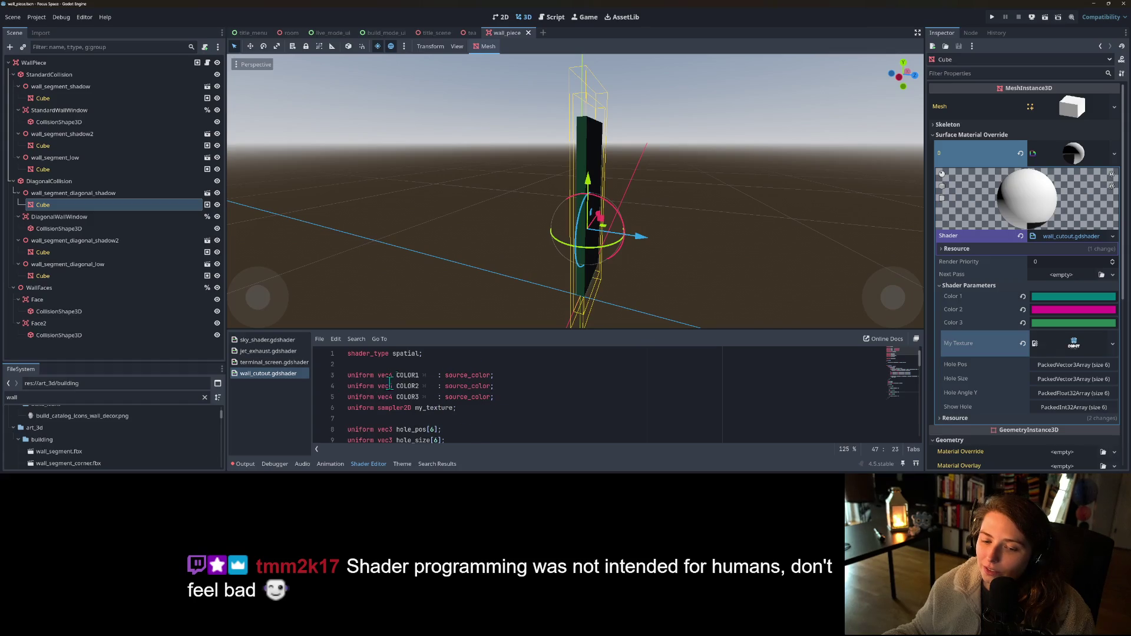
scroll(453, 391, down, 1)
- View the wall's magenta face, click into wall_cutout.gdshader, then switch to Blender
mouse_move(563, 218)
mouse_down()
mouse_move(525, 211)
mouse_move(651, 232)
mouse_move(644, 210)
mouse_move(680, 202)
mouse_move(543, 242)
mouse_move(444, 235)
mouse_move(615, 133)
mouse_up()
scroll(591, 202, up, 3)
scroll(464, 213, down, 2)
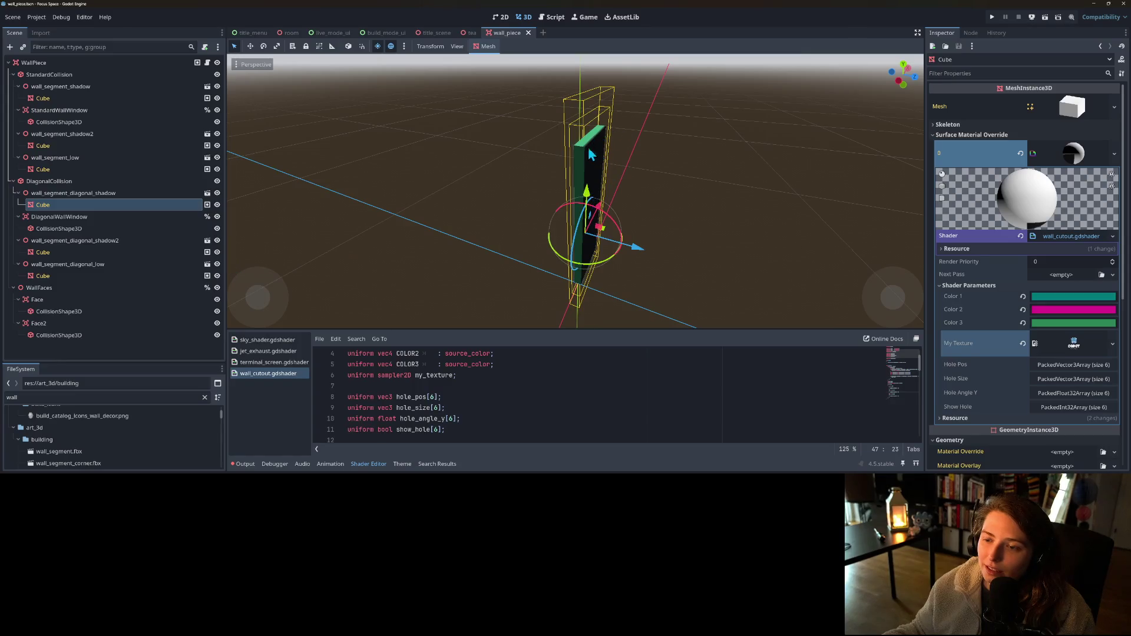
mouse_move(701, 274)
mouse_down()
mouse_move(640, 249)
mouse_move(608, 254)
mouse_up()
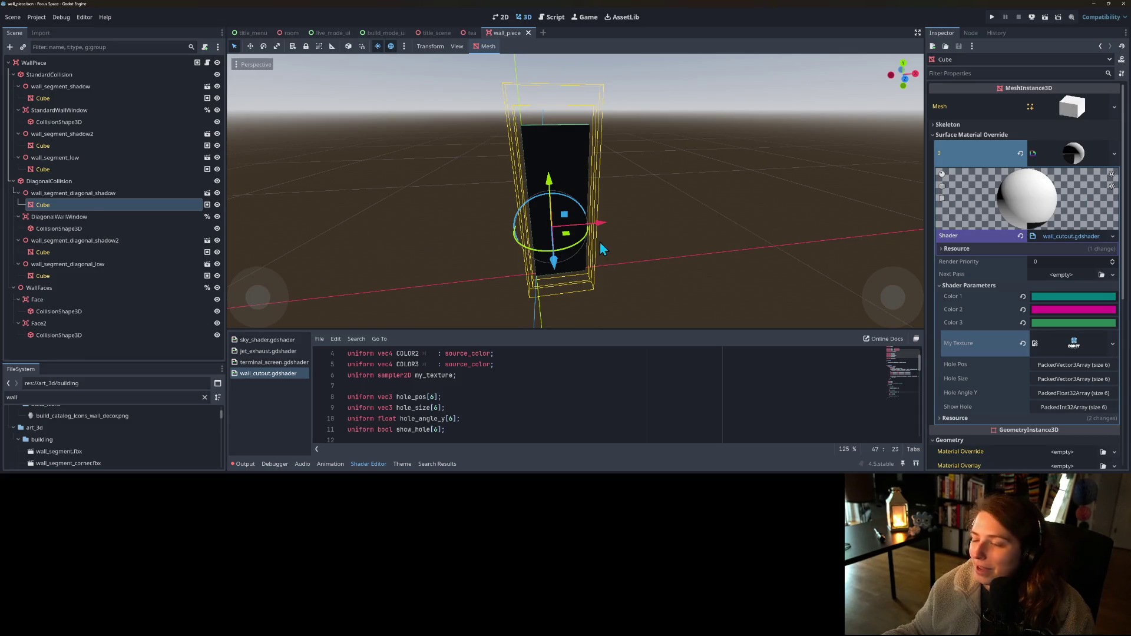
click(601, 386)
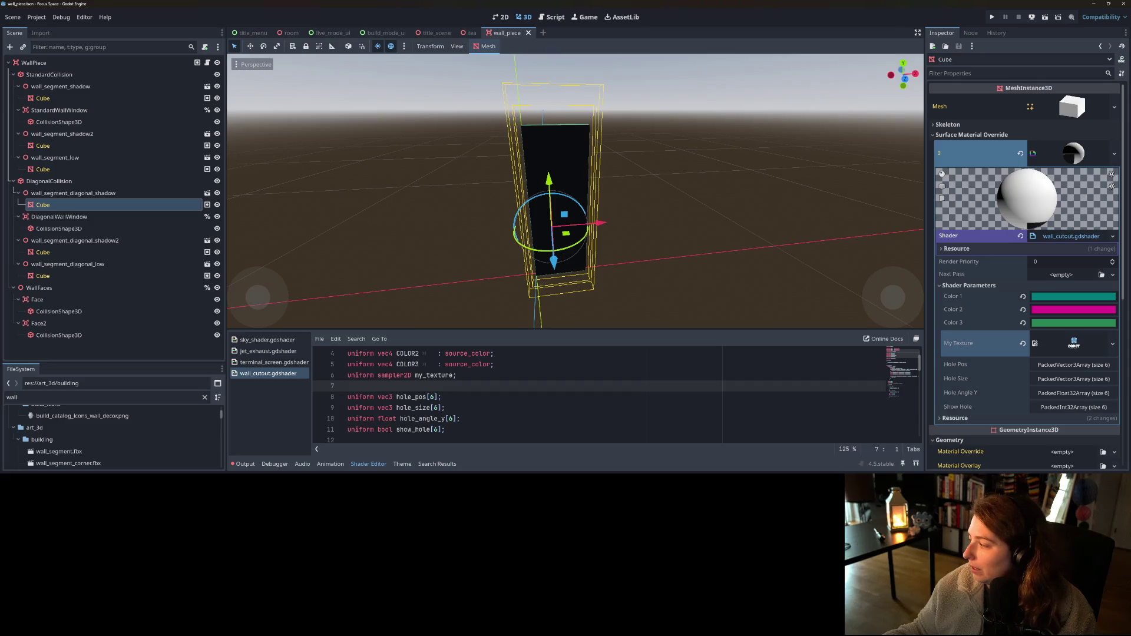
key(alt+Tab)
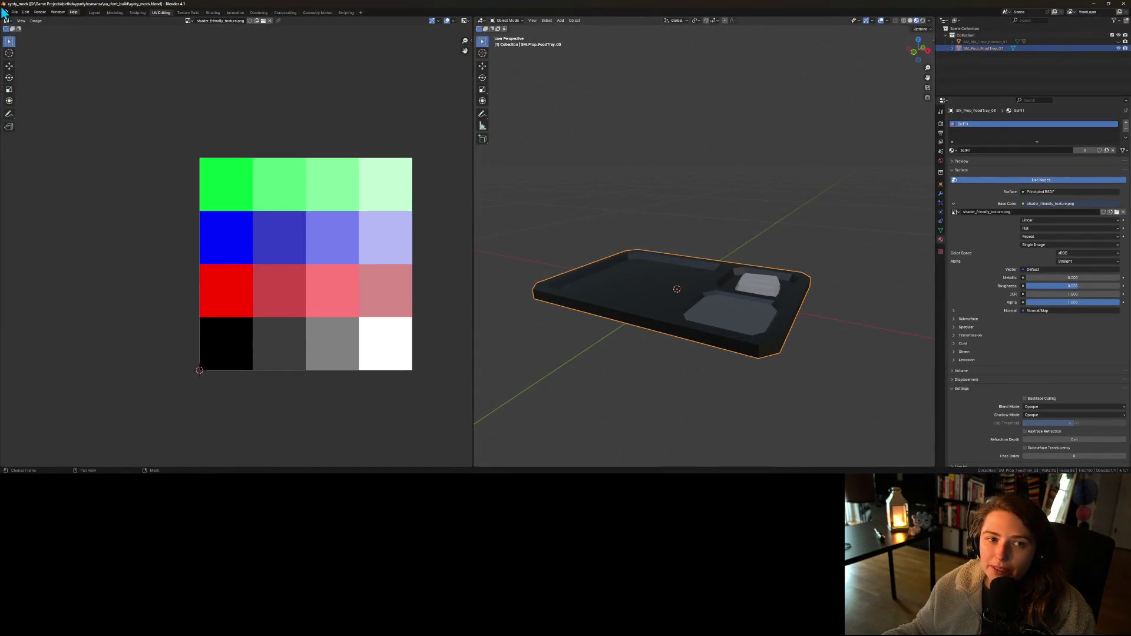
- Browse Blender's File > Export formats and Open Recent list for the food-tray model
click(15, 12)
mouse_move(39, 113)
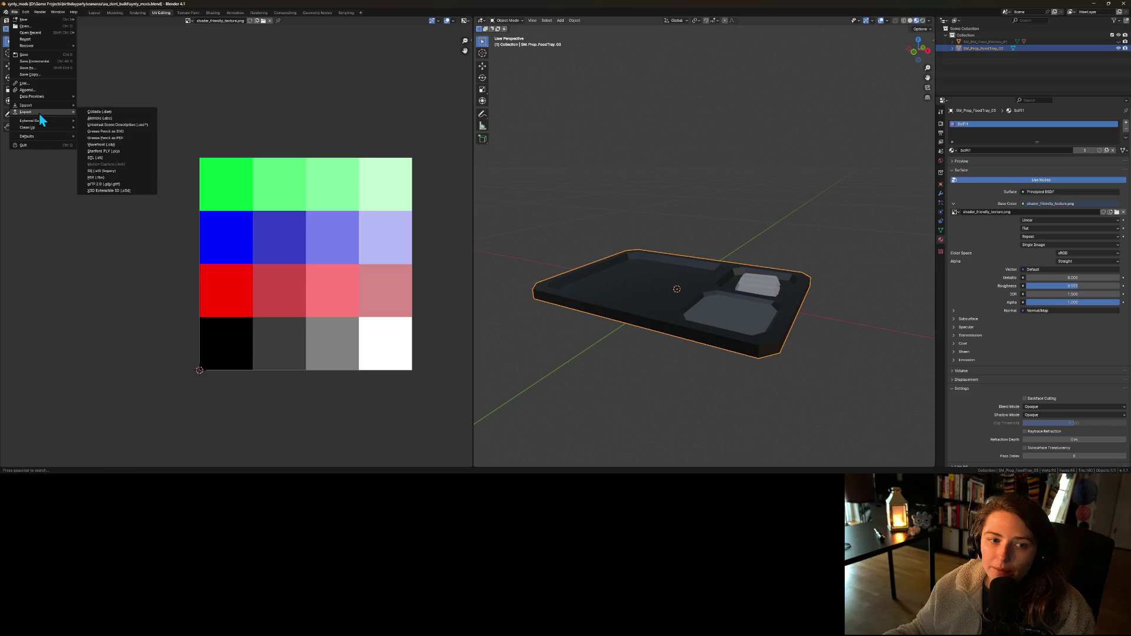
mouse_move(33, 35)
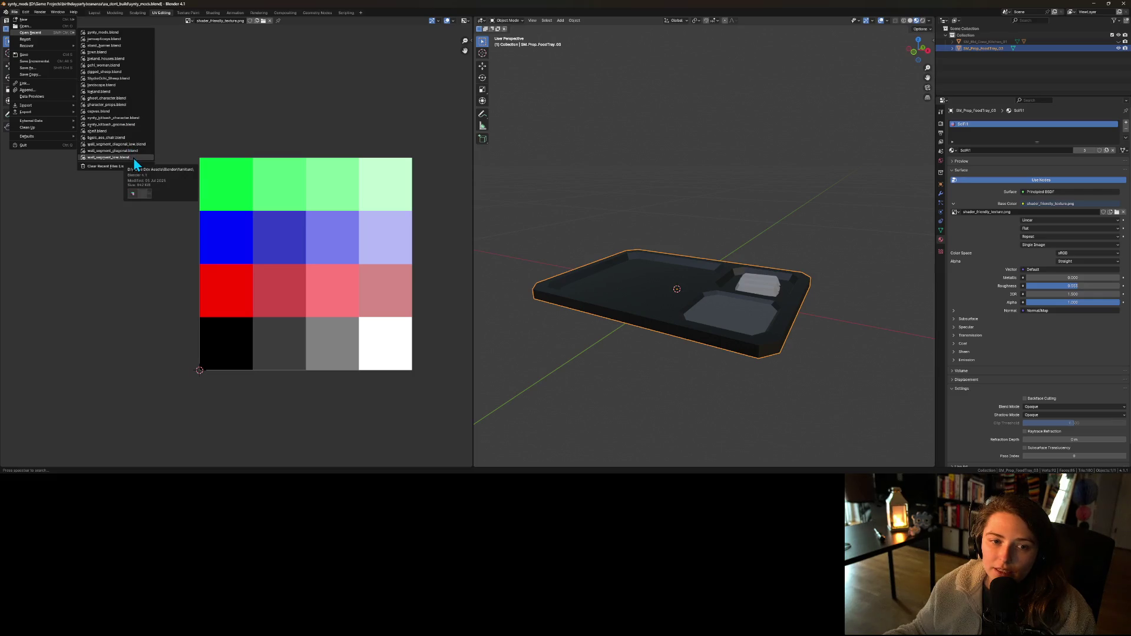
click(15, 13)
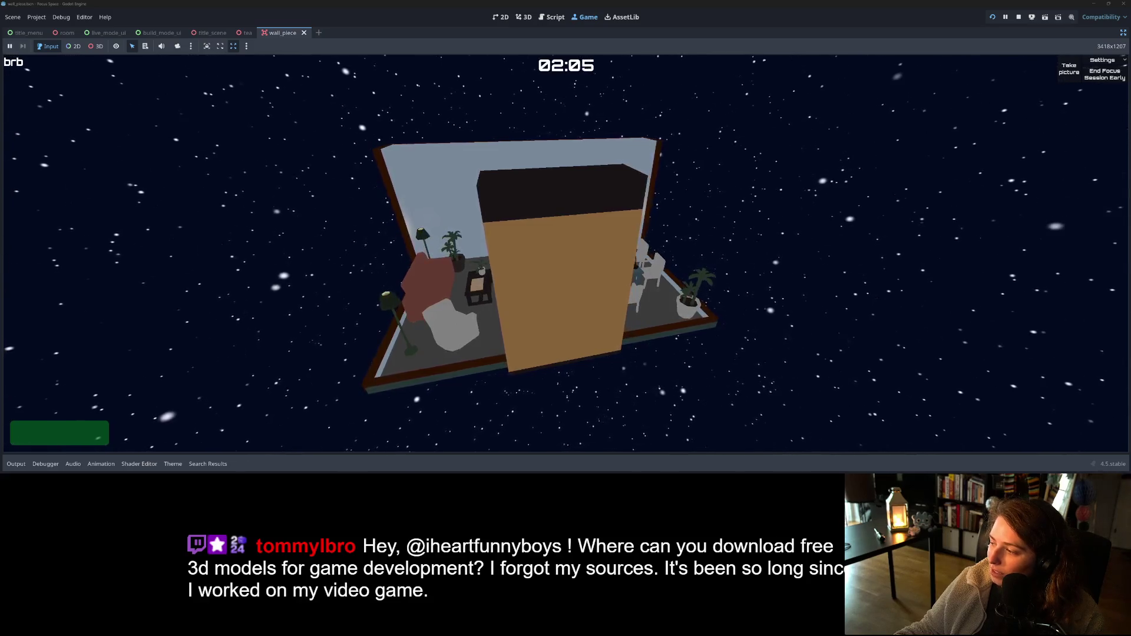
- Open kenney.nl in a new Firefox tab, copy its address, close the tab and minimize Firefox
key(alt+Tab)
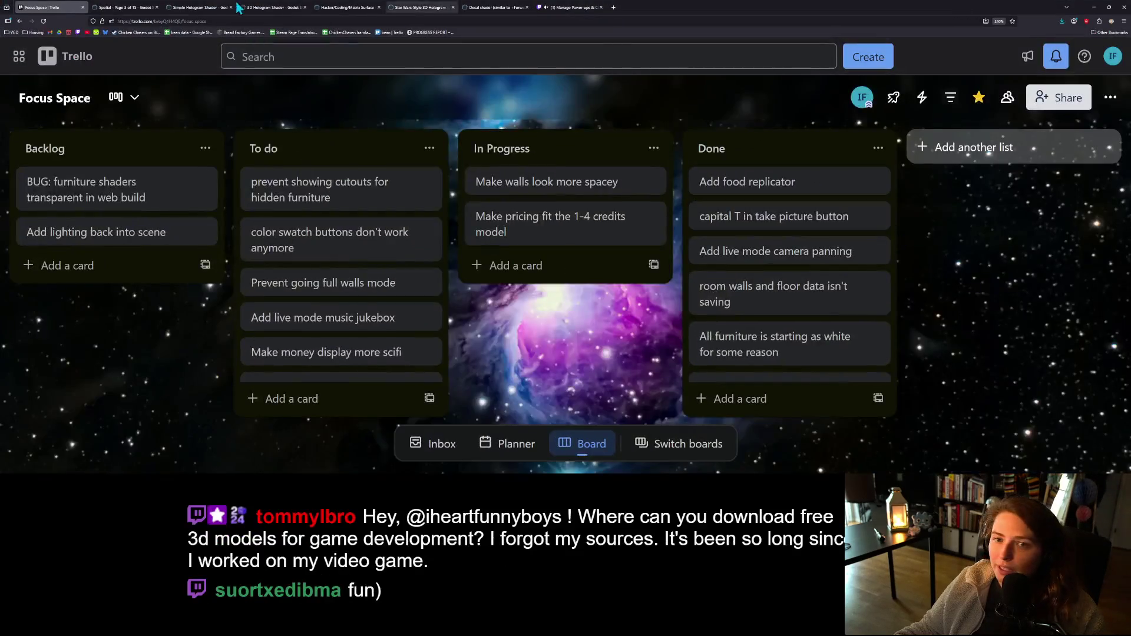
click(613, 7)
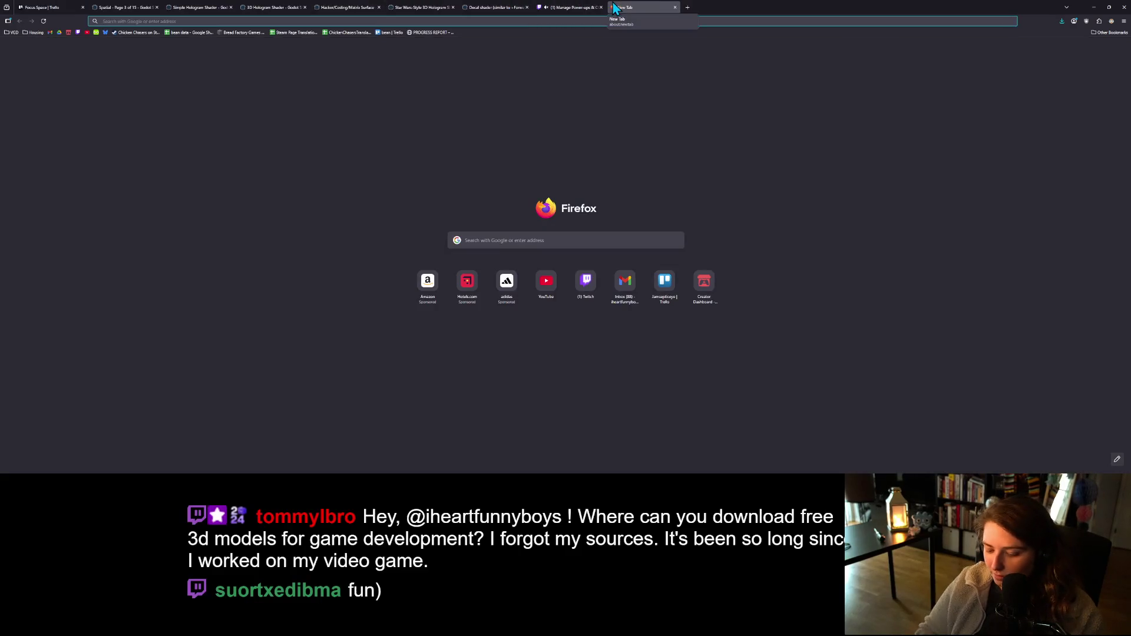
text(kenney.nl)
key(Return)
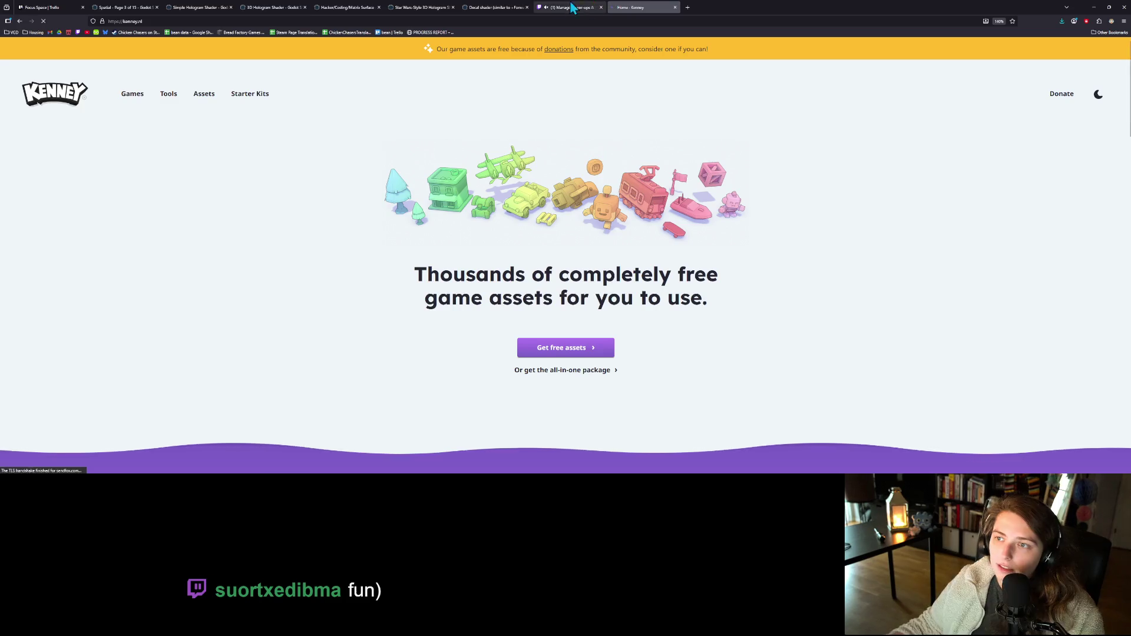
click(549, 26)
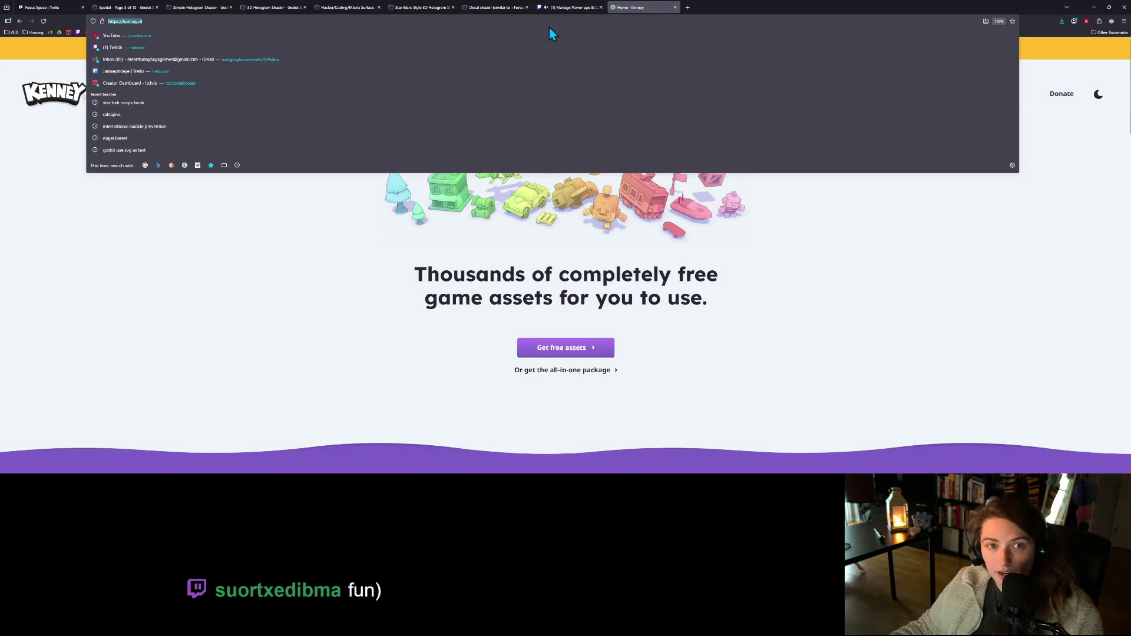
key(Escape)
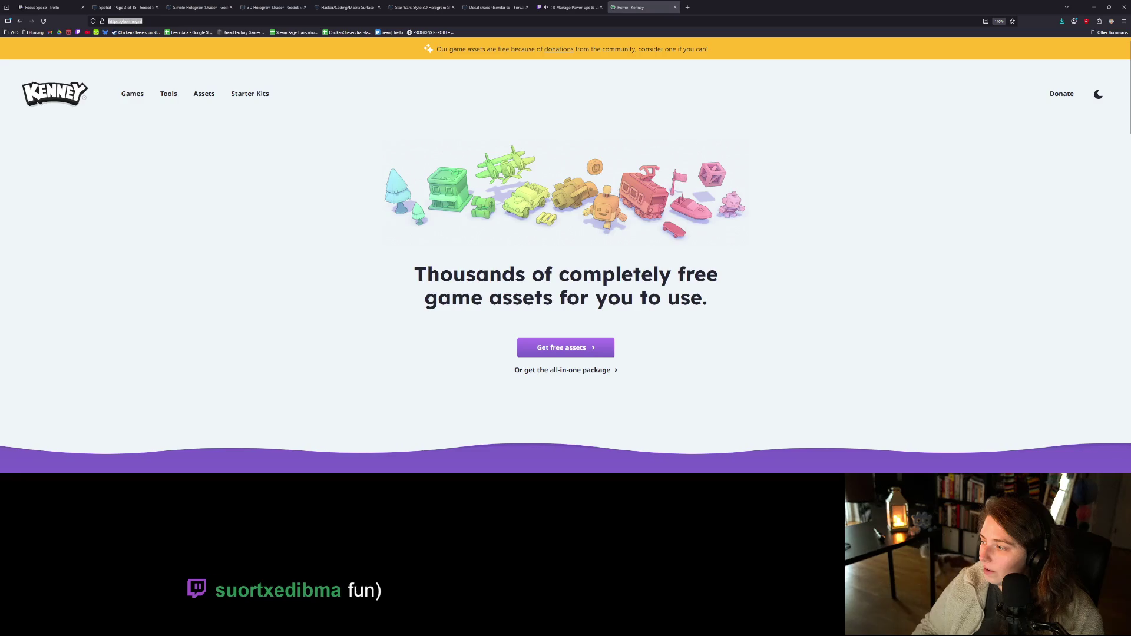
click(674, 7)
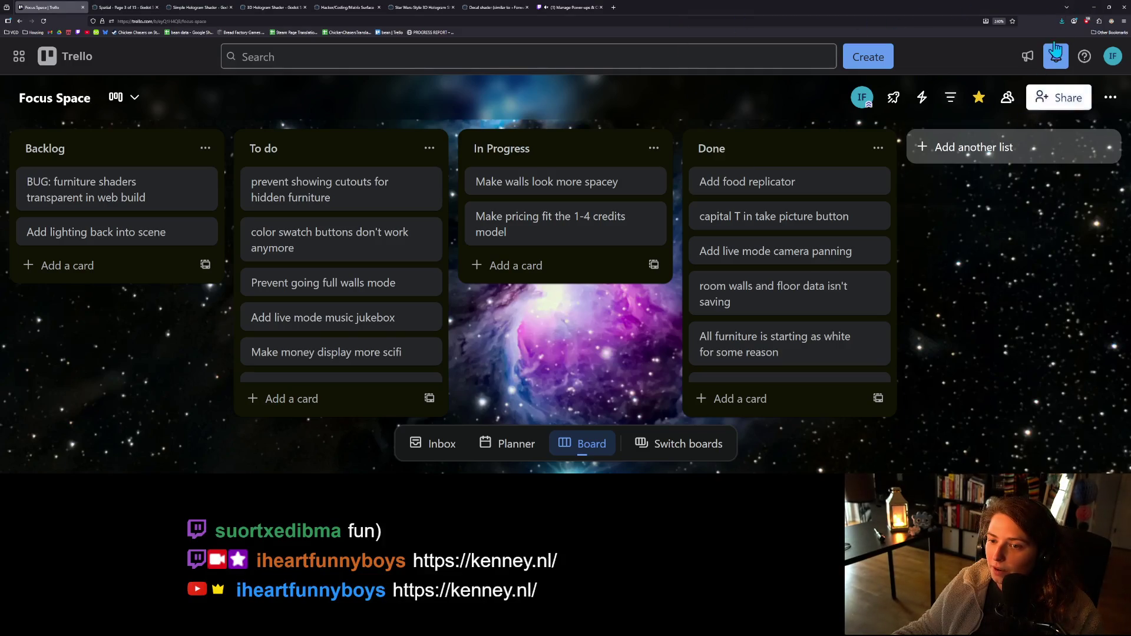
click(1092, 8)
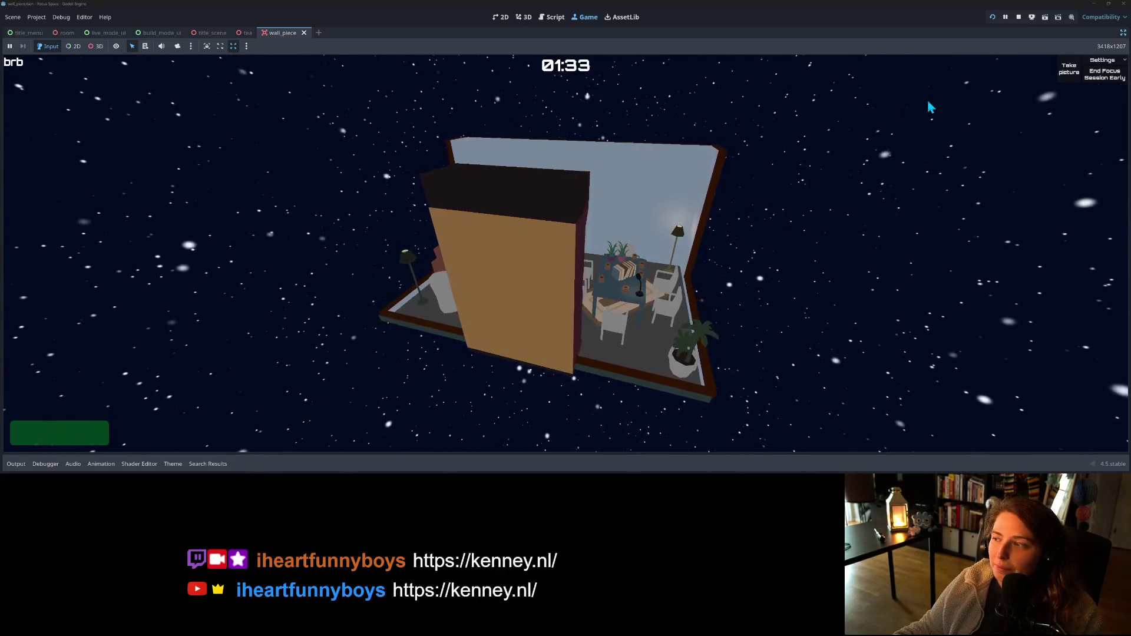
- Stop the running game and orbit around the wall_piece mesh before returning to Blender
click(1019, 17)
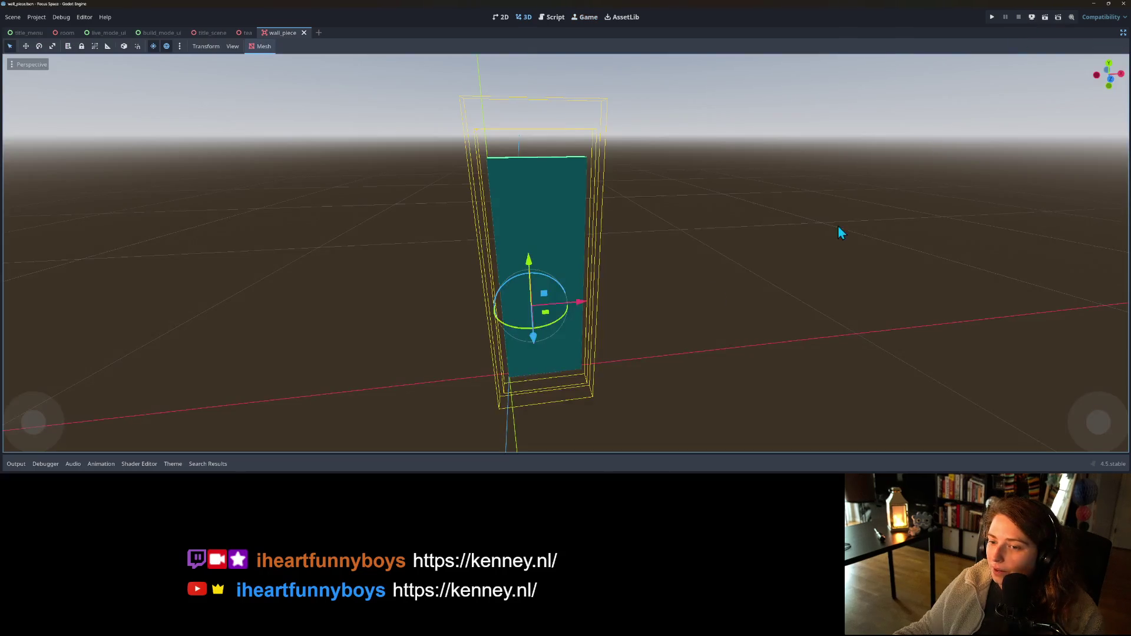
drag(701, 313, 784, 382)
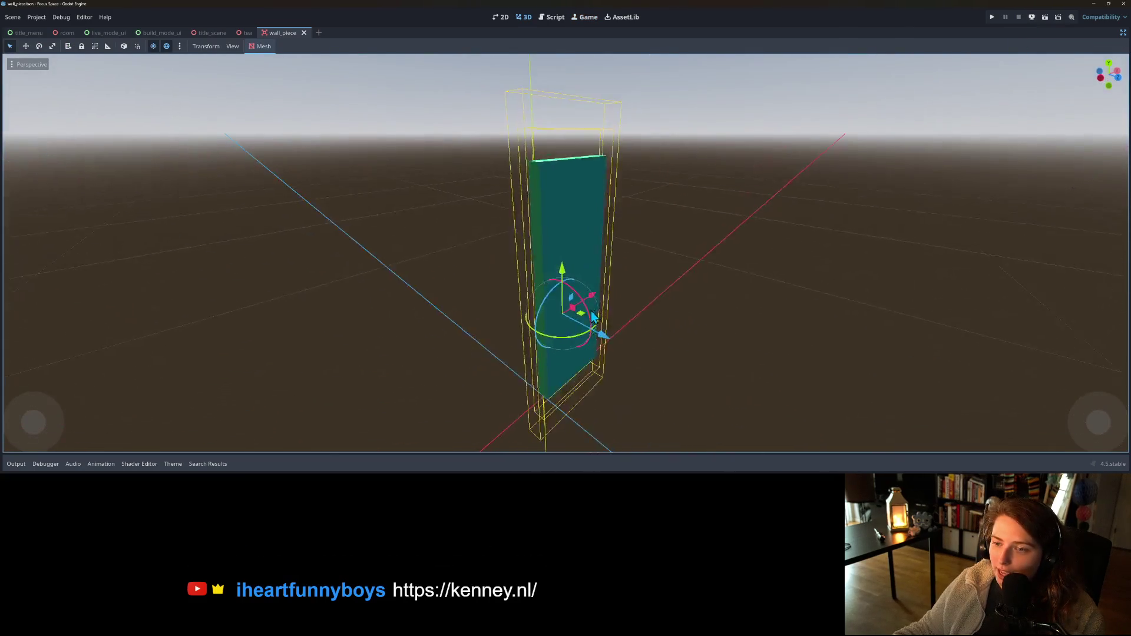
scroll(790, 389, down, 2)
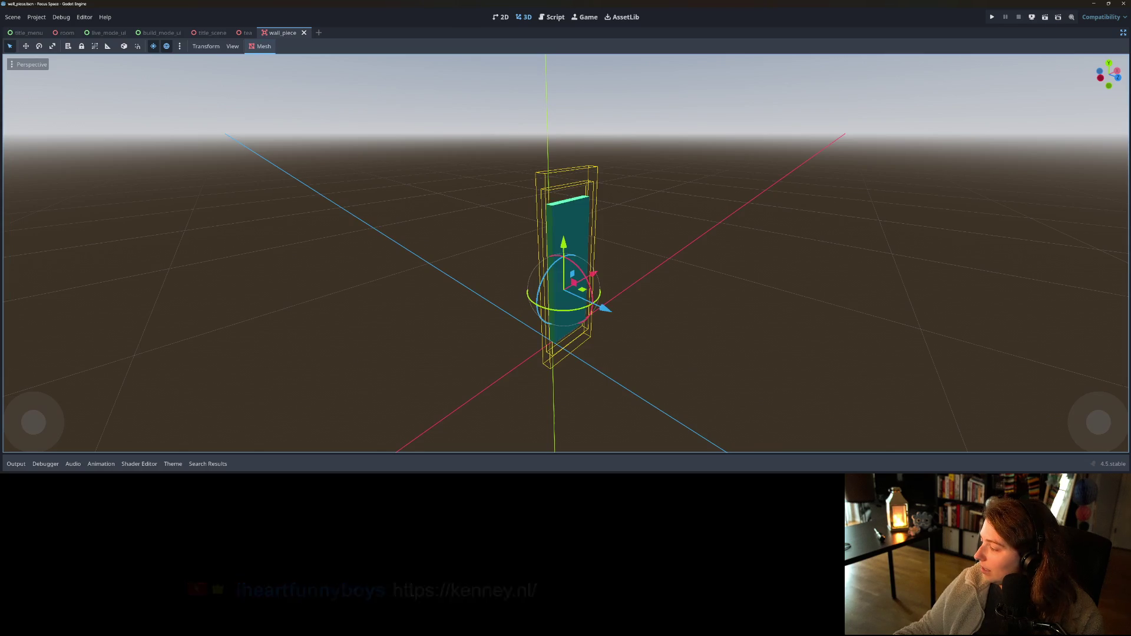
key(alt+Tab)
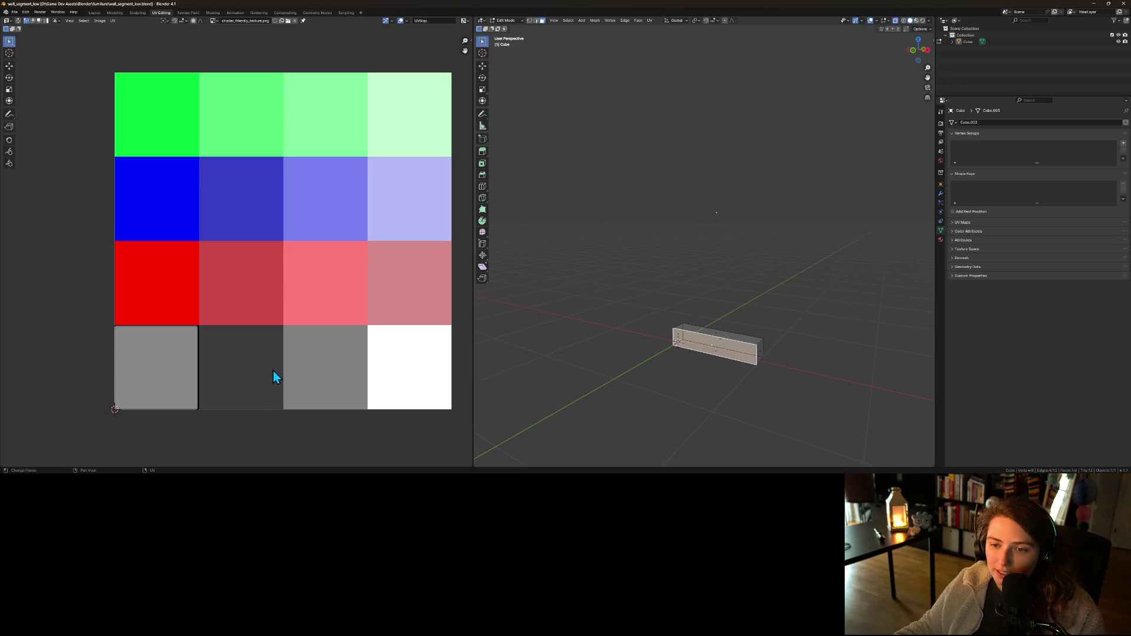
- Box-select the UV island's edges and move them vertically onto the grey tile
scroll(329, 293, up, 5)
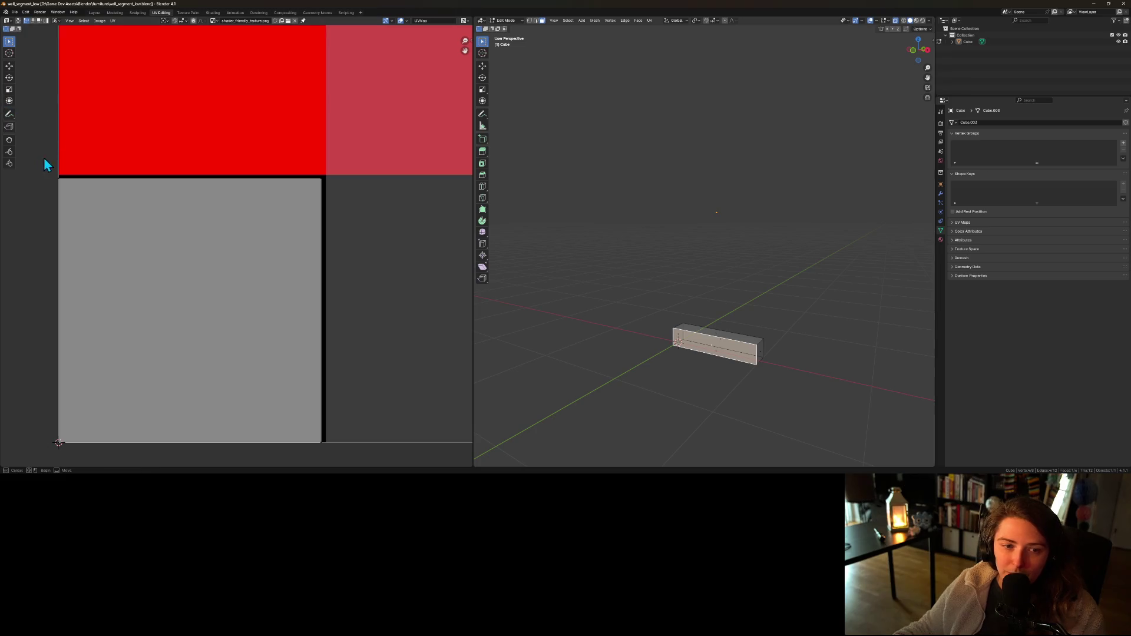
drag(39, 155, 354, 209)
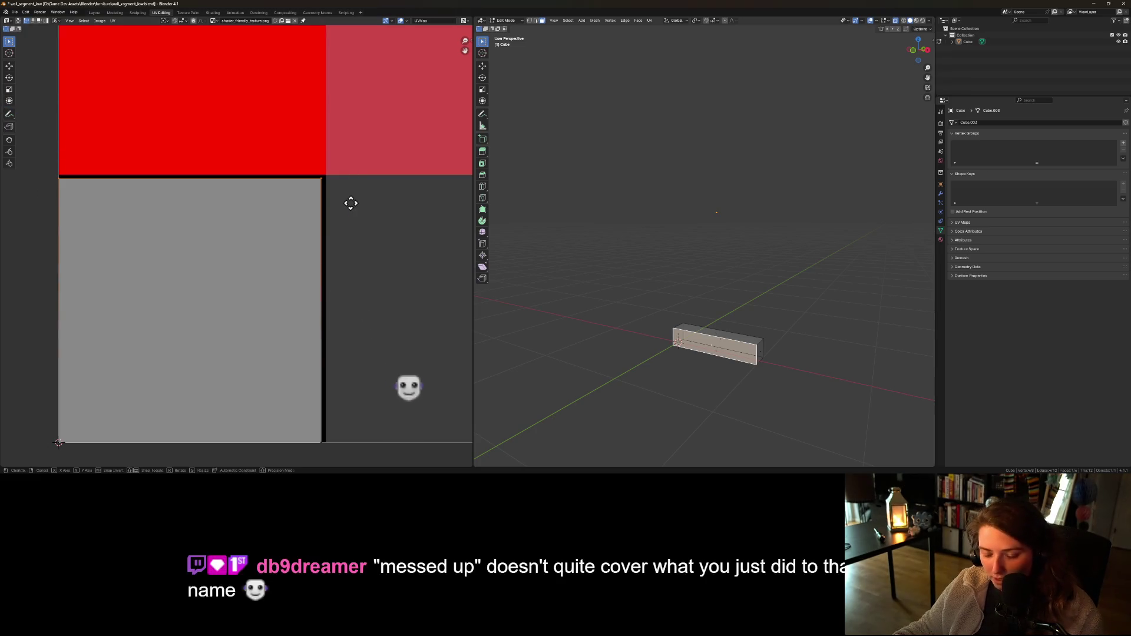
key(g)
key(y)
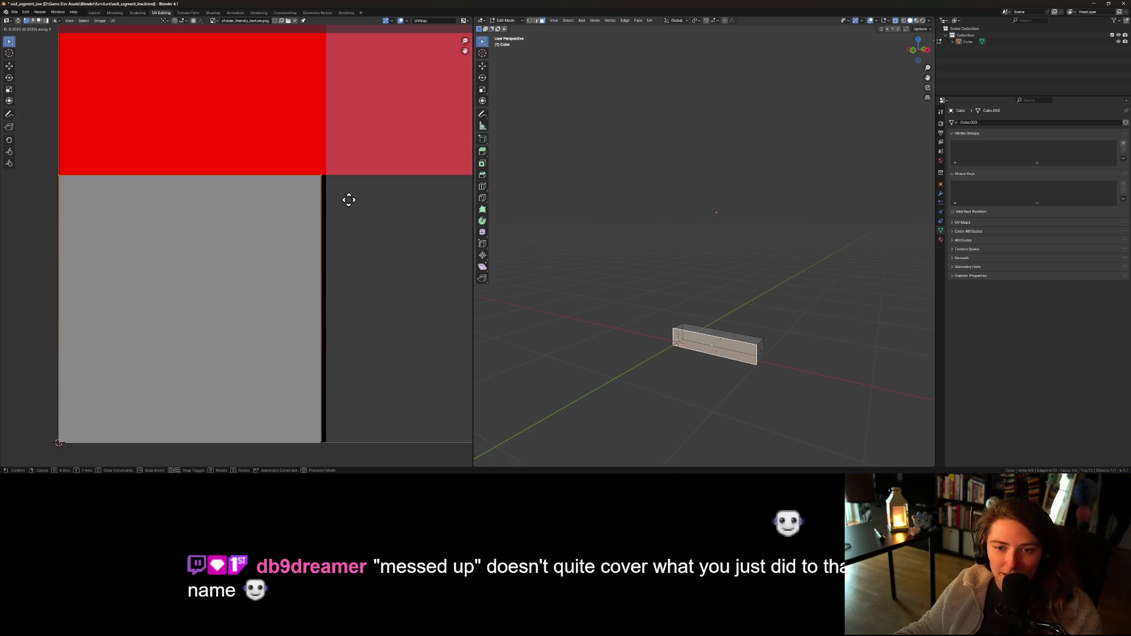
click(346, 197)
- Slide the remaining UV edge onto the grey tile's right border
mouse_move(304, 152)
mouse_down()
mouse_move(371, 465)
mouse_move(296, 146)
mouse_up()
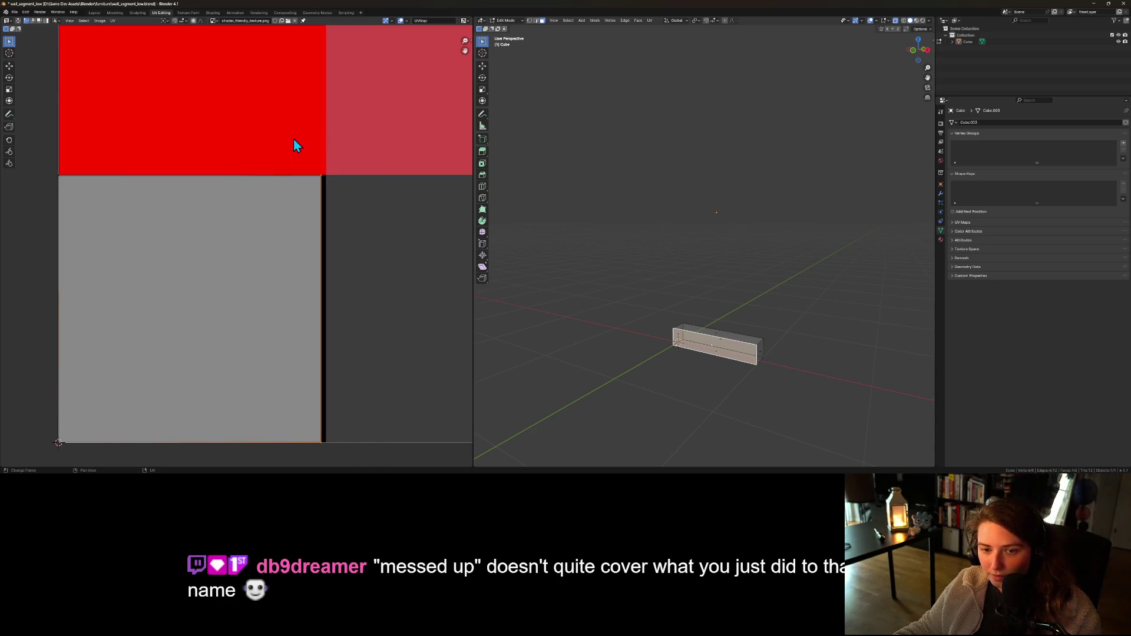
key(g)
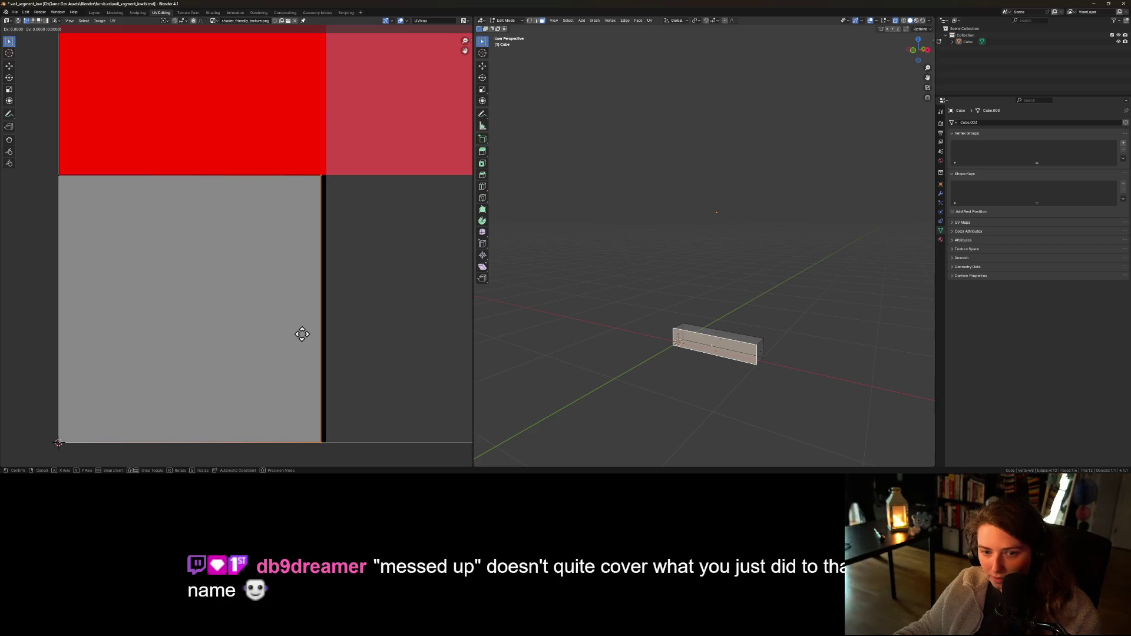
click(307, 334)
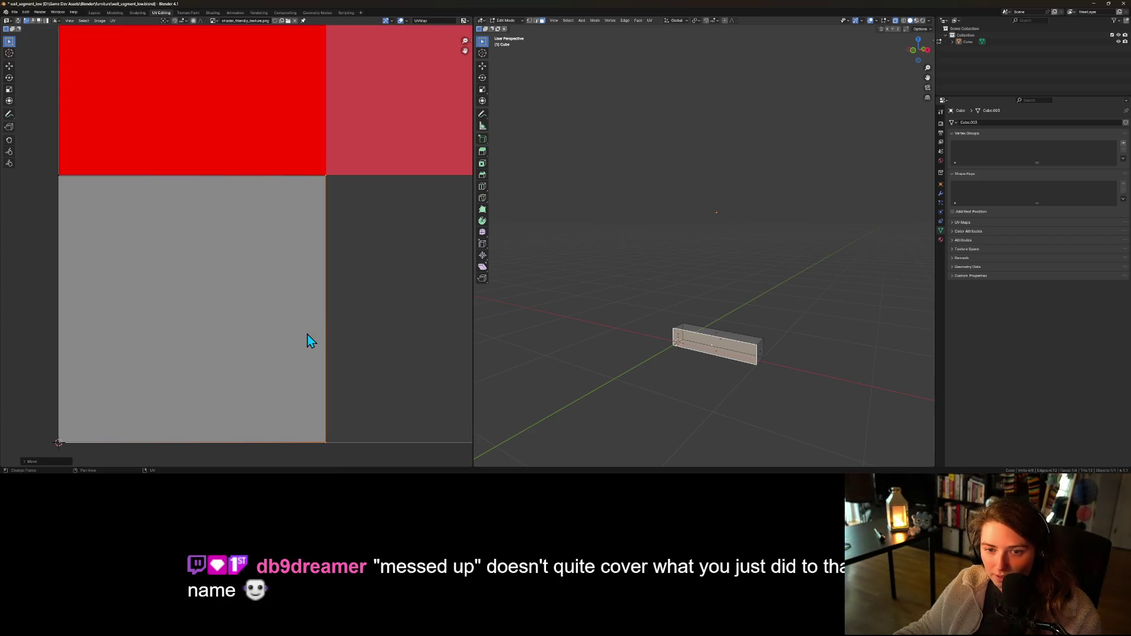
mouse_move(648, 400)
mouse_down()
mouse_move(674, 396)
mouse_move(607, 403)
mouse_move(663, 324)
mouse_move(705, 318)
mouse_move(719, 357)
mouse_up()
scroll(353, 348, down, 2)
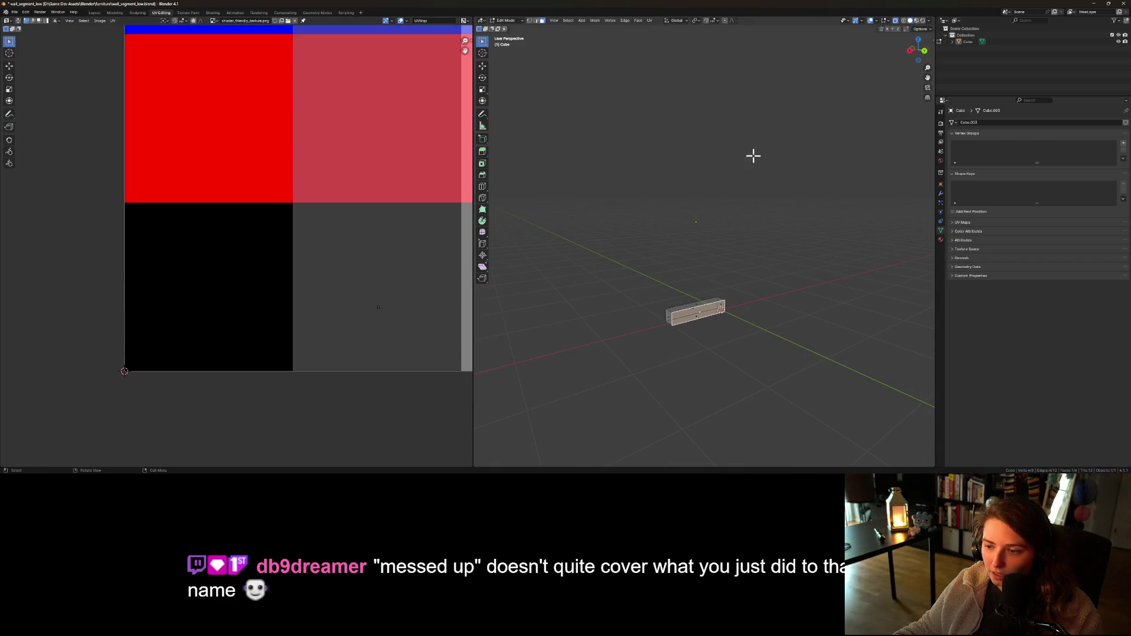
- Re-unwrap the wall segment's UVs and reposition the left UV strip
click(649, 20)
click(660, 31)
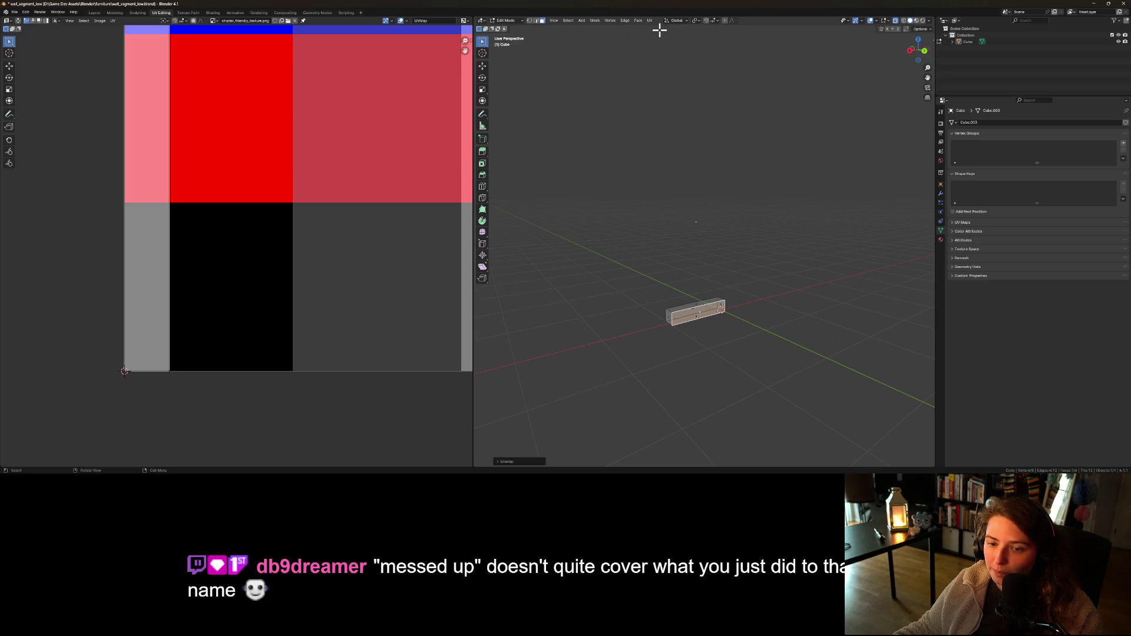
scroll(243, 323, down, 3)
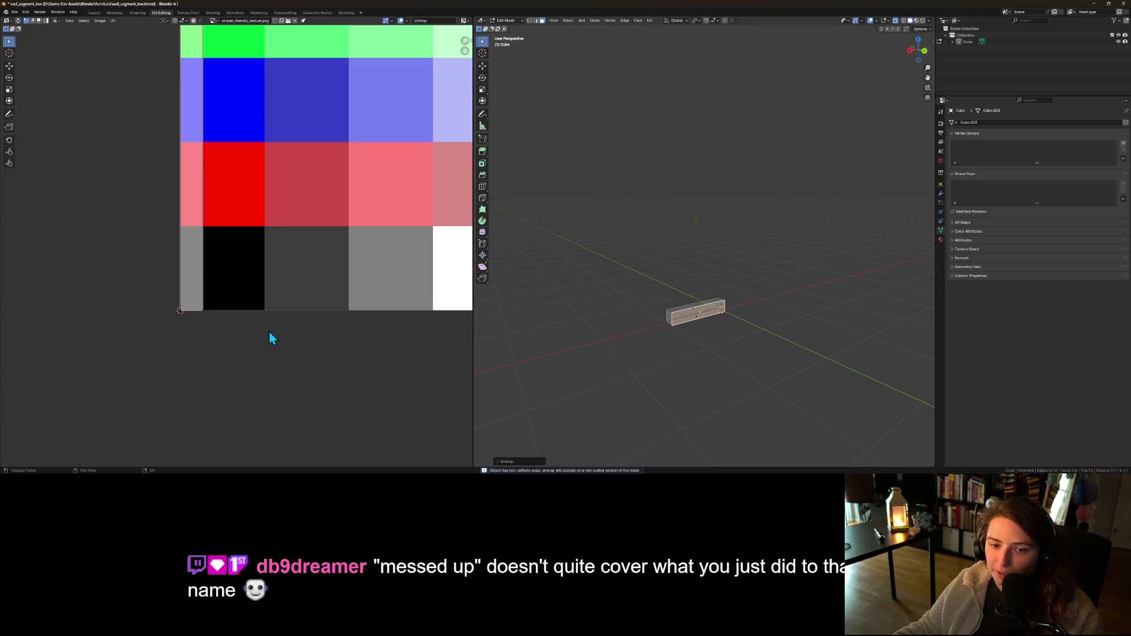
drag(154, 290, 244, 329)
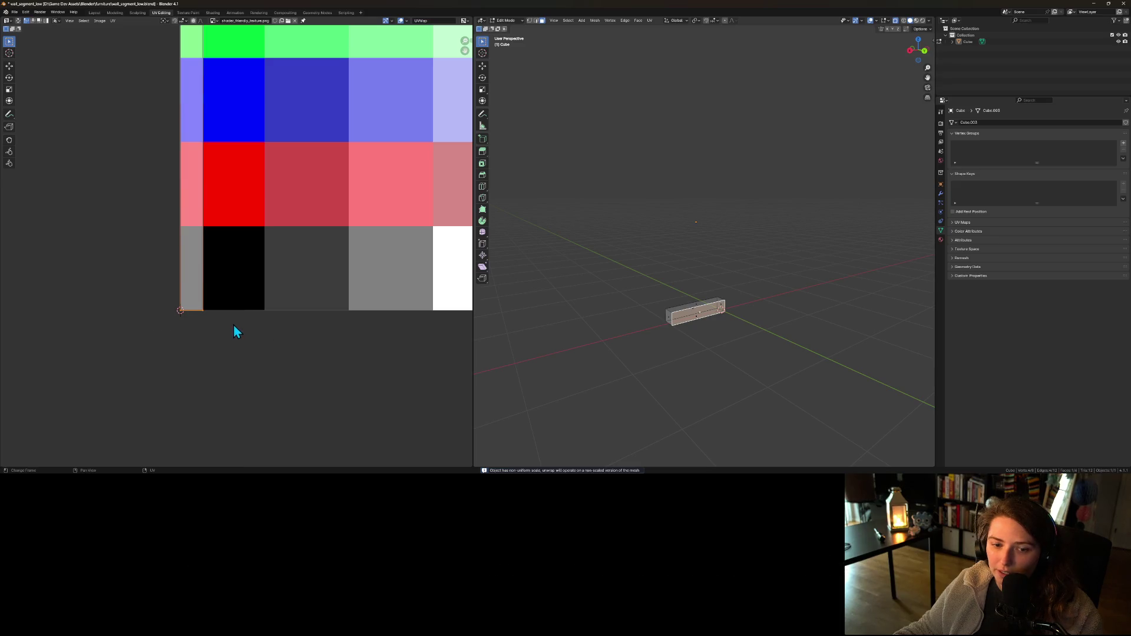
key(g)
click(232, 323)
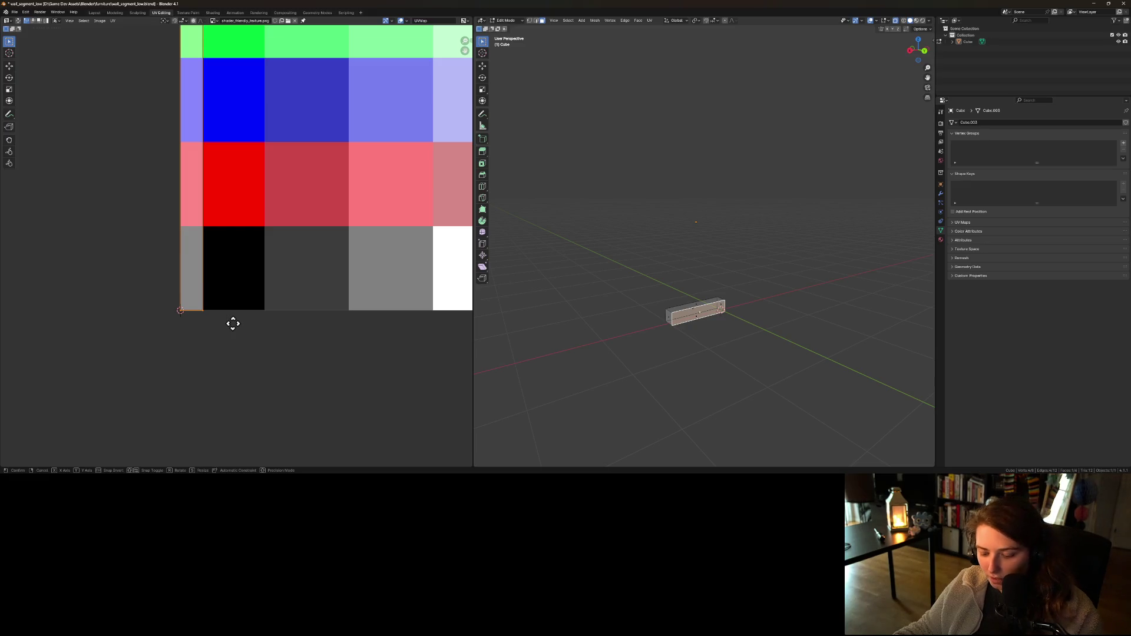
- Shift the strip horizontally into the next atlas column, then nudge it slightly left
key(g)
key(x)
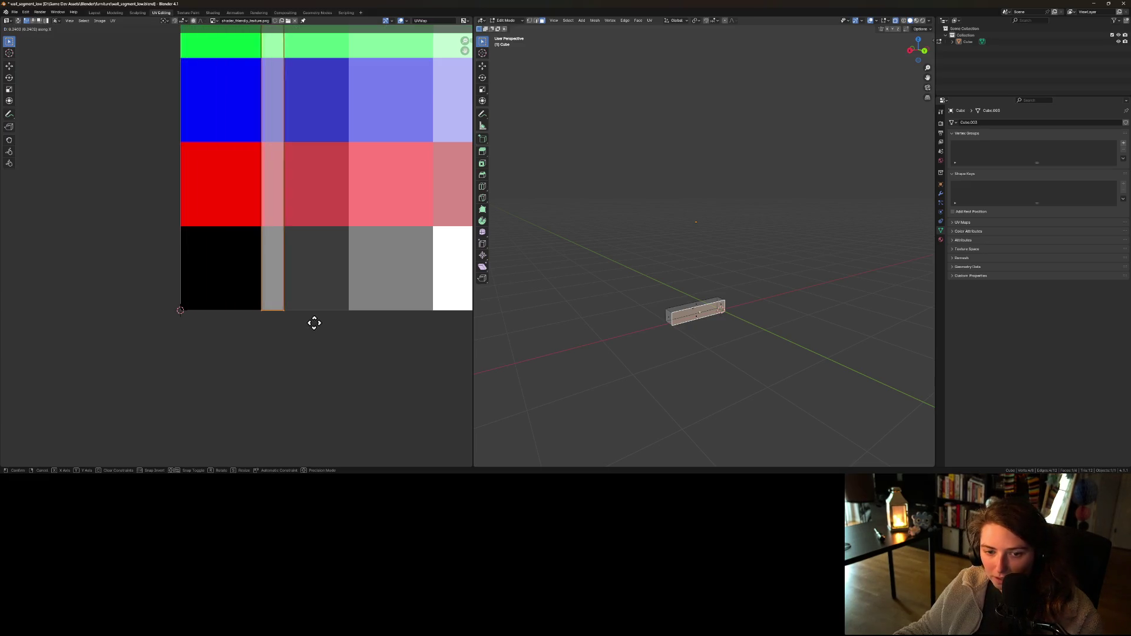
click(315, 323)
scroll(314, 339, up, 5)
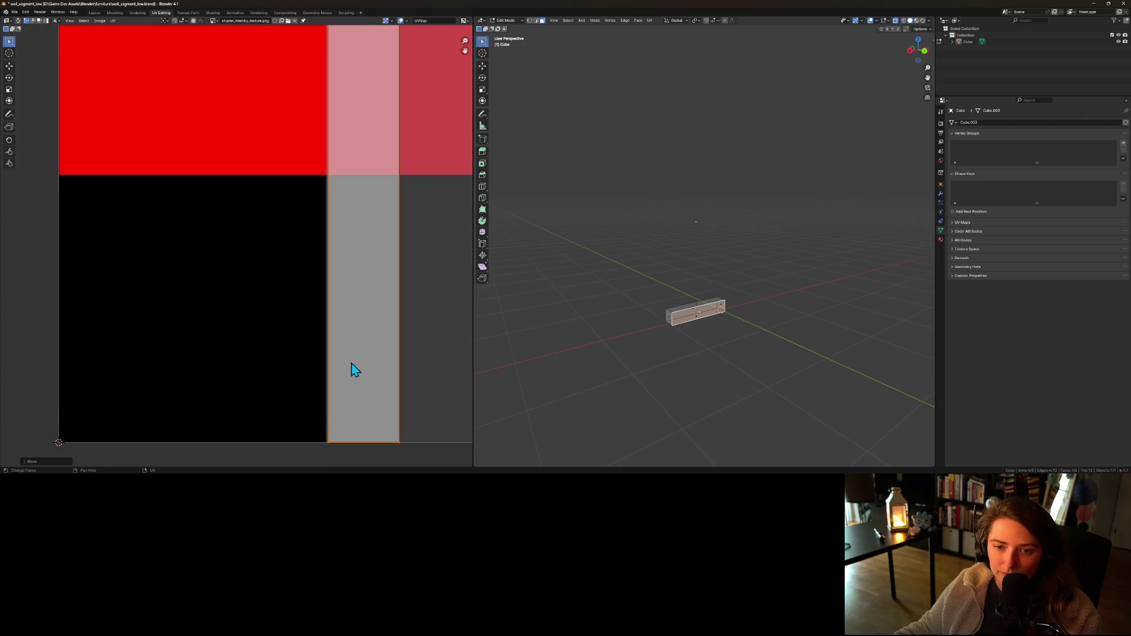
key(g)
key(x)
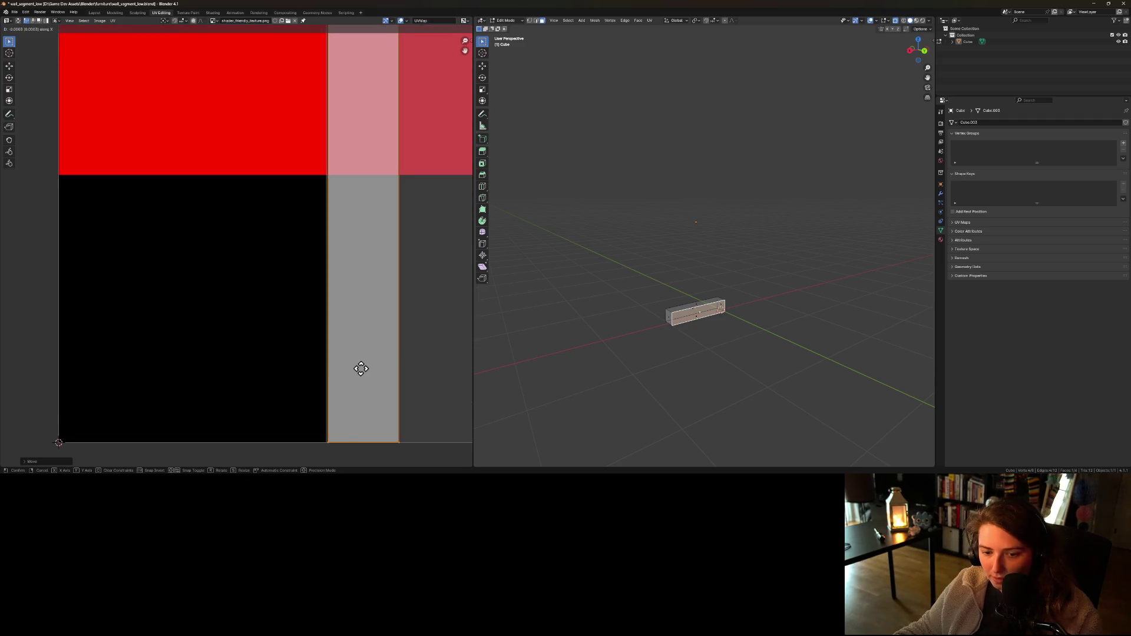
click(360, 368)
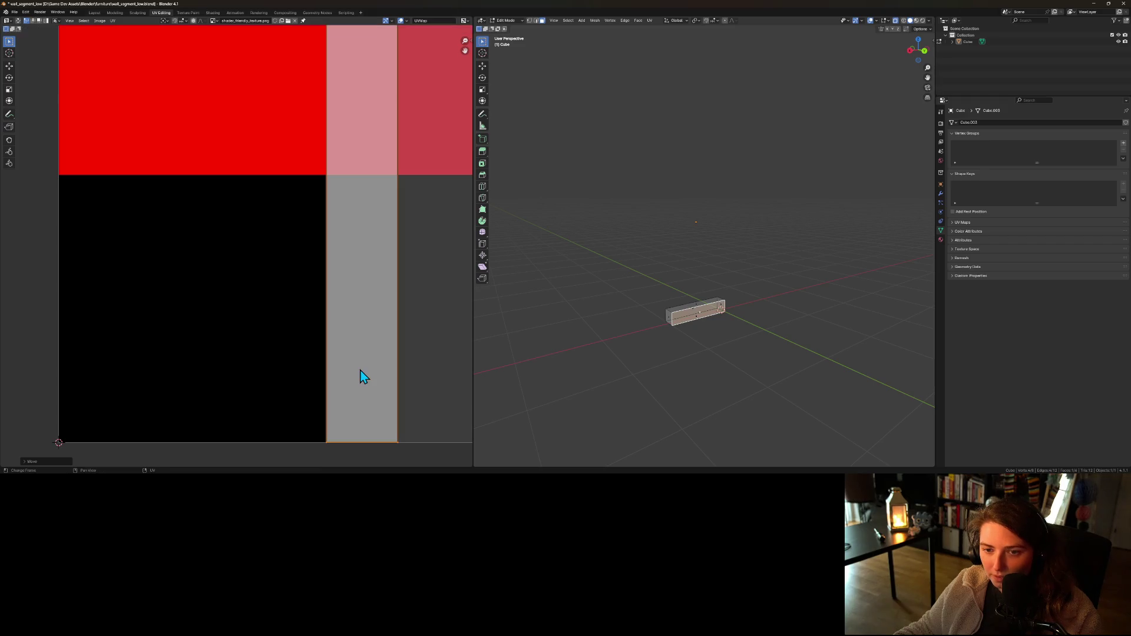
scroll(358, 373, down, 6)
scroll(351, 372, down, 2)
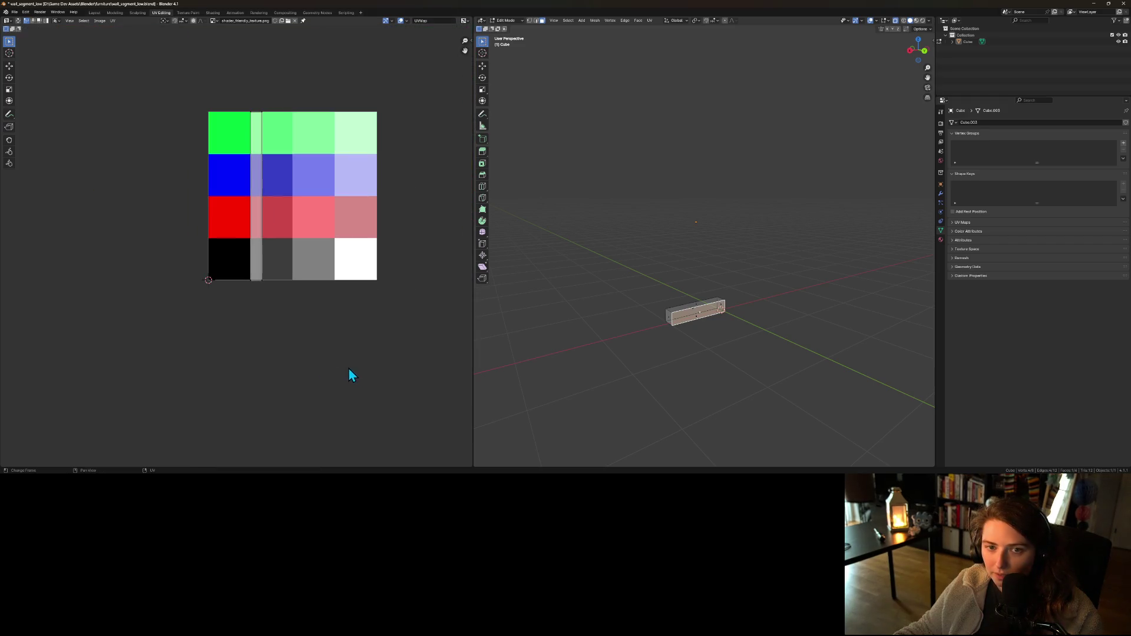
- Drop the strip vertically into the grey bottom row and align it with the tile
key(g)
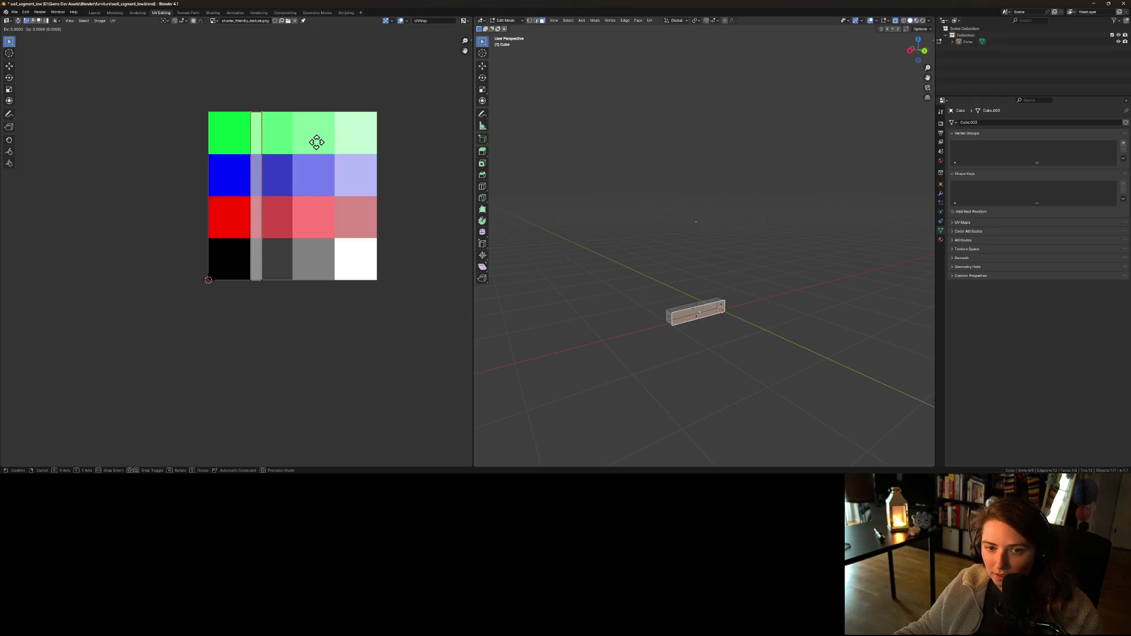
key(y)
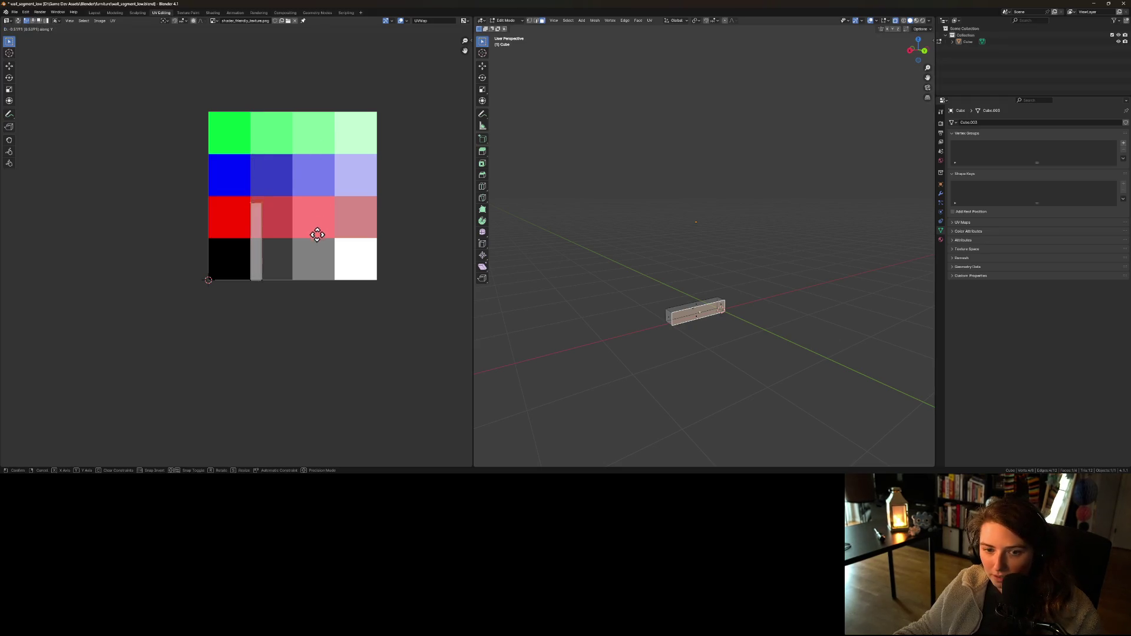
click(315, 269)
scroll(258, 255, up, 4)
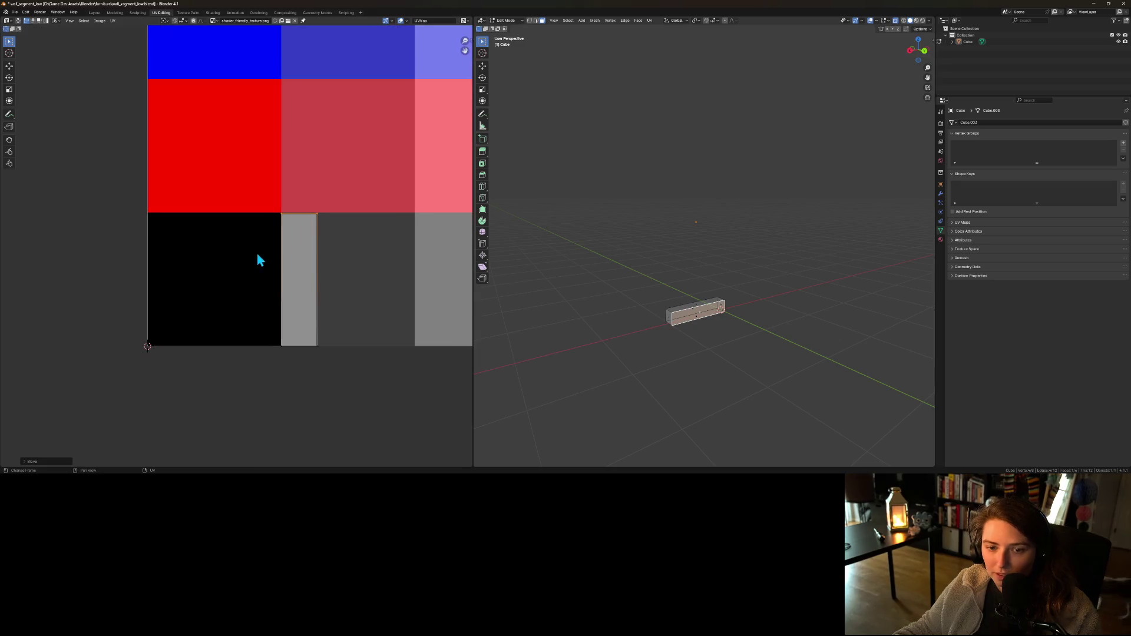
key(g)
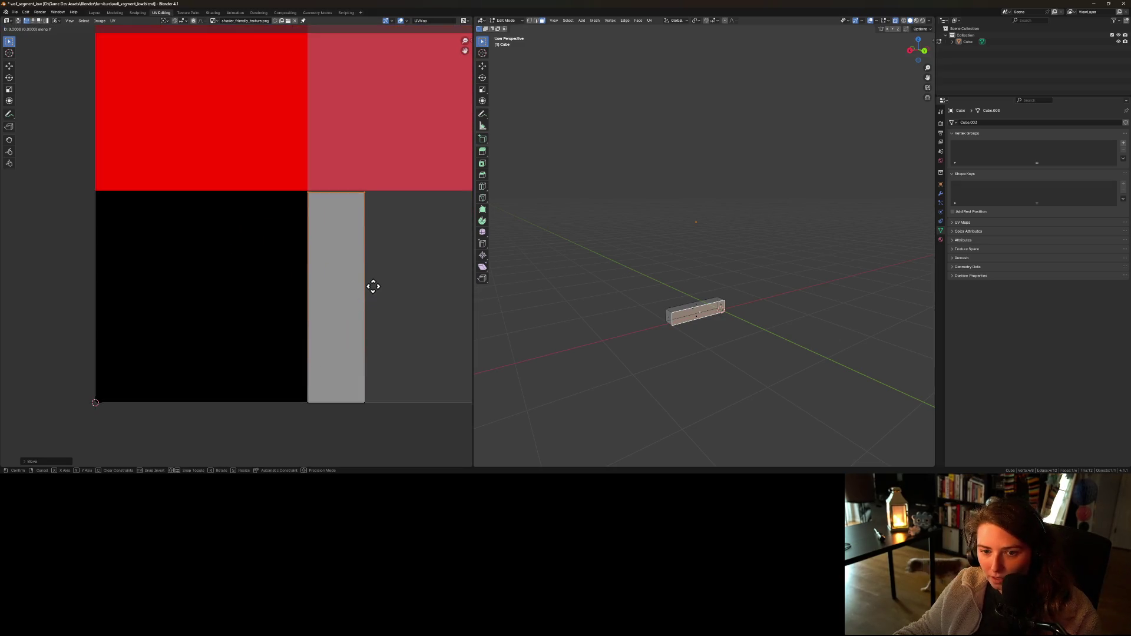
click(377, 293)
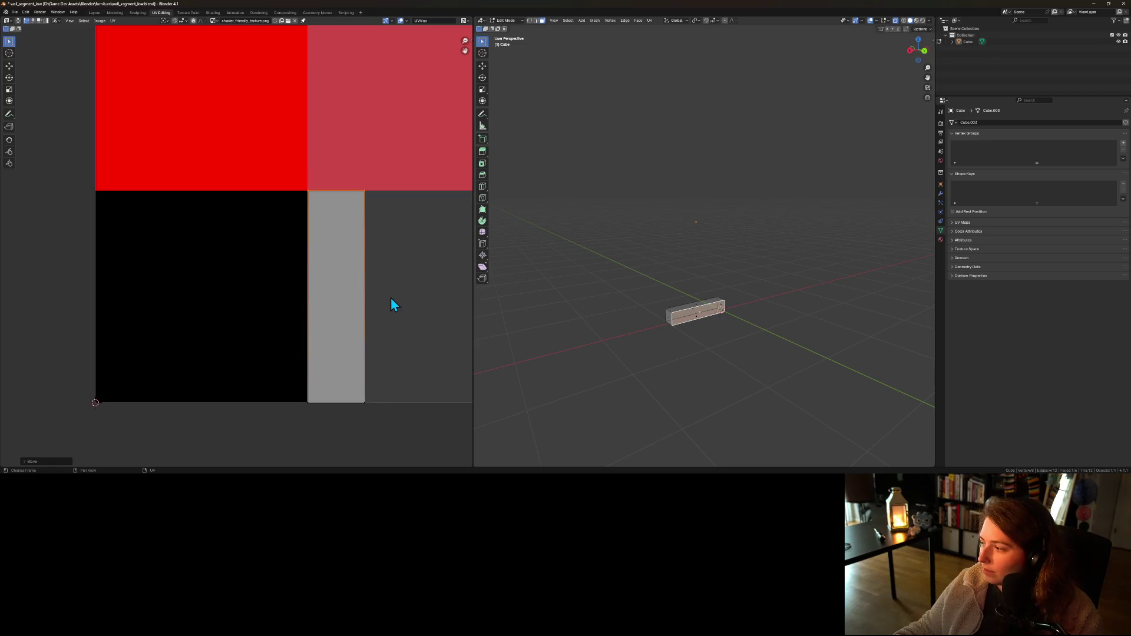
drag(391, 298, 320, 300)
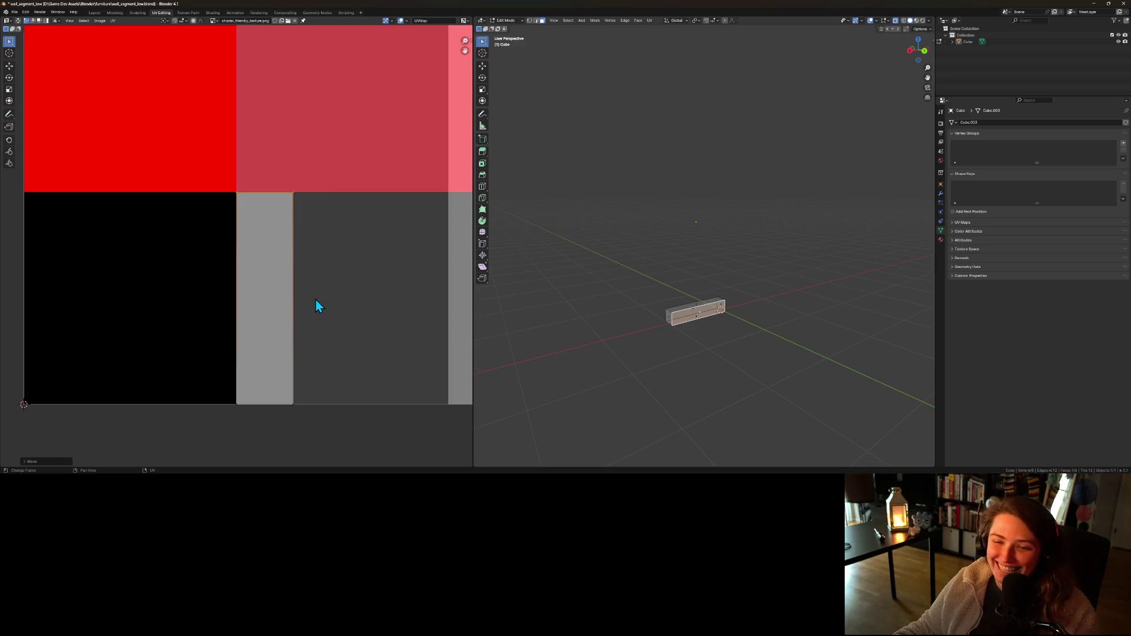
- Drag the strip's right edge horizontally to span the whole grey tile
drag(277, 171, 330, 416)
key(g)
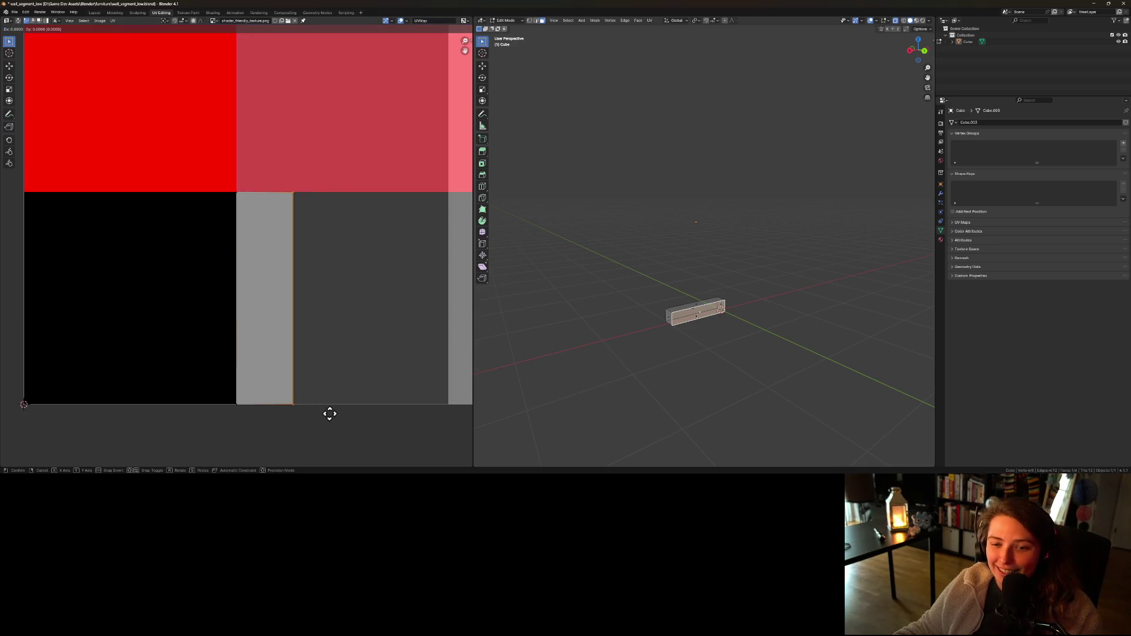
key(x)
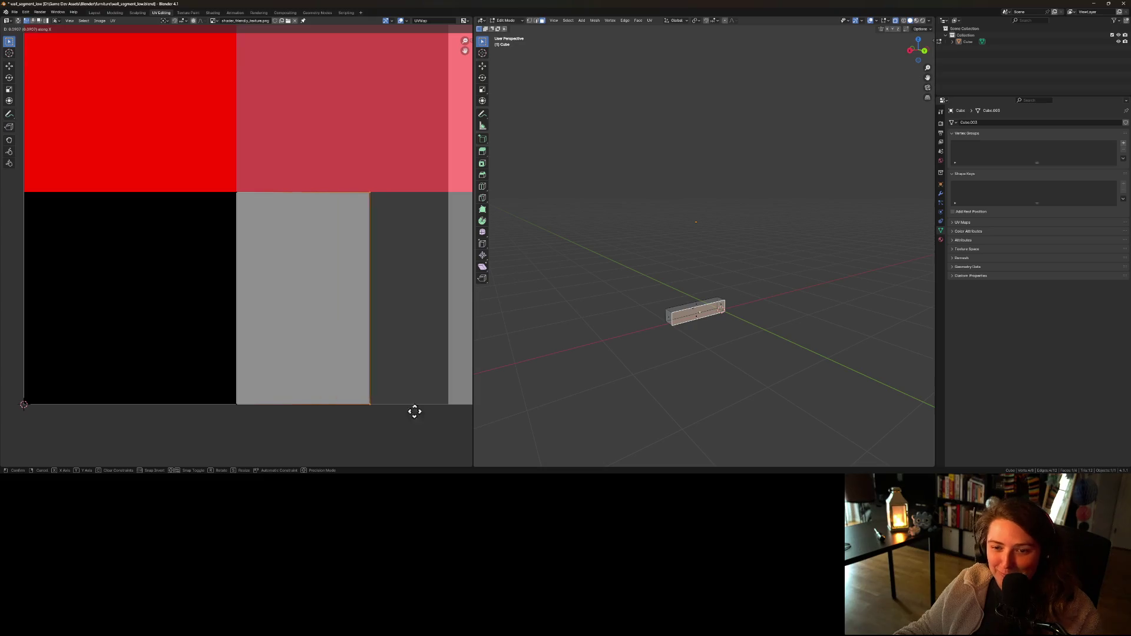
click(16, 412)
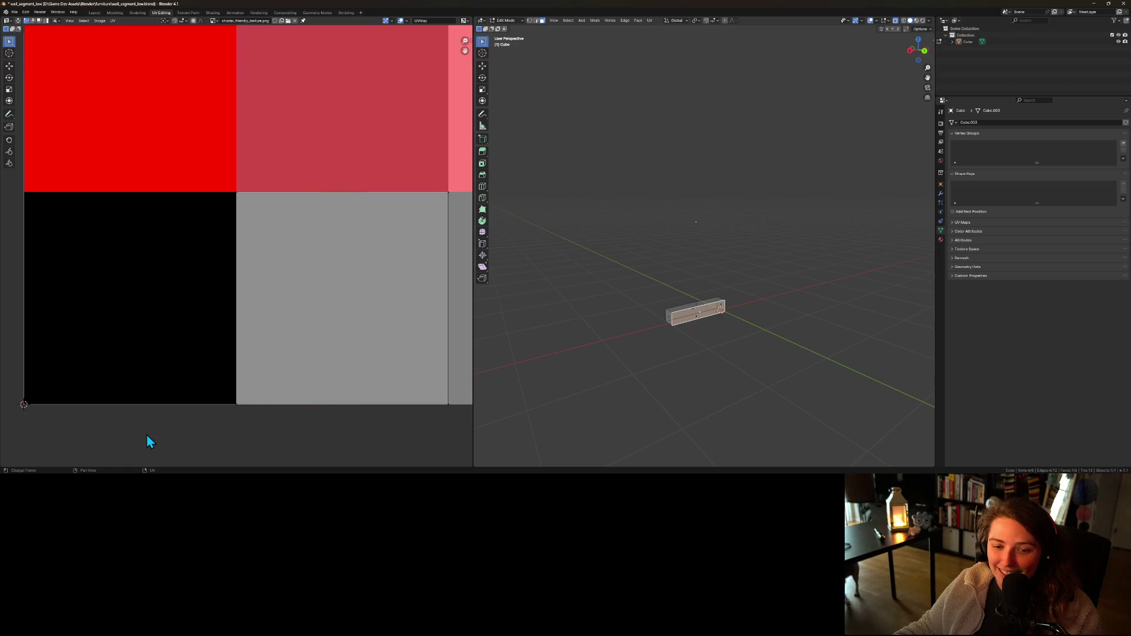
scroll(265, 423, down, 3)
scroll(295, 419, right, 3)
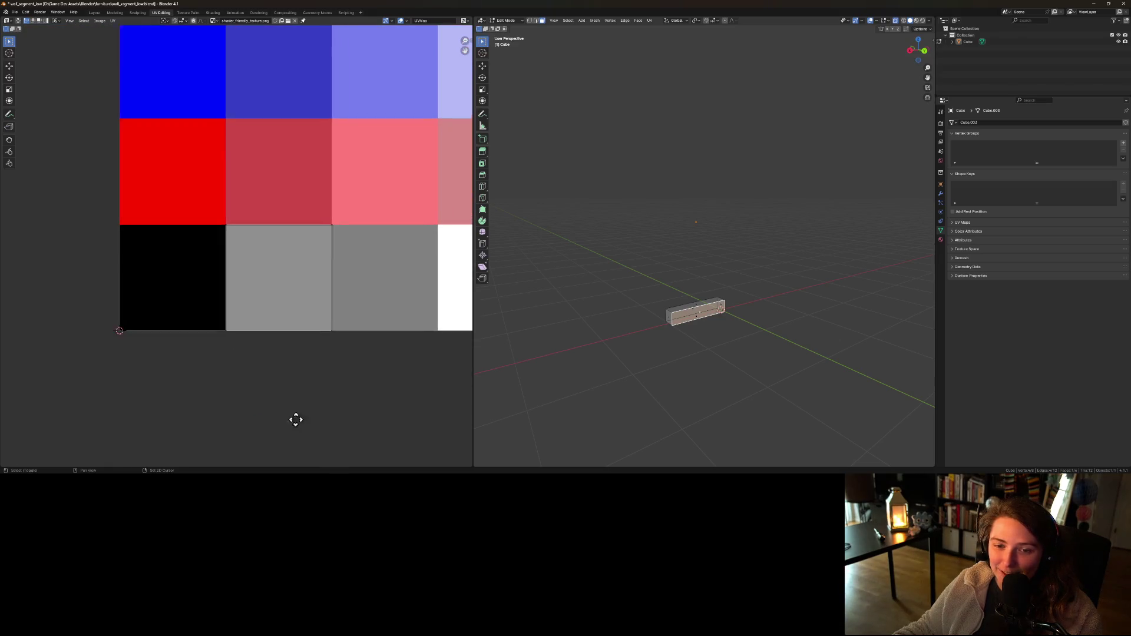
- Select the wall block's top, front and both end faces
click(696, 304)
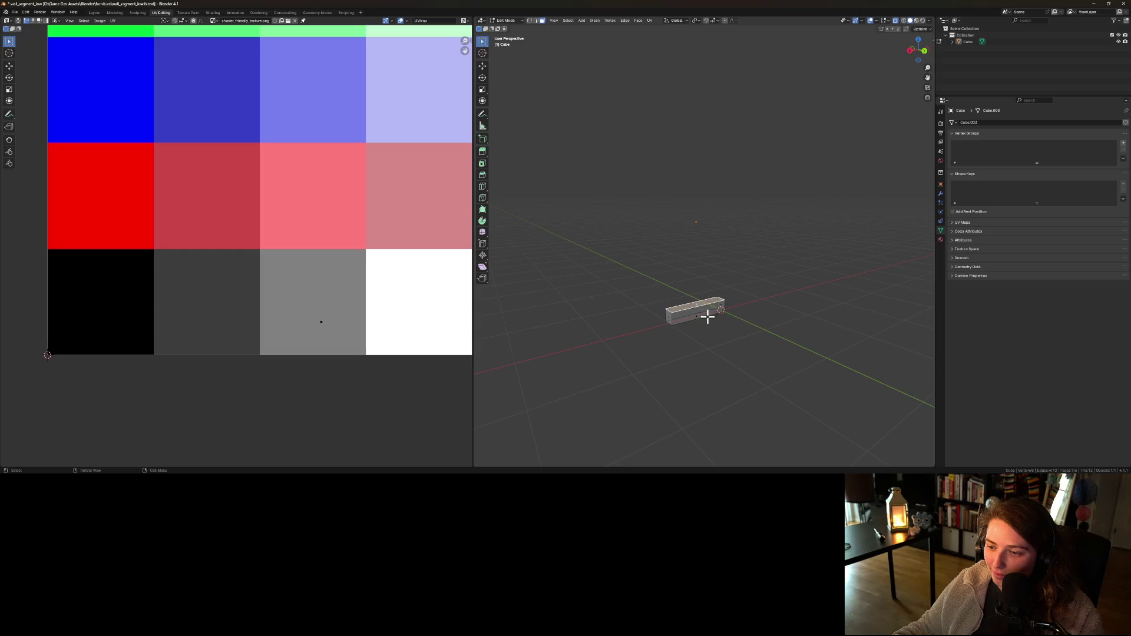
shift+click(670, 317)
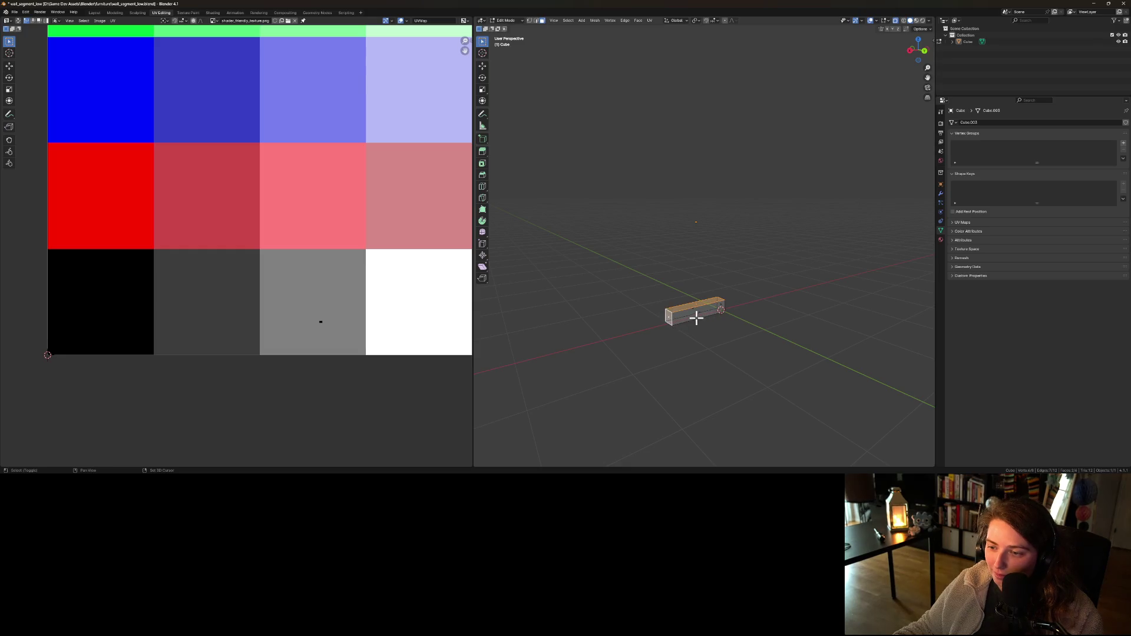
shift+click(696, 318)
shift+click(721, 303)
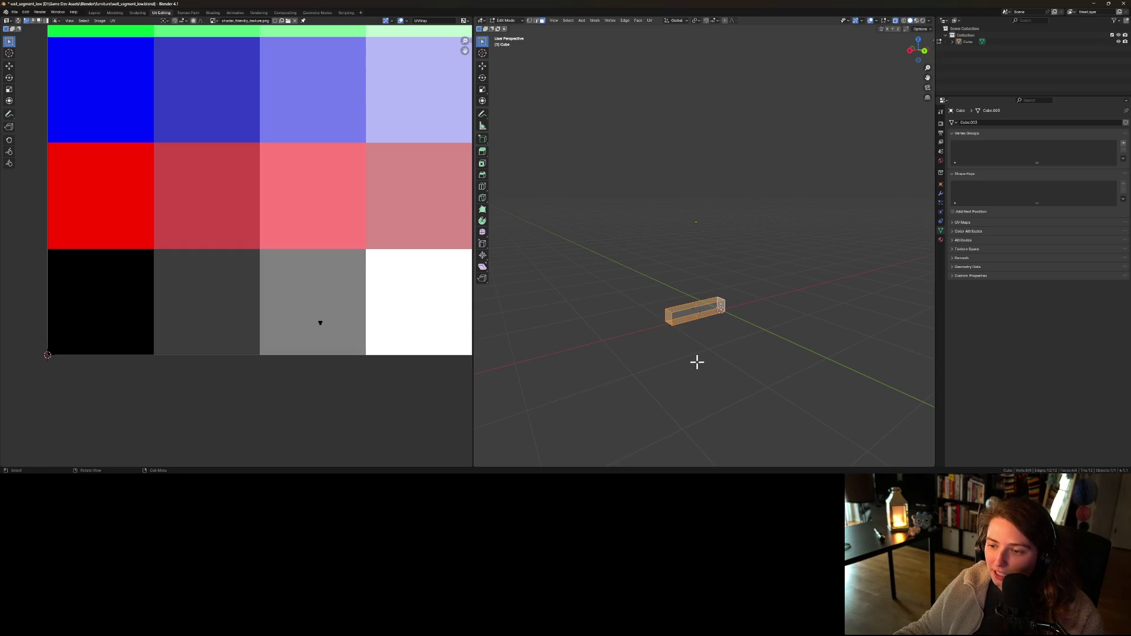
key(alt+a)
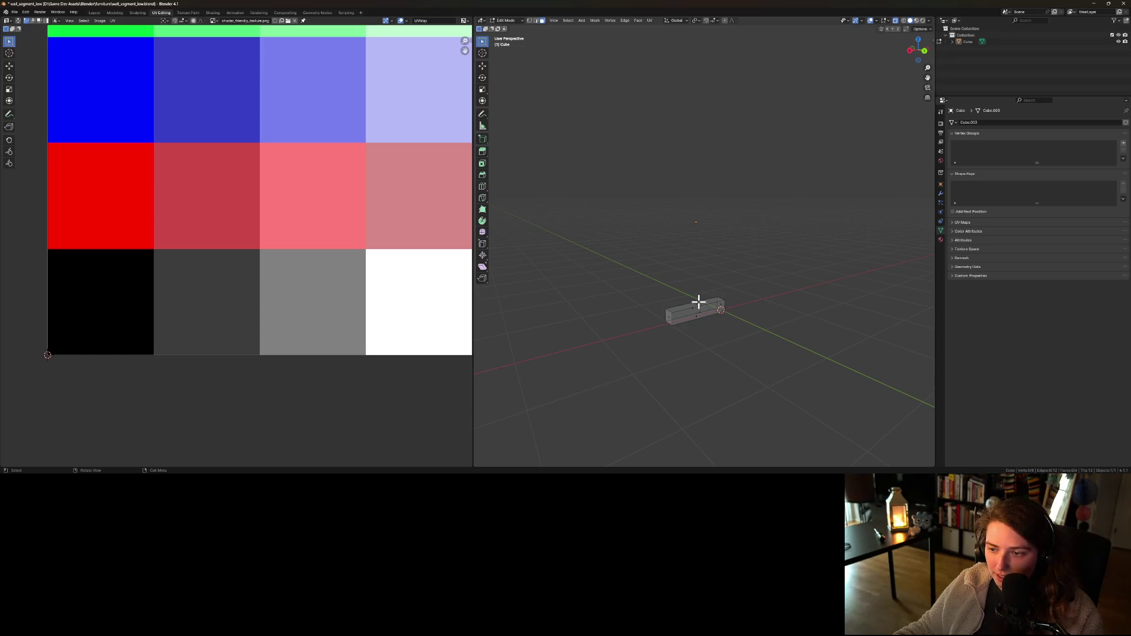
click(705, 305)
shift+click(722, 305)
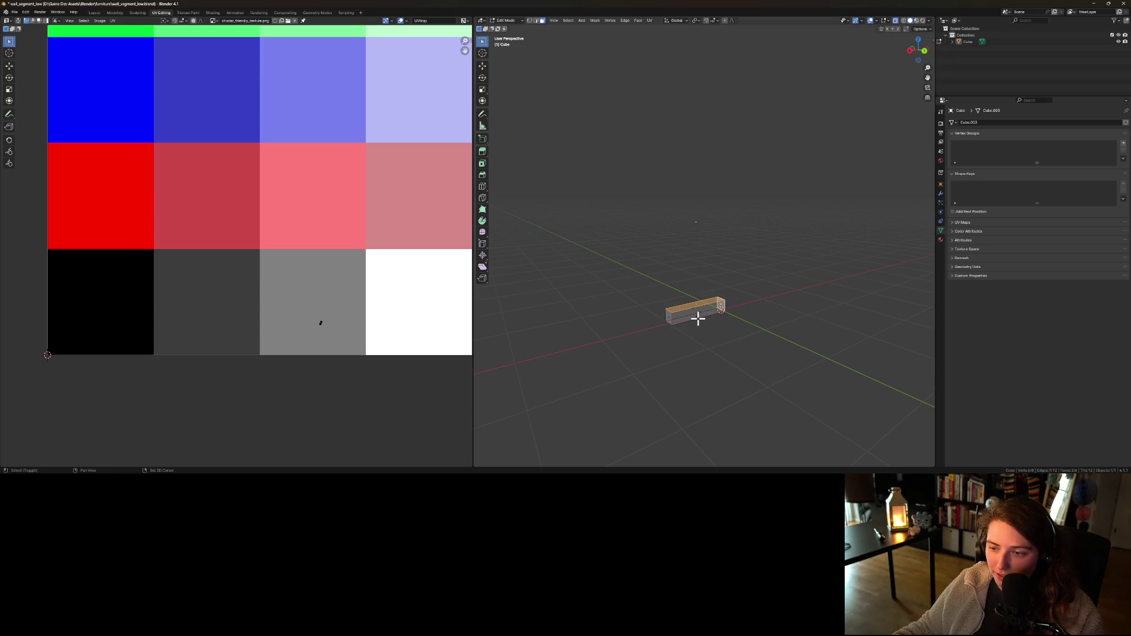
shift+click(696, 318)
shift+click(667, 316)
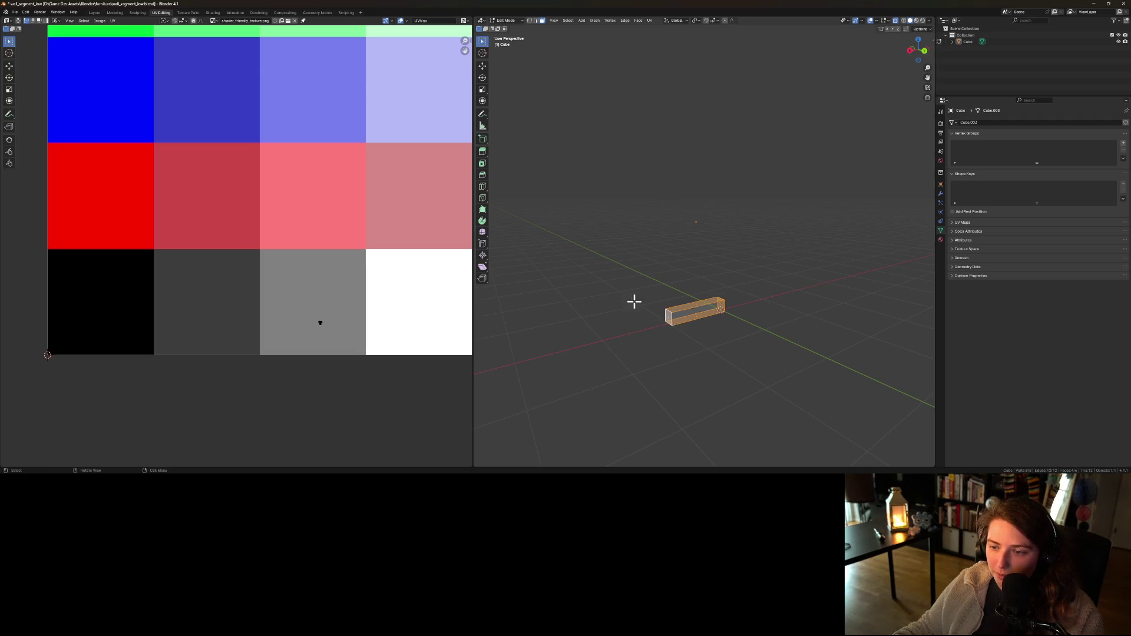
- Unwrap the selected faces, toggle to Object Mode and back, and select the whole block
click(650, 21)
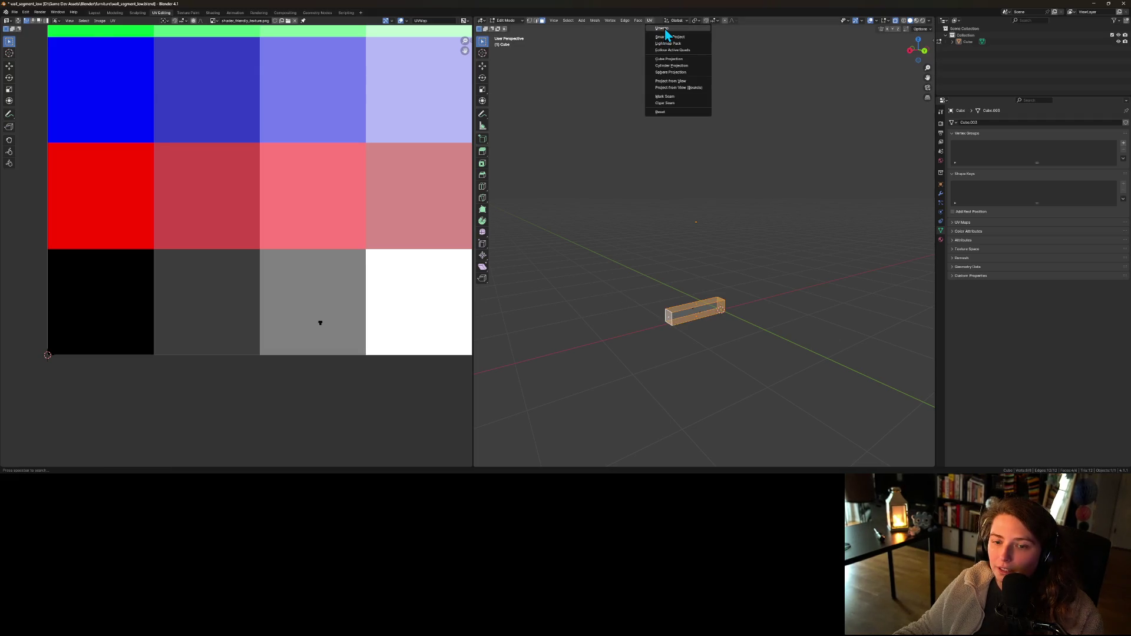
click(663, 28)
scroll(218, 230, down, 3)
key(Tab)
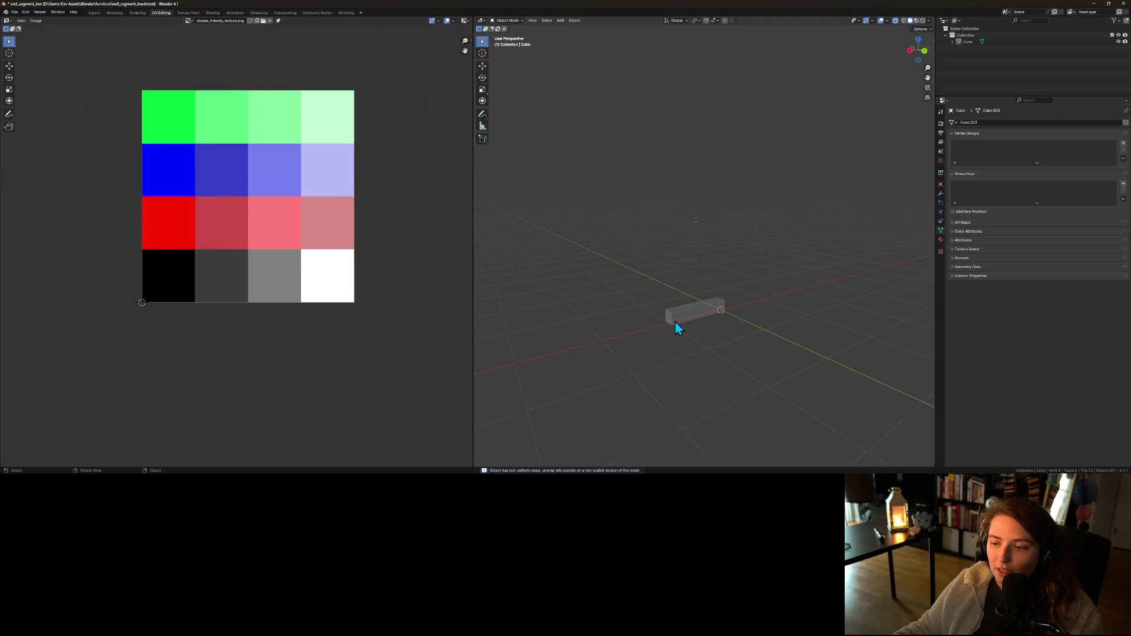
scroll(698, 333, up, 4)
click(714, 388)
key(Tab)
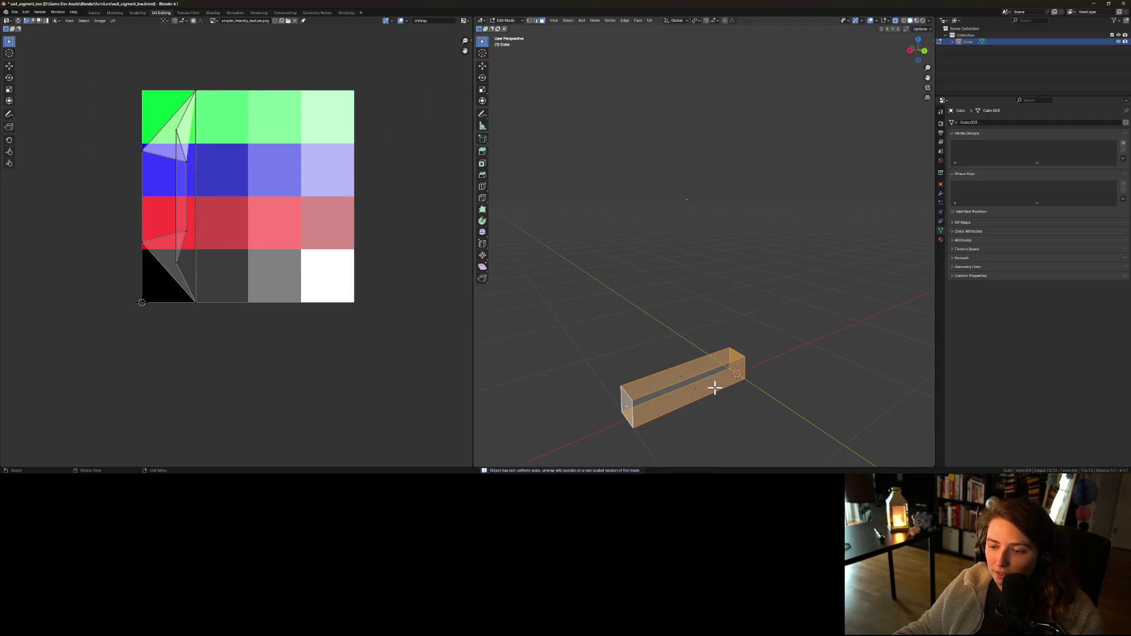
key(a)
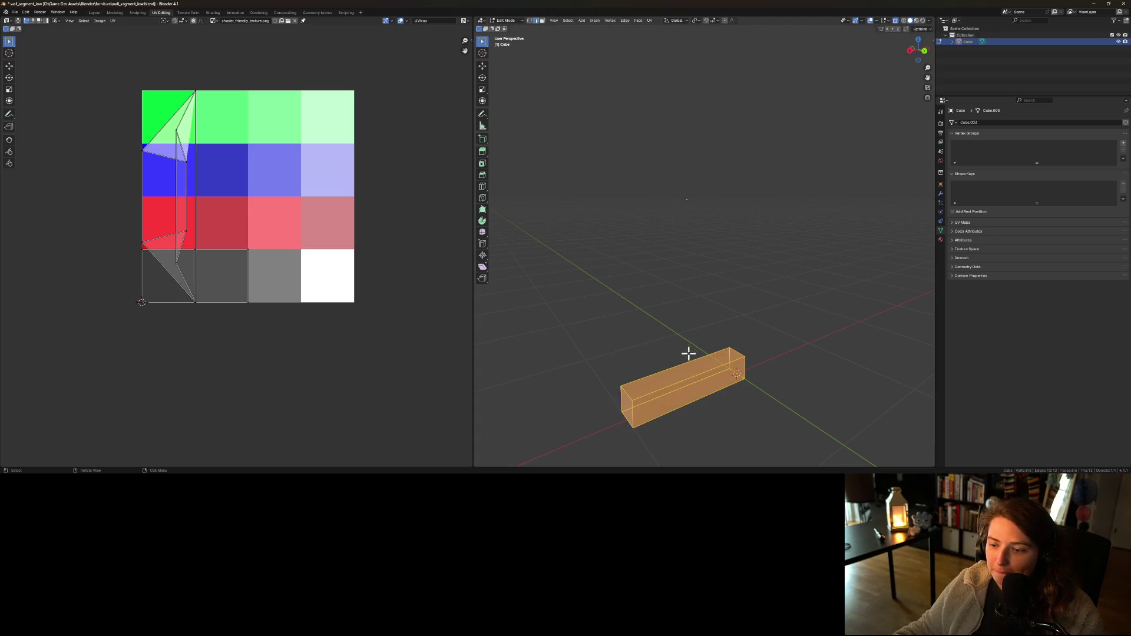
click(648, 400)
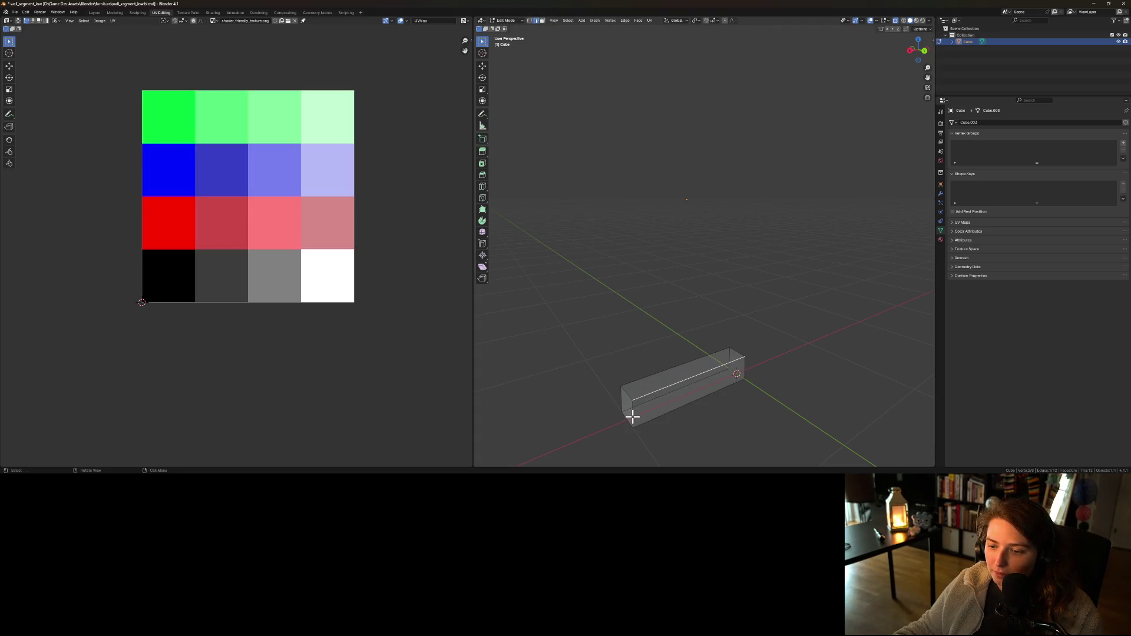
- Mark seams along the wall box's bottom front and top face edges
shift+click(666, 419)
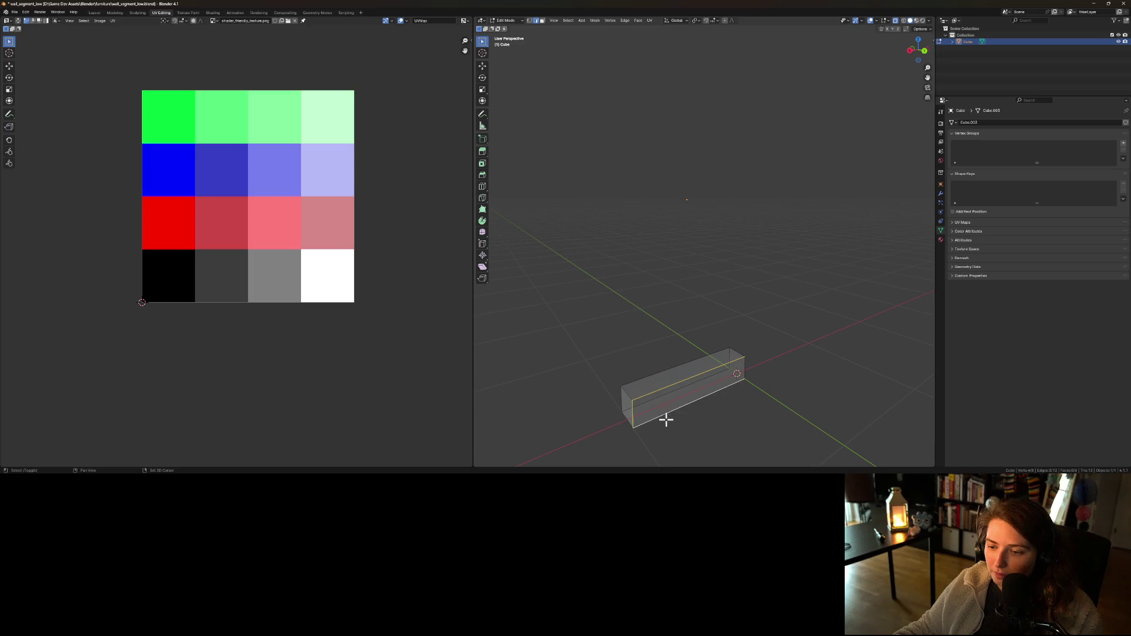
shift+click(739, 367)
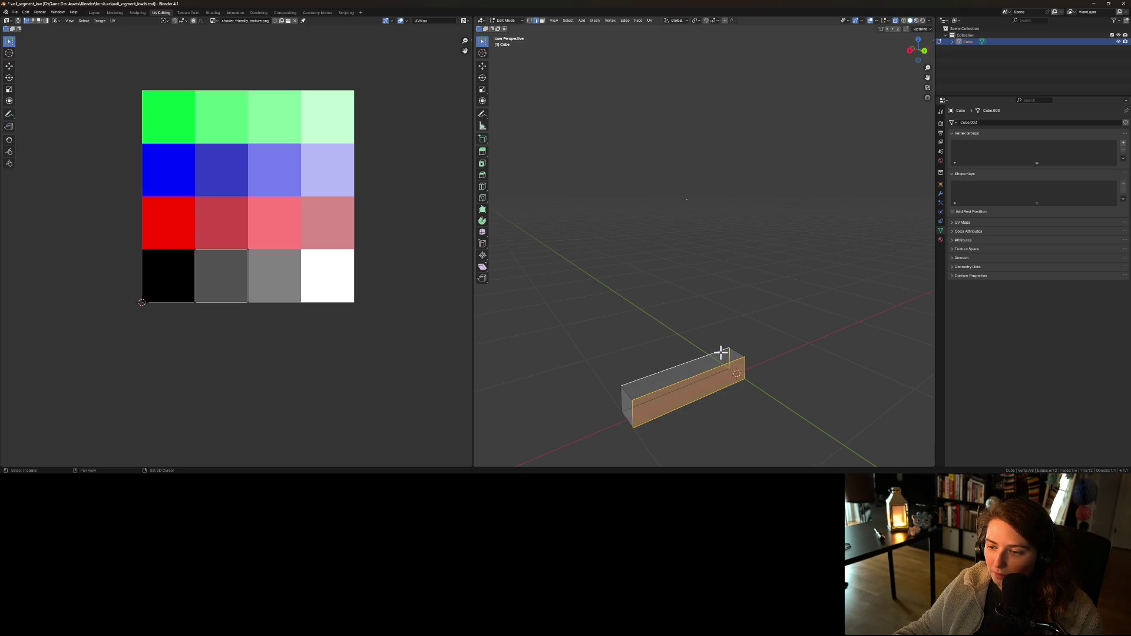
shift+click(625, 387)
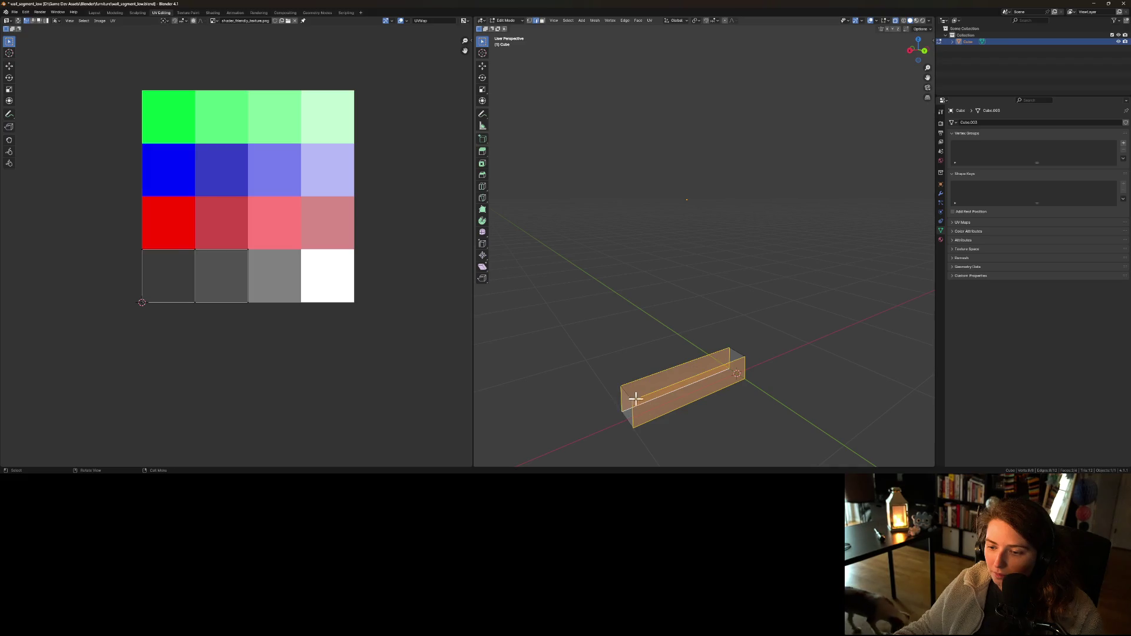
key(ctrl+e)
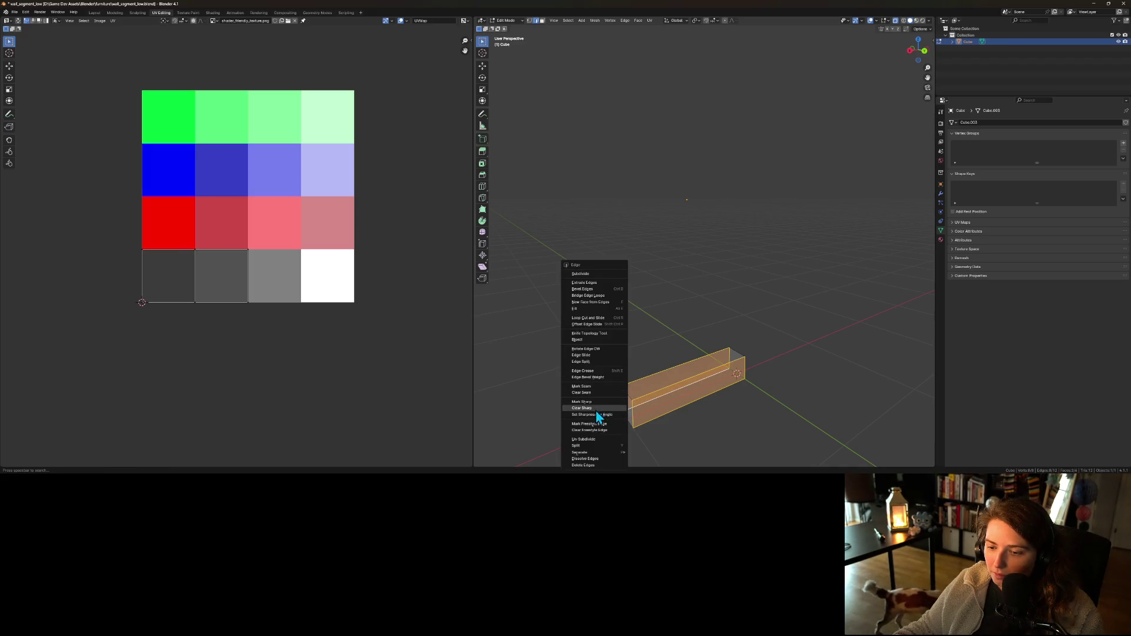
click(587, 386)
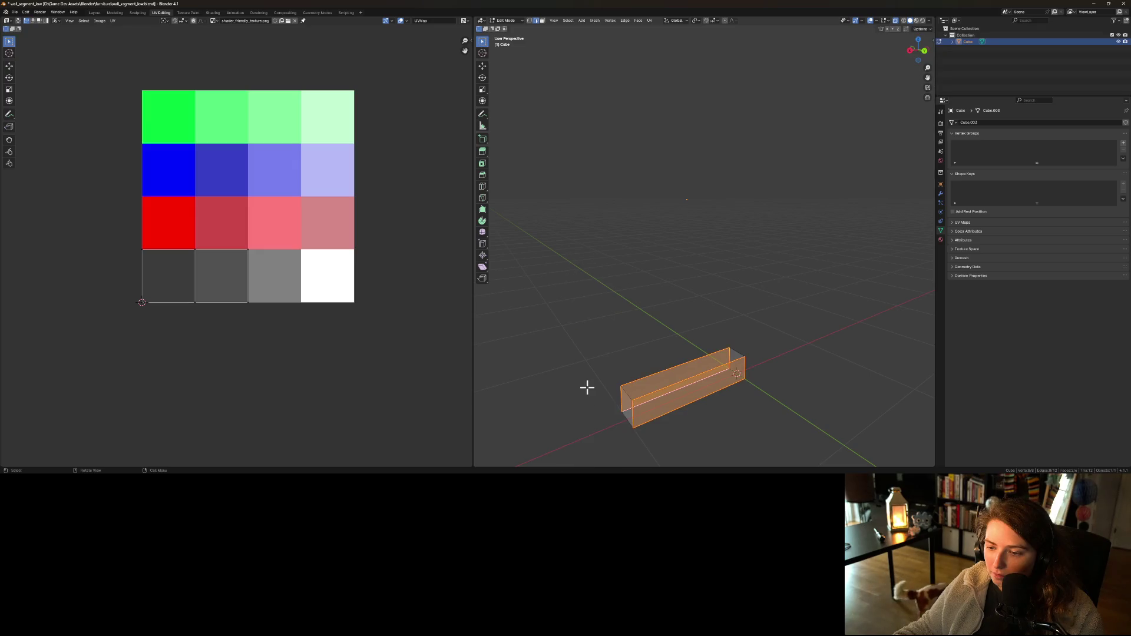
- Unwrap the box's top, left end, front and right end faces onto the atlas
key(alt+a)
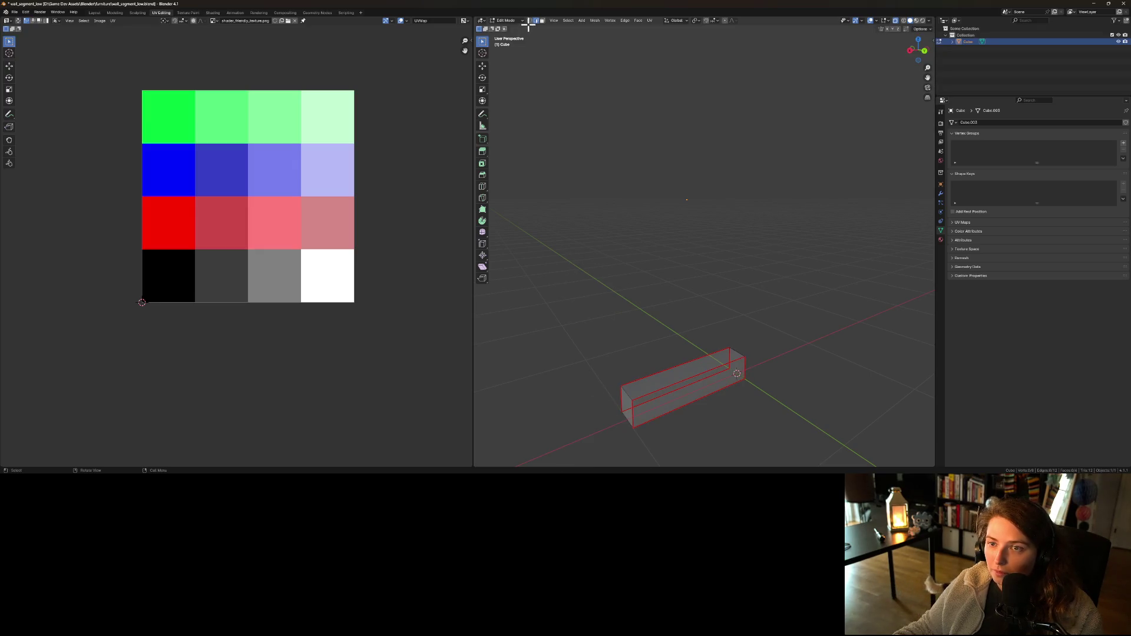
click(542, 21)
click(691, 372)
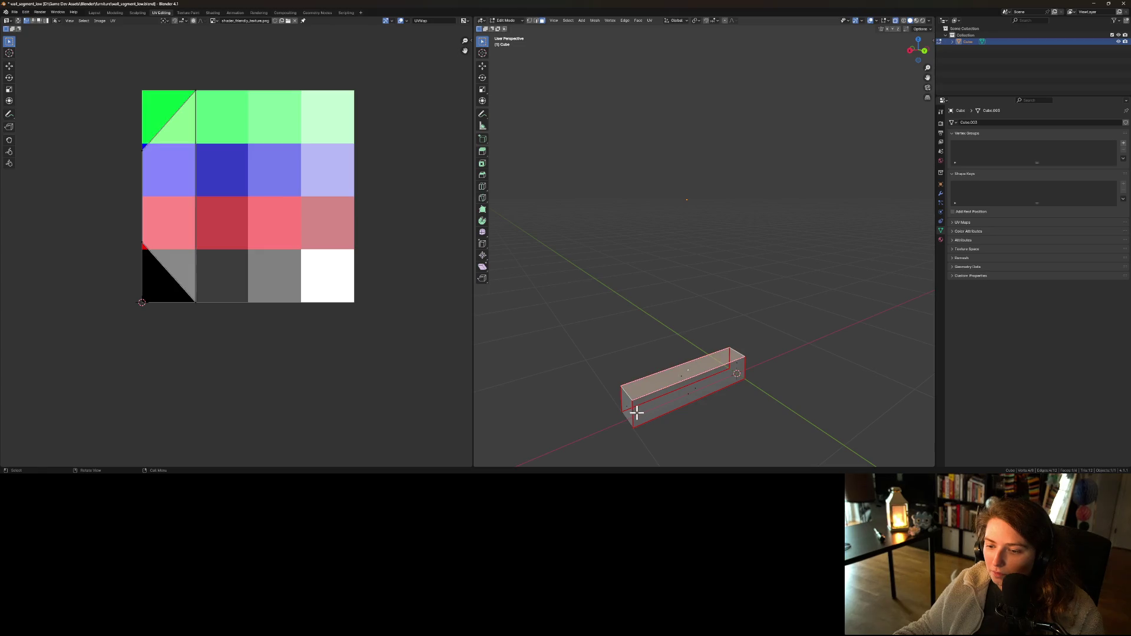
shift+click(629, 406)
shift+click(686, 395)
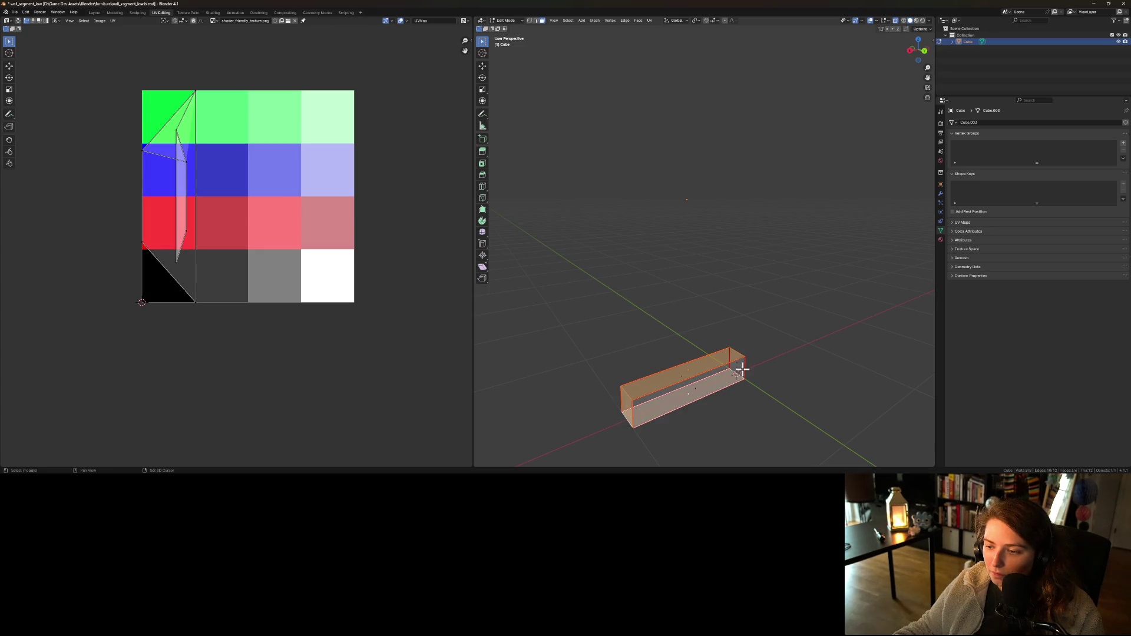
shift+click(737, 367)
click(650, 21)
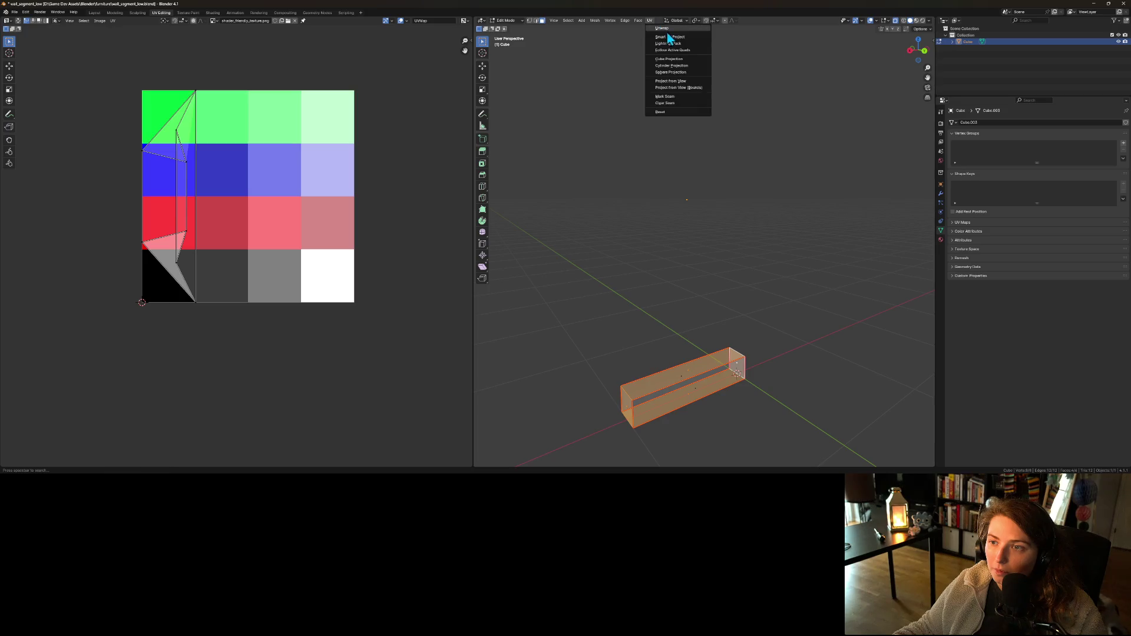
click(670, 30)
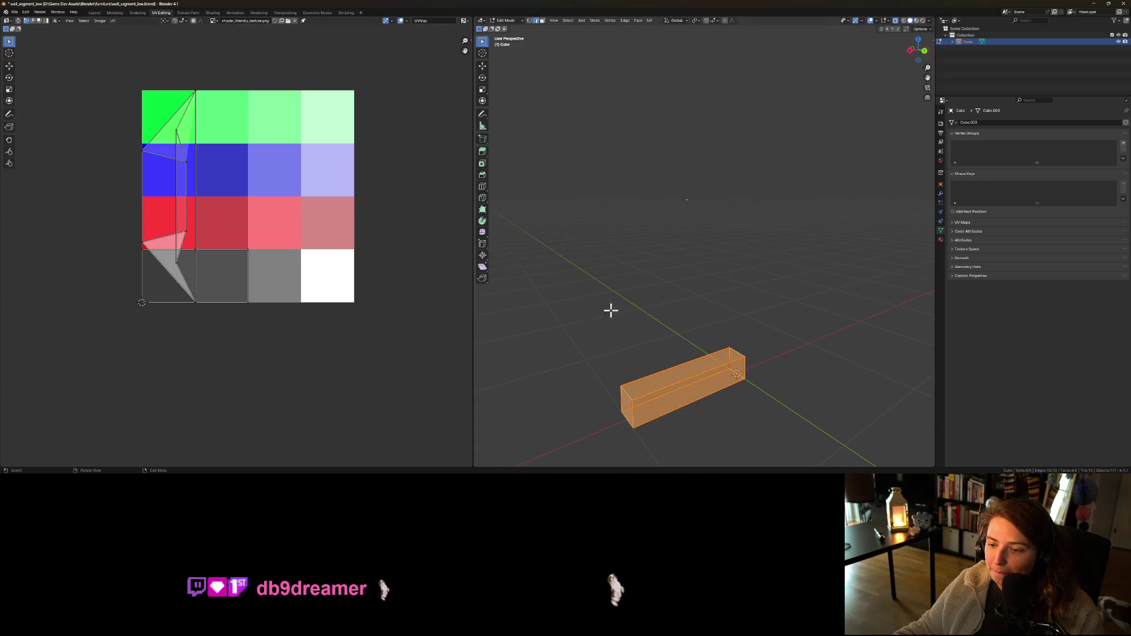
- Redo the seam on the box's left end edge by clearing it and marking it again
click(625, 392)
key(ctrl+e)
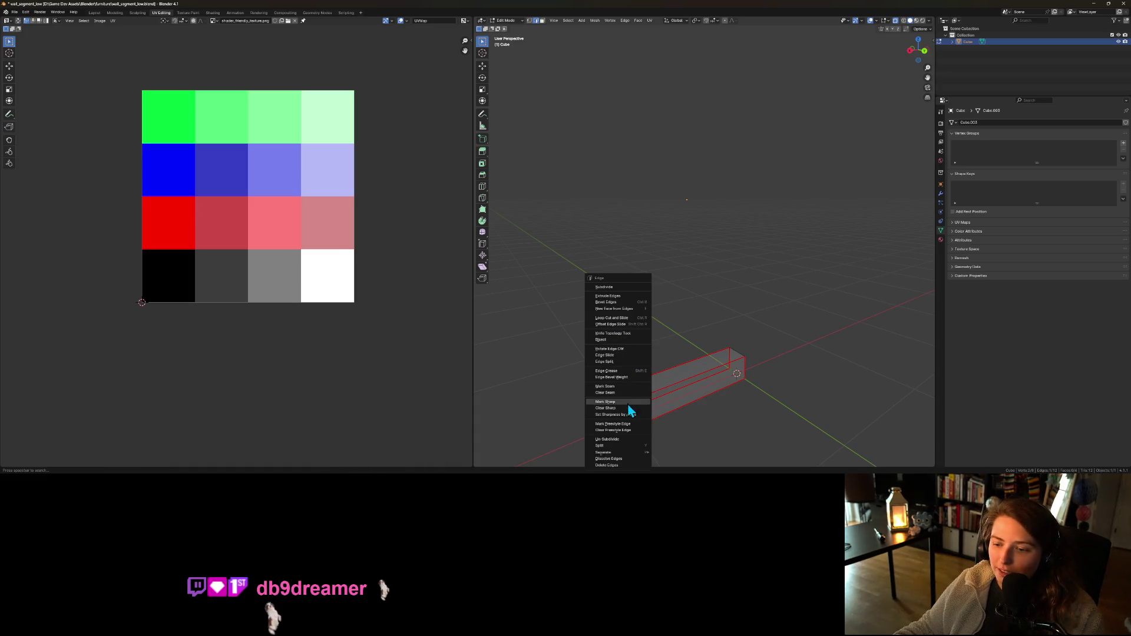
click(616, 388)
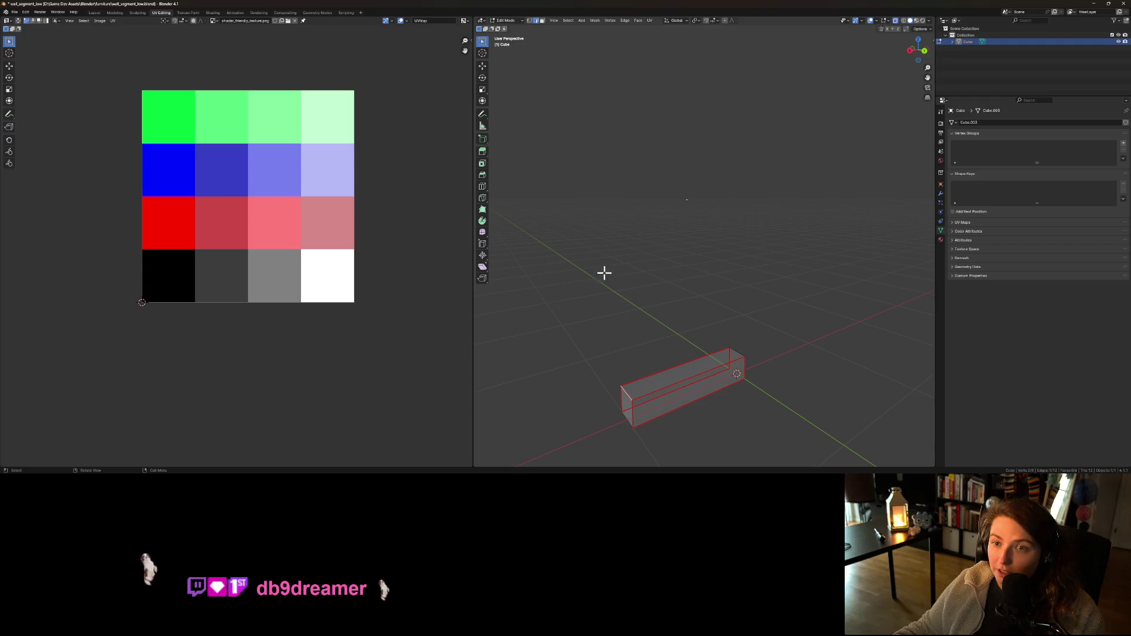
click(542, 21)
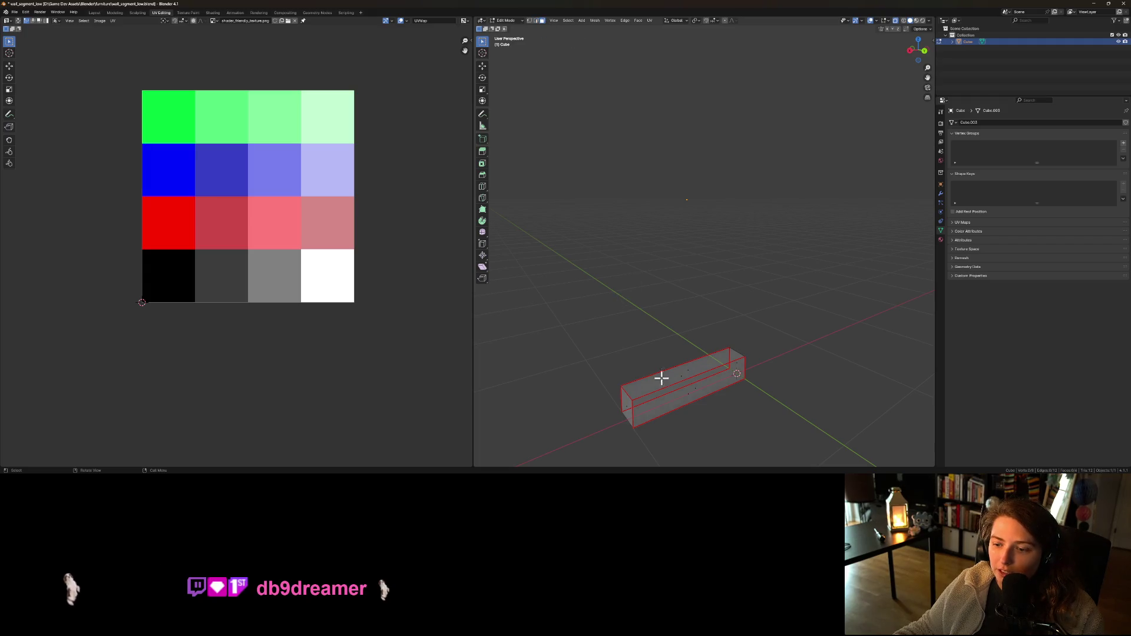
click(691, 371)
click(621, 394)
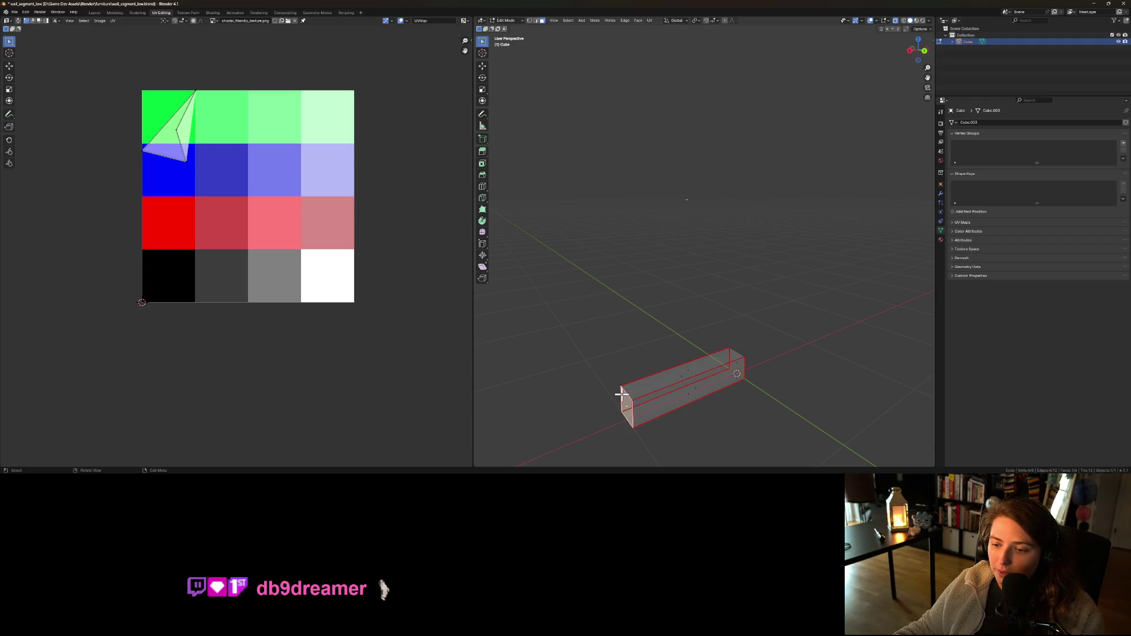
click(534, 20)
click(628, 398)
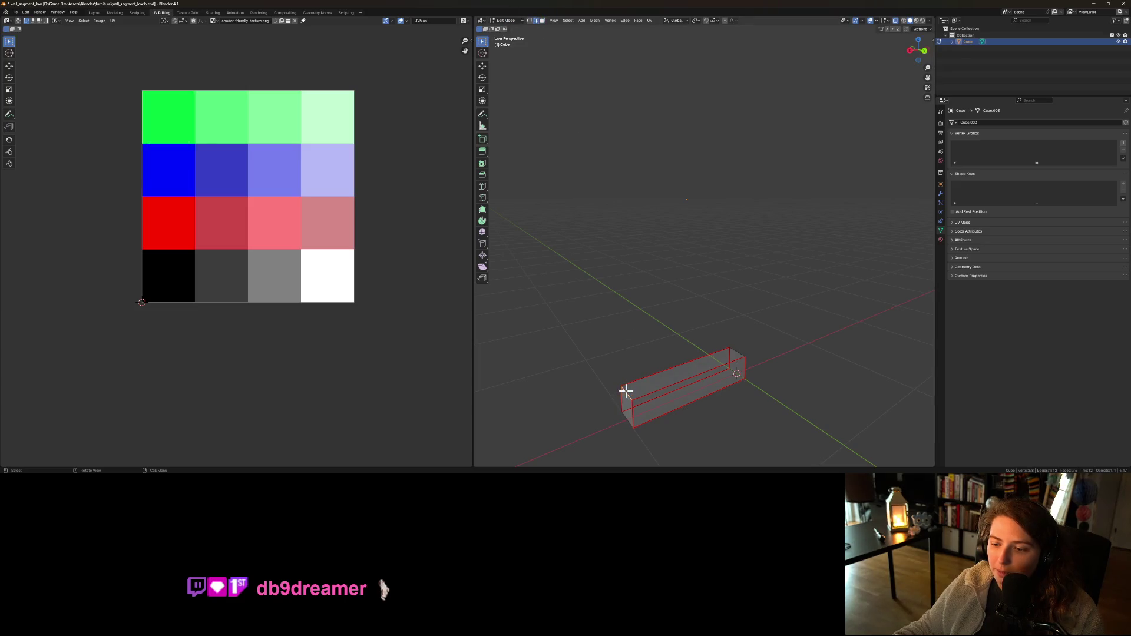
key(ctrl+e)
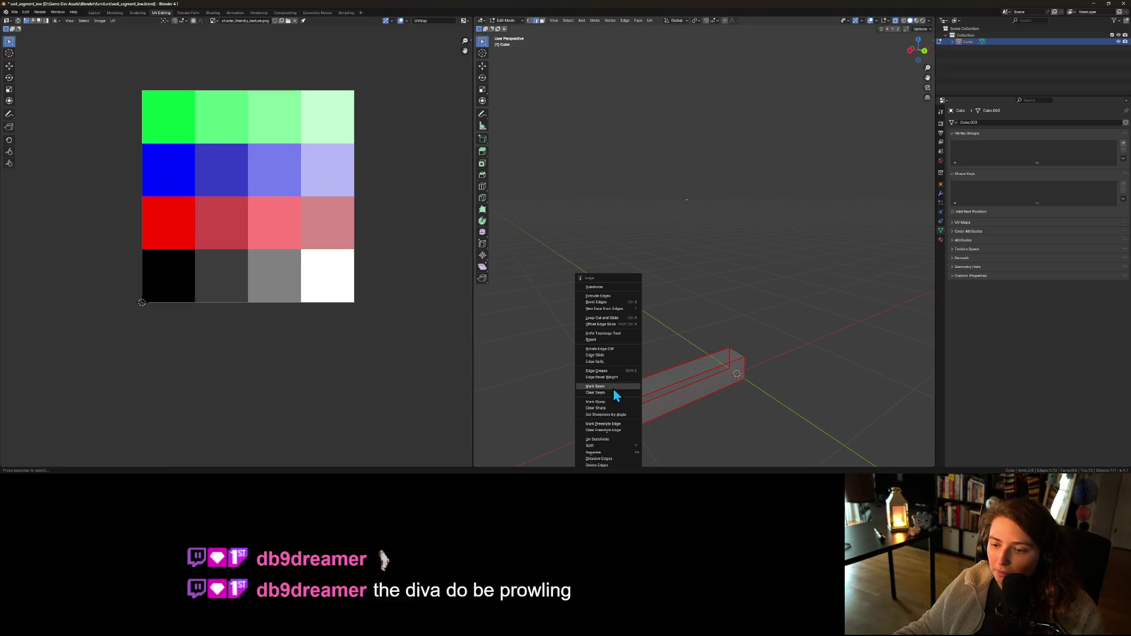
click(613, 392)
key(ctrl+e)
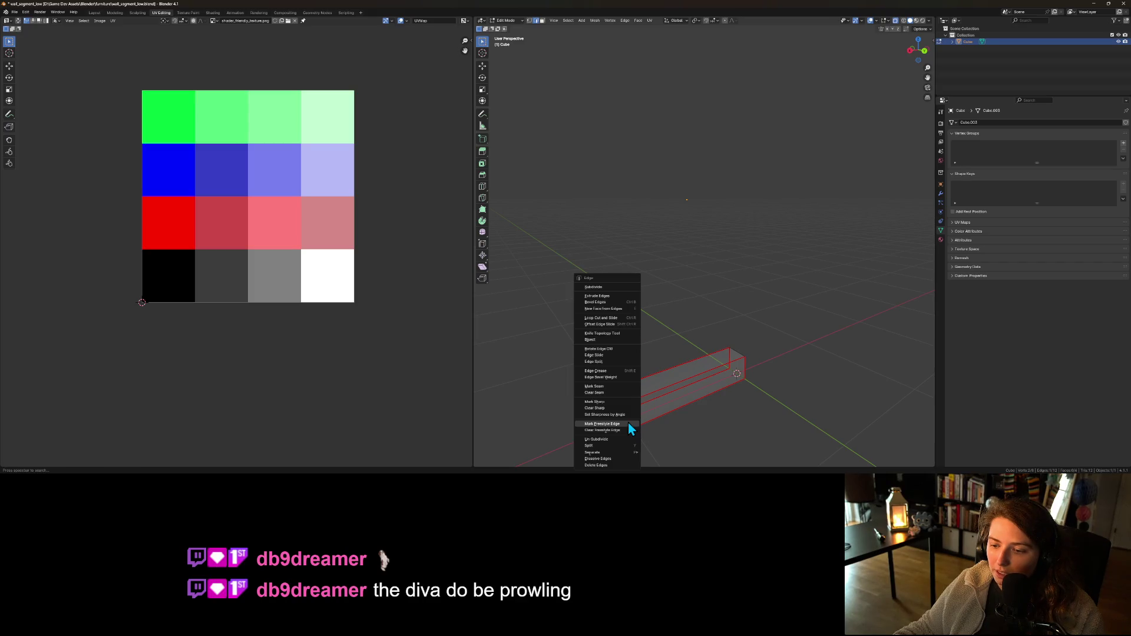
click(605, 387)
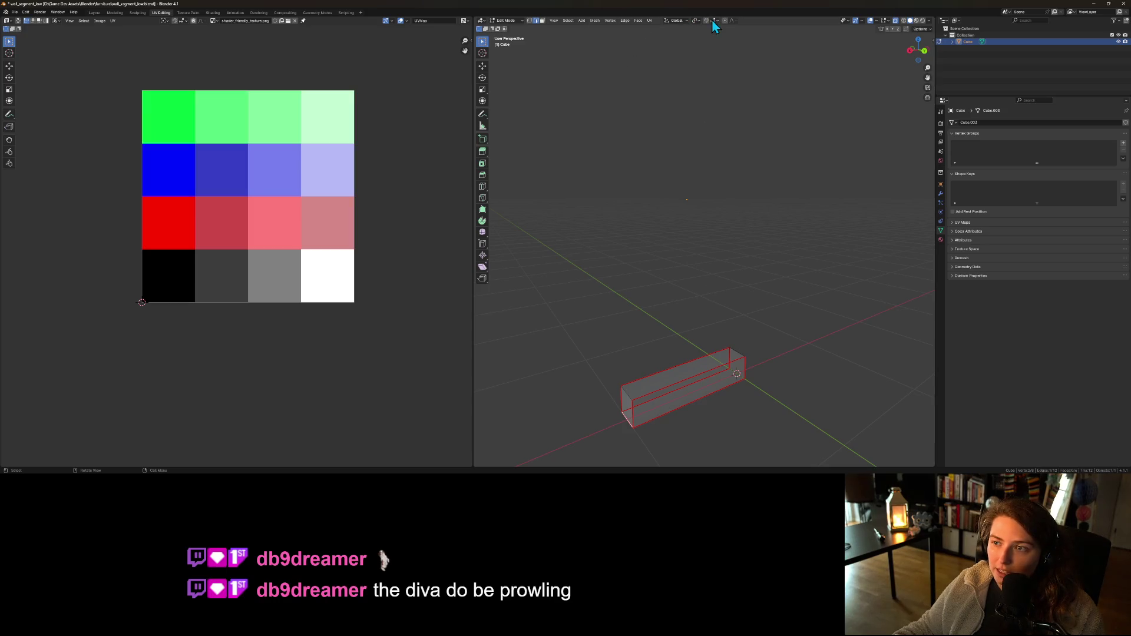
- Unwrap the four box faces again into flat strips over the colour atlas
click(542, 20)
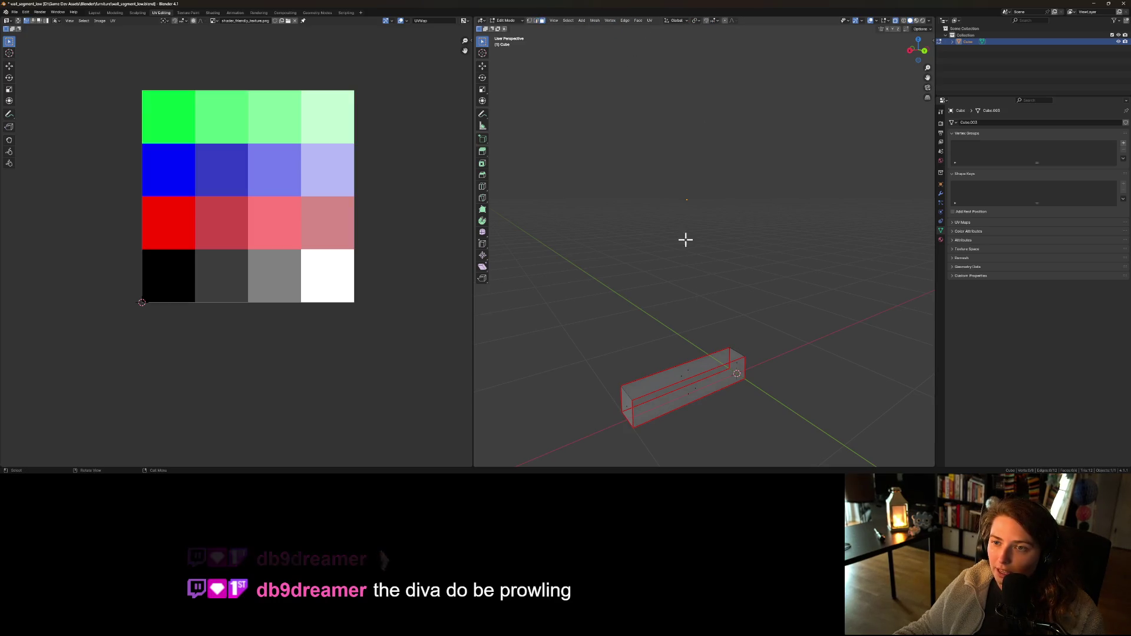
click(708, 374)
shift+click(737, 361)
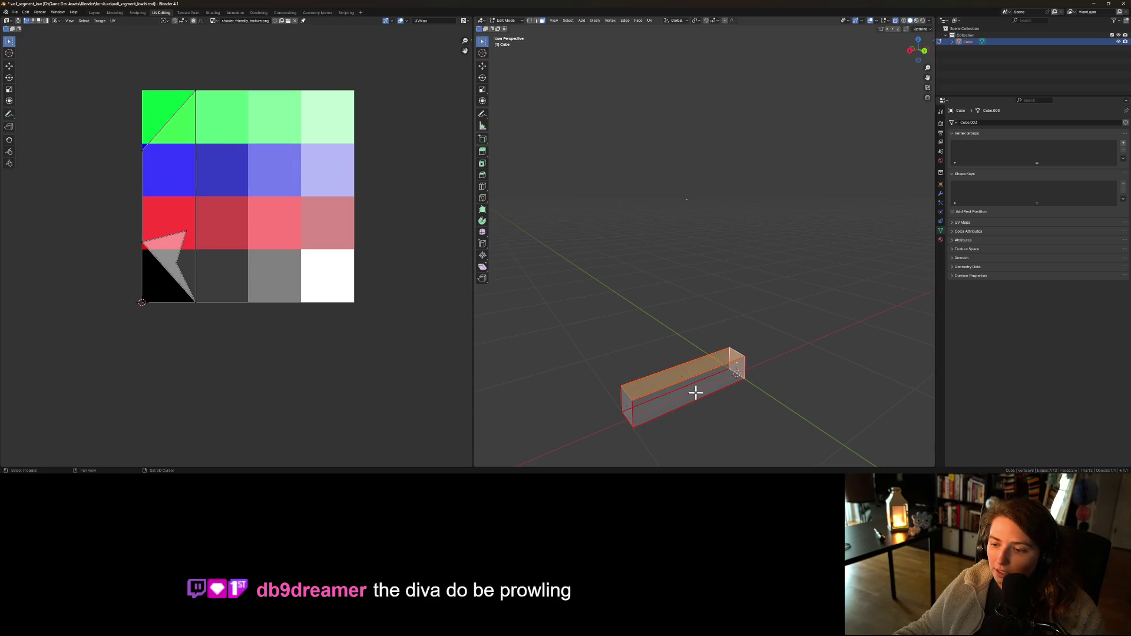
shift+click(669, 408)
shift+click(624, 409)
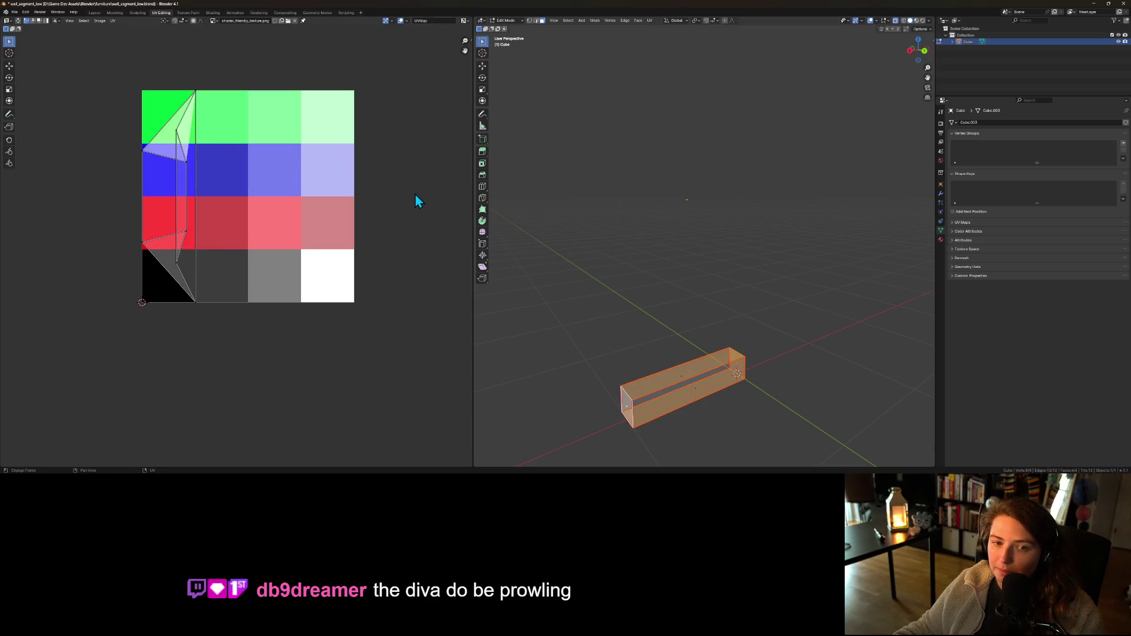
click(649, 20)
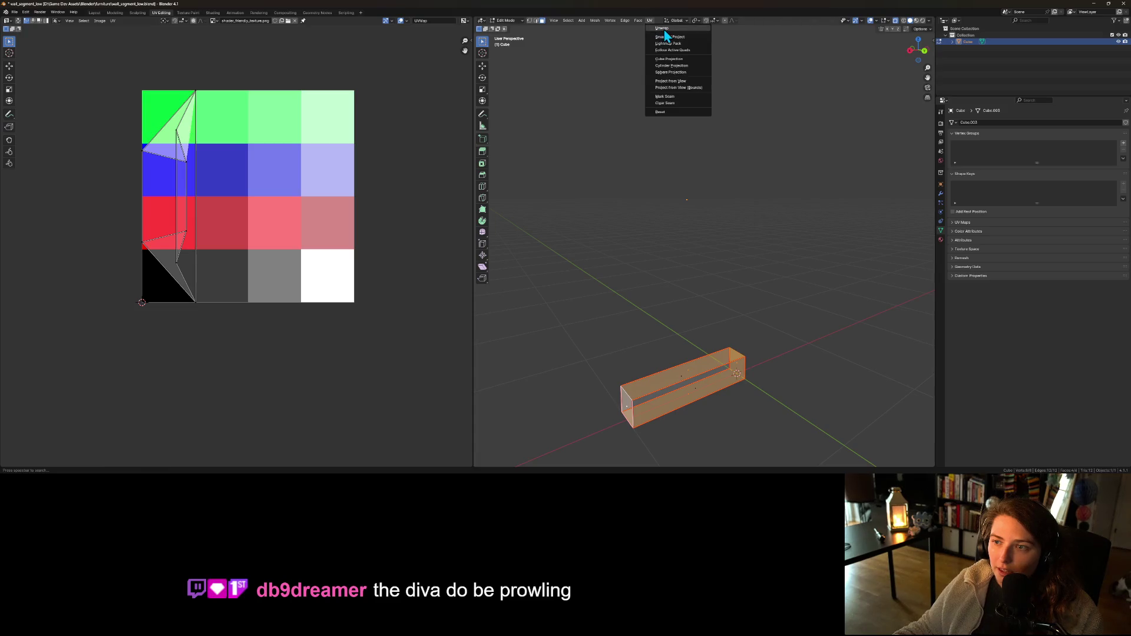
click(664, 29)
scroll(221, 282, up, 2)
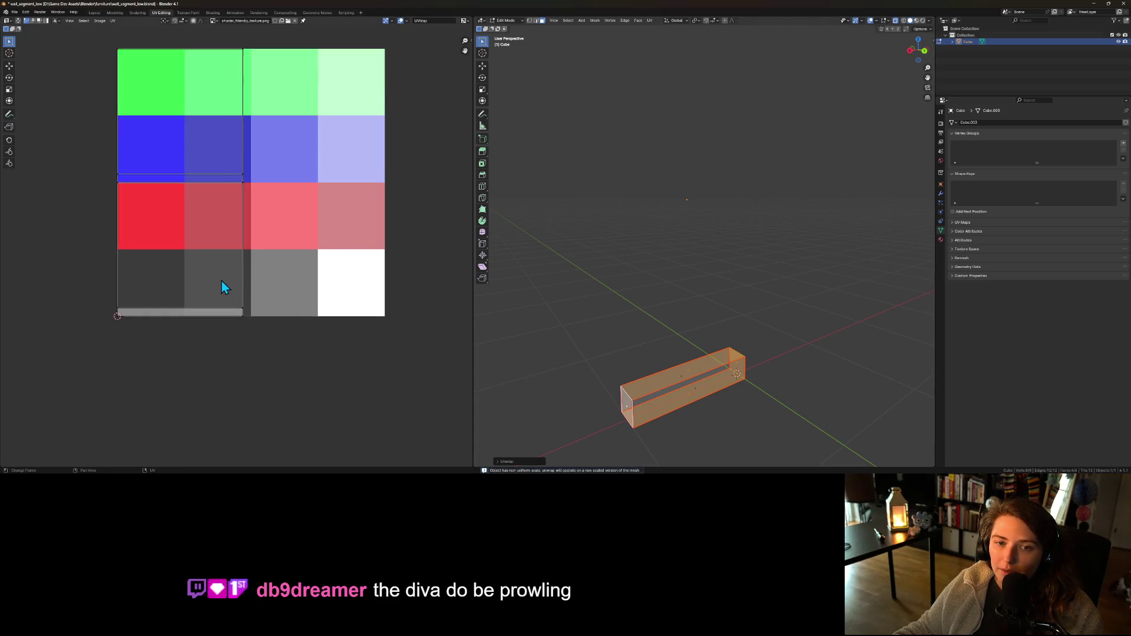
scroll(173, 267, up, 1)
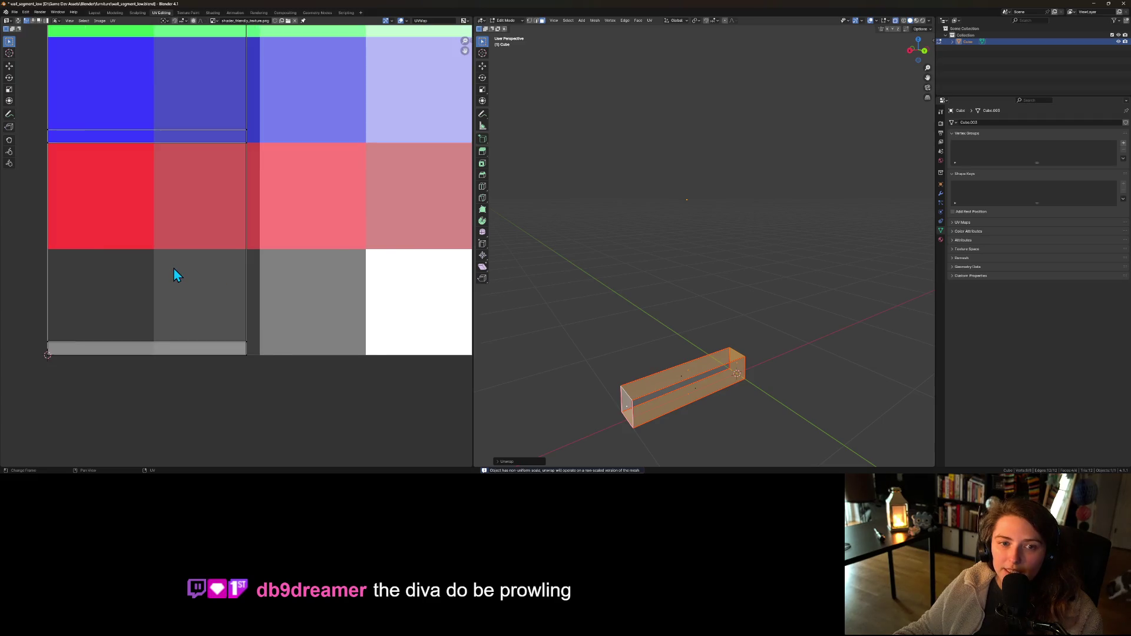
scroll(172, 268, down, 2)
click(83, 21)
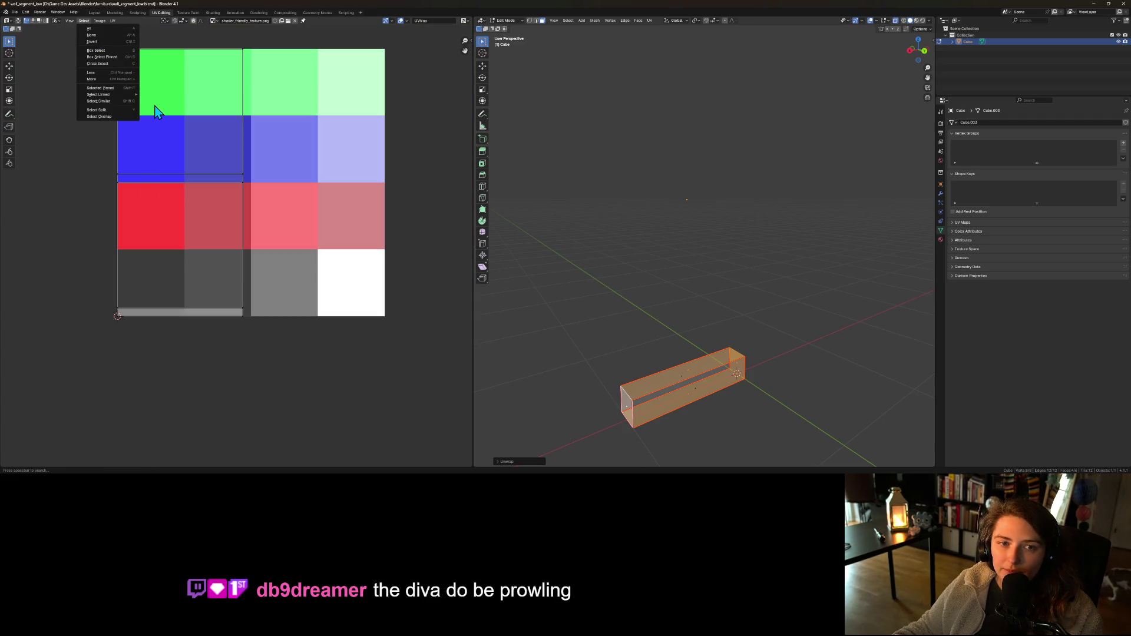
- Slide the left UV island and the right UV edge horizontally into place
click(167, 173)
mouse_move(101, 32)
mouse_down()
mouse_move(200, 161)
mouse_move(270, 347)
mouse_up()
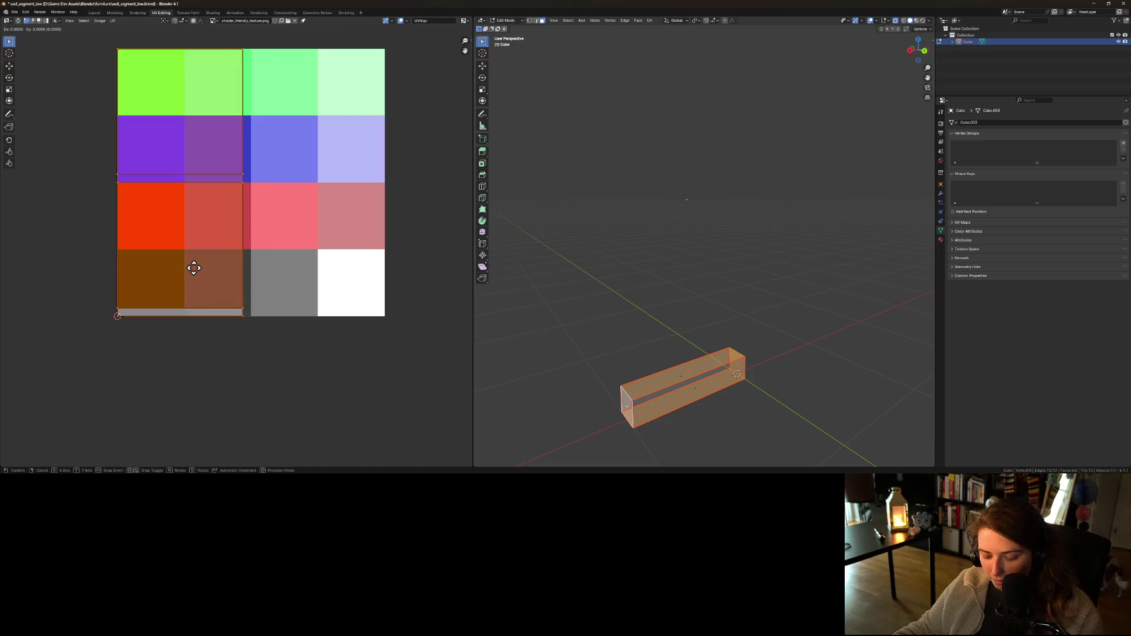
key(g)
key(x)
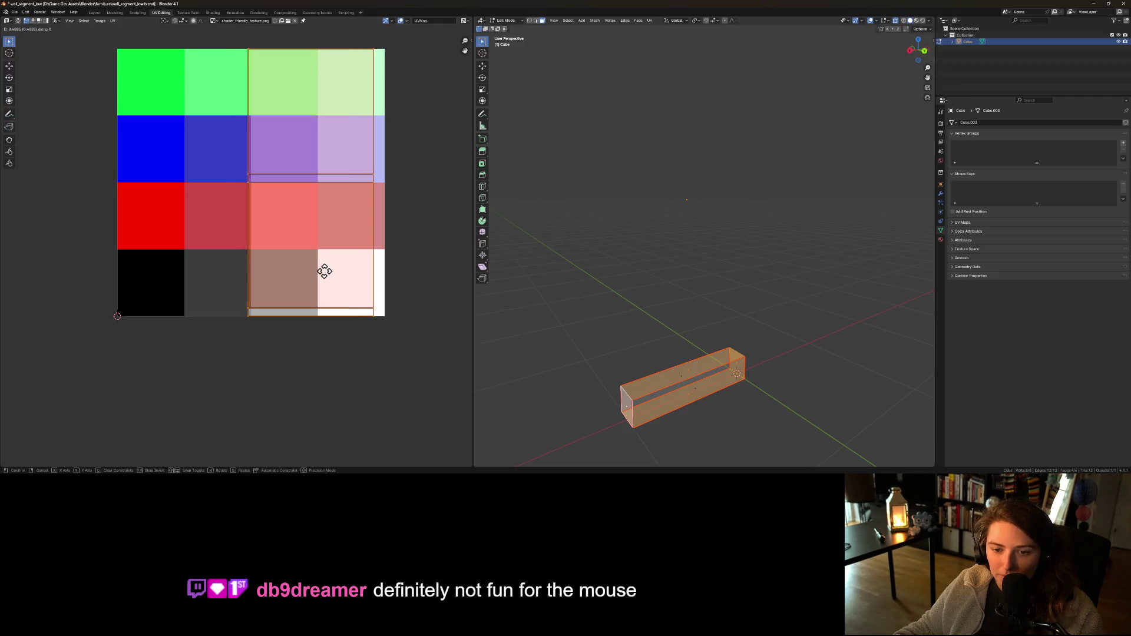
click(328, 271)
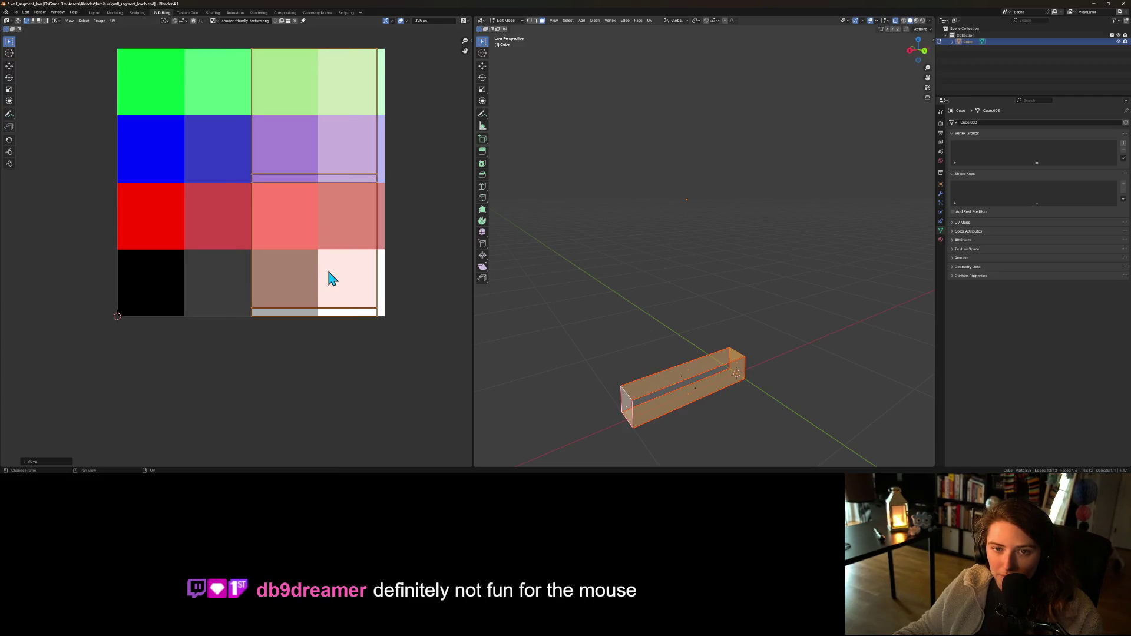
click(346, 167)
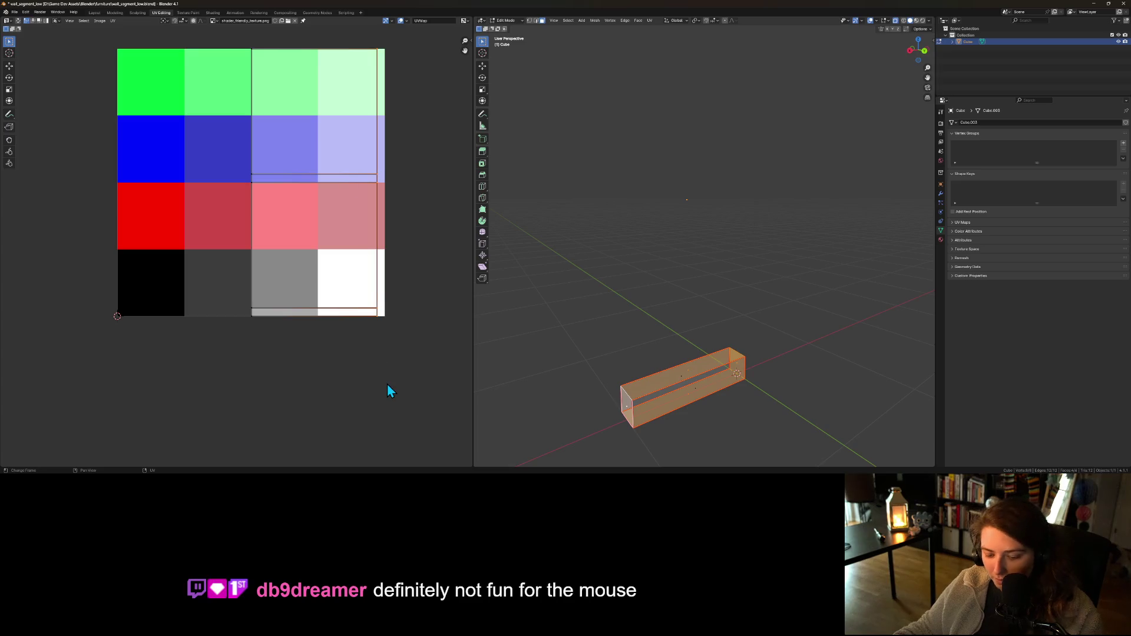
key(g)
key(x)
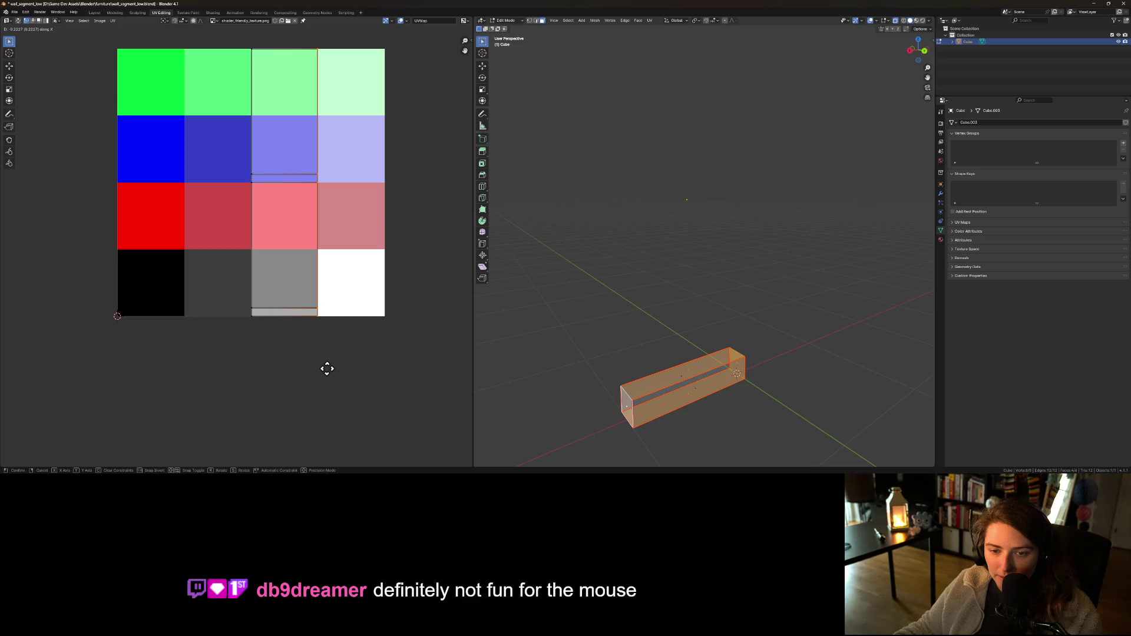
click(326, 369)
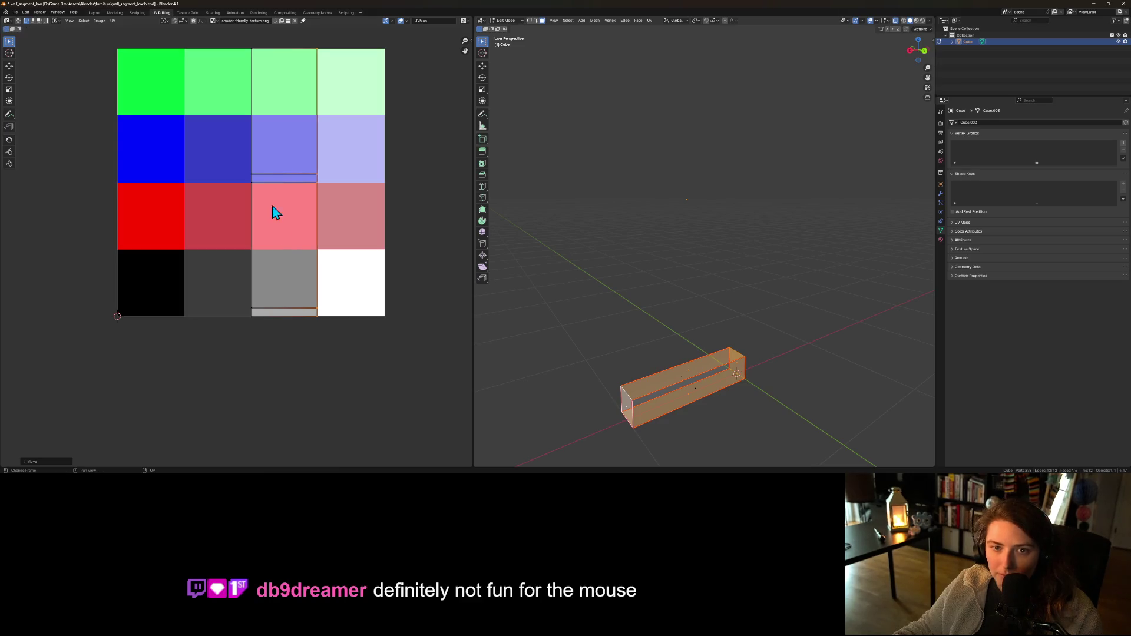
- Shrink the third UV column vertically and move it down into the grey bottom-row tile
drag(236, 40, 341, 89)
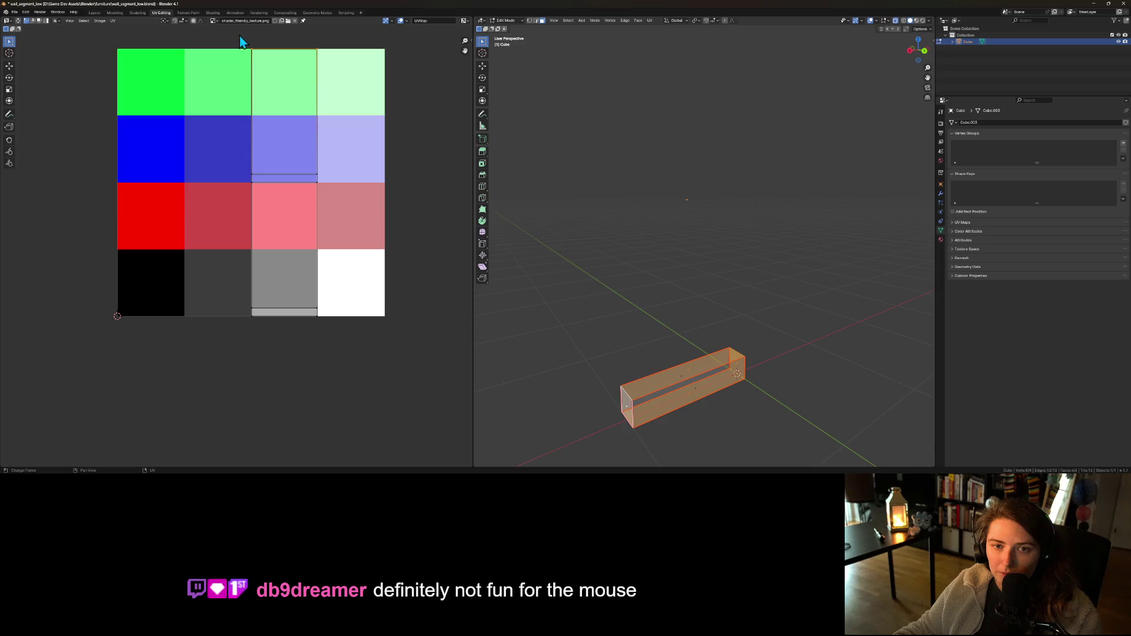
mouse_move(237, 43)
mouse_down()
mouse_move(377, 186)
mouse_move(361, 258)
mouse_move(331, 302)
mouse_move(328, 230)
mouse_up()
scroll(305, 268, up, 1)
scroll(306, 267, up, 1)
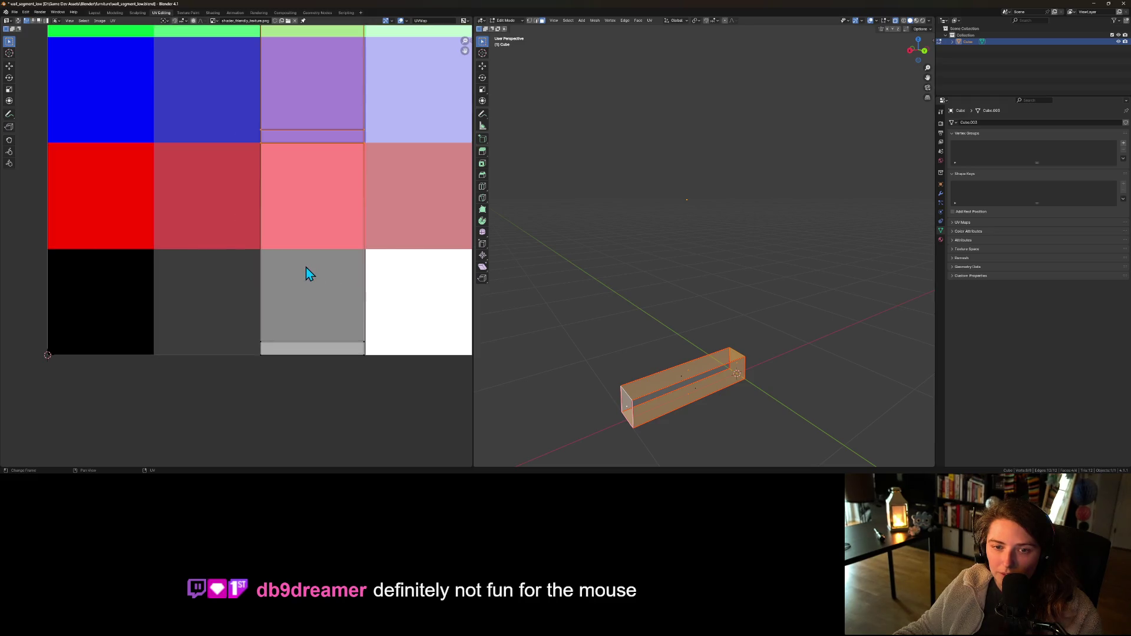
scroll(306, 267, down, 2)
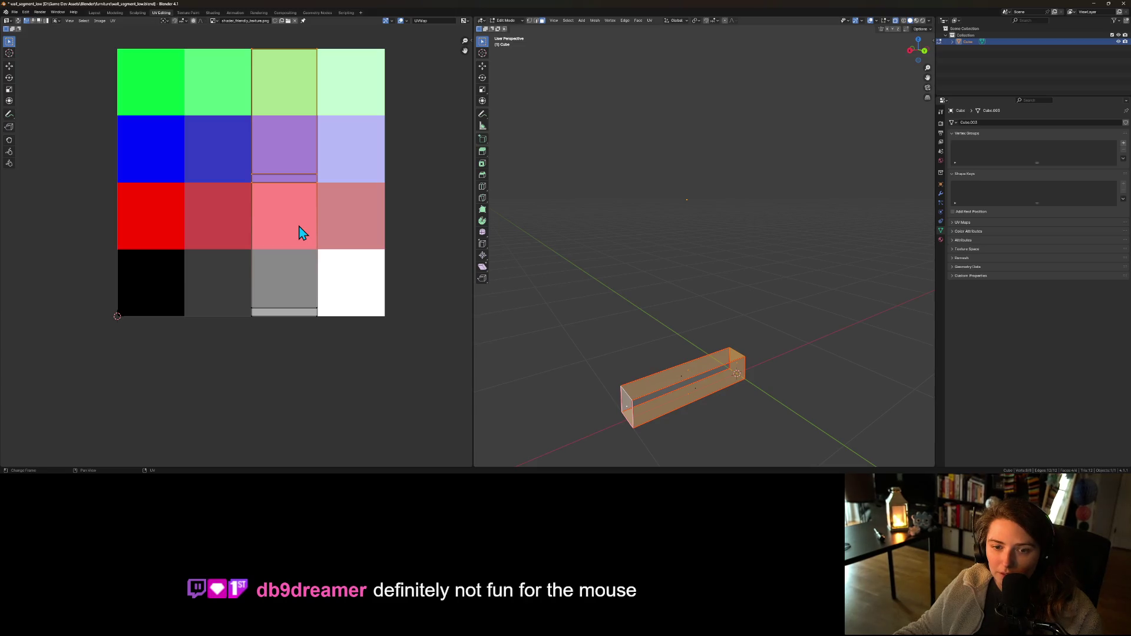
mouse_move(219, 52)
mouse_down()
mouse_move(308, 202)
mouse_move(348, 331)
mouse_up()
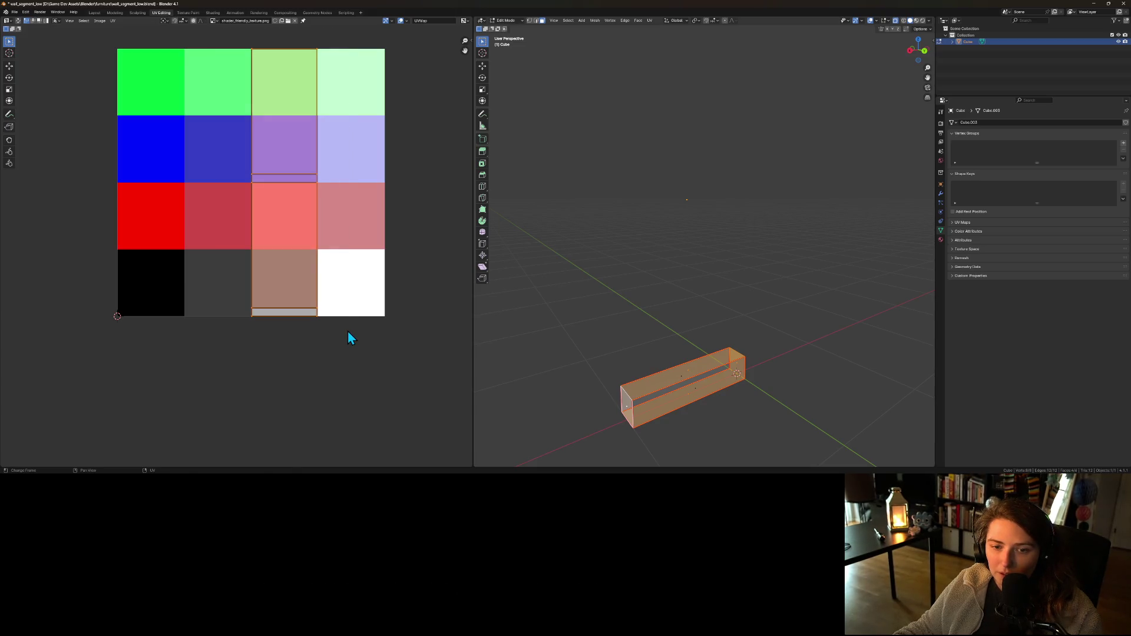
key(s)
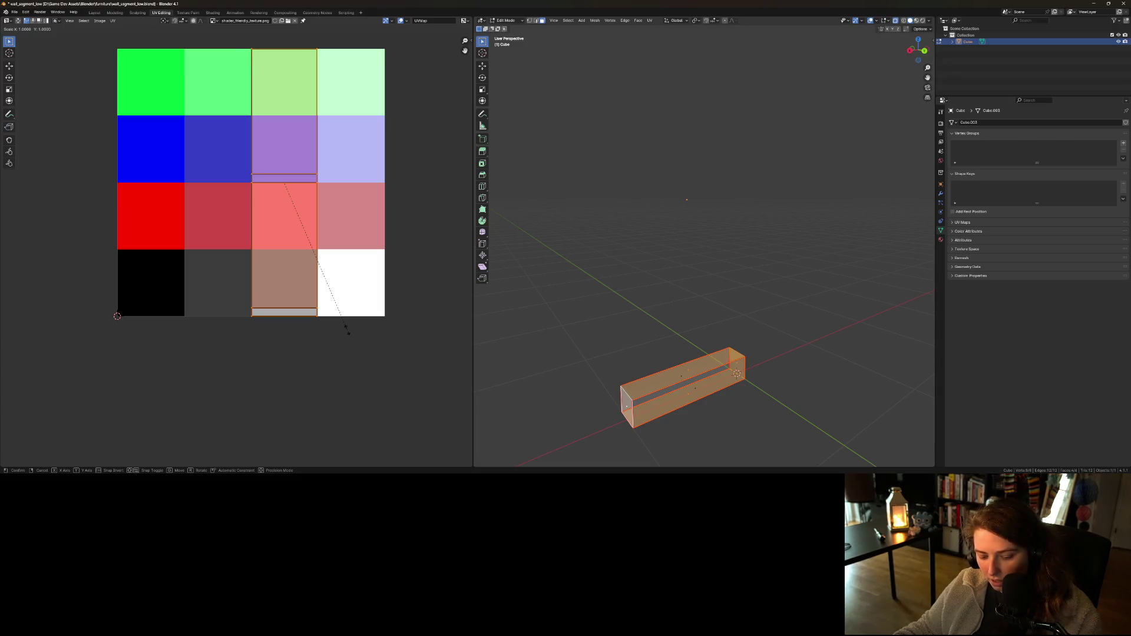
key(y)
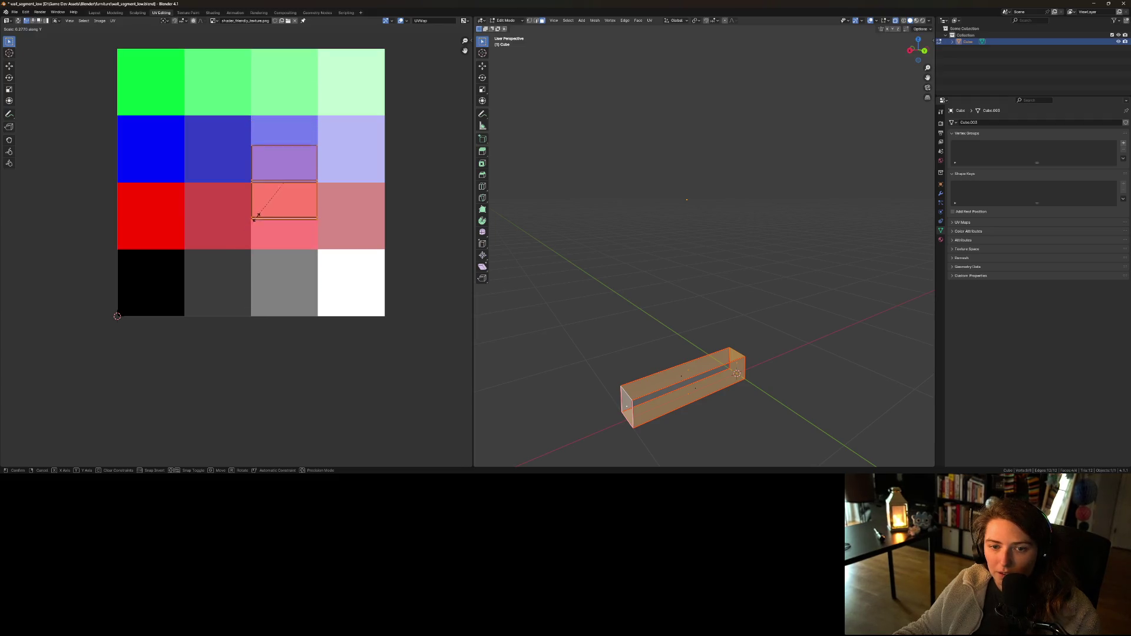
click(257, 219)
key(g)
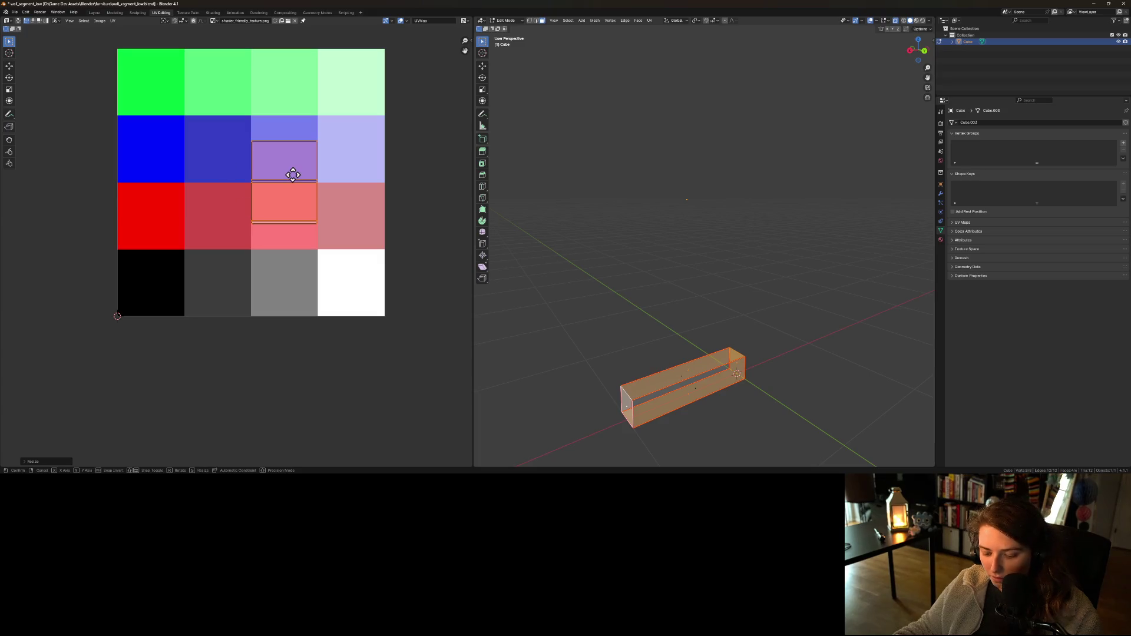
key(y)
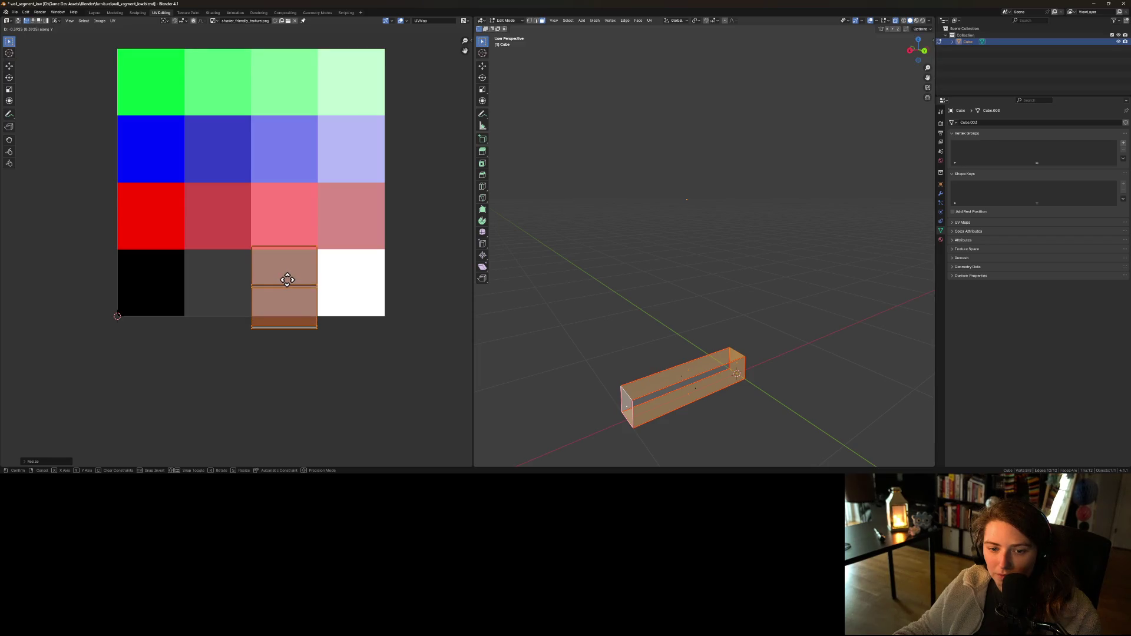
click(291, 280)
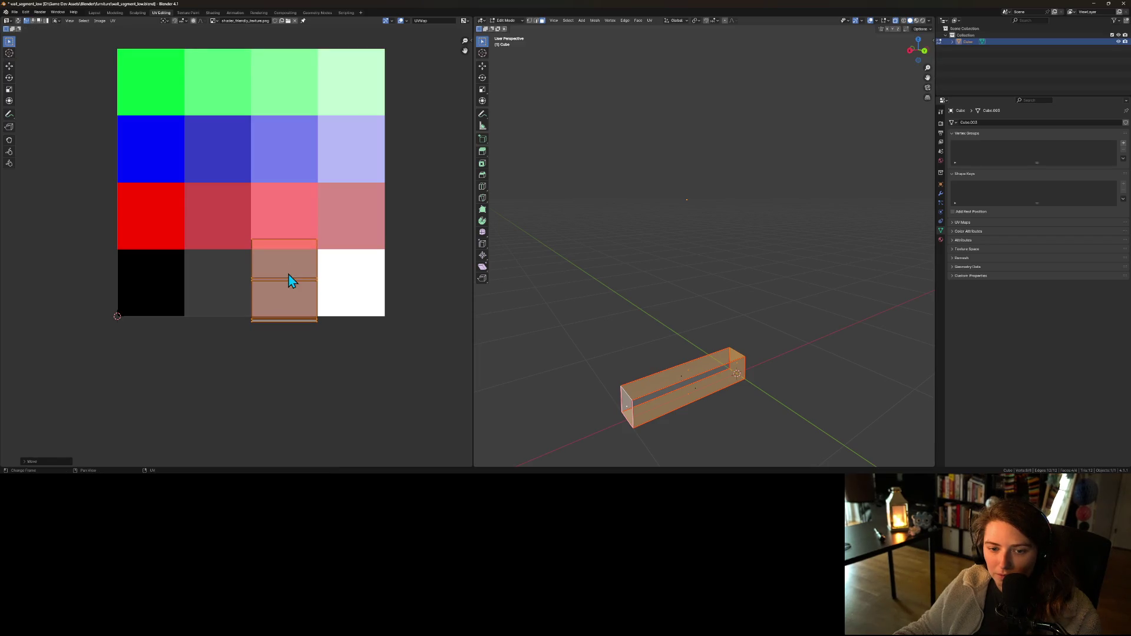
- Fine-tune the island's vertical scale and position in the grey tile, then save wall_segment_low.blend
key(s)
key(y)
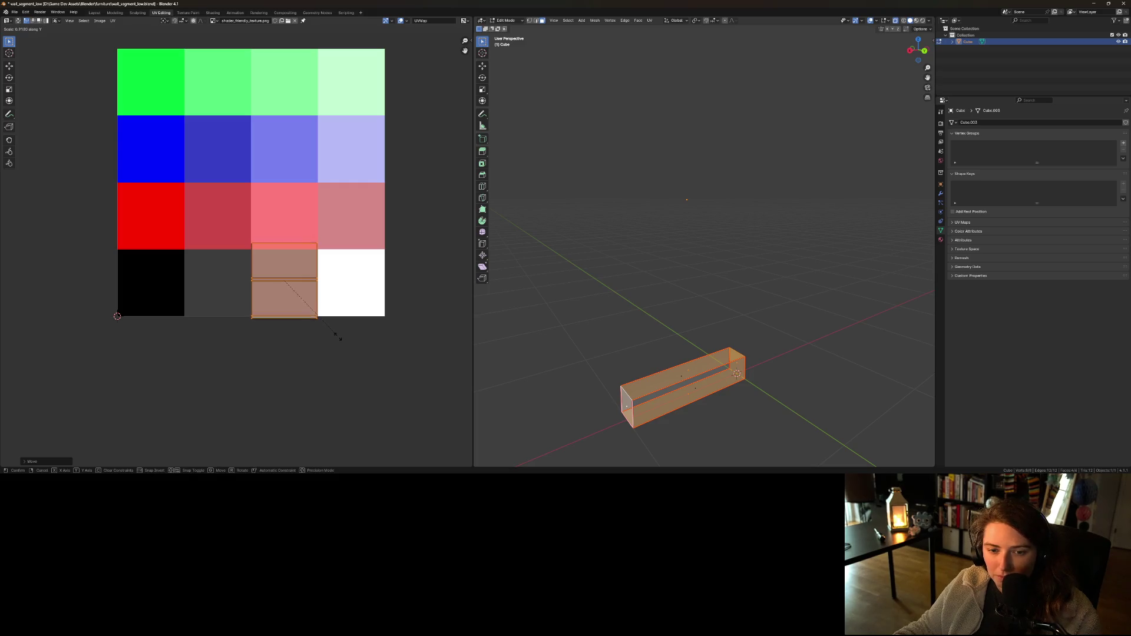
click(333, 334)
scroll(334, 334, up, 4)
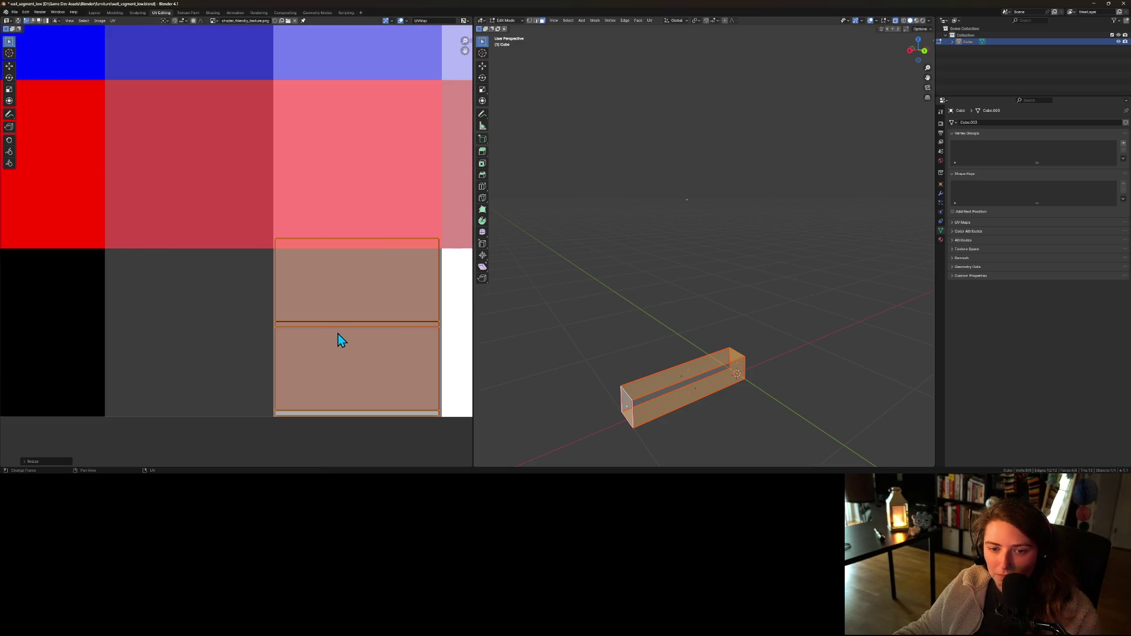
key(s)
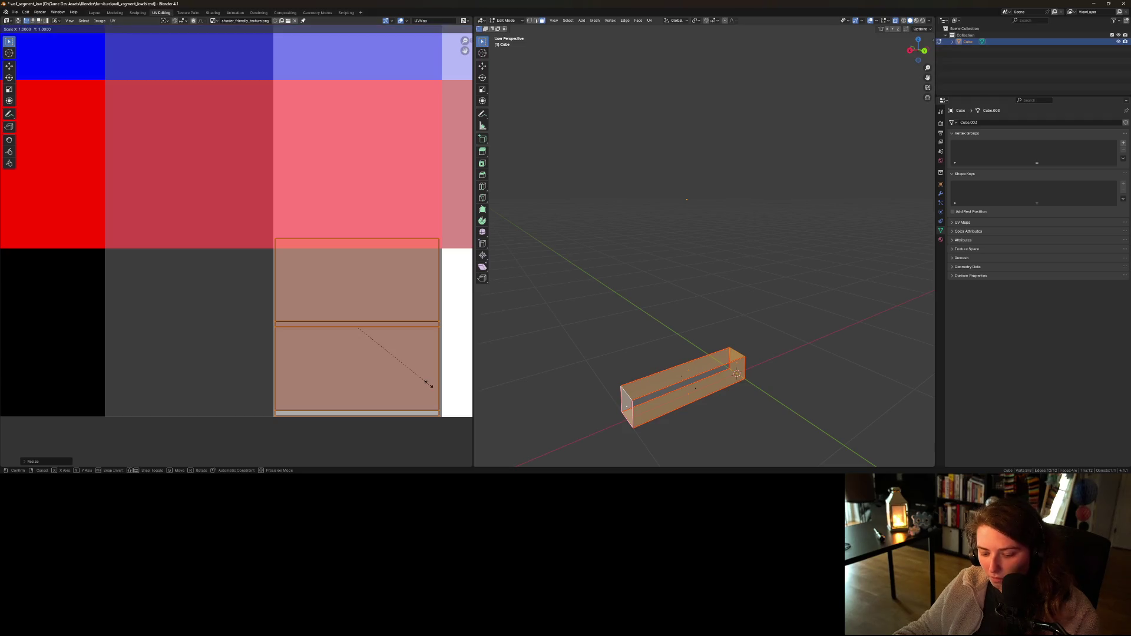
key(y)
click(423, 382)
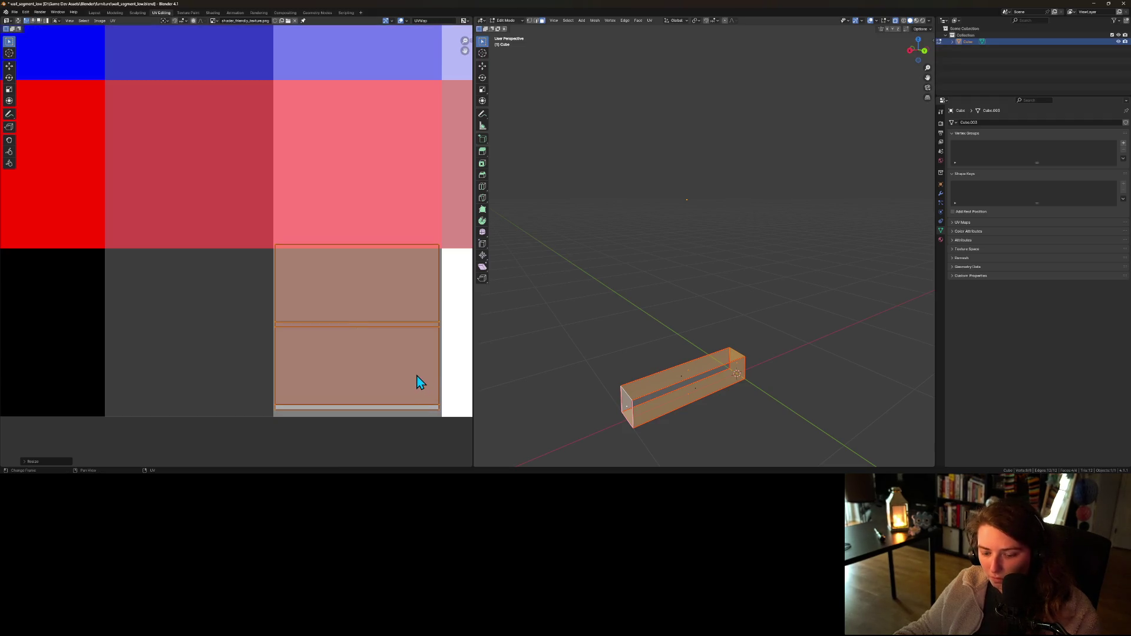
key(g)
key(y)
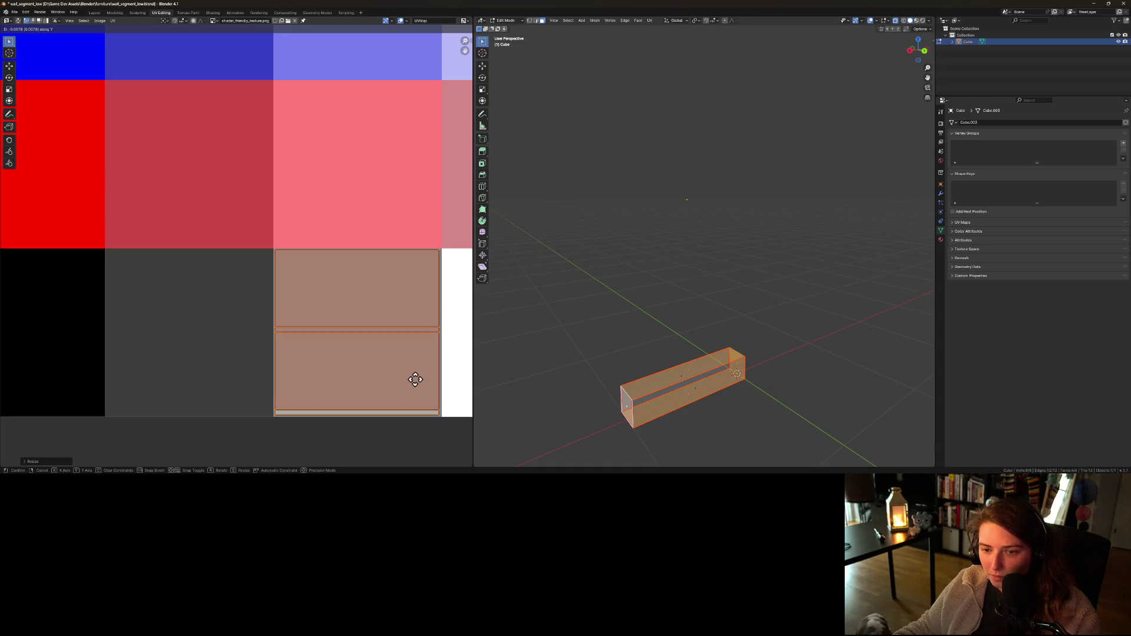
click(414, 379)
click(357, 362)
key(ctrl+s)
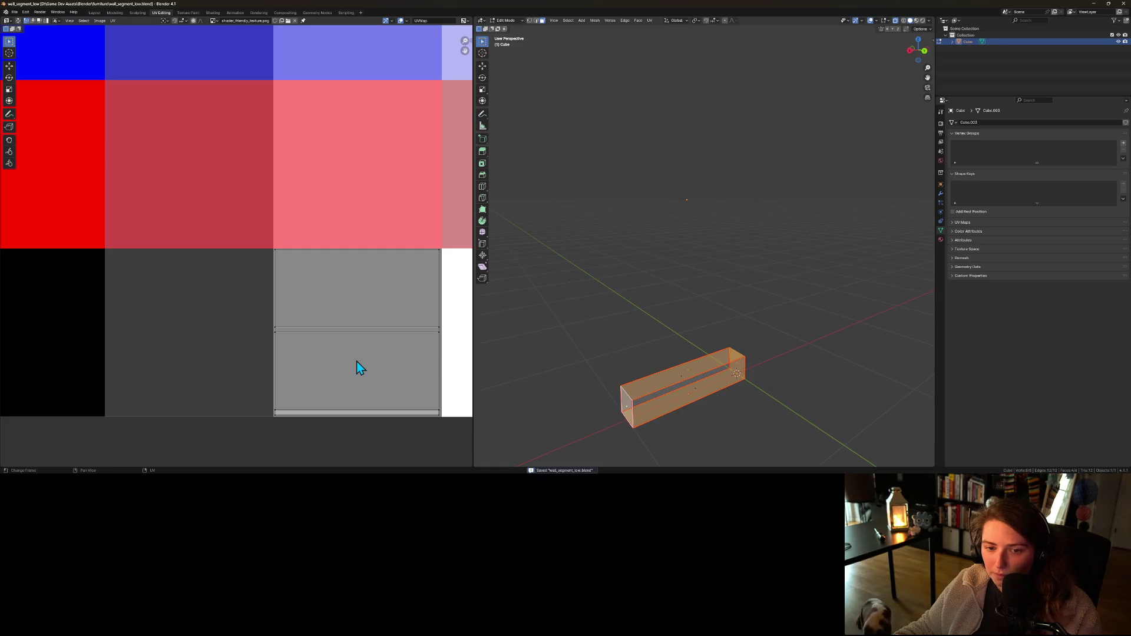
- Export mesh objects only as wall_segment_low.fbx into art_3d/building, overwriting it, then save
click(15, 12)
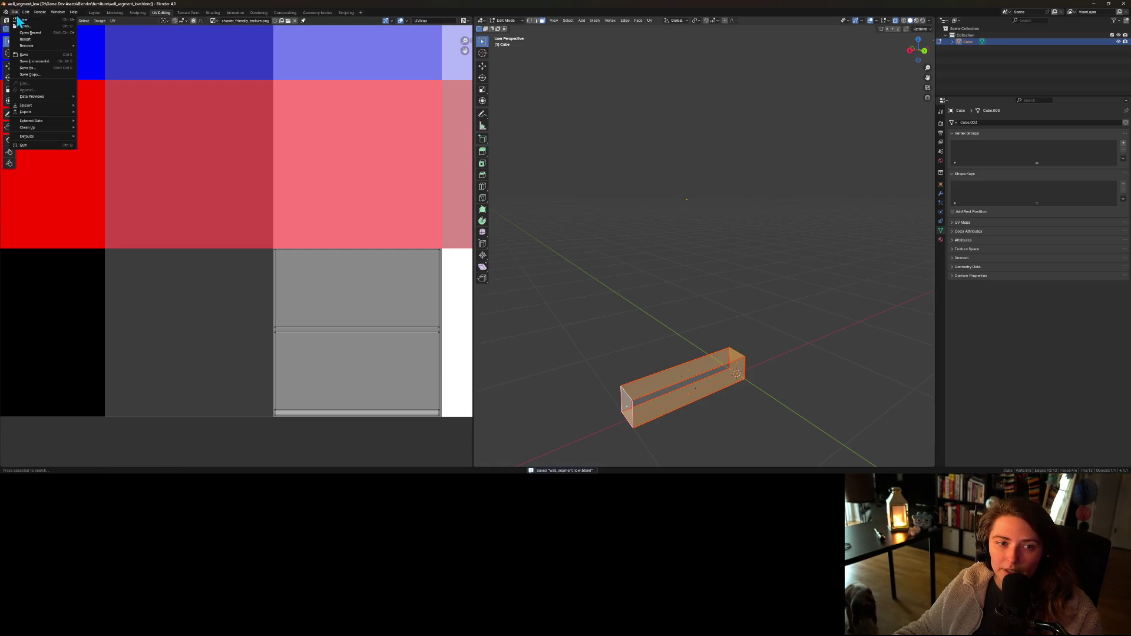
mouse_move(38, 112)
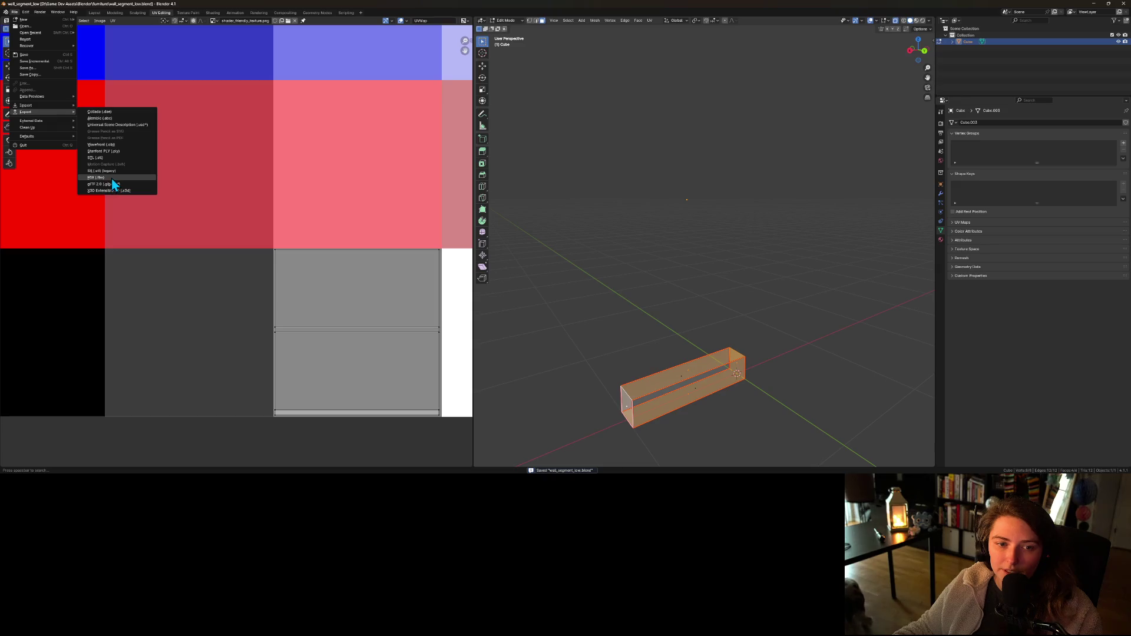
click(112, 177)
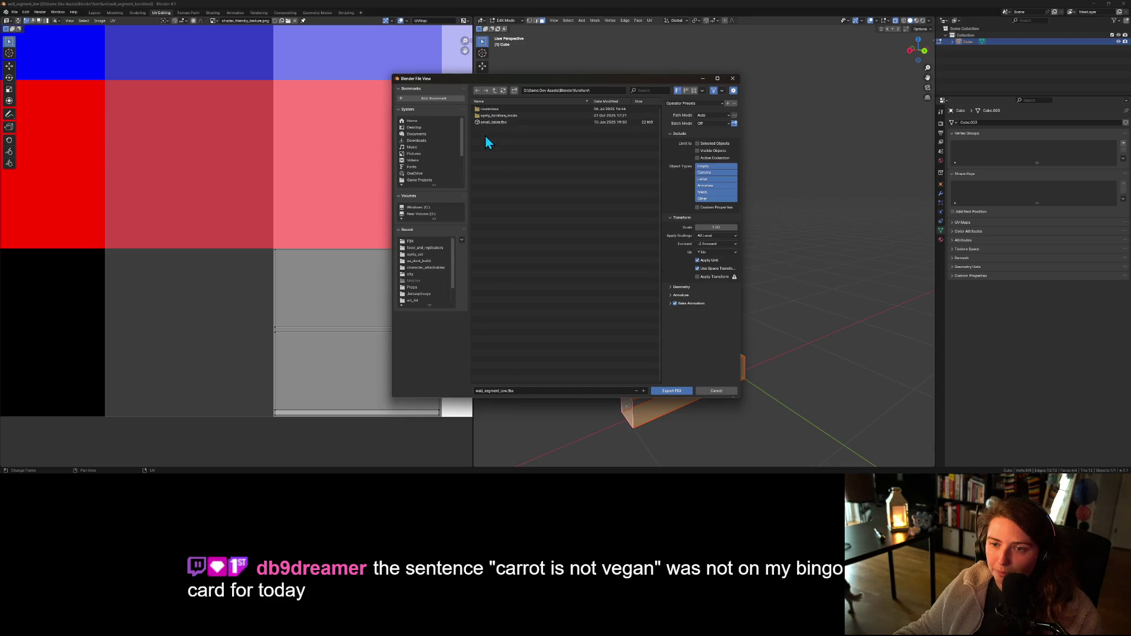
click(420, 249)
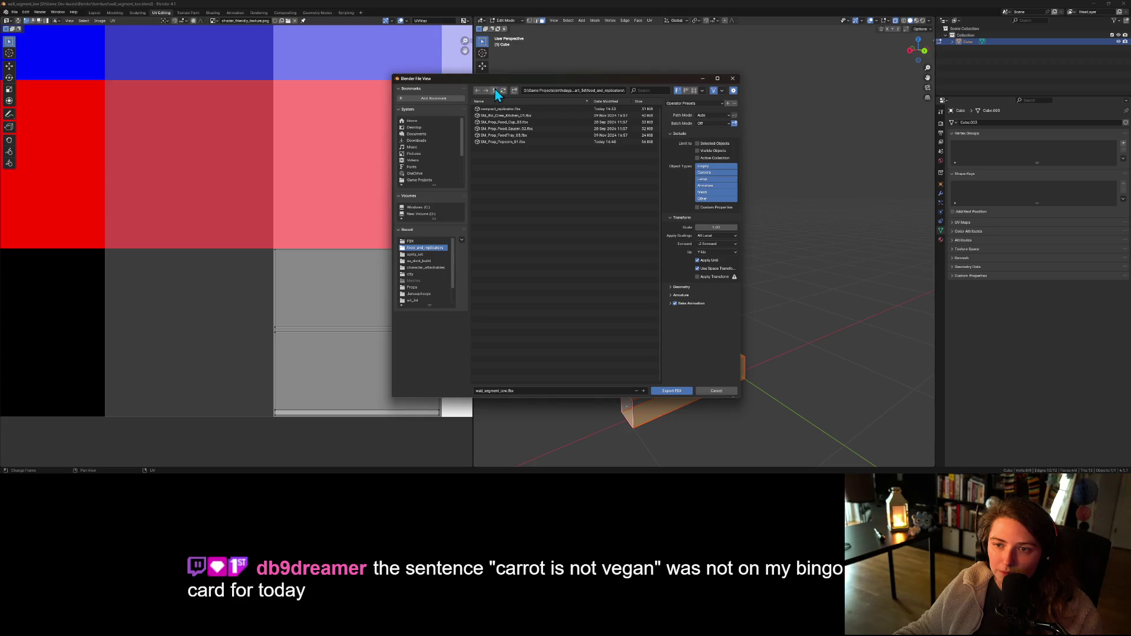
click(493, 91)
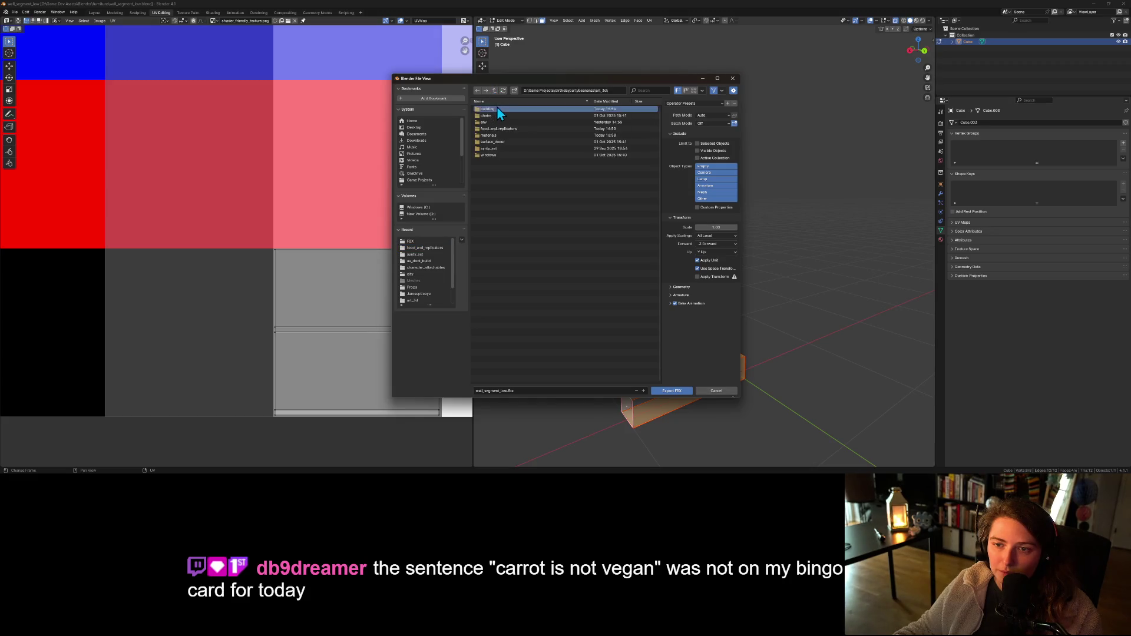
click(496, 111)
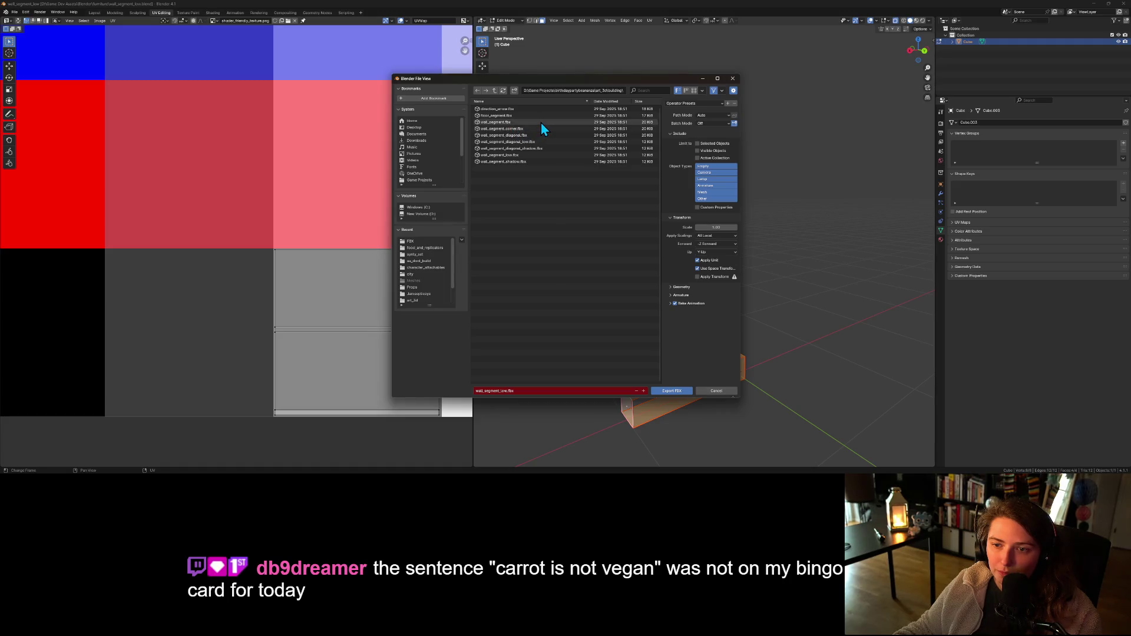
click(528, 156)
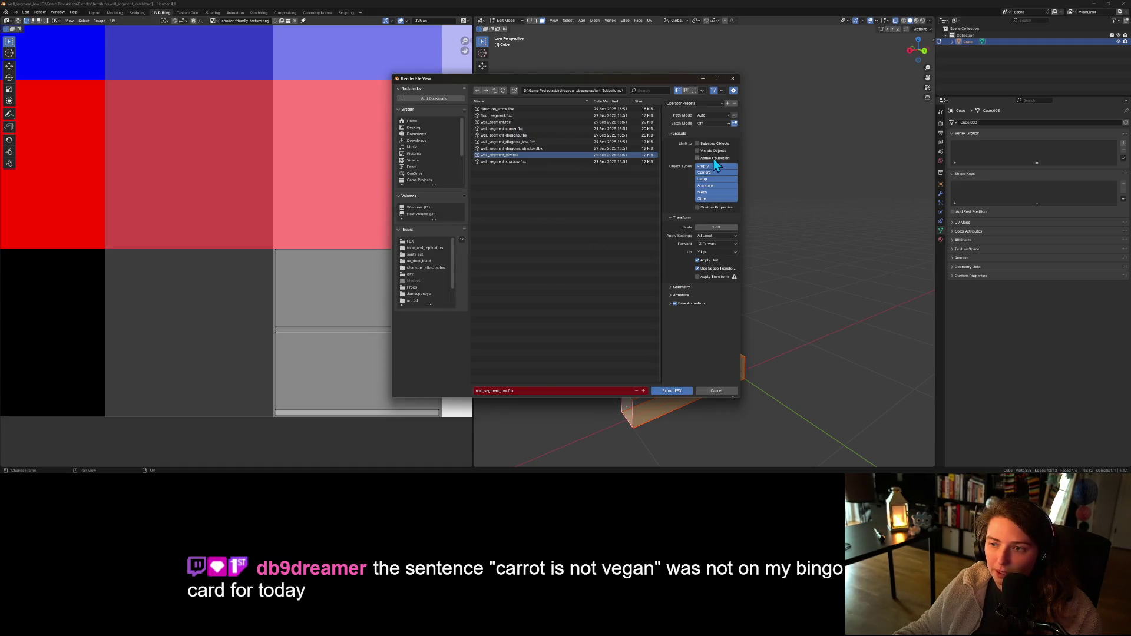
click(716, 191)
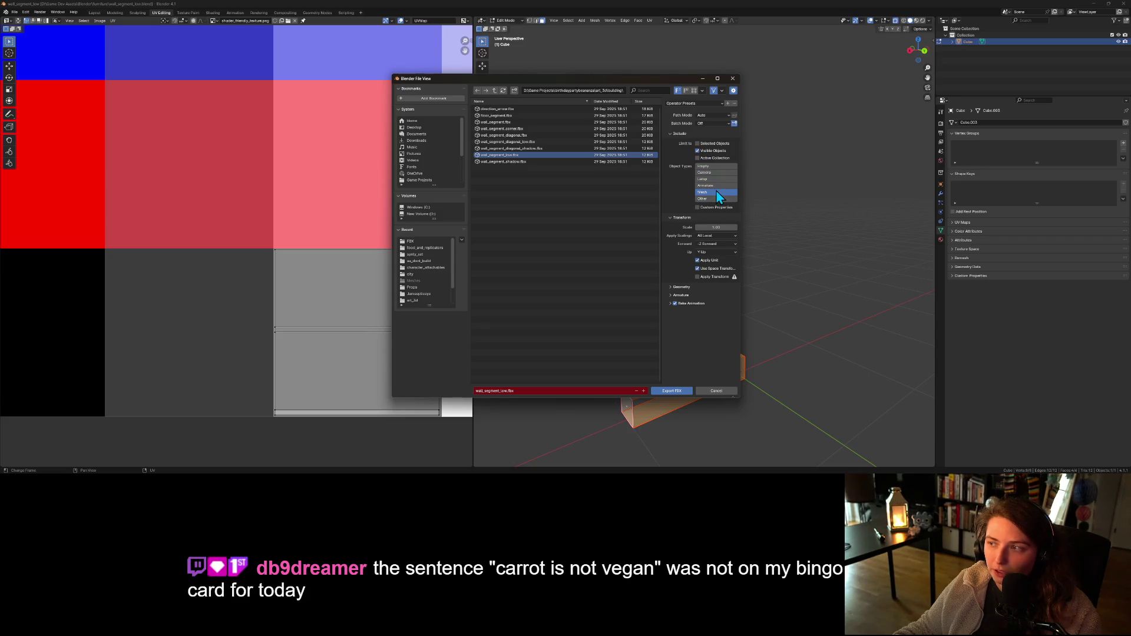
click(673, 392)
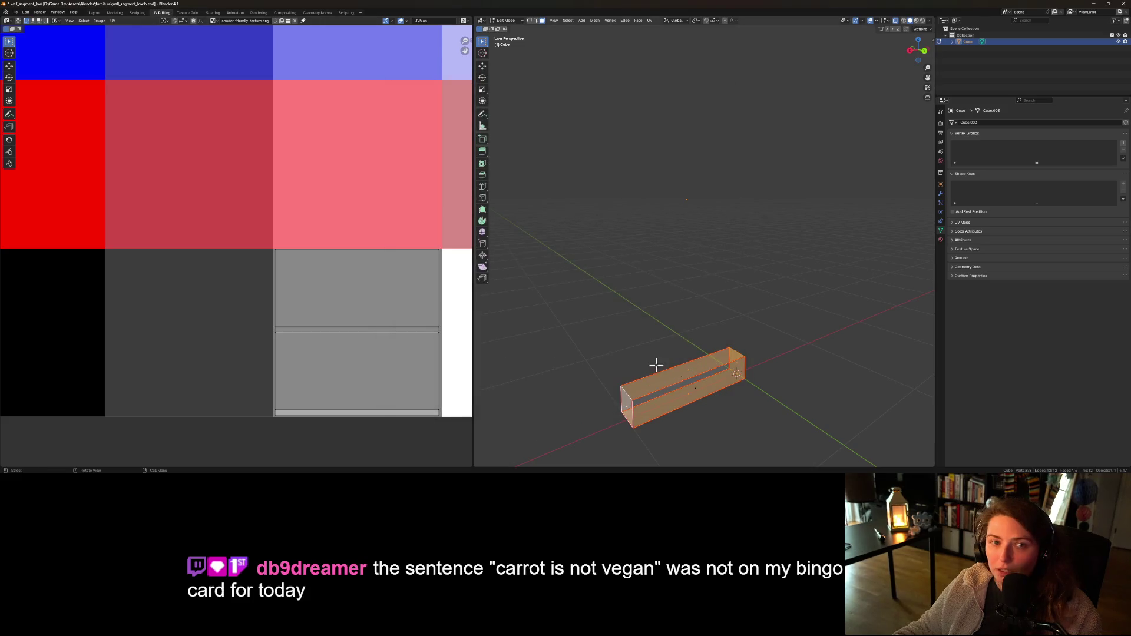
key(ctrl+s)
- Open wall_segment.blend and orbit the view to face the tall wall
click(15, 11)
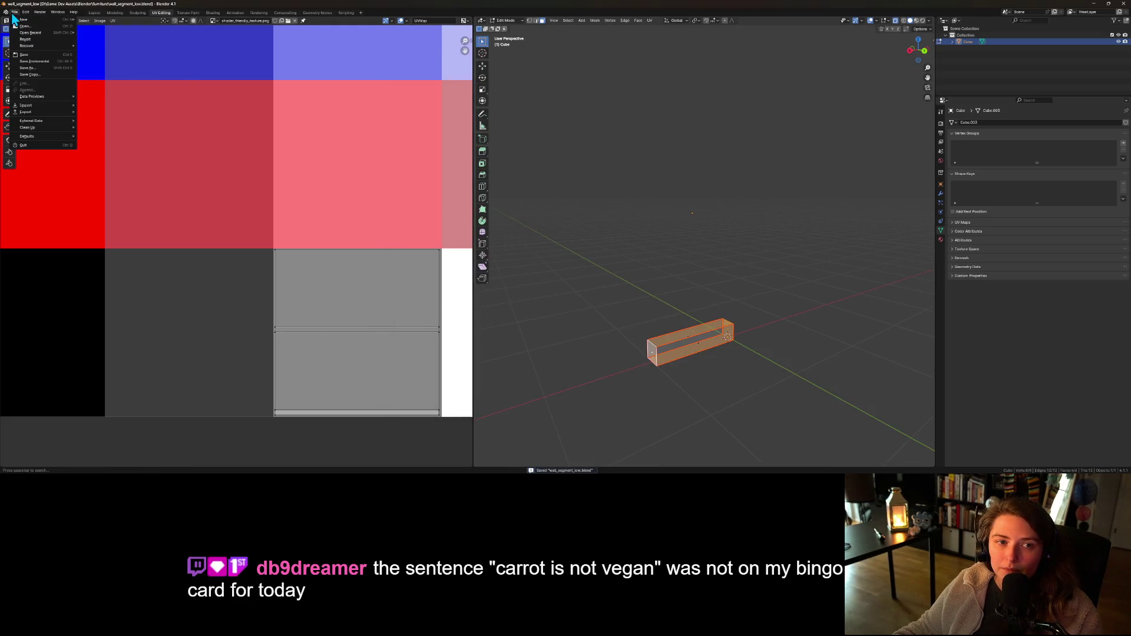
click(26, 28)
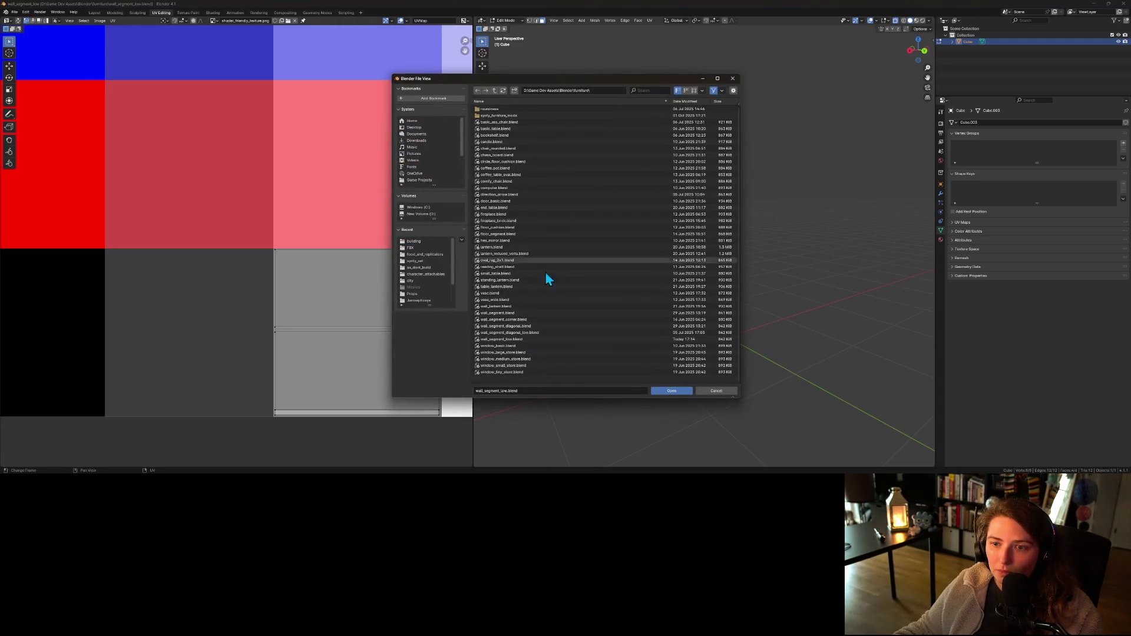
double_click(543, 314)
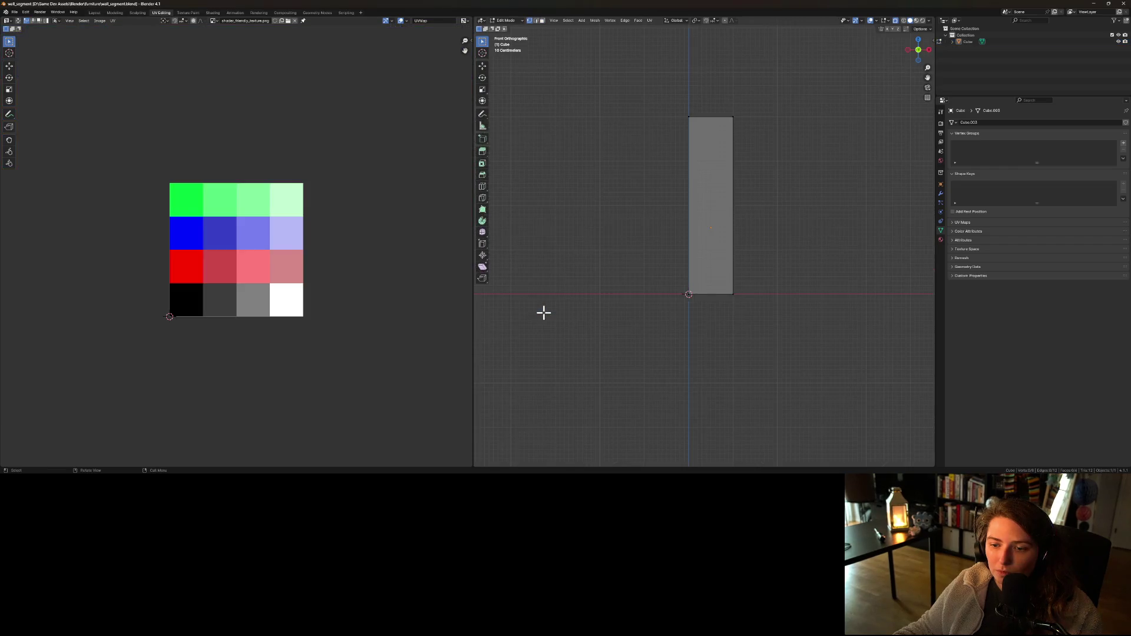
mouse_move(581, 289)
mouse_down()
mouse_move(530, 303)
mouse_move(629, 313)
mouse_up()
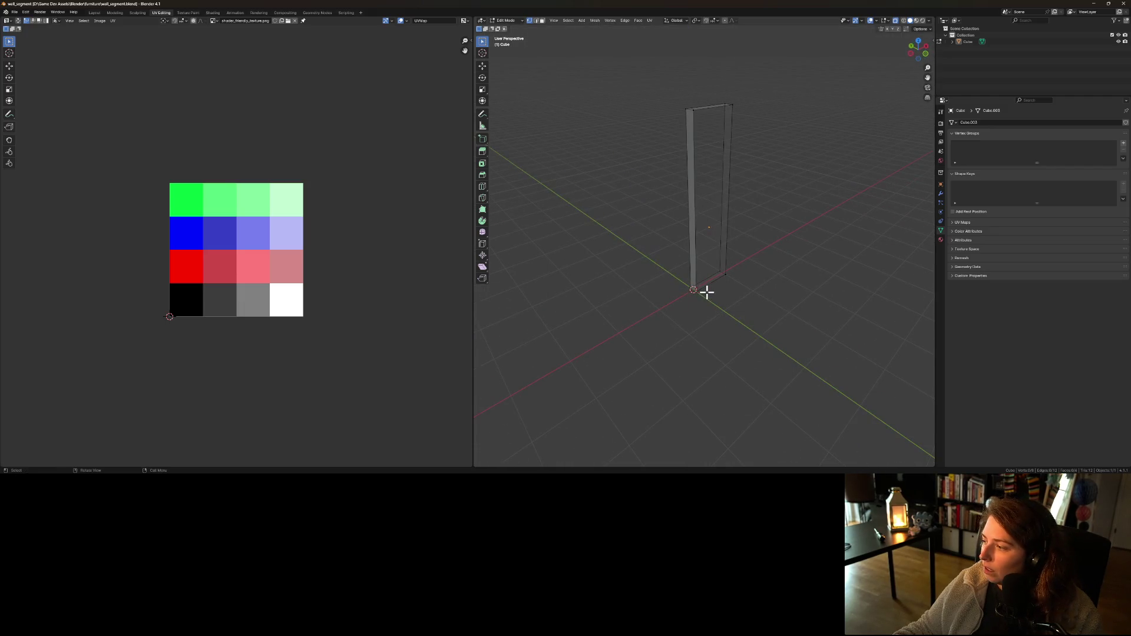
mouse_move(783, 331)
mouse_down()
mouse_move(752, 349)
mouse_move(709, 338)
mouse_move(740, 344)
mouse_move(732, 328)
mouse_up()
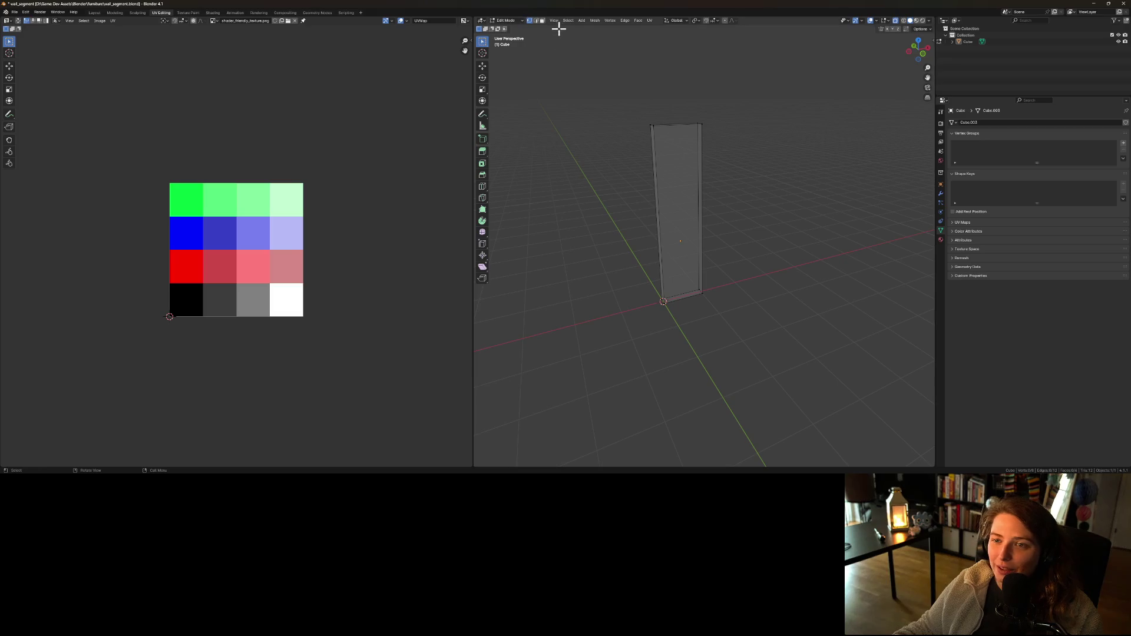
- Unwrap the wall's front face and narrow the UV island by sliding its right edge left
click(681, 224)
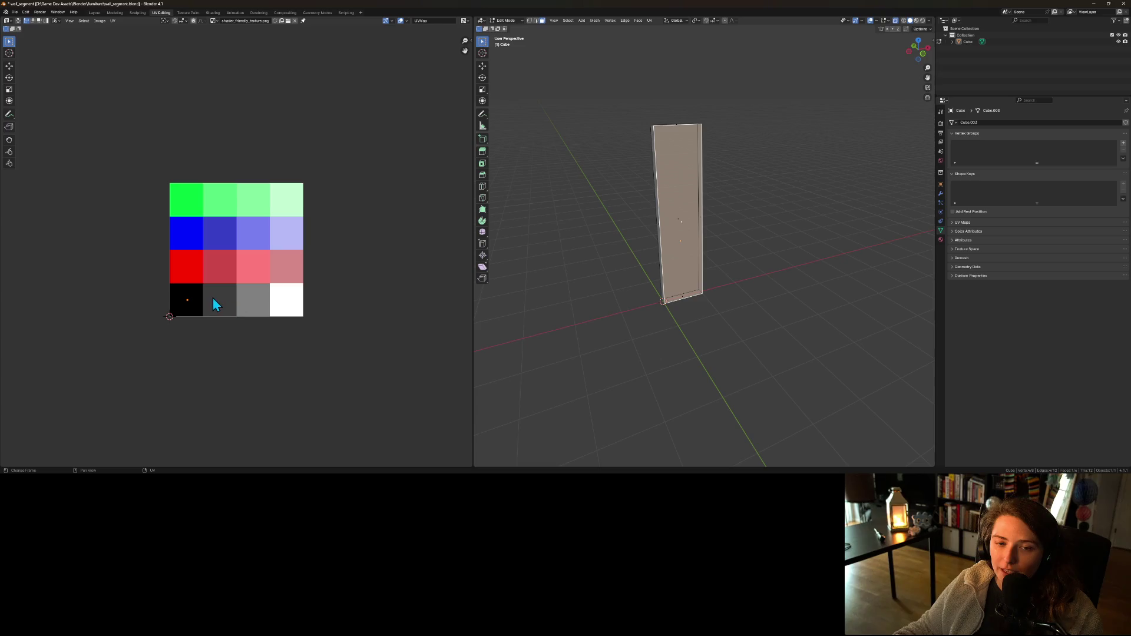
scroll(213, 298, up, 2)
click(649, 20)
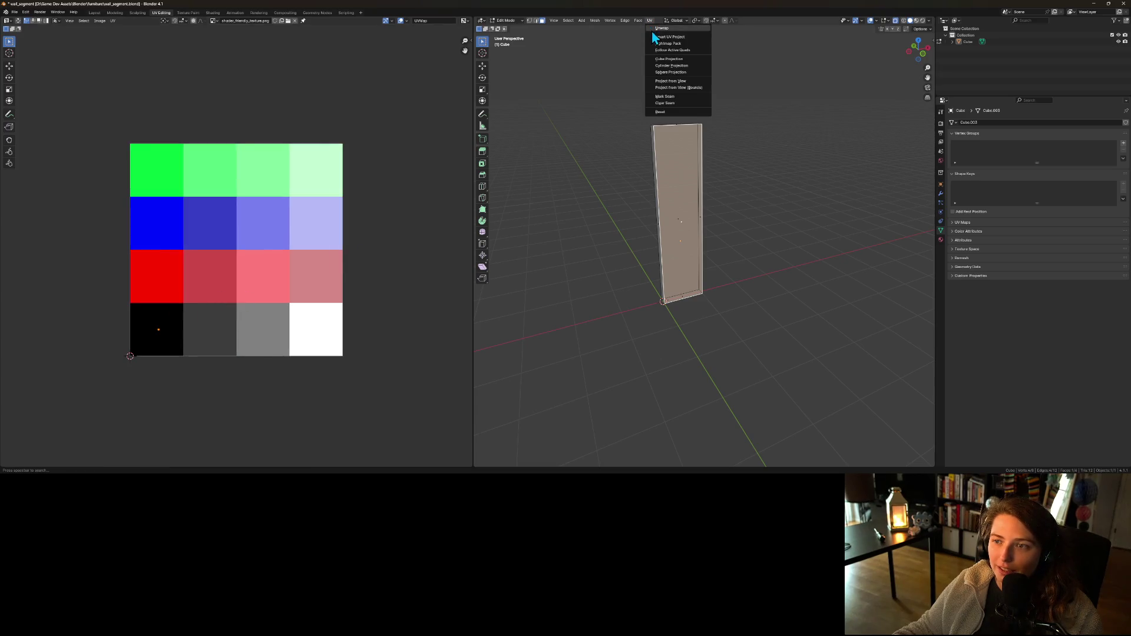
click(661, 28)
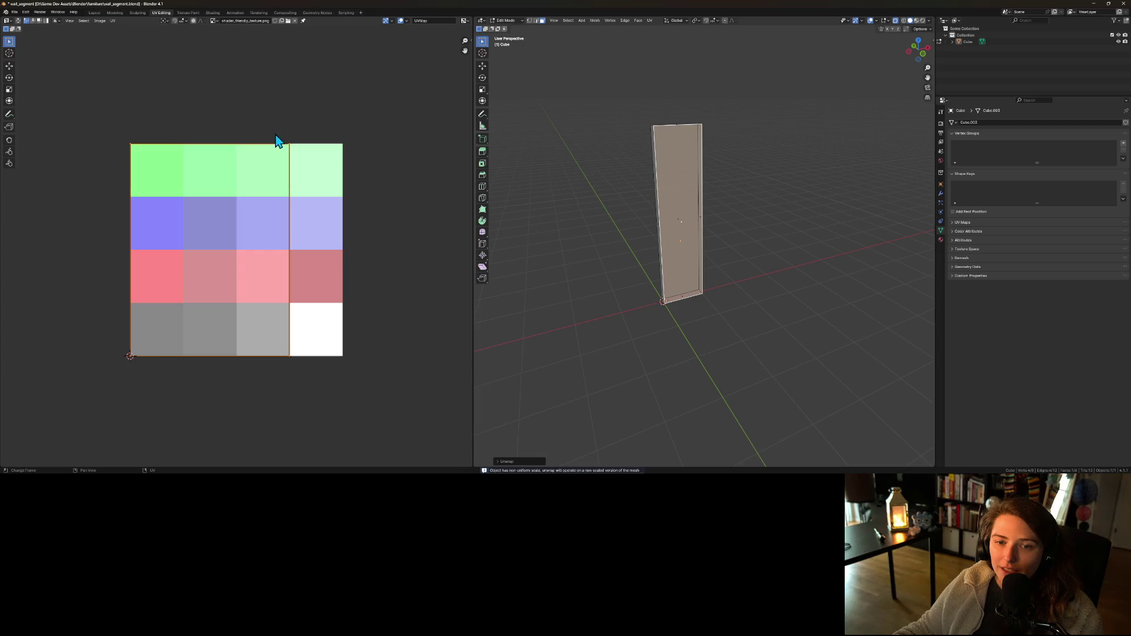
drag(273, 126, 353, 418)
key(g)
key(x)
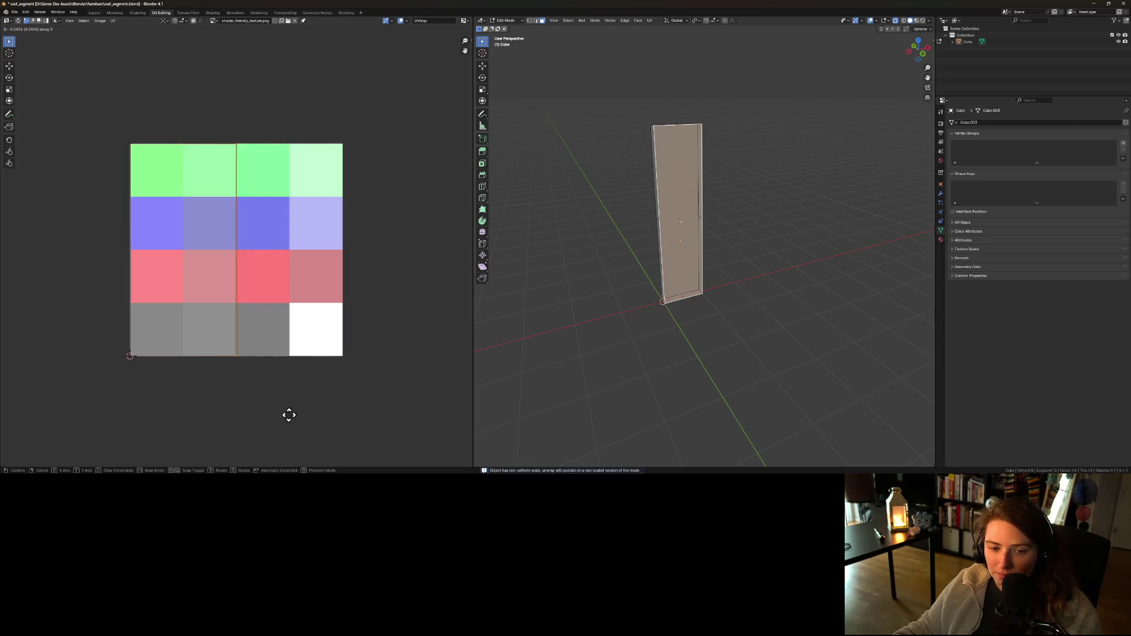
click(246, 413)
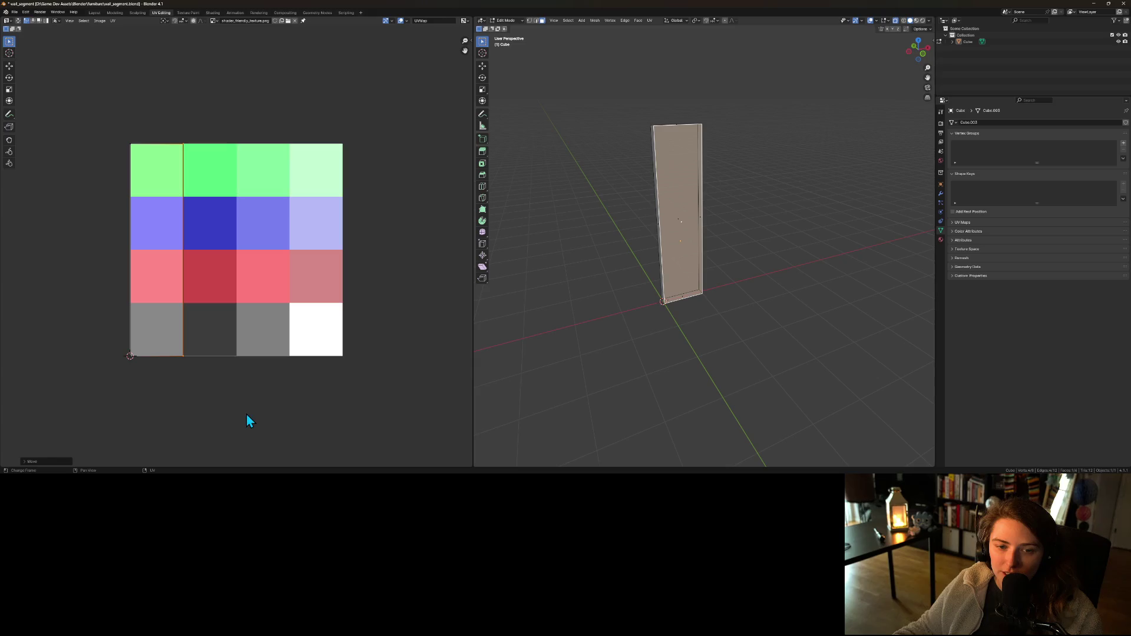
- Move the left UV points down and align the island's edge with the grey tile border
scroll(144, 320, up, 2)
drag(55, 64, 186, 126)
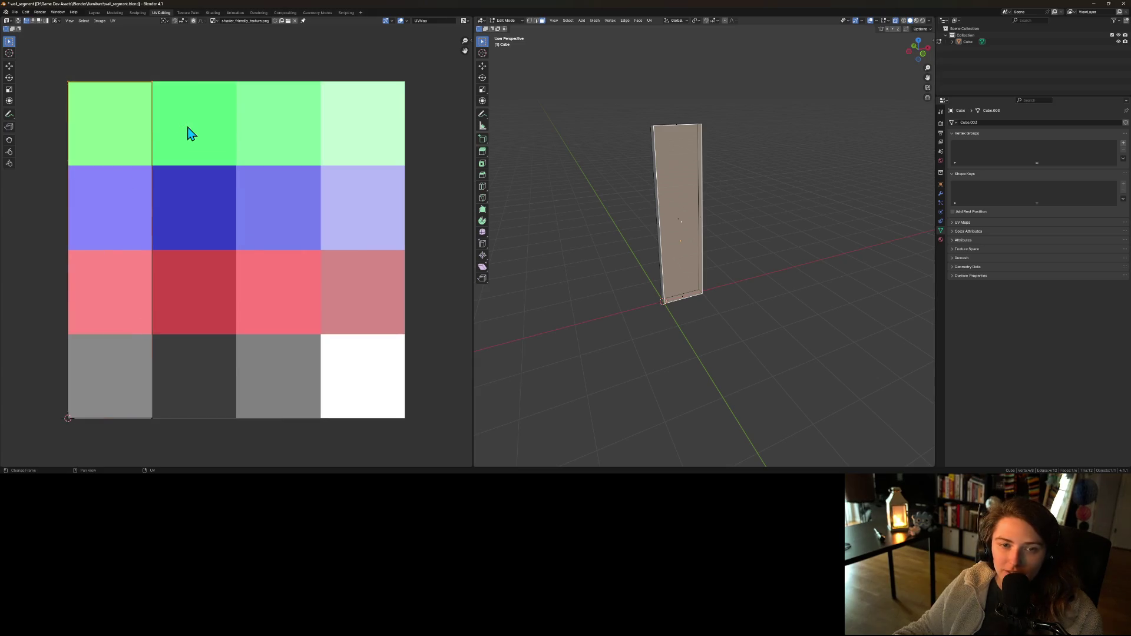
key(g)
key(y)
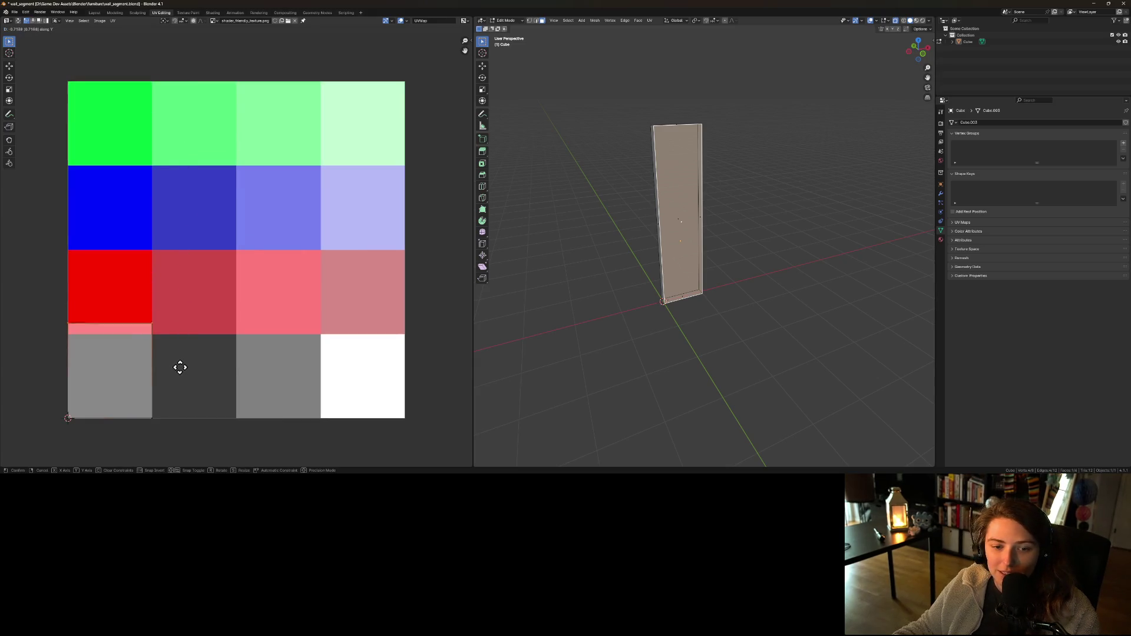
click(178, 378)
scroll(170, 372, up, 3)
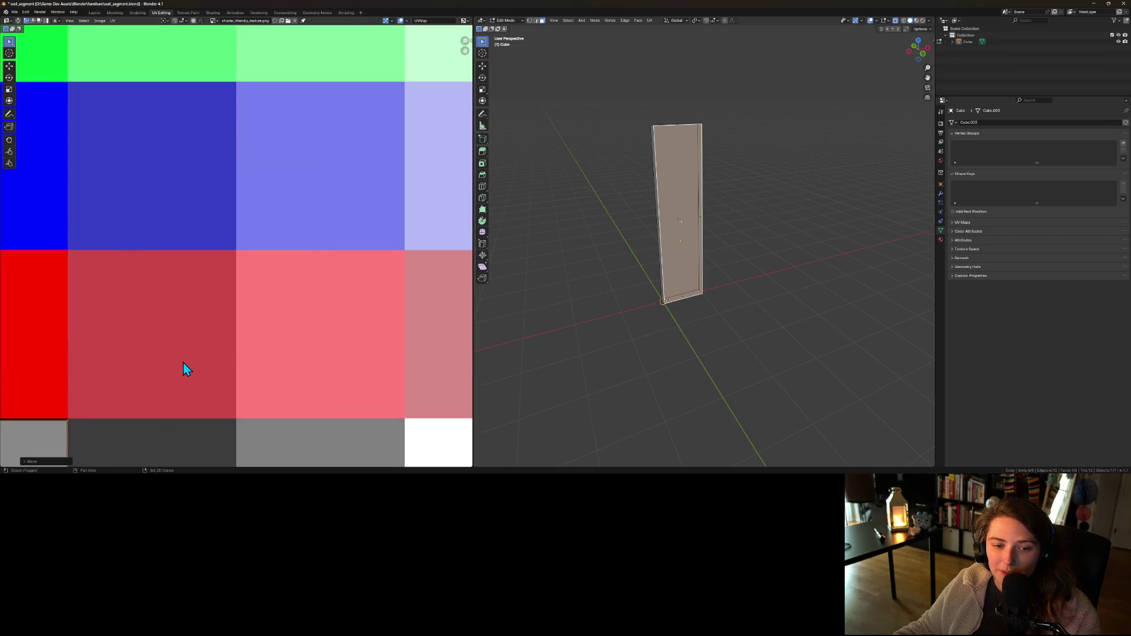
mouse_move(183, 363)
mouse_down()
mouse_move(394, 212)
mouse_move(415, 160)
mouse_up()
scroll(295, 214, up, 2)
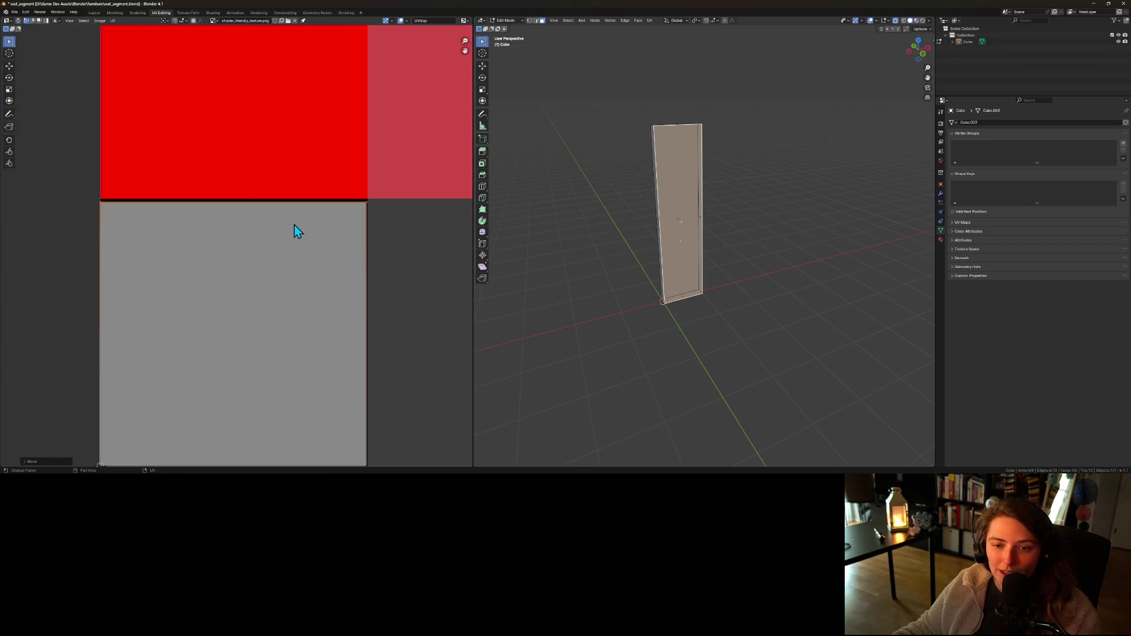
key(g)
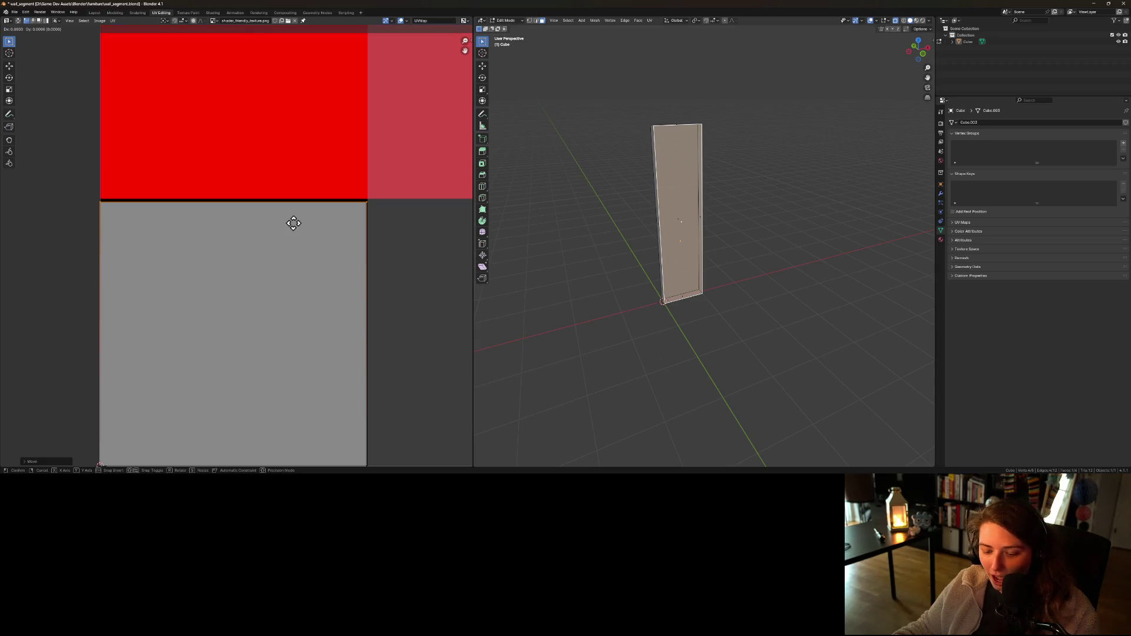
key(y)
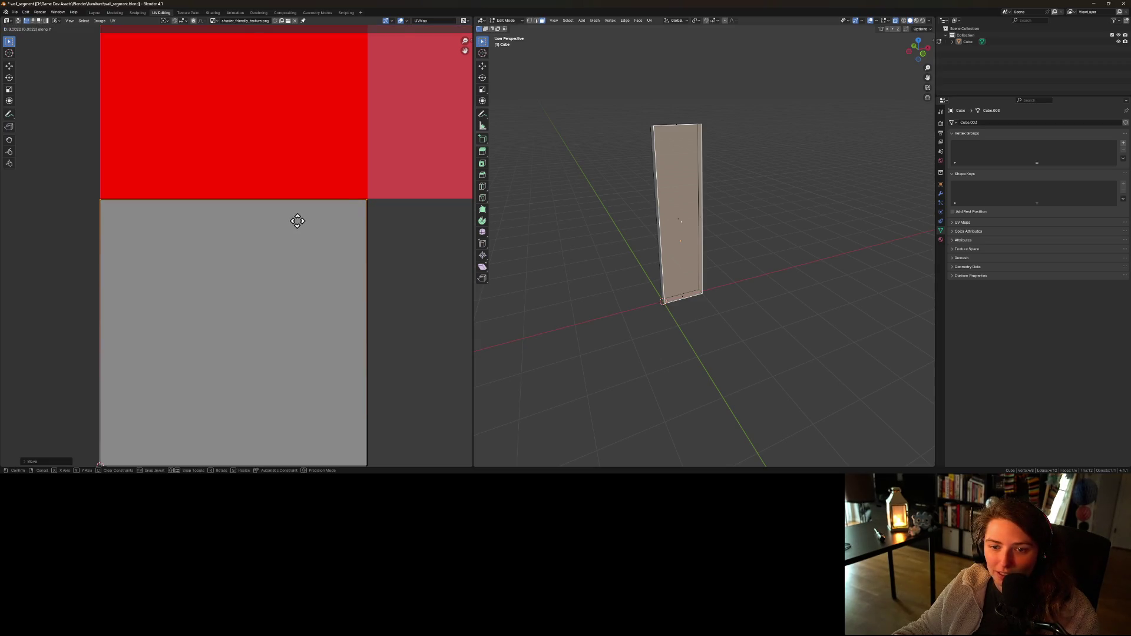
click(297, 221)
- Align the bottom and middle UV edges to the grey tile's borders, then return to Object Mode
scroll(312, 247, down, 1)
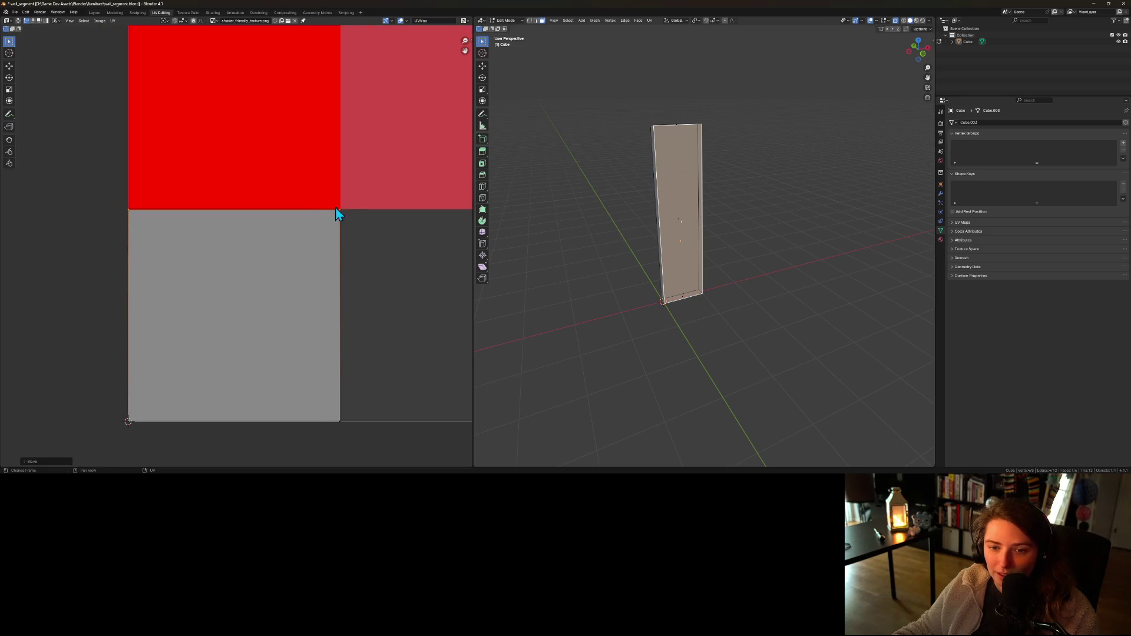
click(348, 434)
key(g)
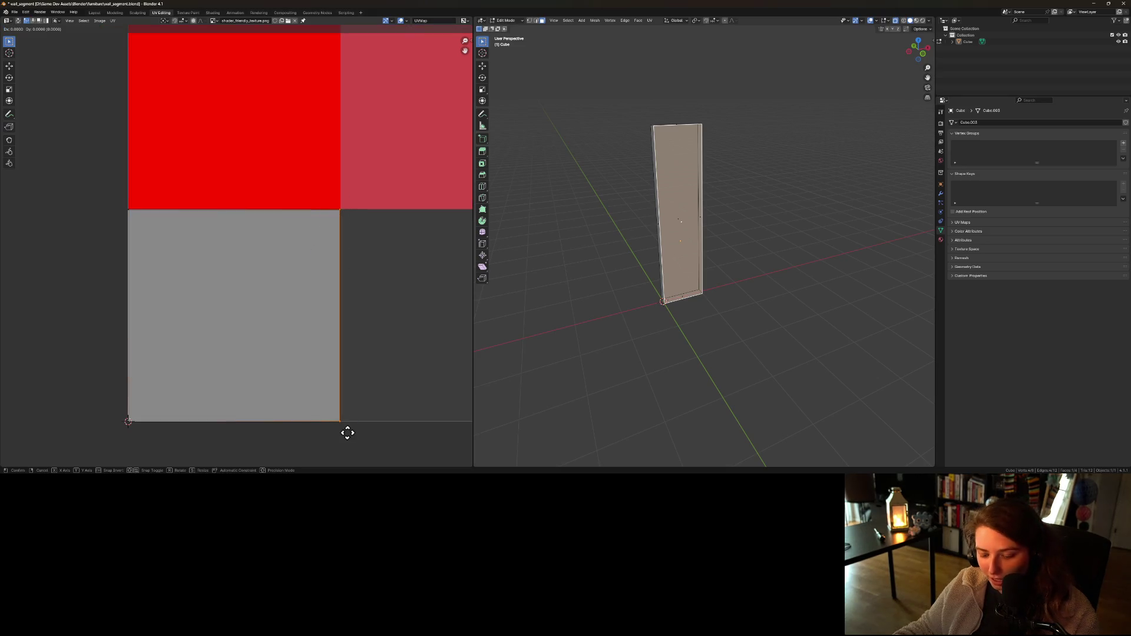
key(x)
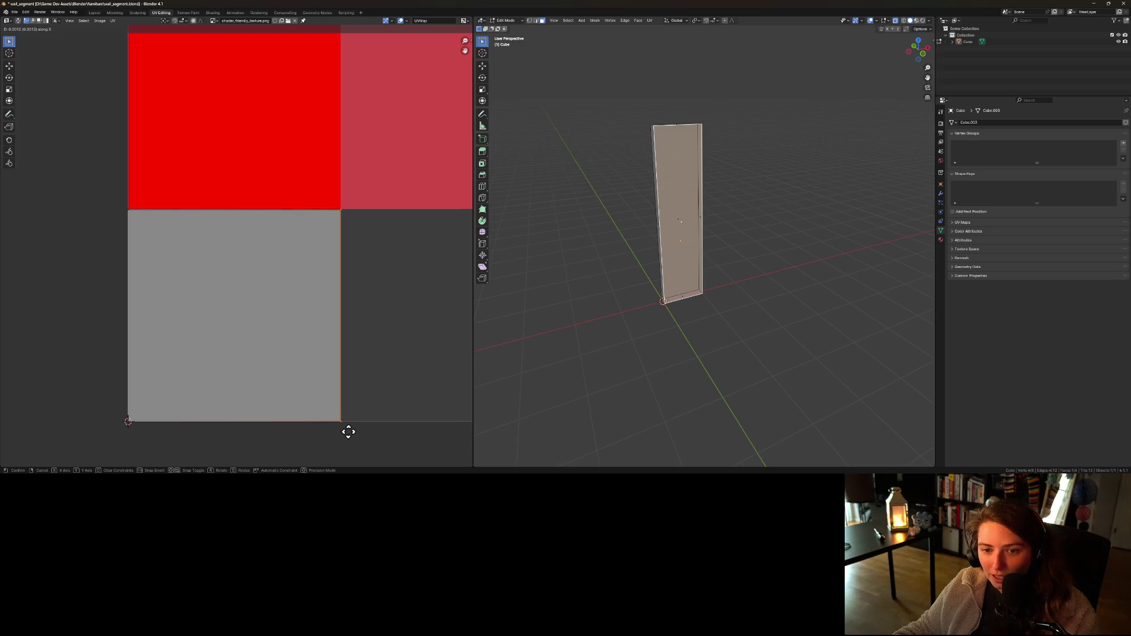
click(345, 431)
drag(93, 187, 365, 214)
key(g)
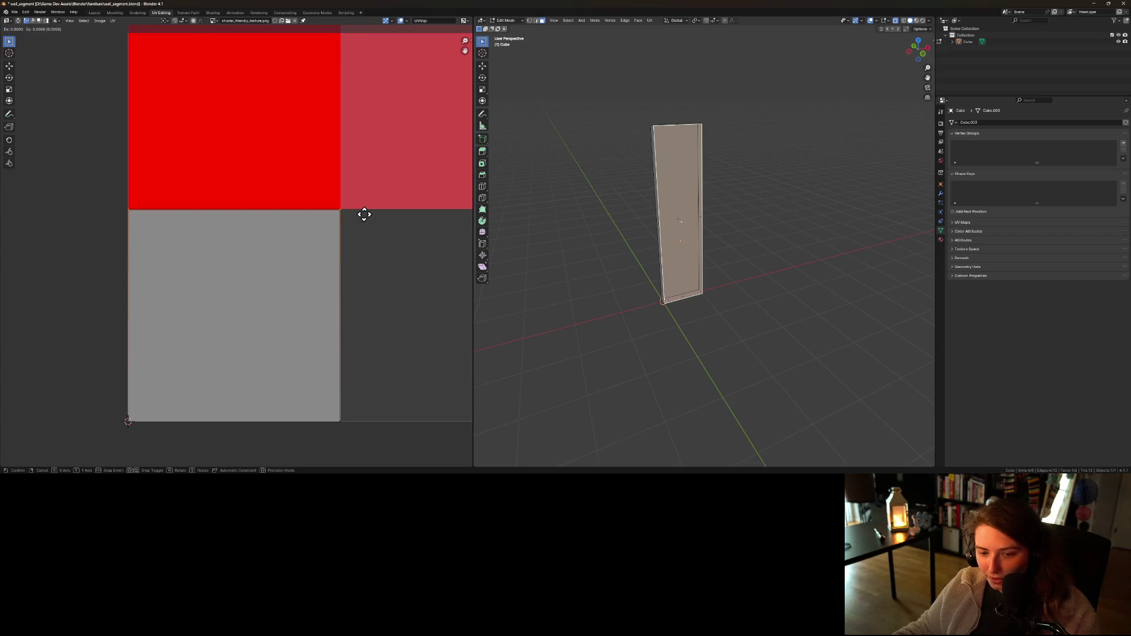
key(y)
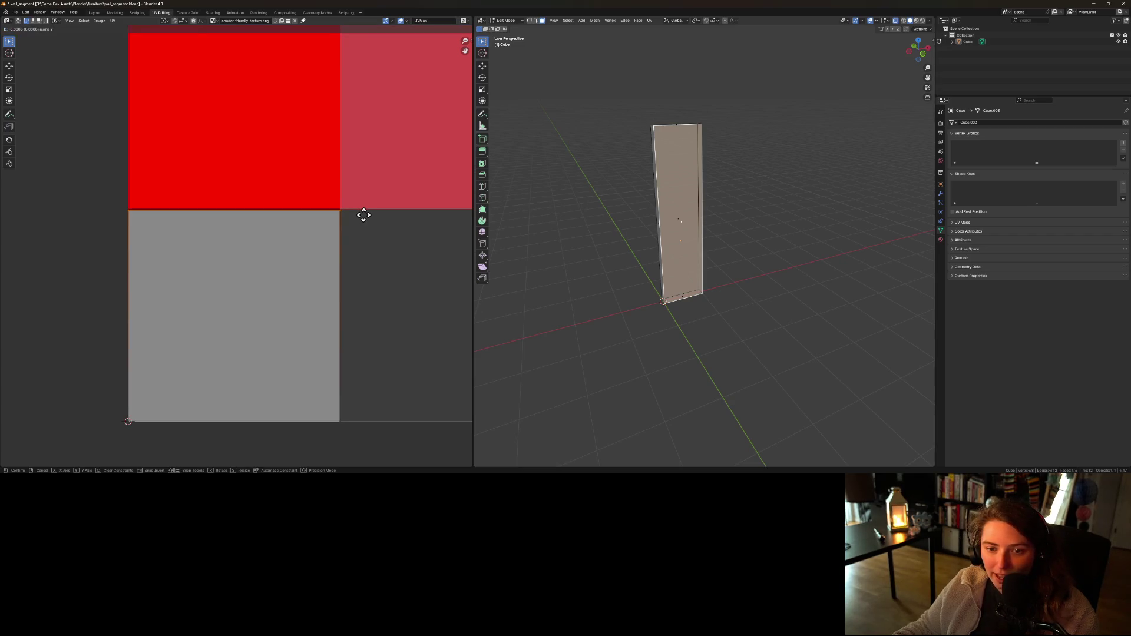
click(364, 215)
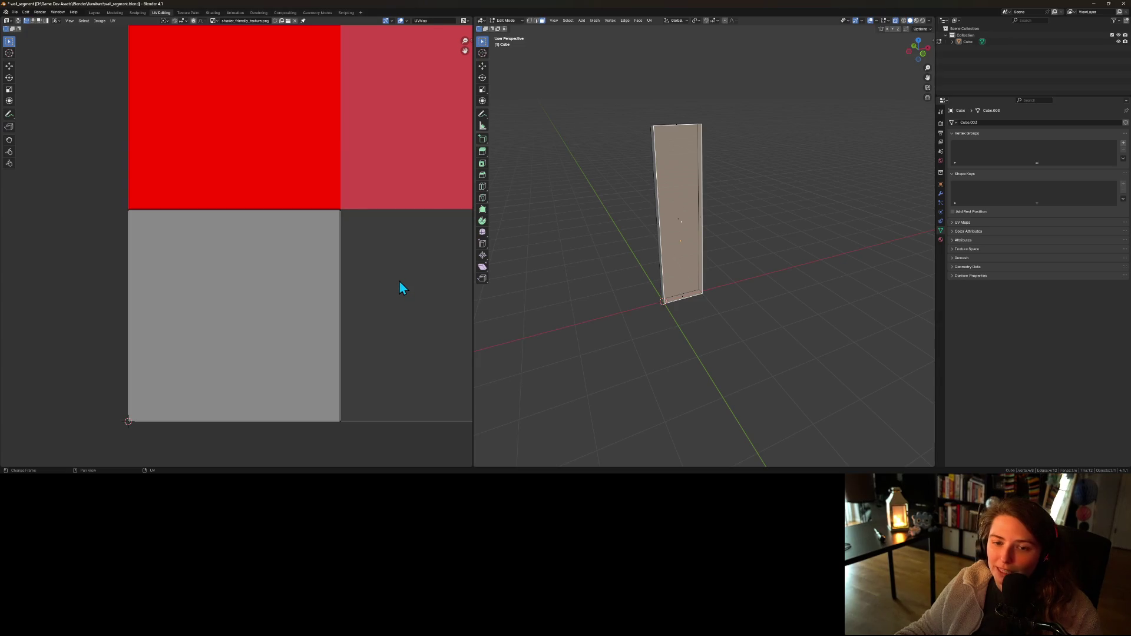
key(Tab)
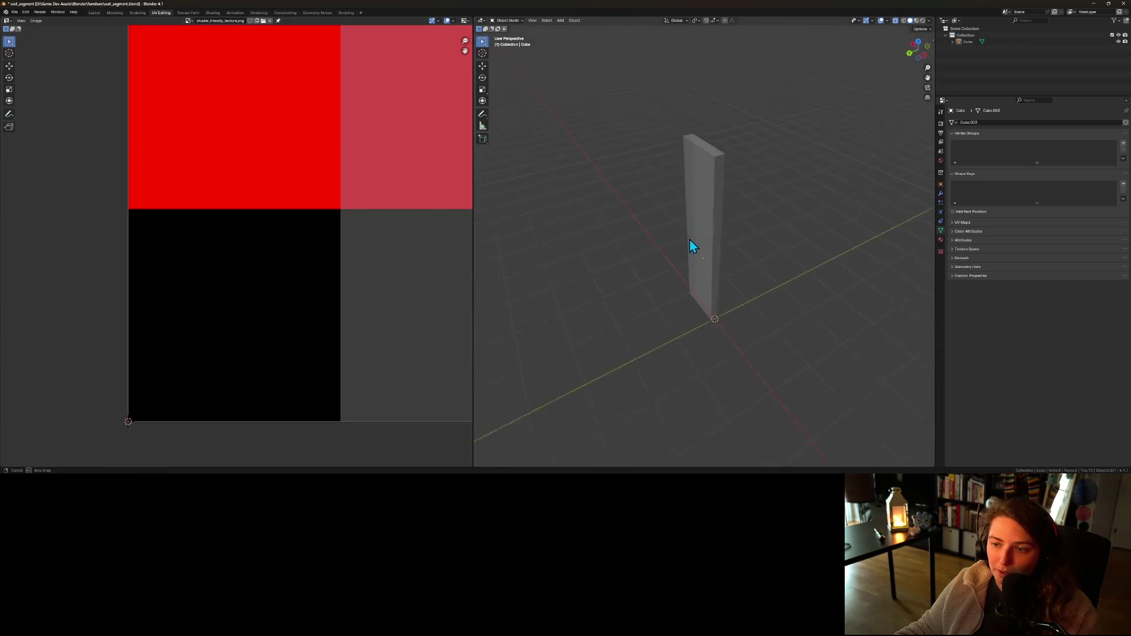
- Select the wall object, enter Edit Mode and pick only its wide front face
click(707, 229)
key(Tab)
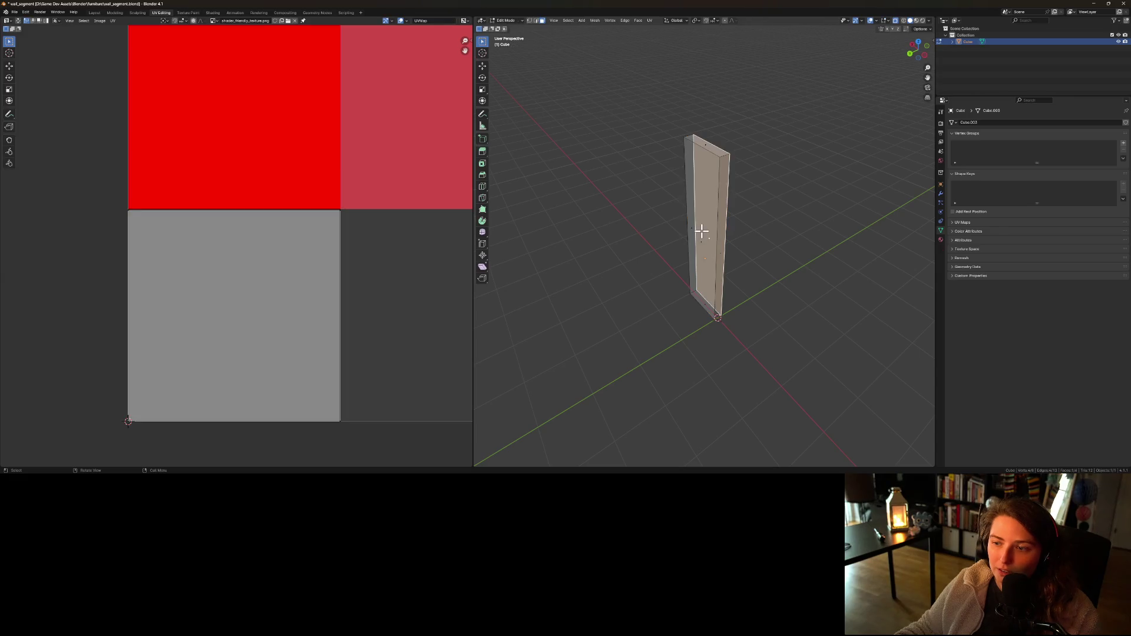
click(696, 272)
click(699, 242)
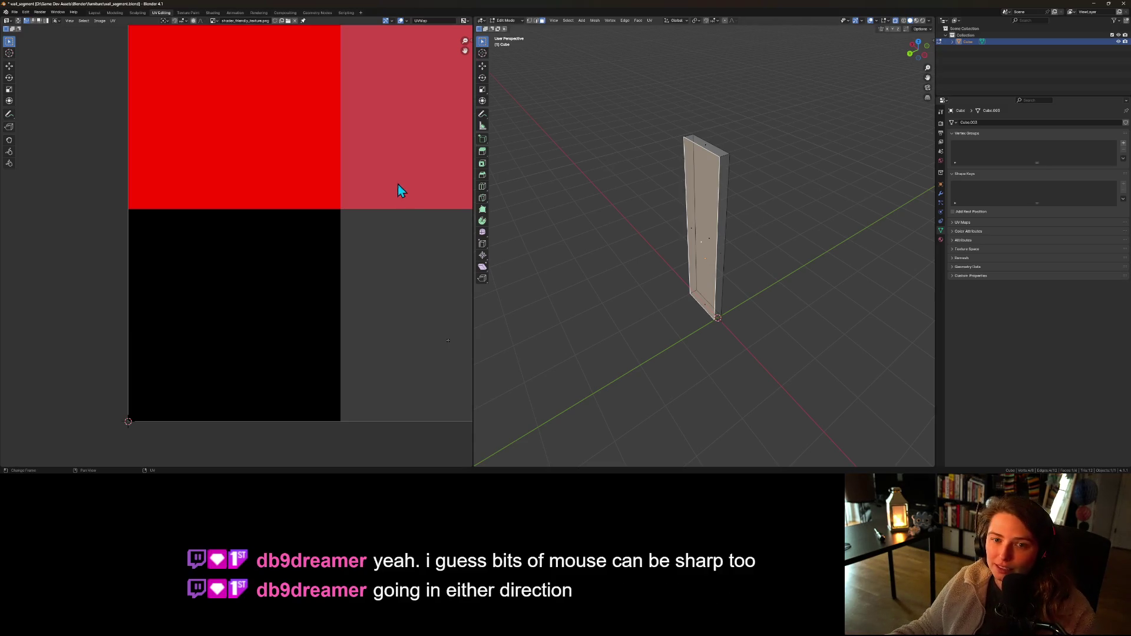
scroll(297, 332, down, 2)
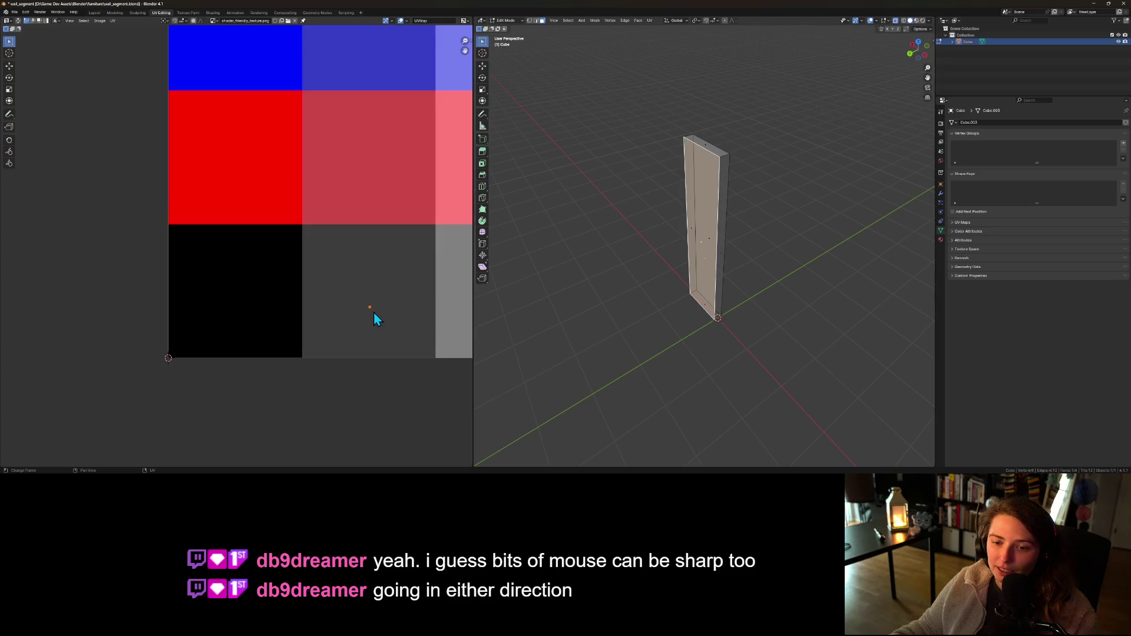
scroll(373, 313, up, 1)
click(651, 19)
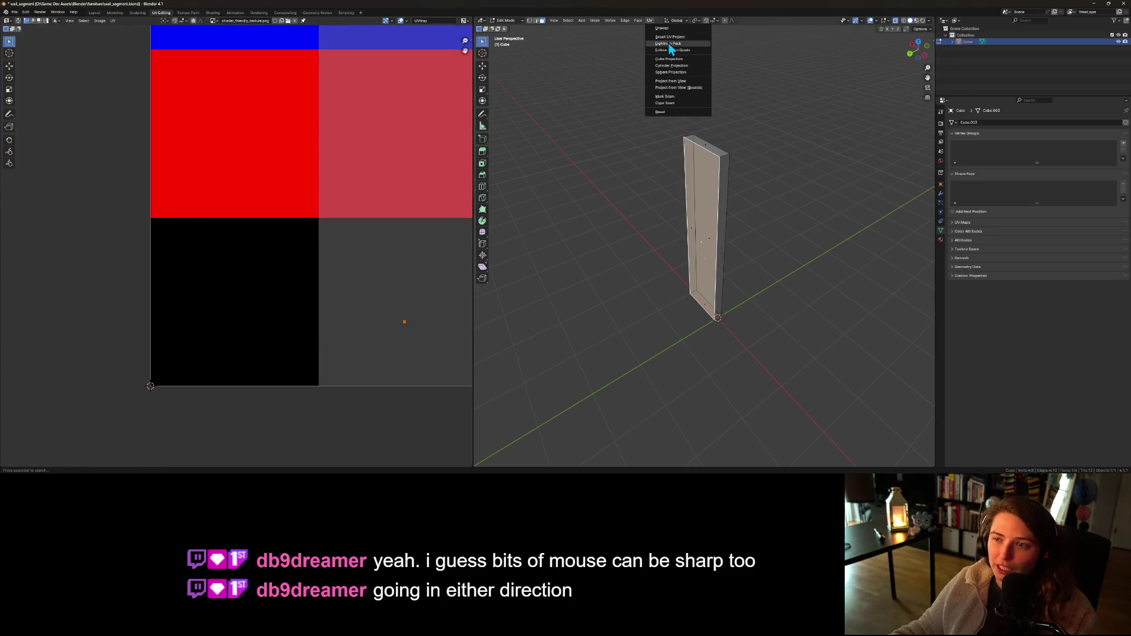
- Unwrap the front face, scale the island to tile size and move it onto the dark grey tile
click(674, 26)
scroll(351, 283, down, 1)
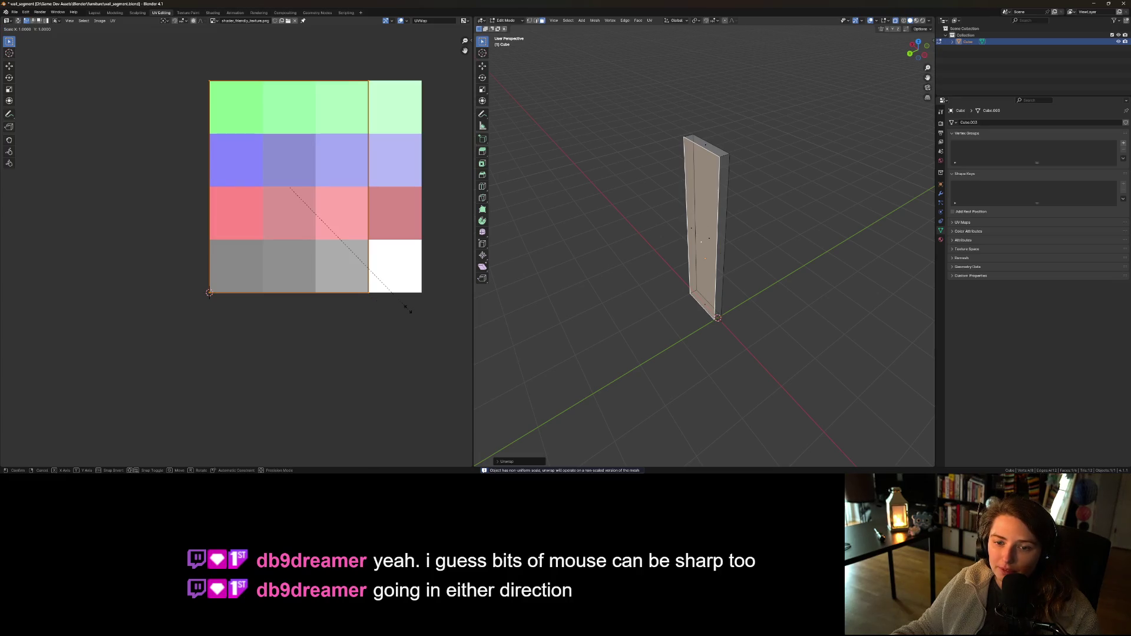
key(s)
click(303, 217)
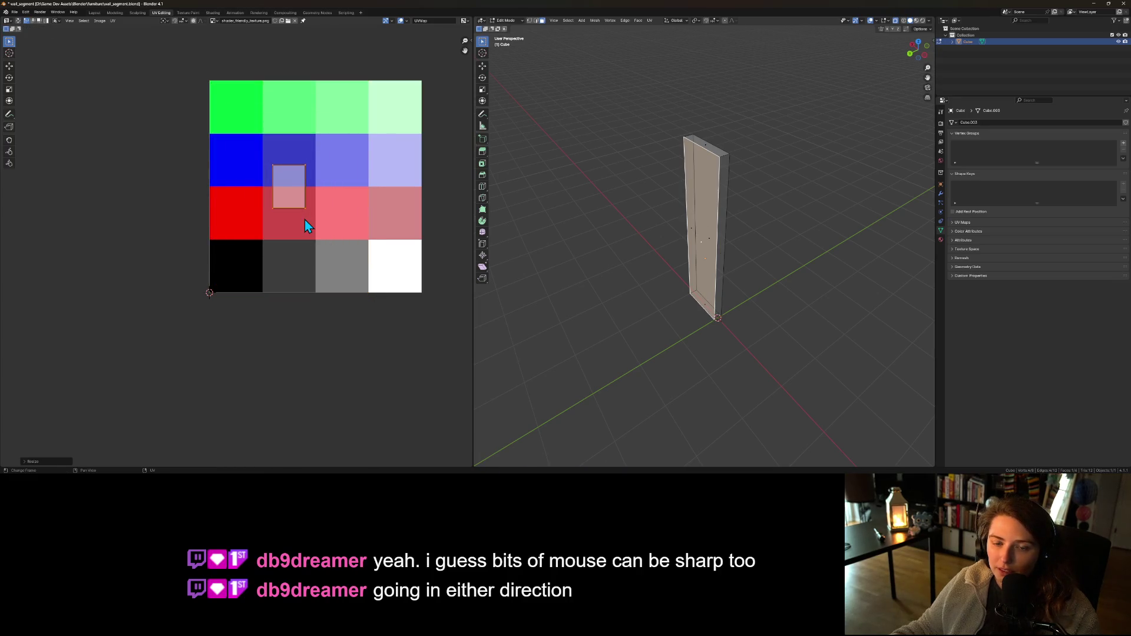
key(g)
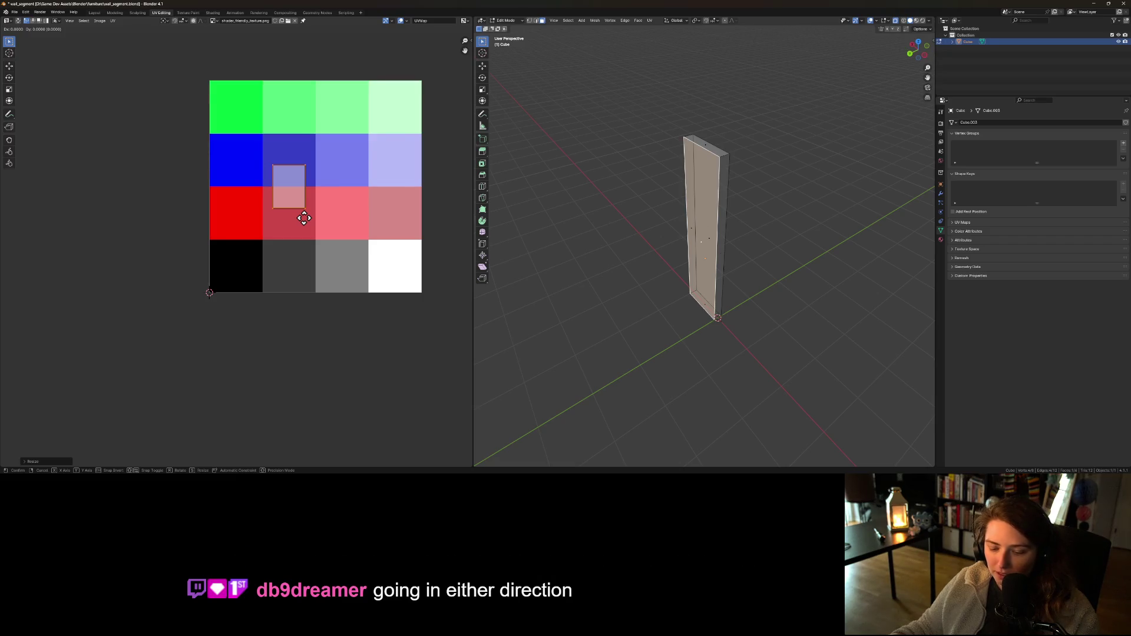
key(y)
click(301, 295)
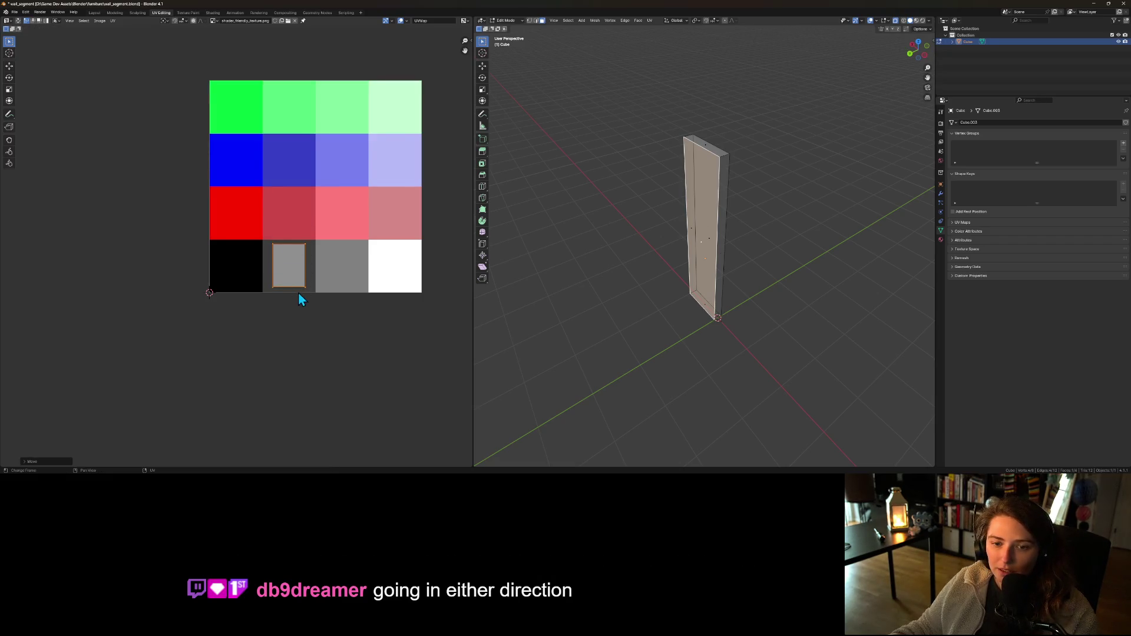
scroll(298, 293, up, 5)
scroll(255, 277, right, 5)
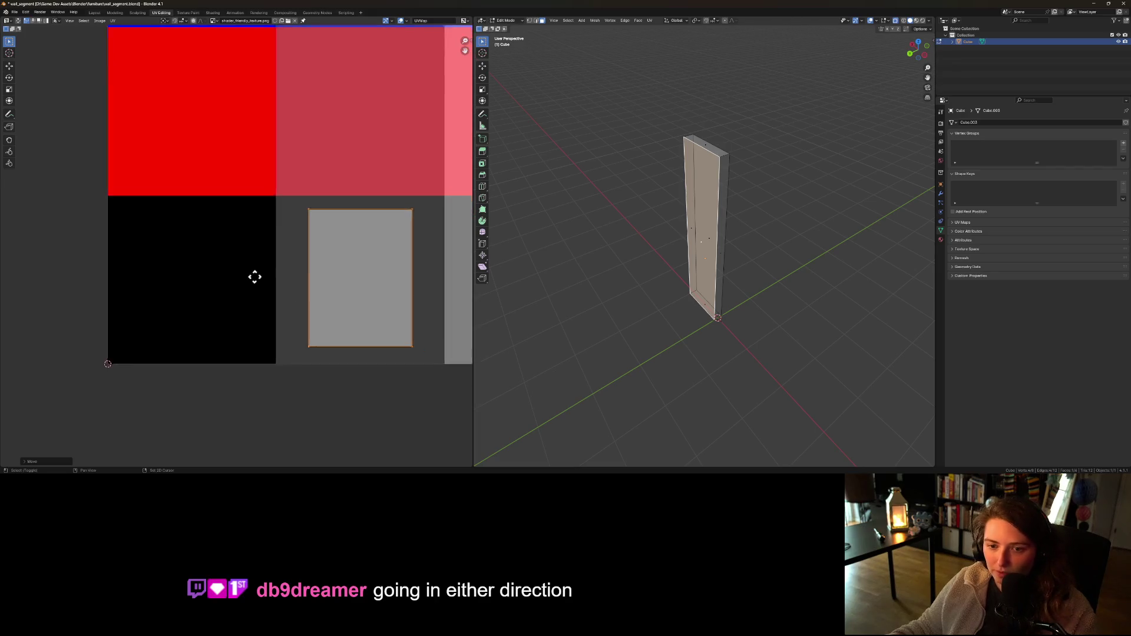
scroll(222, 265, up, 2)
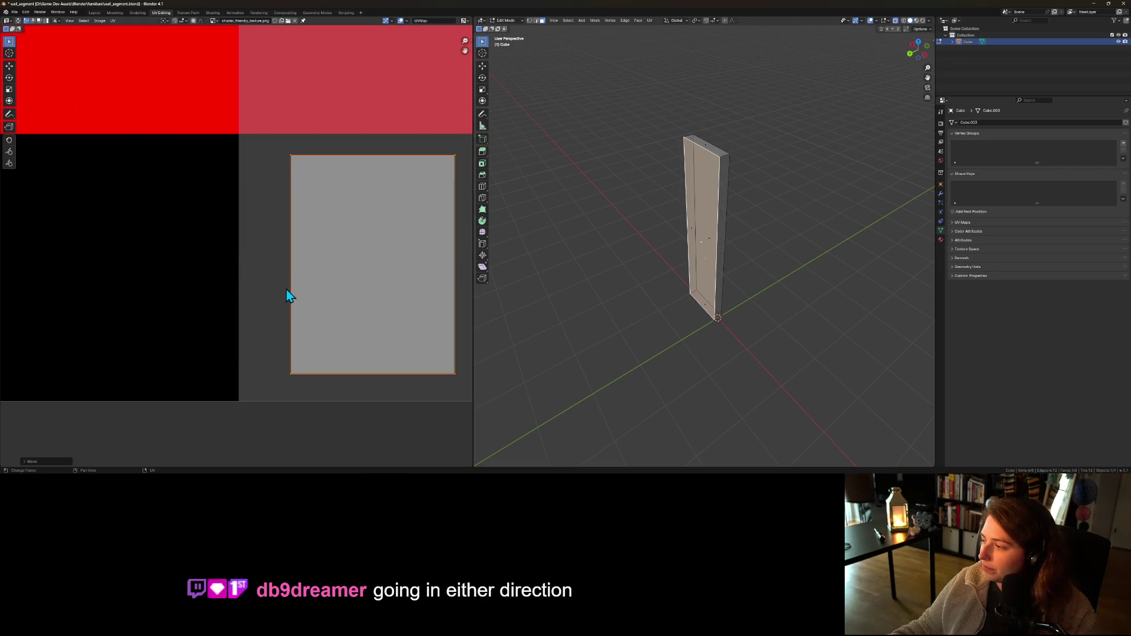
scroll(276, 290, right, 2)
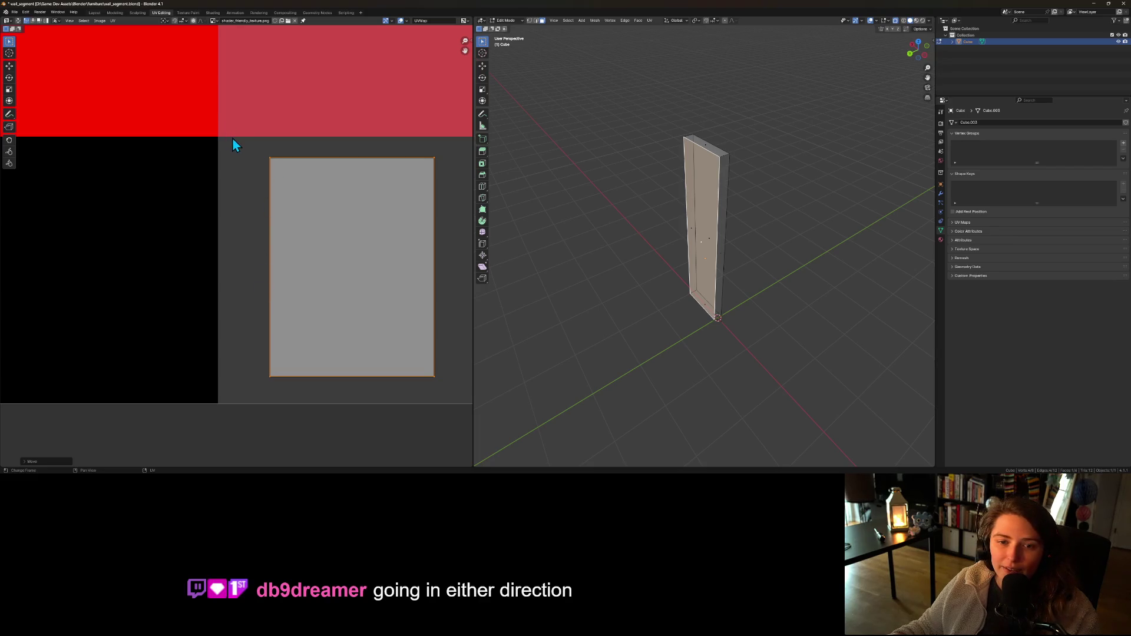
- Slide the island's left and right edges horizontally onto the tile borders
drag(252, 211, 304, 392)
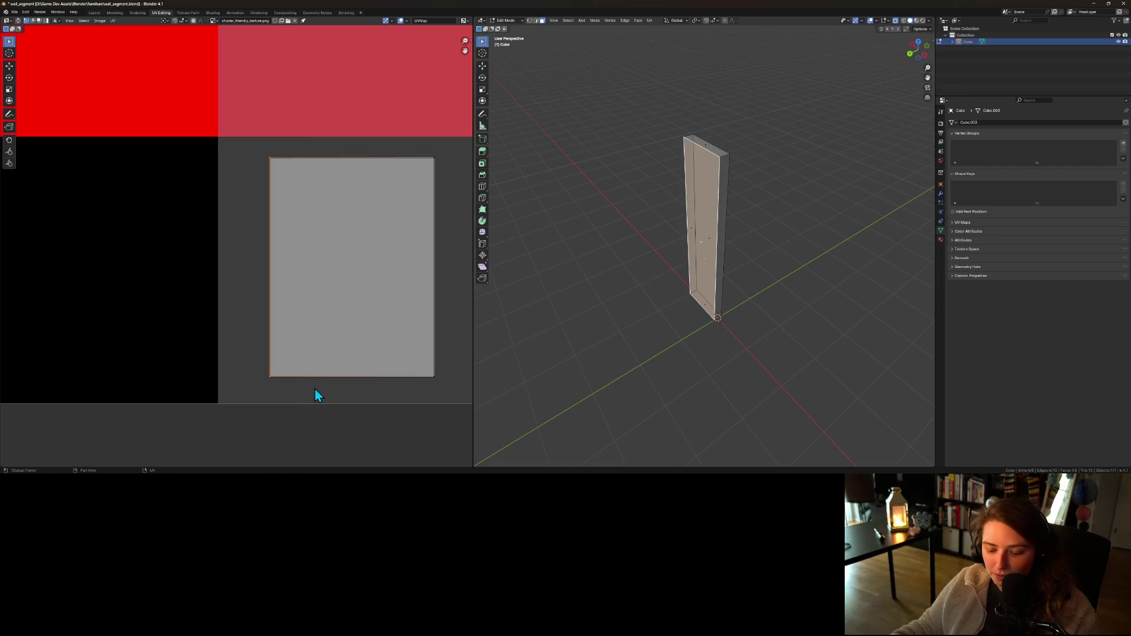
key(g)
key(x)
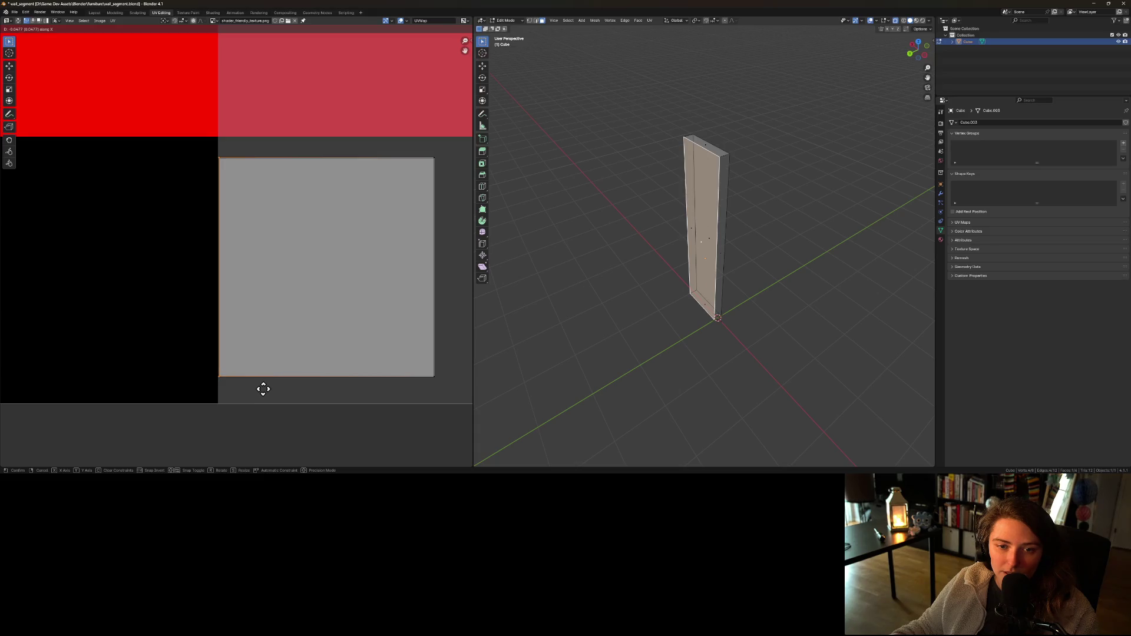
click(264, 389)
scroll(340, 390, down, 2)
drag(346, 164, 390, 349)
key(g)
key(x)
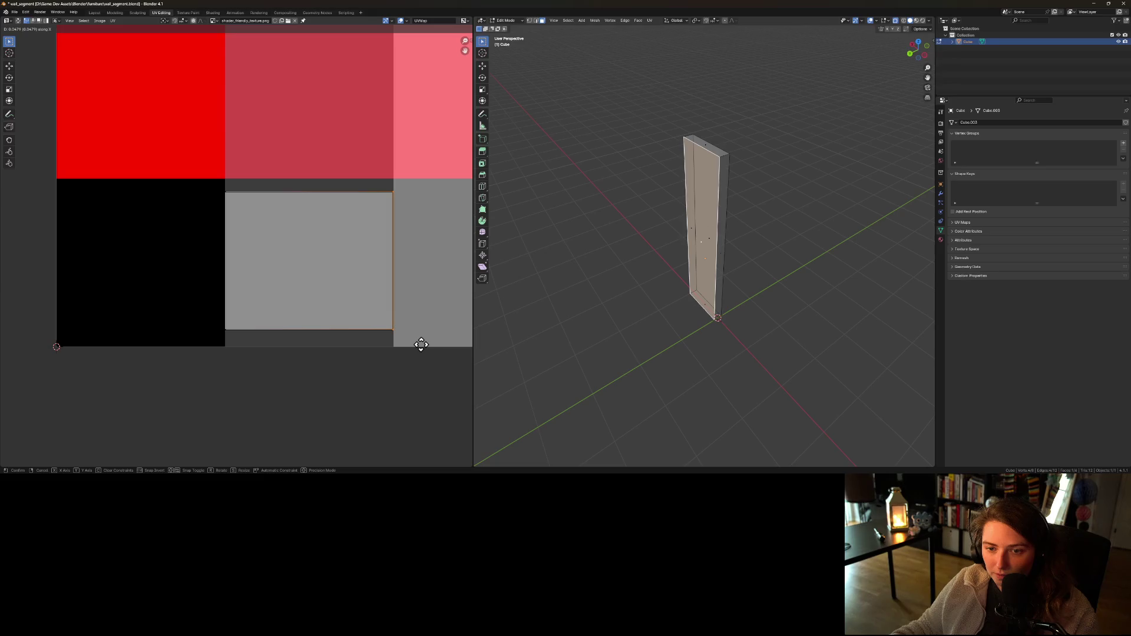
click(420, 344)
- Move the top and bottom UV edges vertically to the tile borders, then return to Object Mode
drag(198, 166, 396, 233)
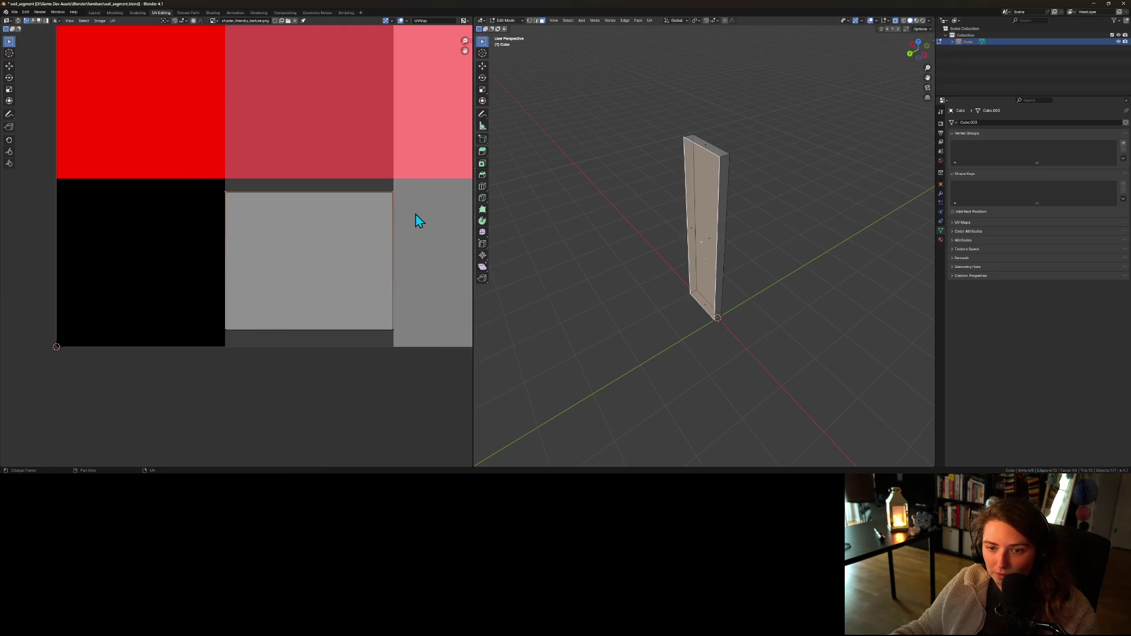
key(g)
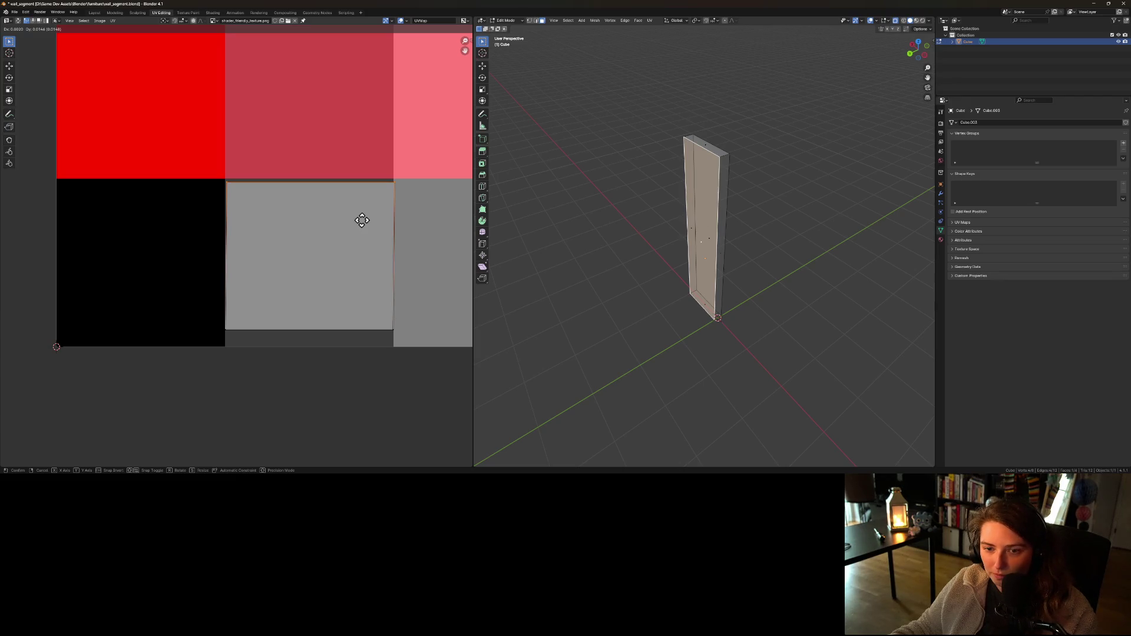
key(y)
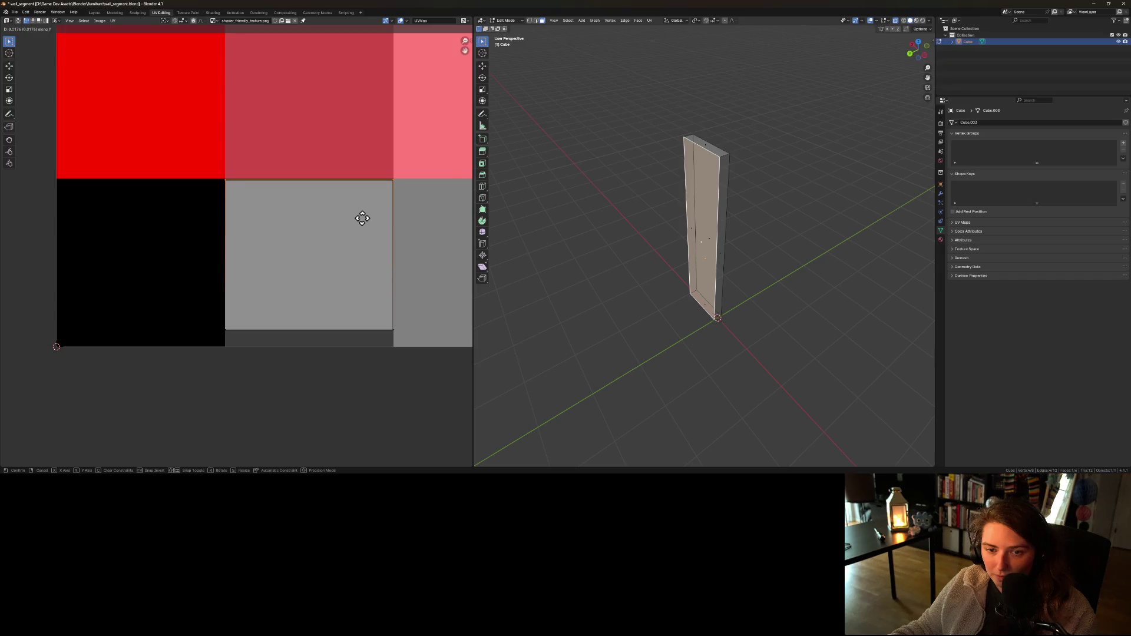
click(363, 218)
drag(201, 324, 407, 342)
key(g)
key(y)
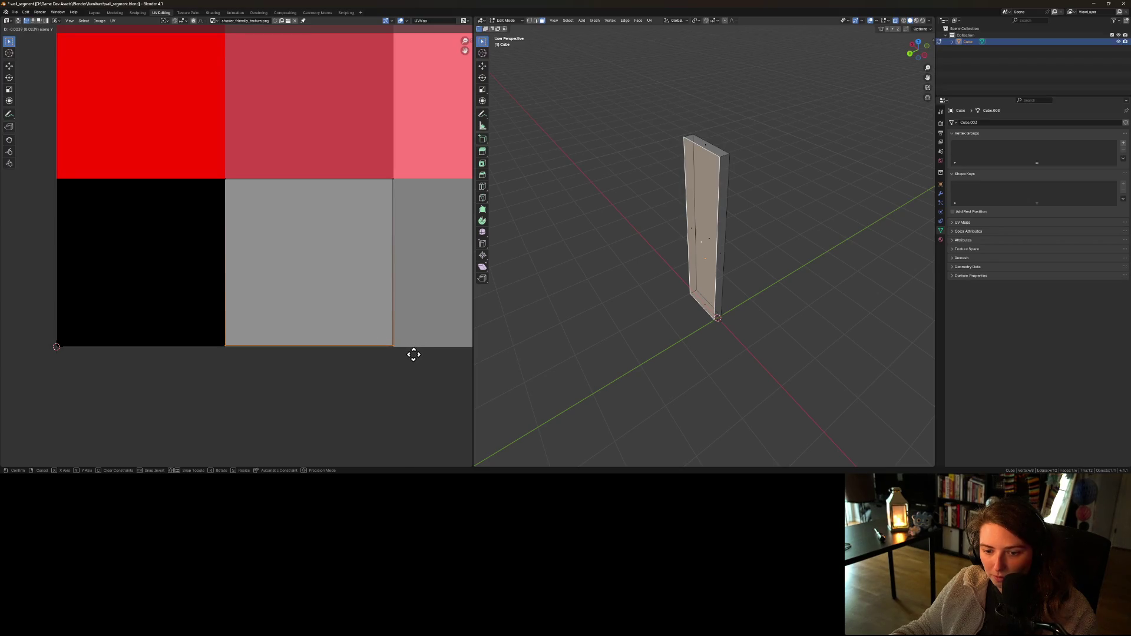
click(412, 354)
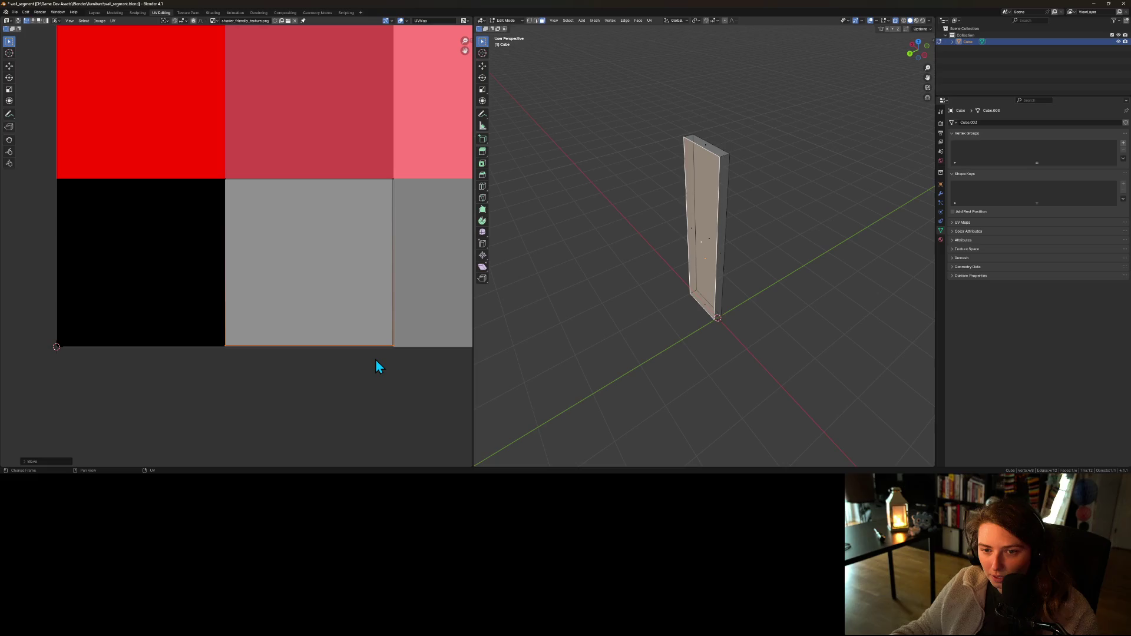
key(Tab)
scroll(378, 356, down, 5)
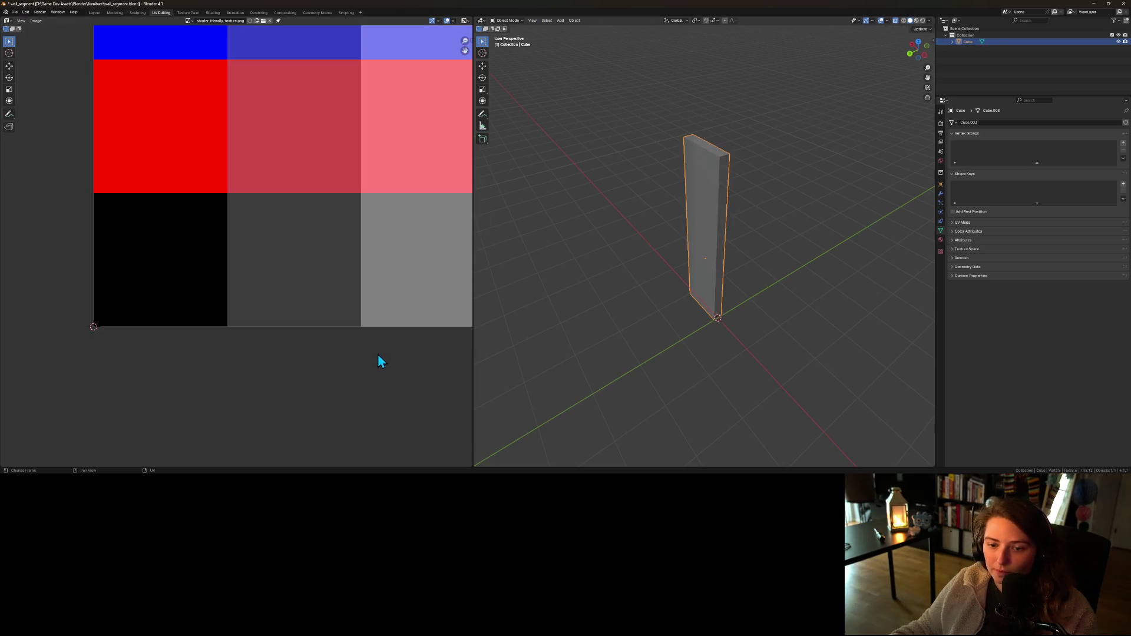
- Save wall_segment.blend and export it as FBX over wall_segment.fbx in the building folder
click(14, 12)
click(23, 55)
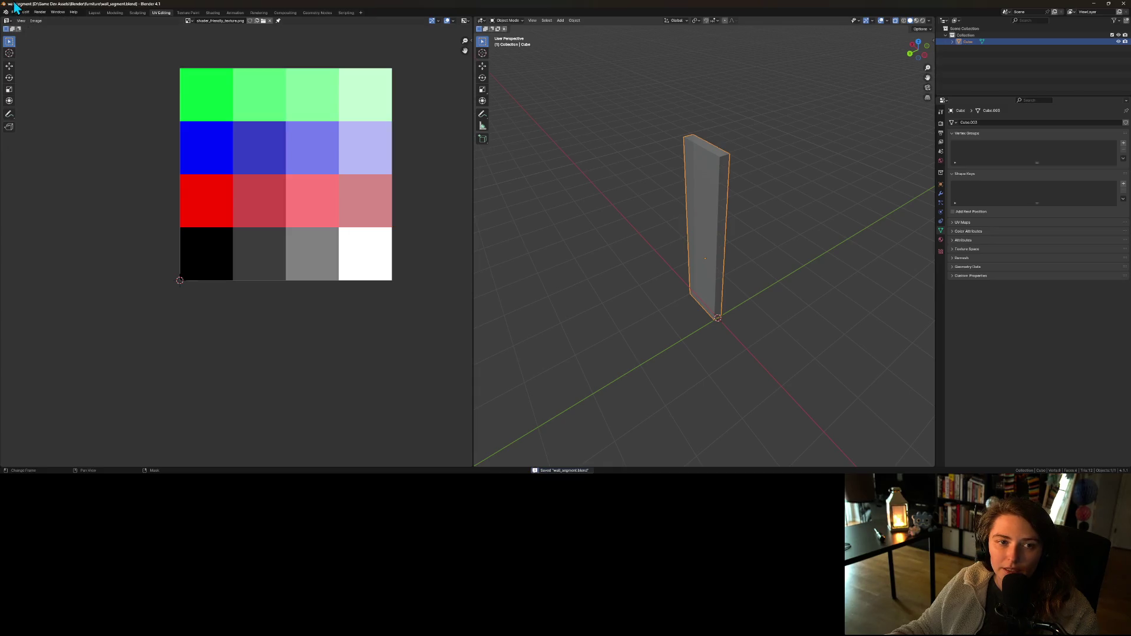
click(13, 13)
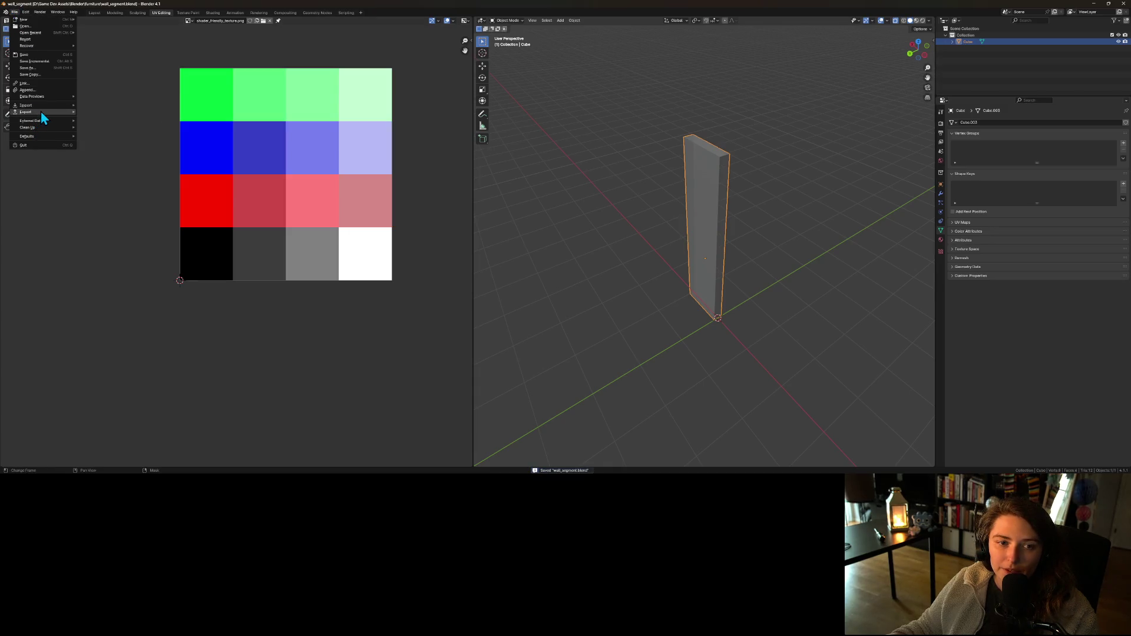
mouse_move(41, 111)
click(107, 178)
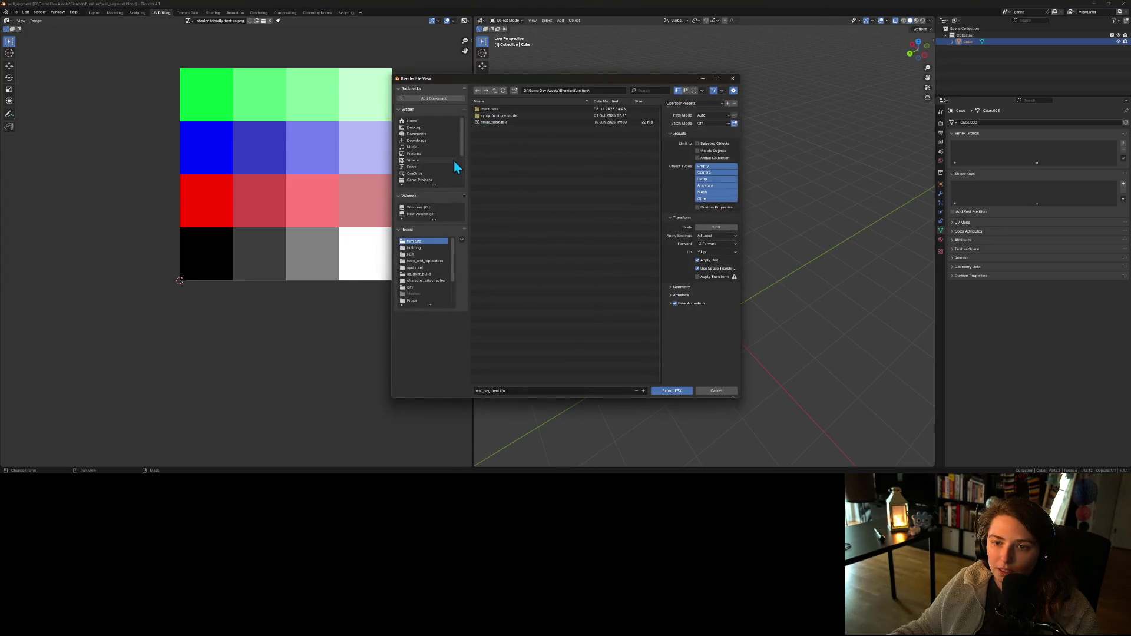
click(421, 248)
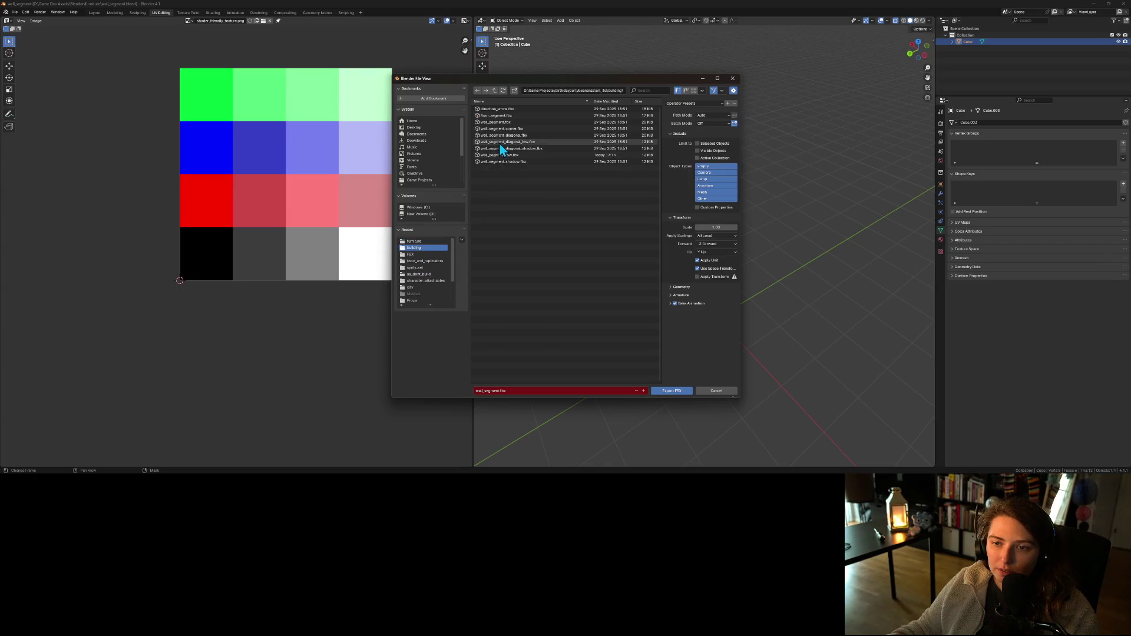
click(672, 391)
key(ctrl+s)
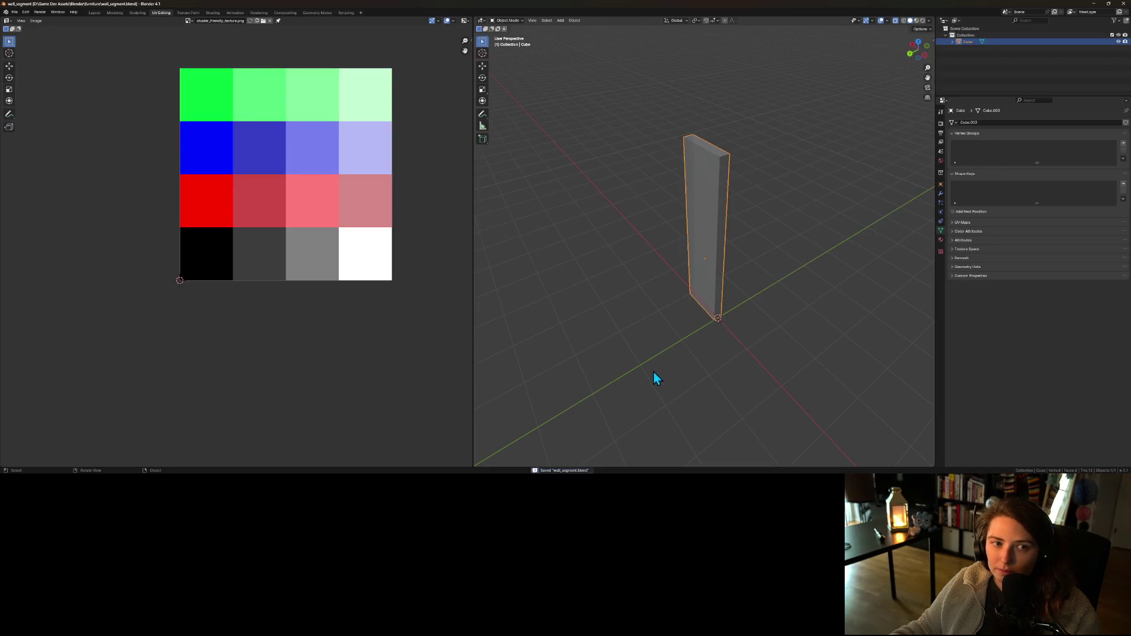
- Minimize Blender to return to Godot and restore the scene, file and inspector panels
click(1094, 4)
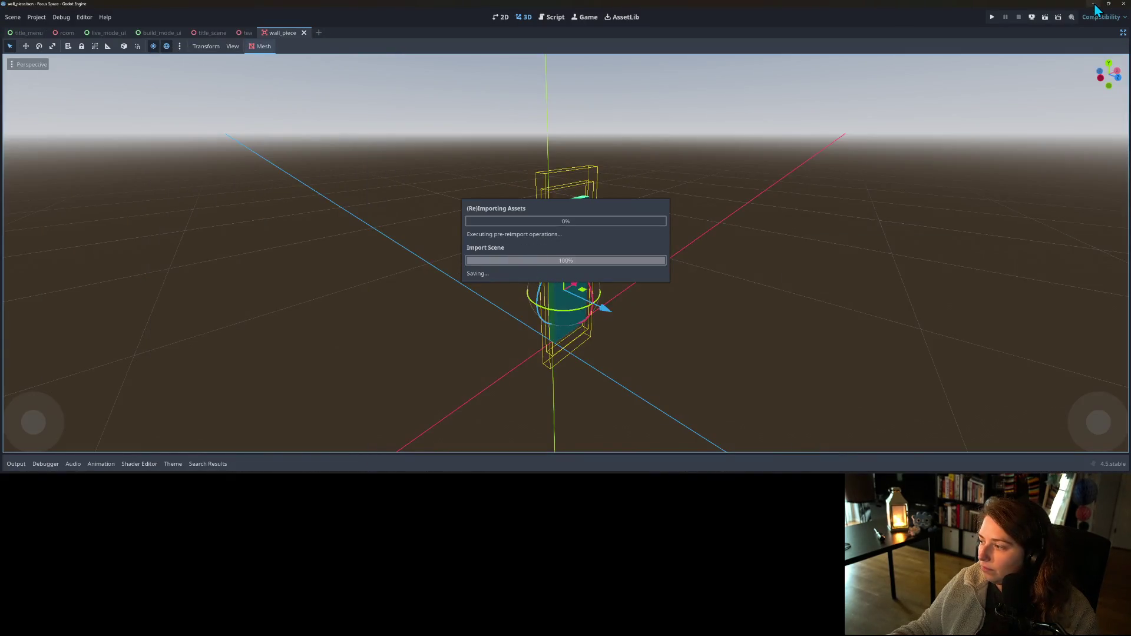
scroll(590, 322, up, 3)
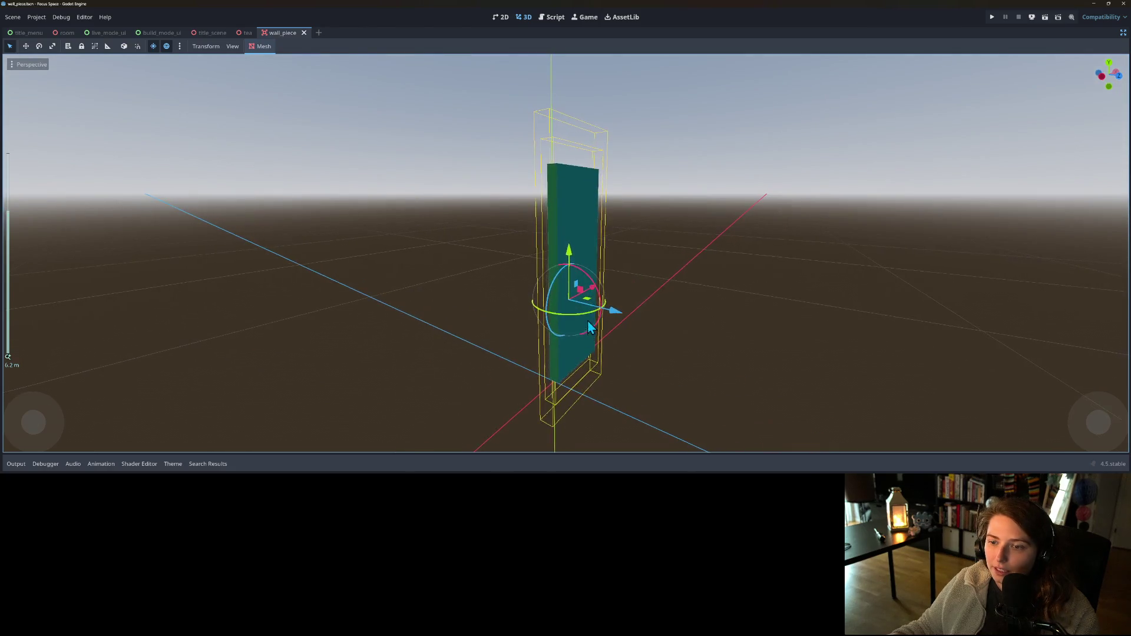
click(1123, 33)
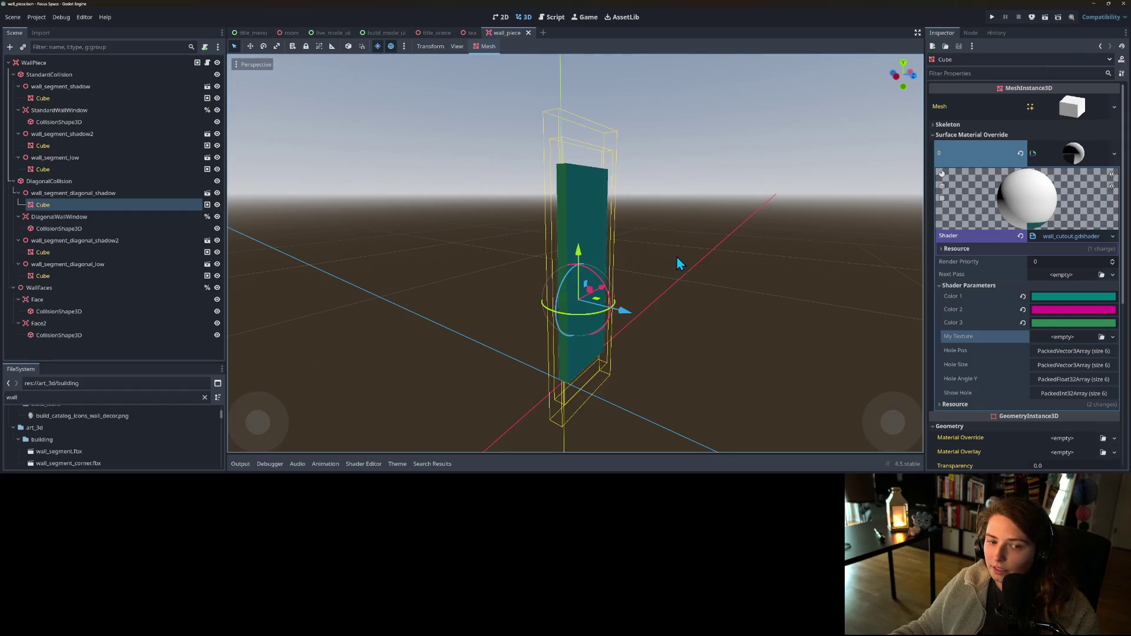
scroll(676, 256, down, 3)
scroll(650, 285, up, 3)
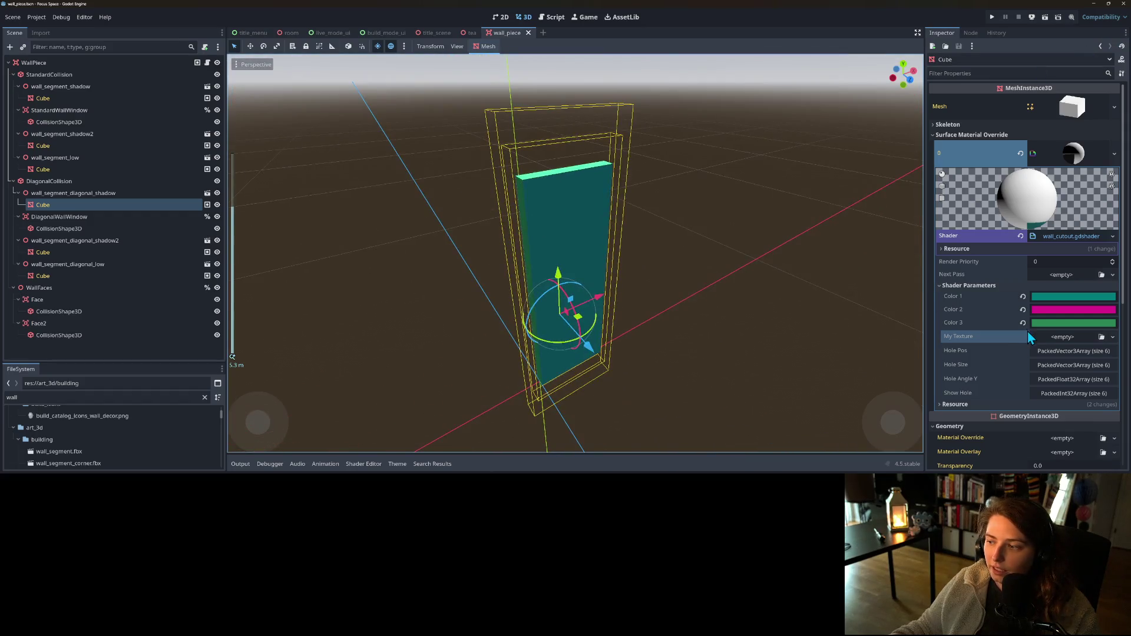
- Load the texture file into the My Texture shader parameter, preview it, and open wall_cutout.gdshader
click(1097, 338)
double_click(588, 271)
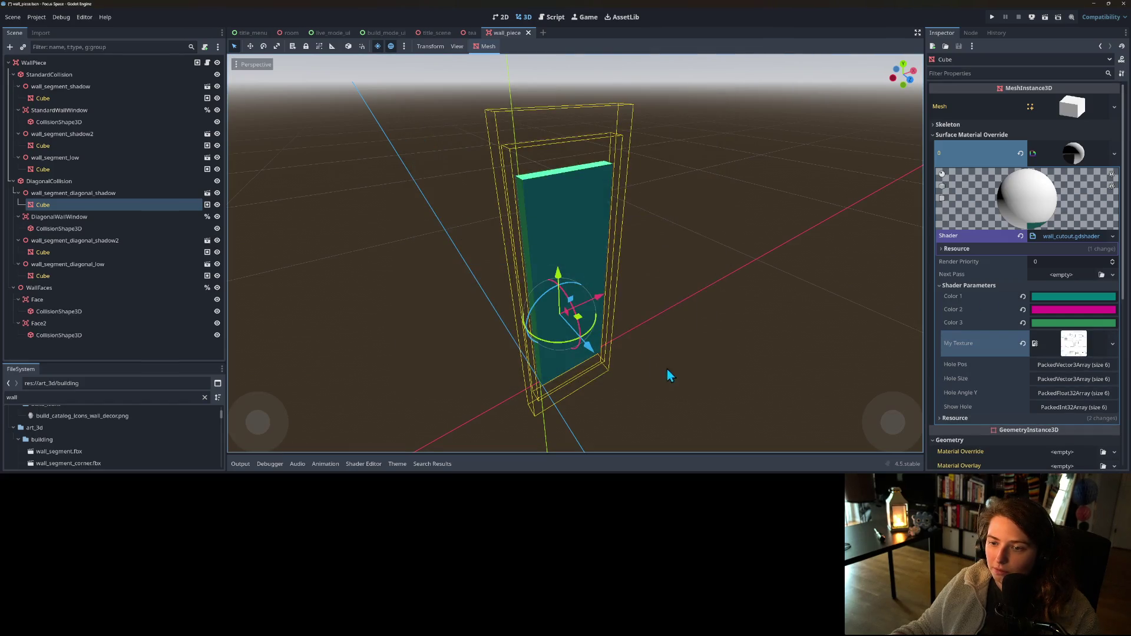
scroll(683, 380, up, 3)
mouse_move(659, 367)
mouse_down()
mouse_move(613, 345)
mouse_move(497, 368)
mouse_move(527, 403)
mouse_move(593, 398)
mouse_move(692, 362)
mouse_move(703, 380)
mouse_move(670, 374)
mouse_move(647, 401)
mouse_up()
scroll(698, 375, down, 2)
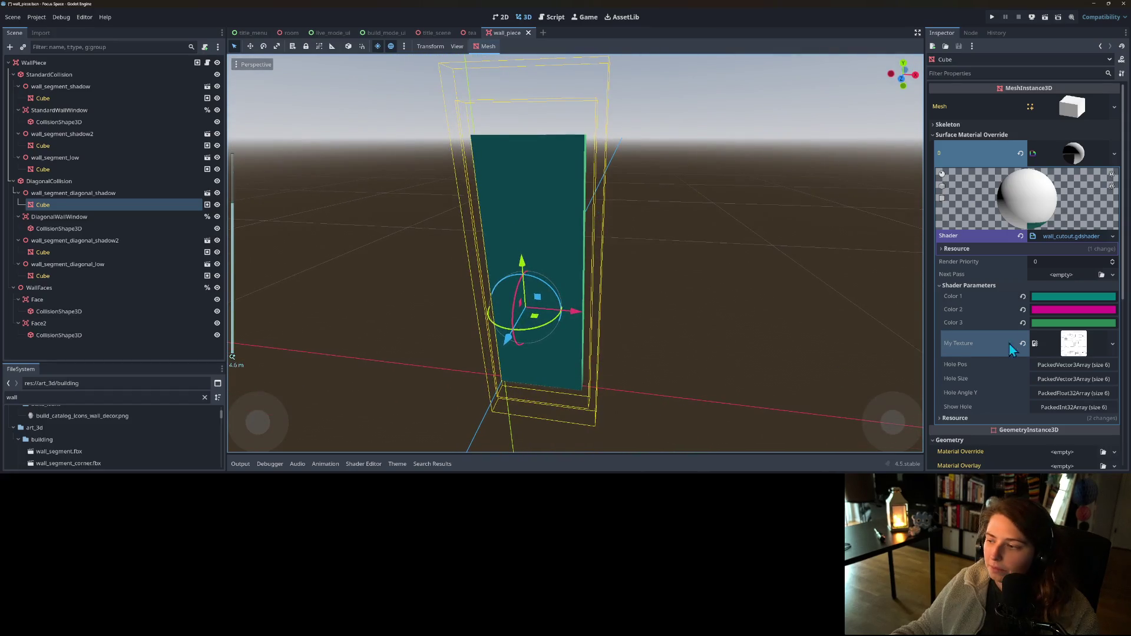
click(1078, 346)
scroll(1050, 350, down, 3)
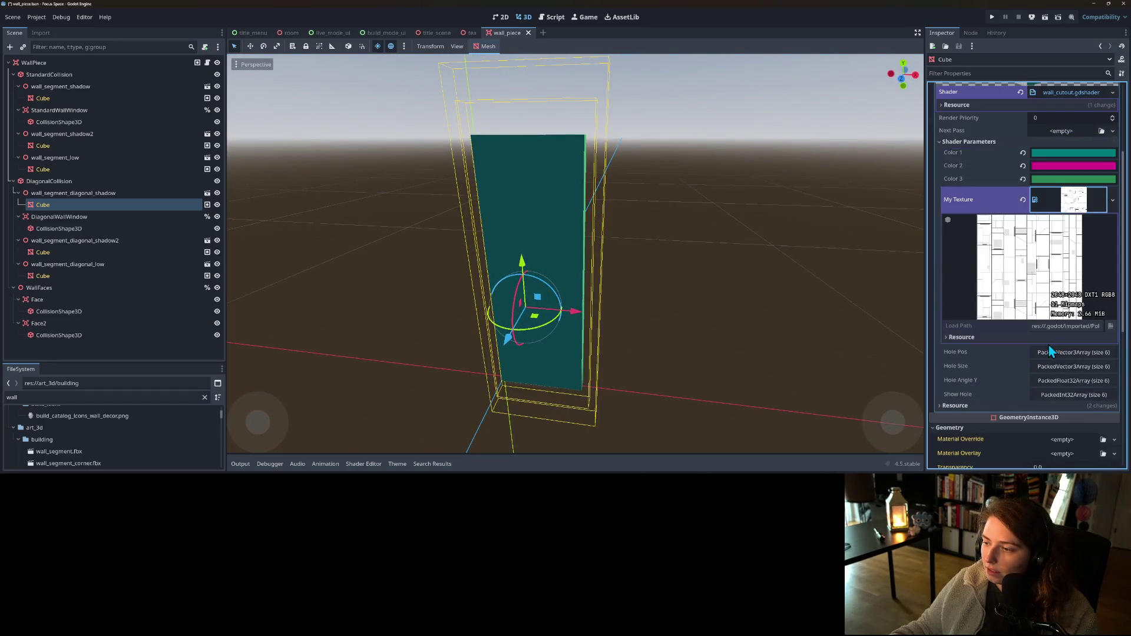
click(1095, 207)
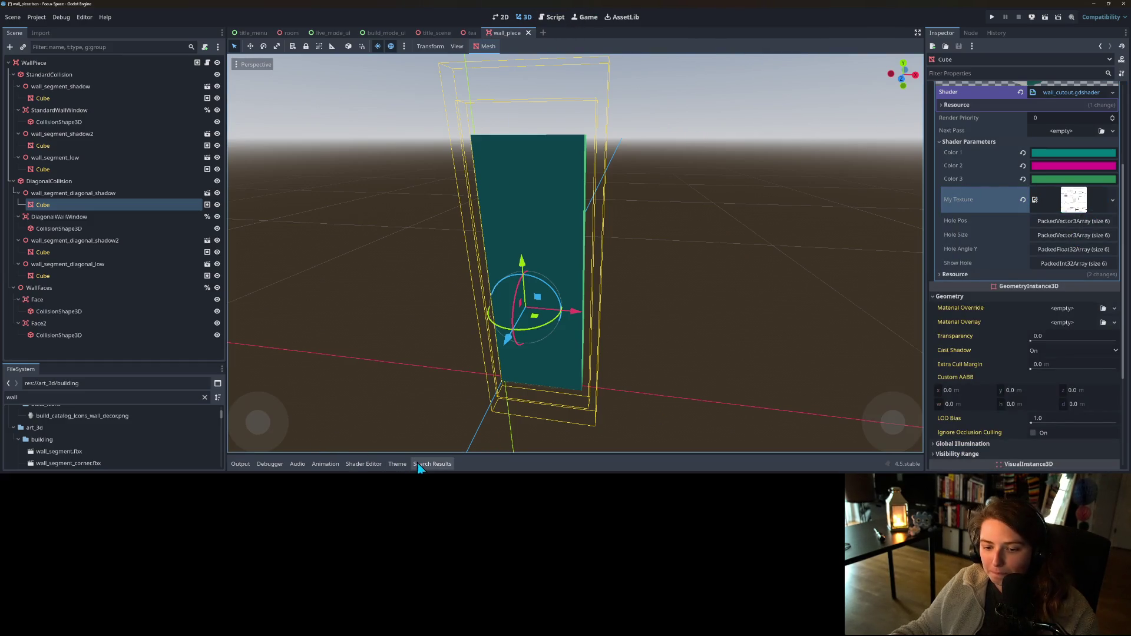
click(362, 463)
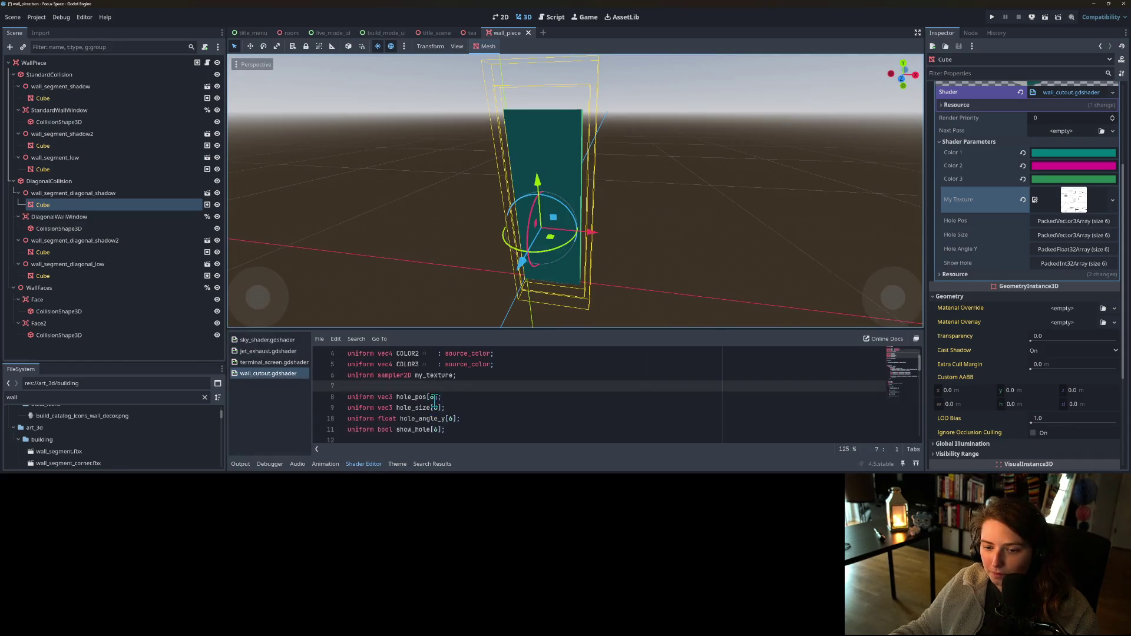
- Try different values (32.0, 4.0, multiply) in line 38's texture lookup, saving to preview each
scroll(471, 406, down, 8)
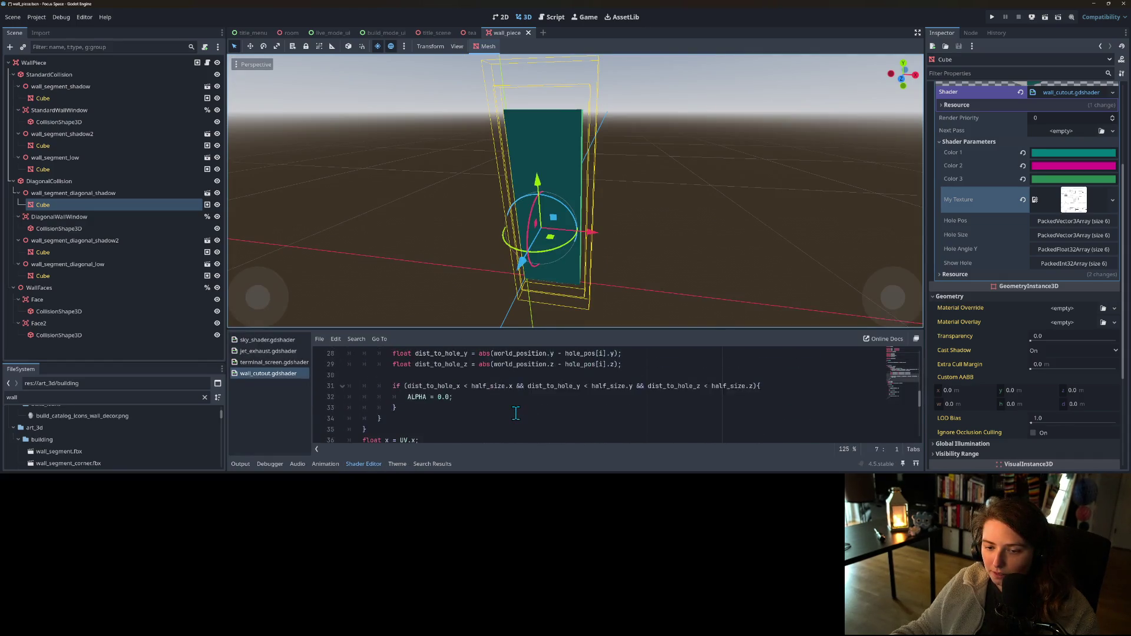
scroll(515, 412, down, 2)
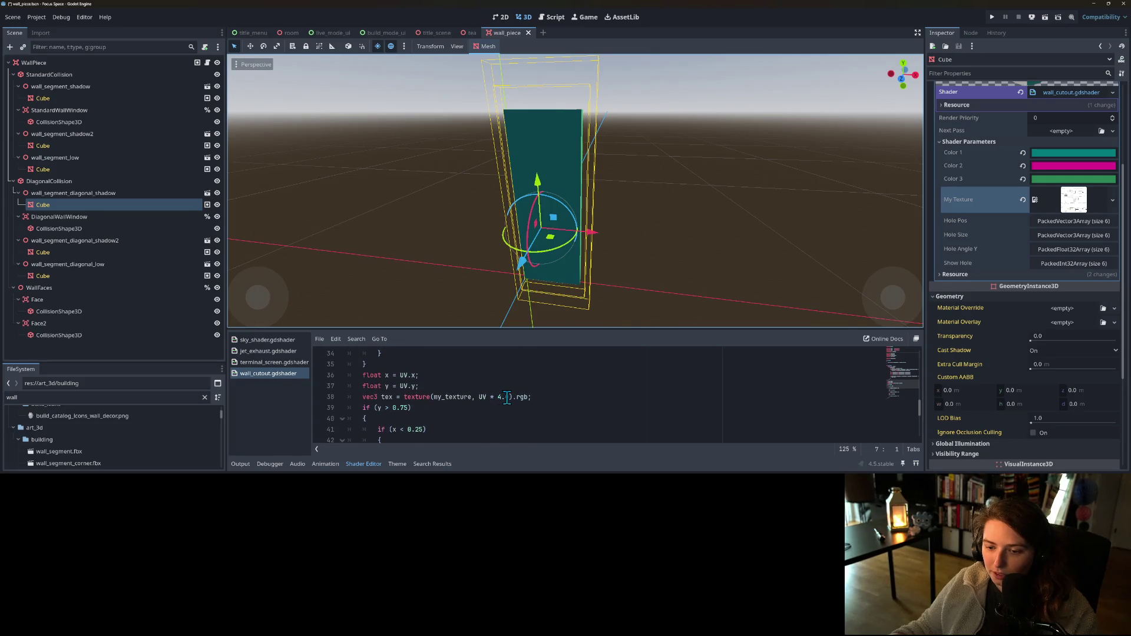
click(507, 397)
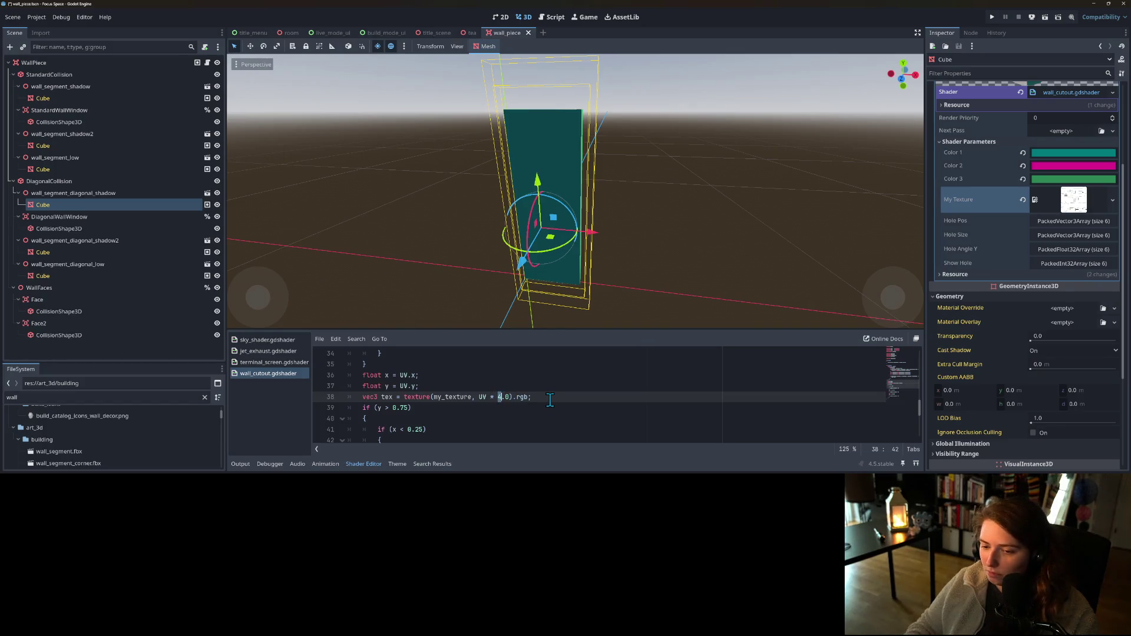
text(16)
key(ctrl+s)
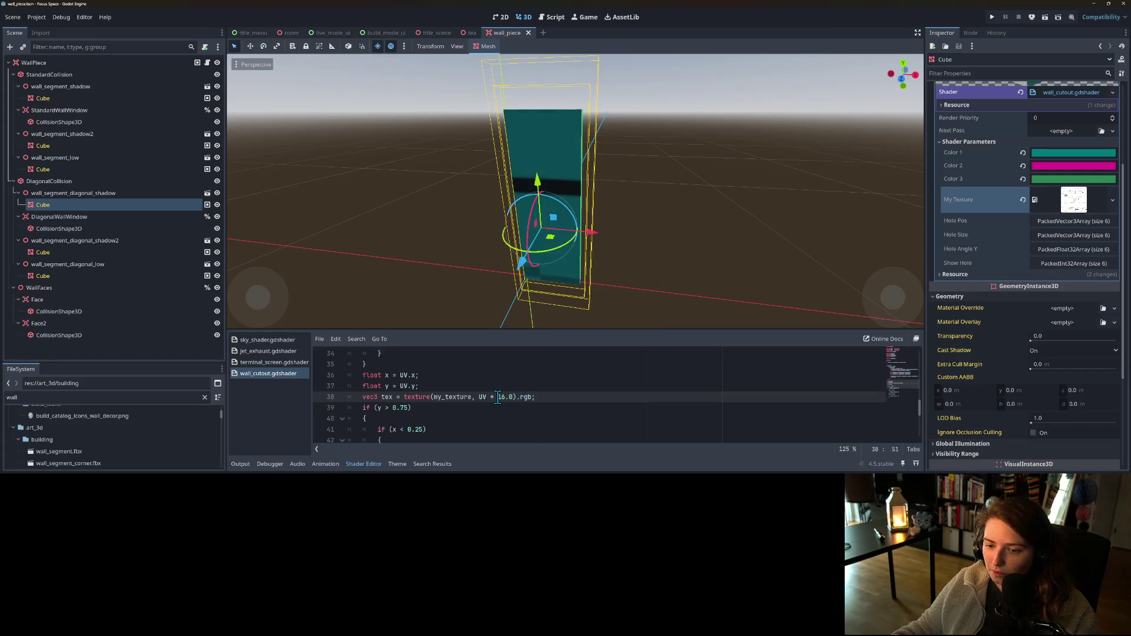
text(32)
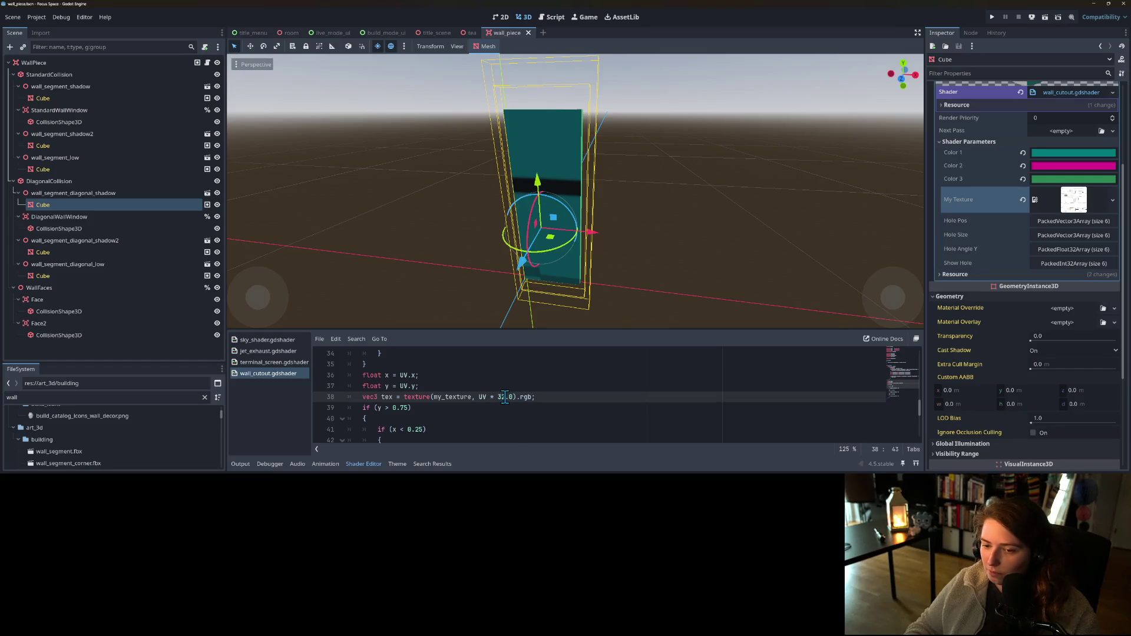
key(ctrl+s)
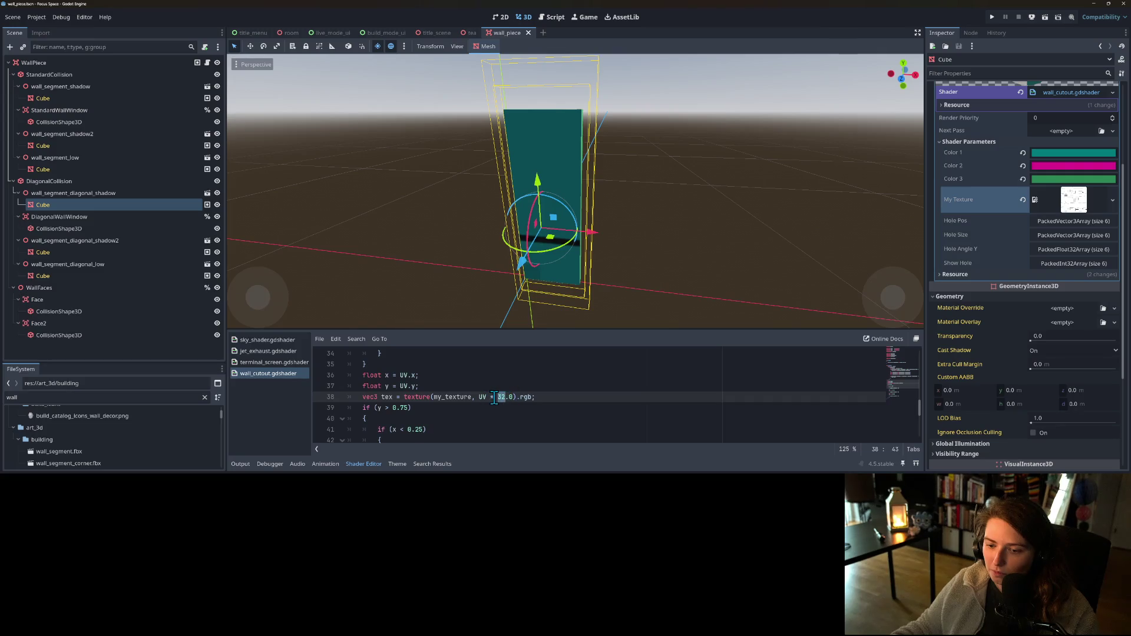
text(4)
key(ctrl+s)
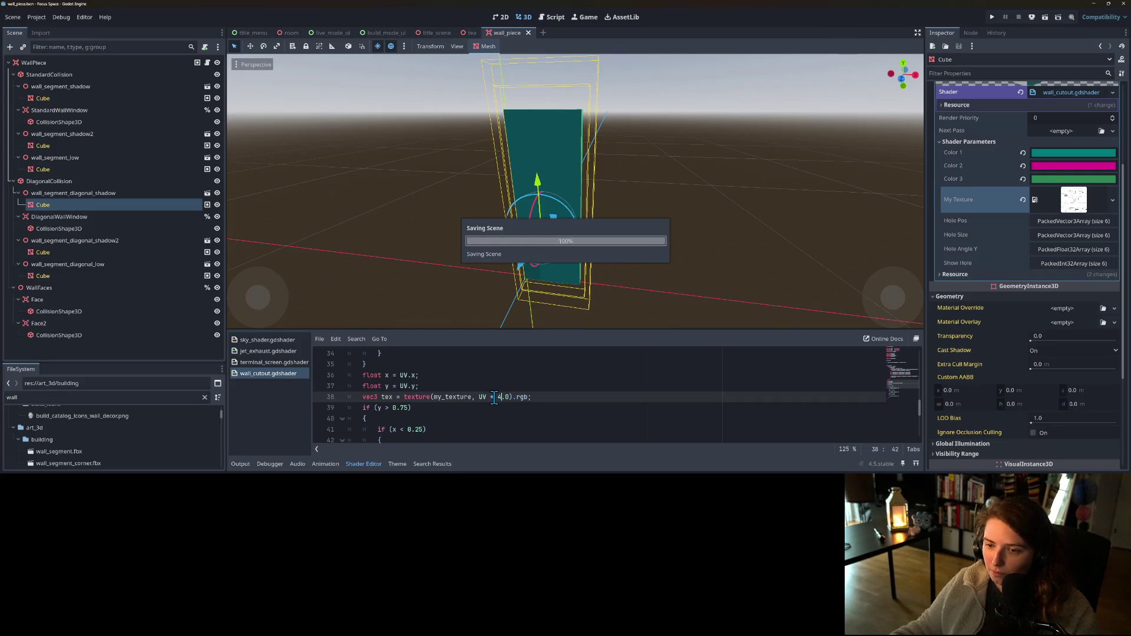
key(ctrl+z)
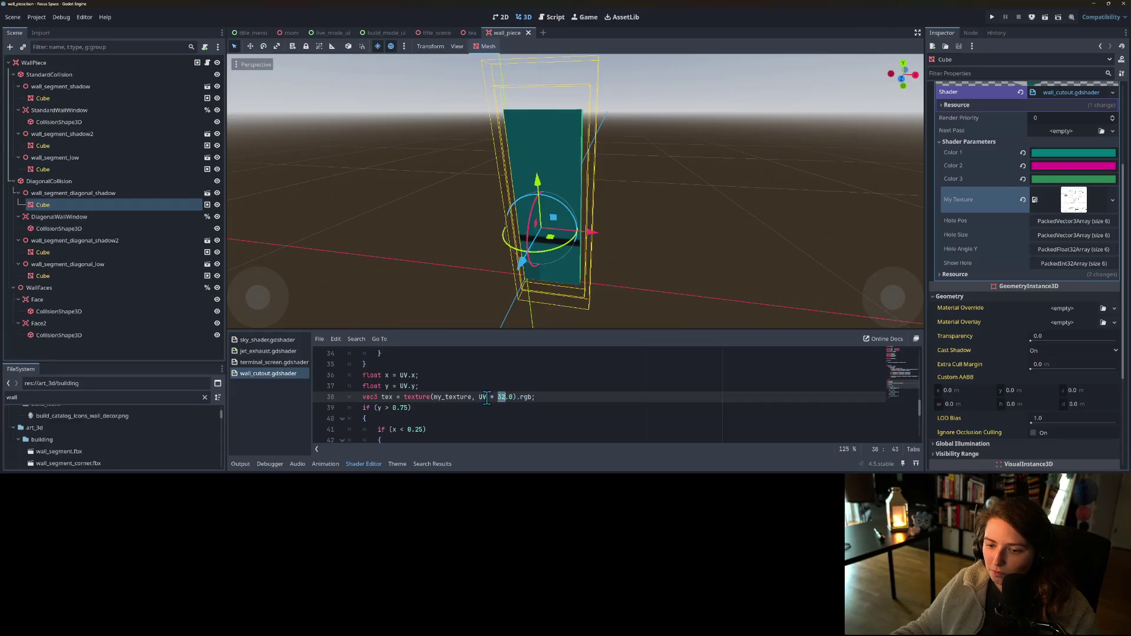
text(4)
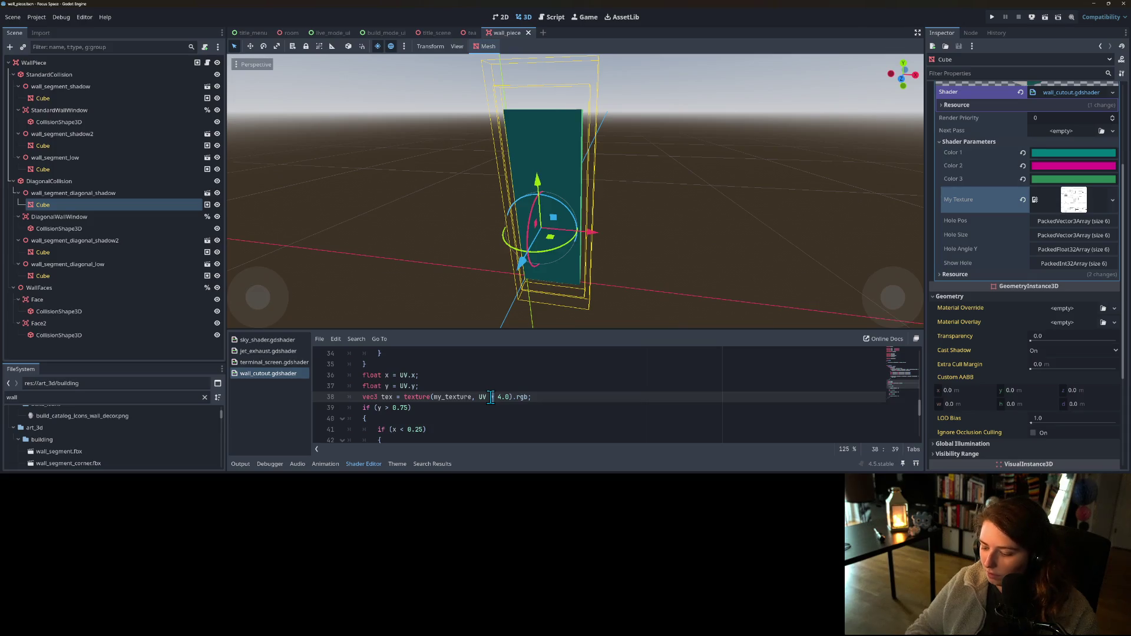
key(ctrl+s)
text(/)
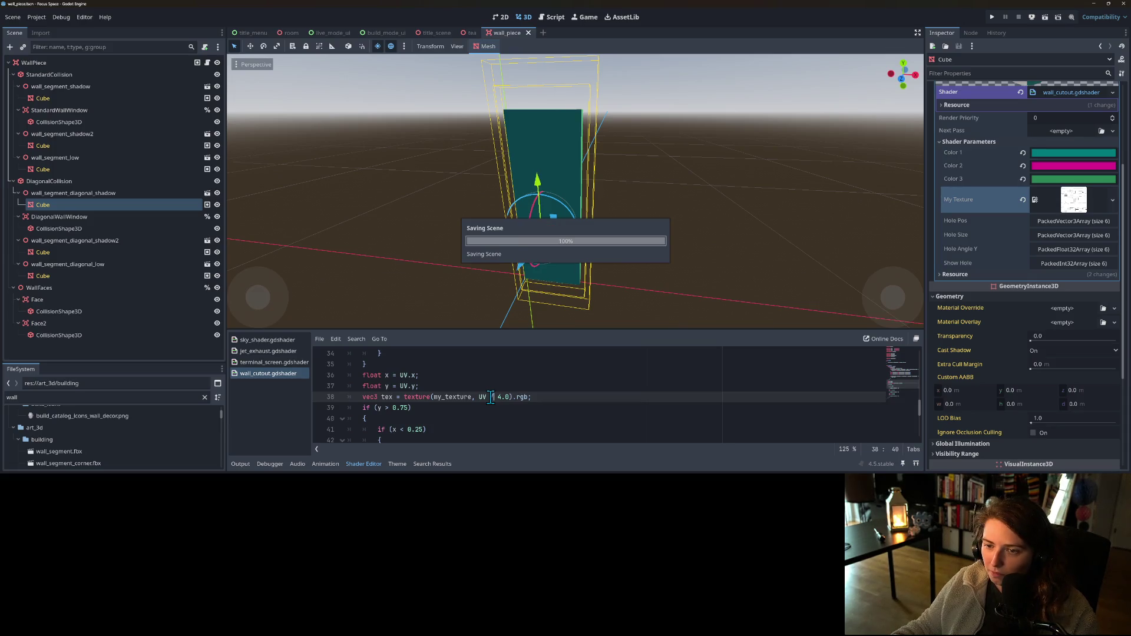
key(BackSpace)
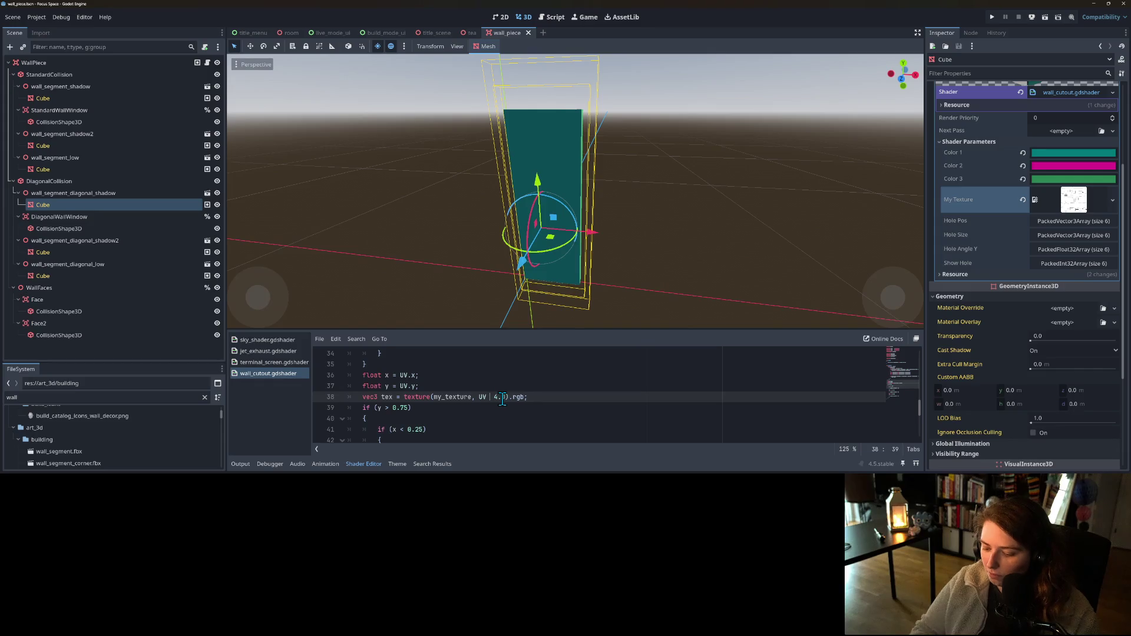
text(*)
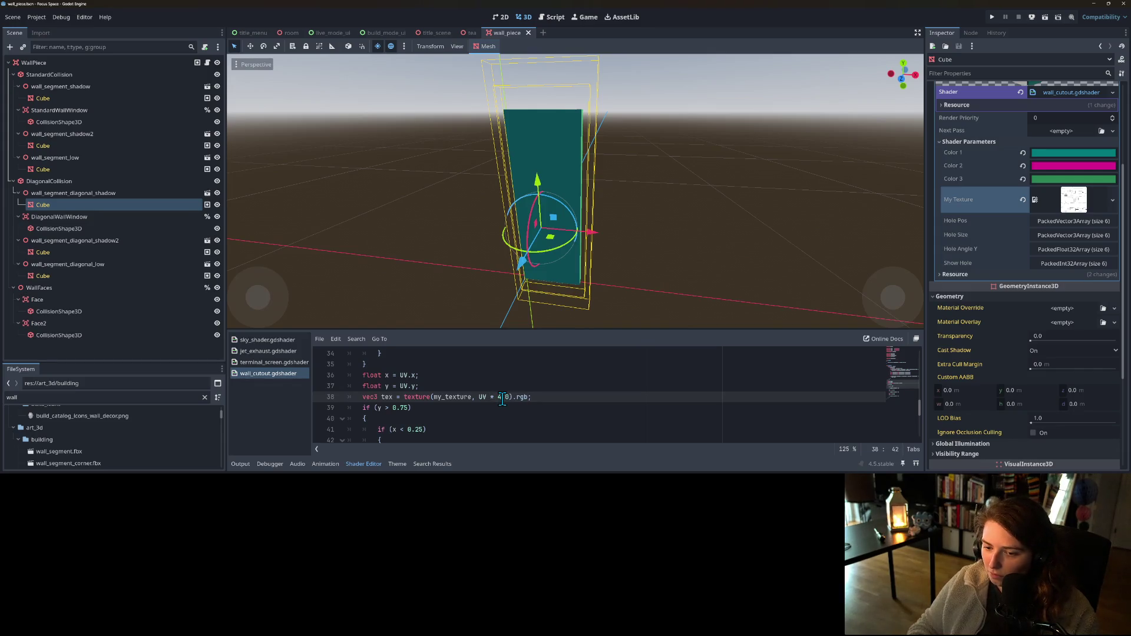
key(ctrl+s)
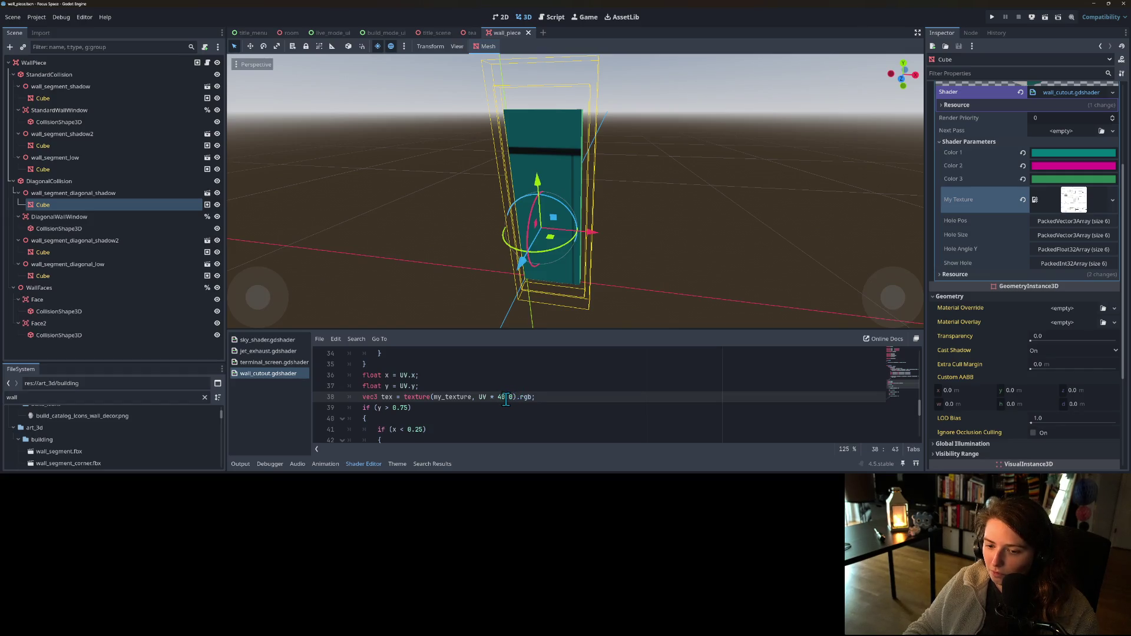
key(ctrl+s)
text(0)
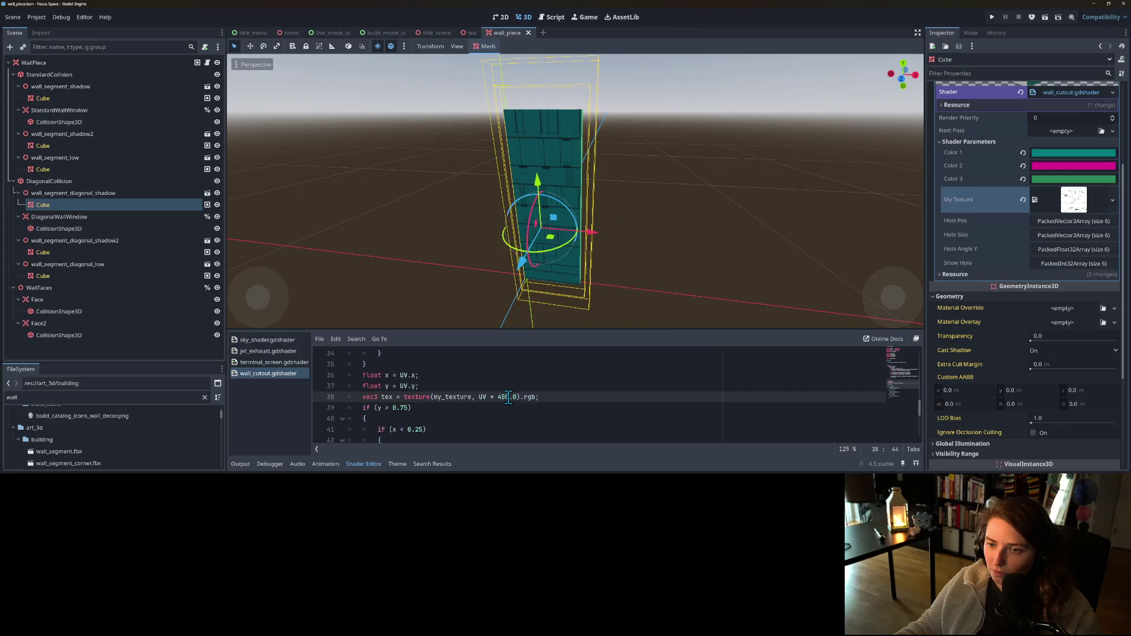
- Orbit and zoom around the wall to inspect its brick-like lines from several sides
drag(477, 294, 704, 279)
scroll(698, 282, up, 5)
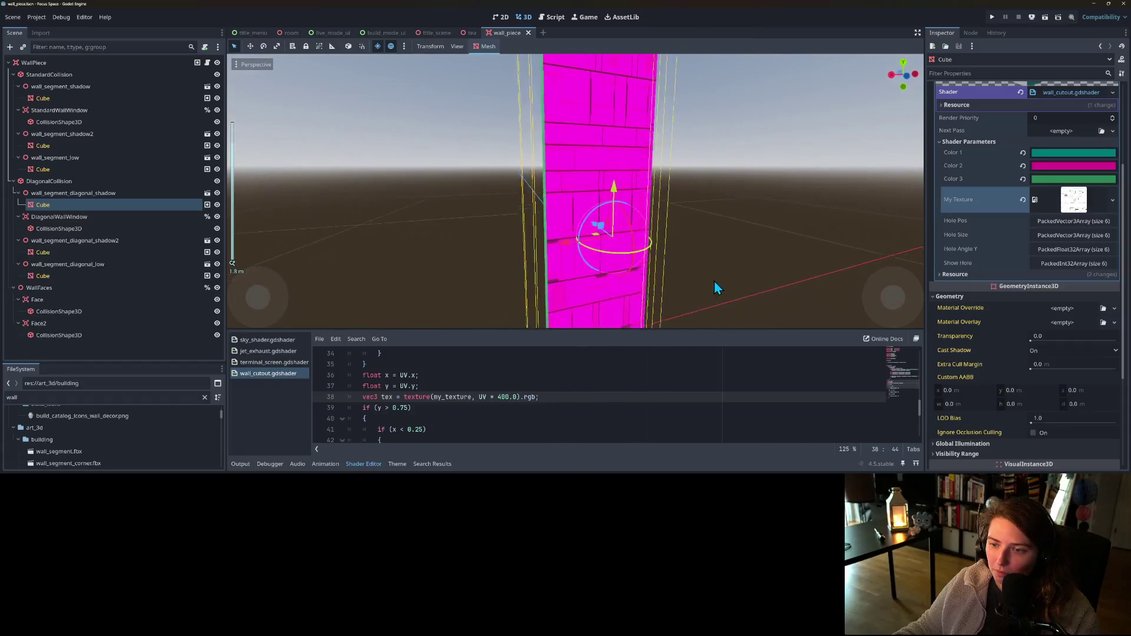
mouse_move(714, 281)
mouse_down()
mouse_move(651, 282)
mouse_move(729, 274)
mouse_move(902, 295)
mouse_move(779, 294)
mouse_move(827, 290)
mouse_move(807, 308)
mouse_up()
scroll(642, 288, down, 5)
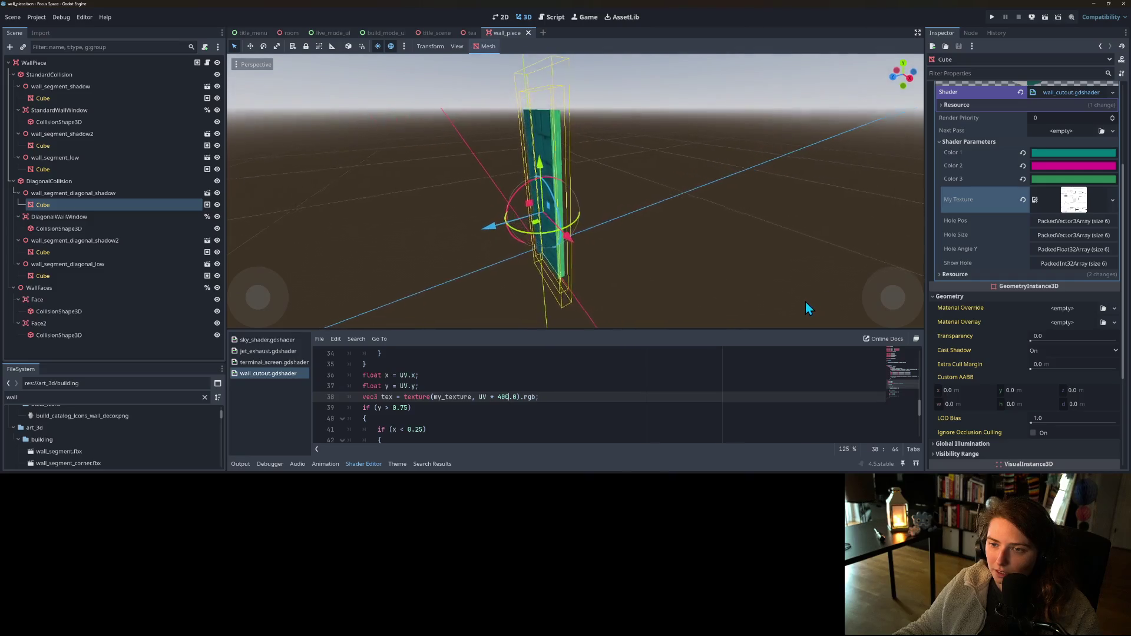
scroll(795, 312, up, 3)
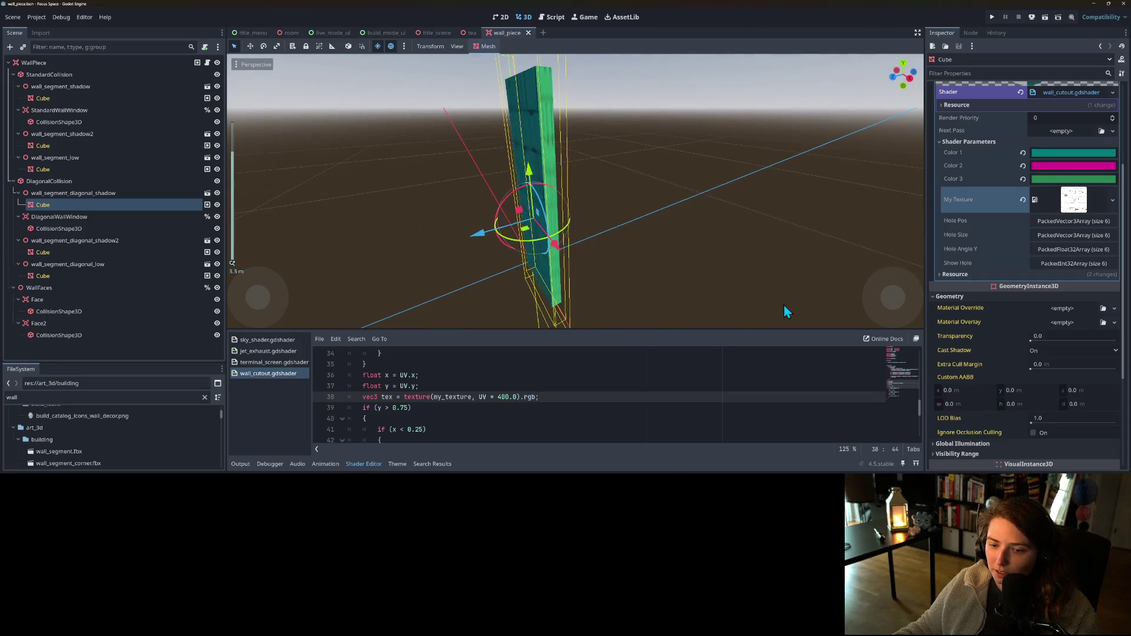
- Remove the ' * tex' multiply from line 51, save the shader, and check the wall
scroll(454, 420, down, 5)
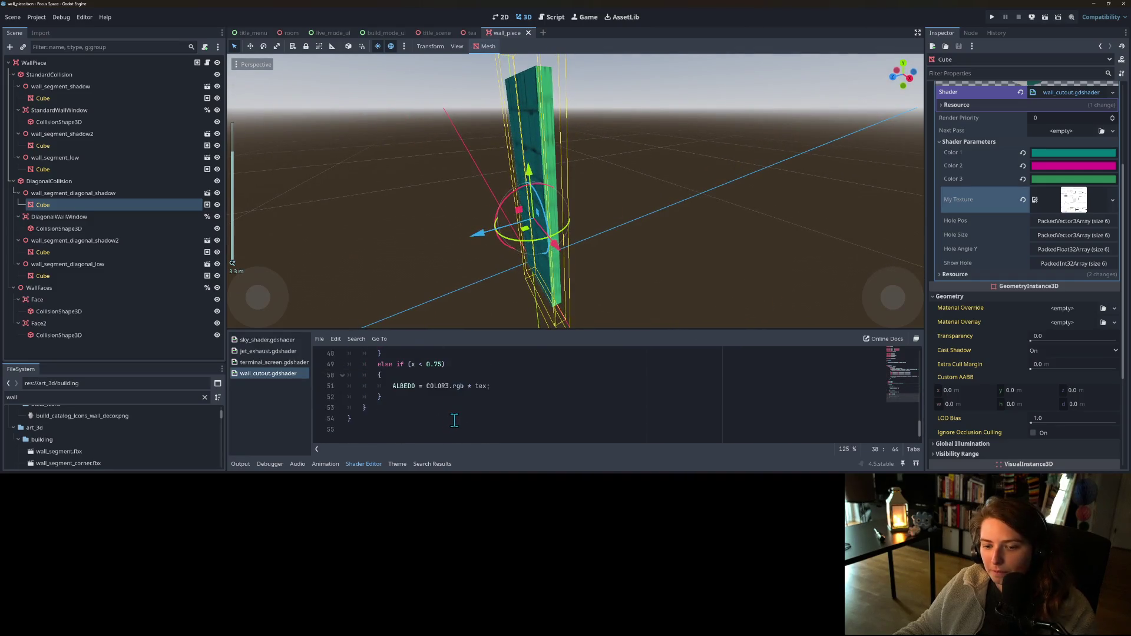
double_click(477, 387)
key(BackSpace)
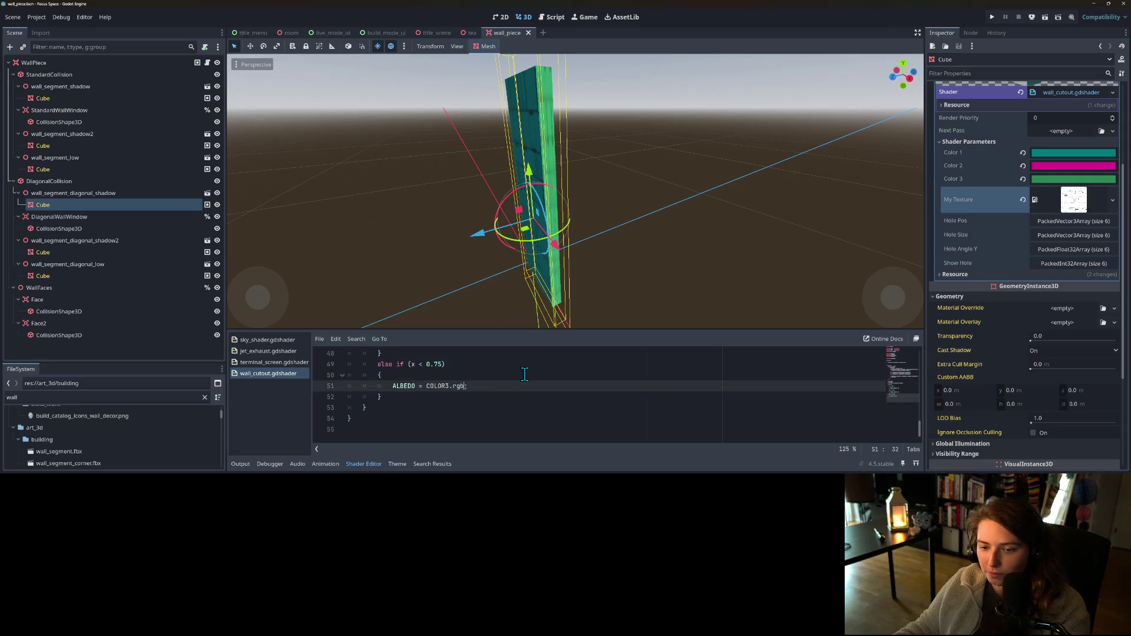
key(ctrl+s)
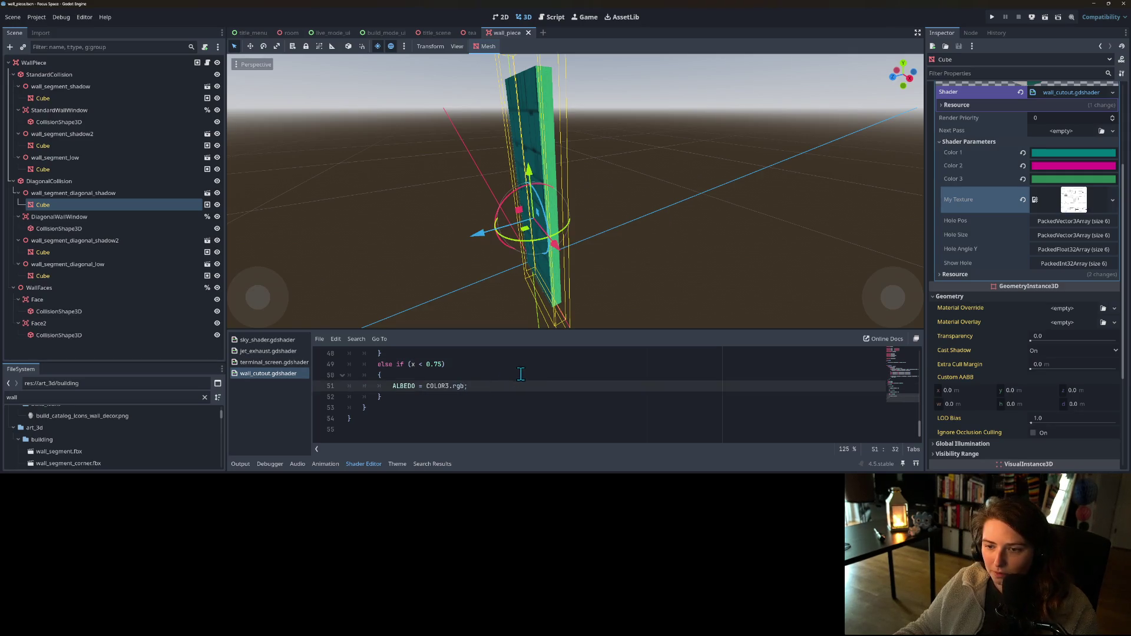
mouse_move(467, 223)
mouse_down()
mouse_move(586, 242)
mouse_move(513, 265)
mouse_move(346, 250)
mouse_up()
scroll(595, 247, down, 5)
scroll(480, 274, up, 3)
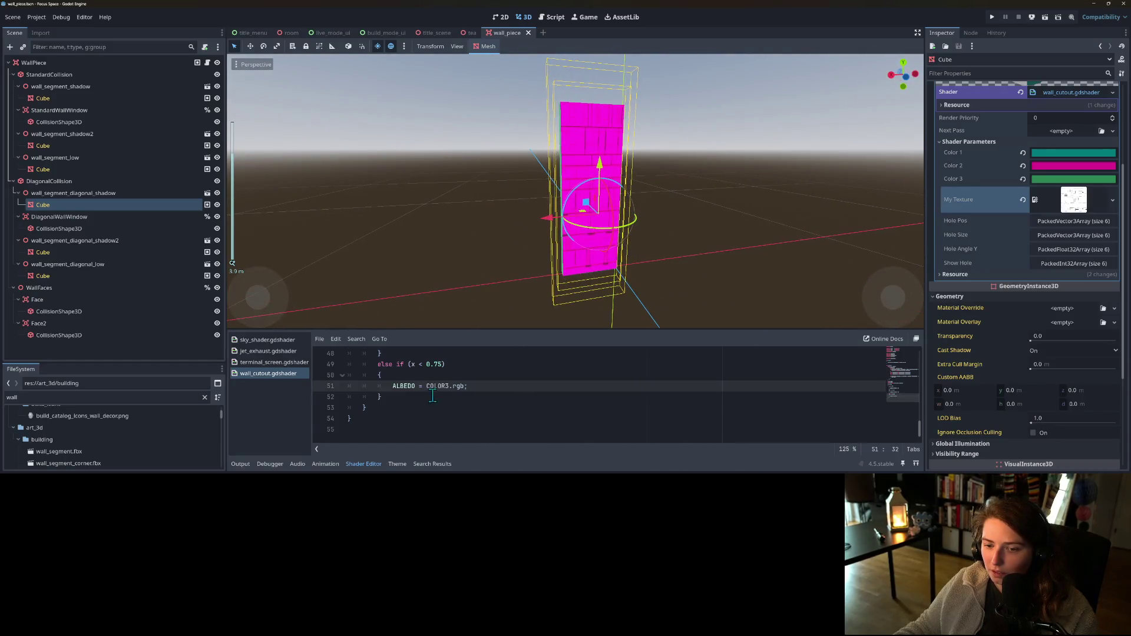
scroll(432, 396, up, 5)
- Change the line 38 texture offset from 400.0 to 200.0, save, and inspect the wall up close
click(509, 408)
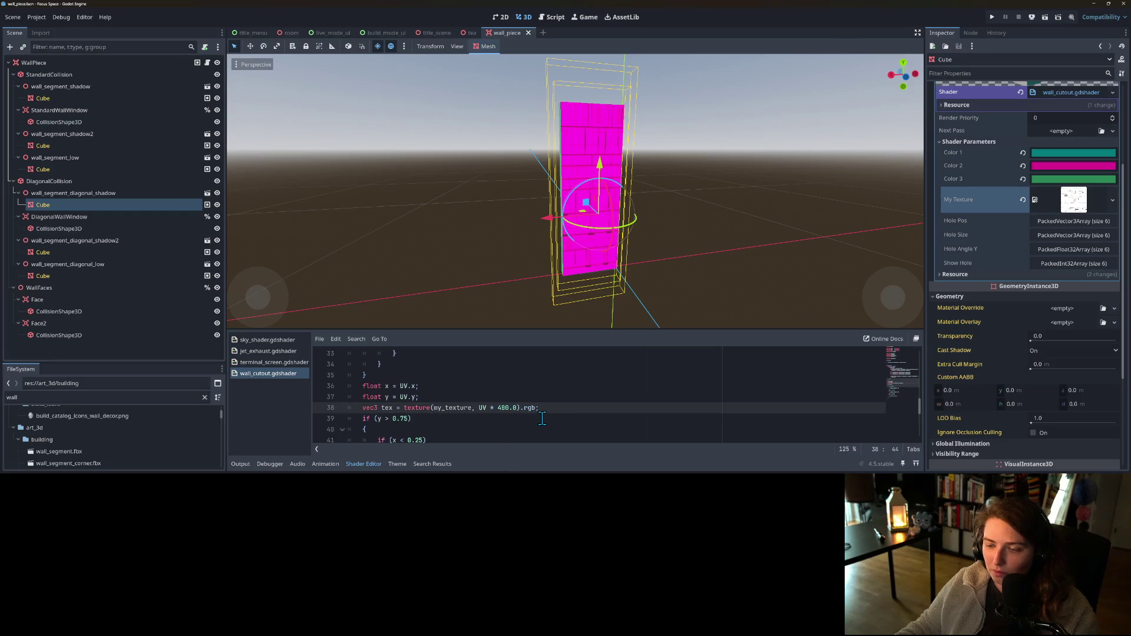
key(BackSpace)
text(2)
key(ctrl+s)
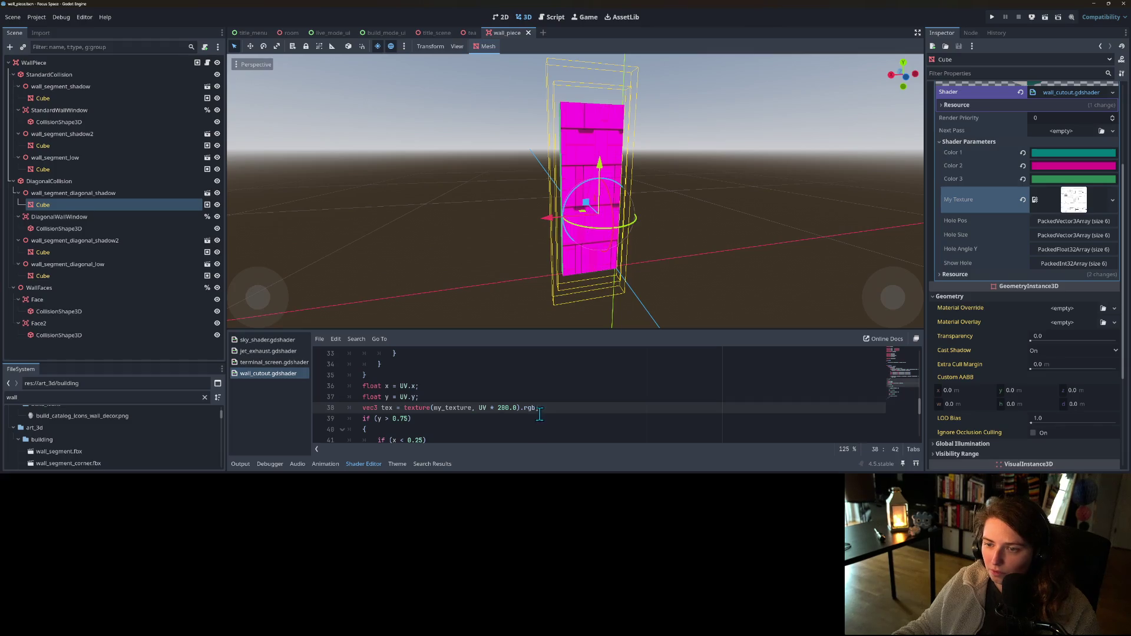
click(679, 287)
drag(674, 289, 581, 289)
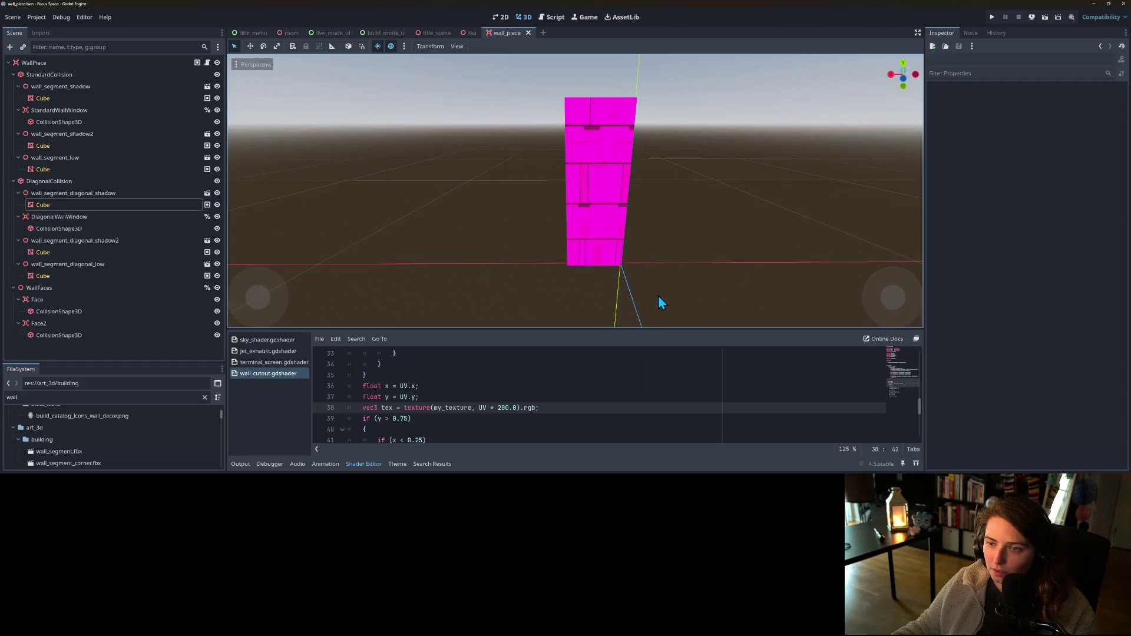
scroll(658, 295, up, 5)
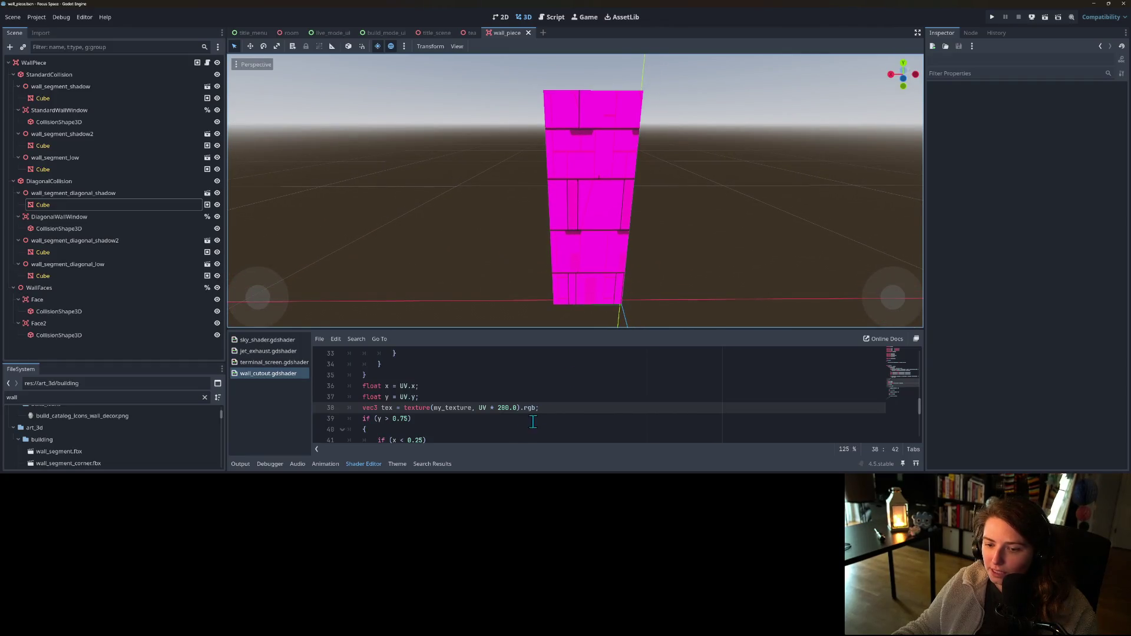
scroll(526, 430, down, 1)
scroll(527, 425, up, 2)
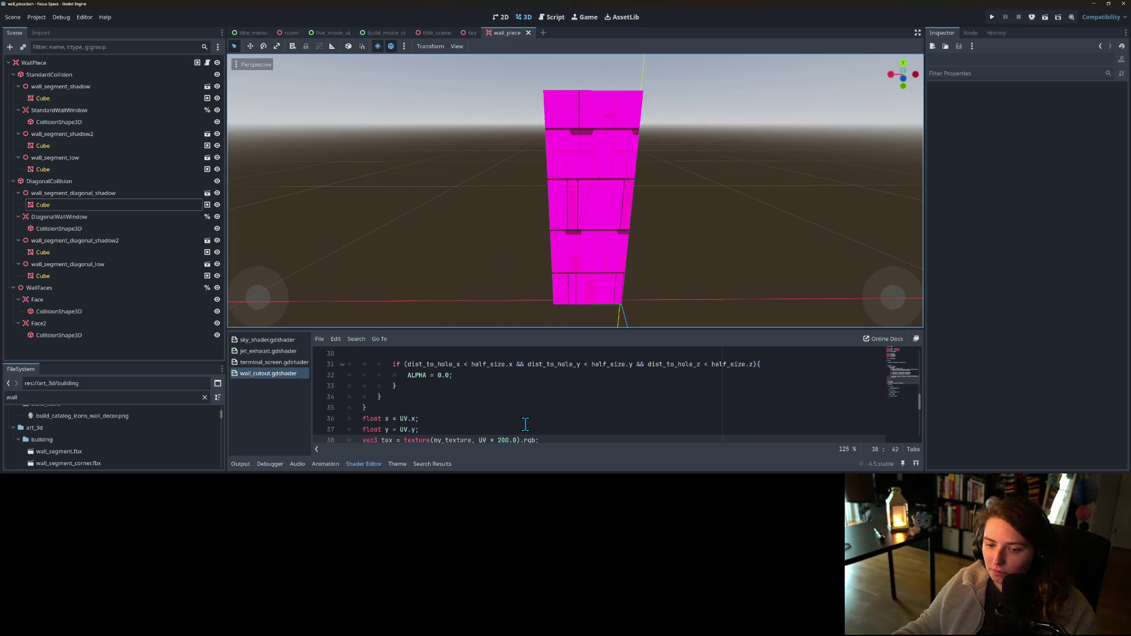
scroll(525, 424, up, 2)
scroll(525, 423, up, 2)
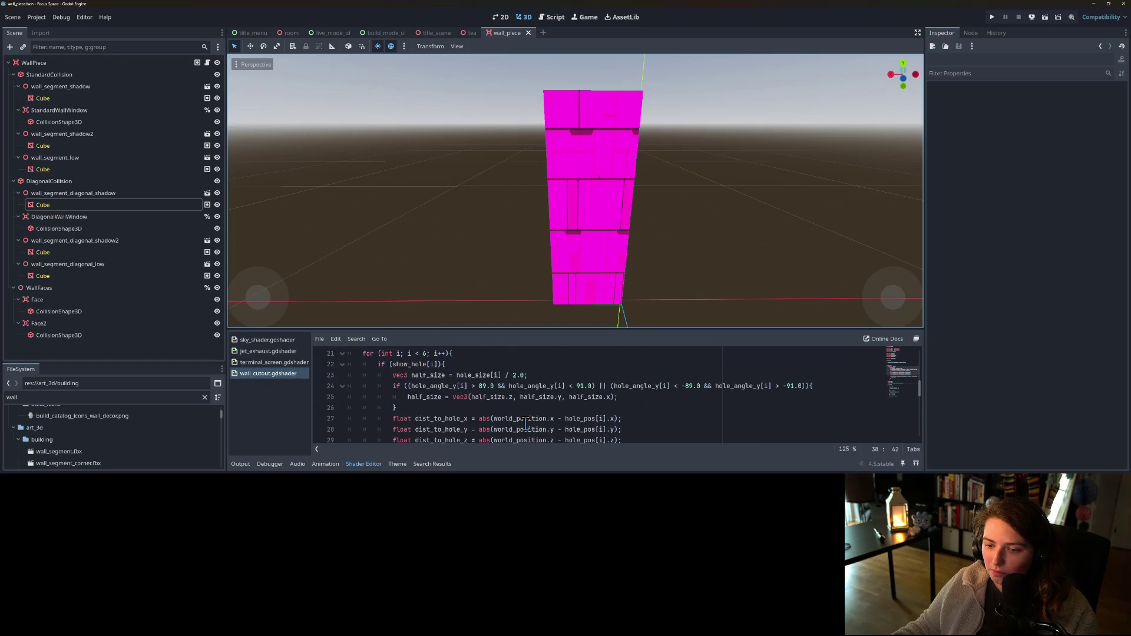
mouse_move(683, 294)
mouse_down()
mouse_move(603, 277)
mouse_move(496, 281)
mouse_up()
scroll(497, 281, down, 3)
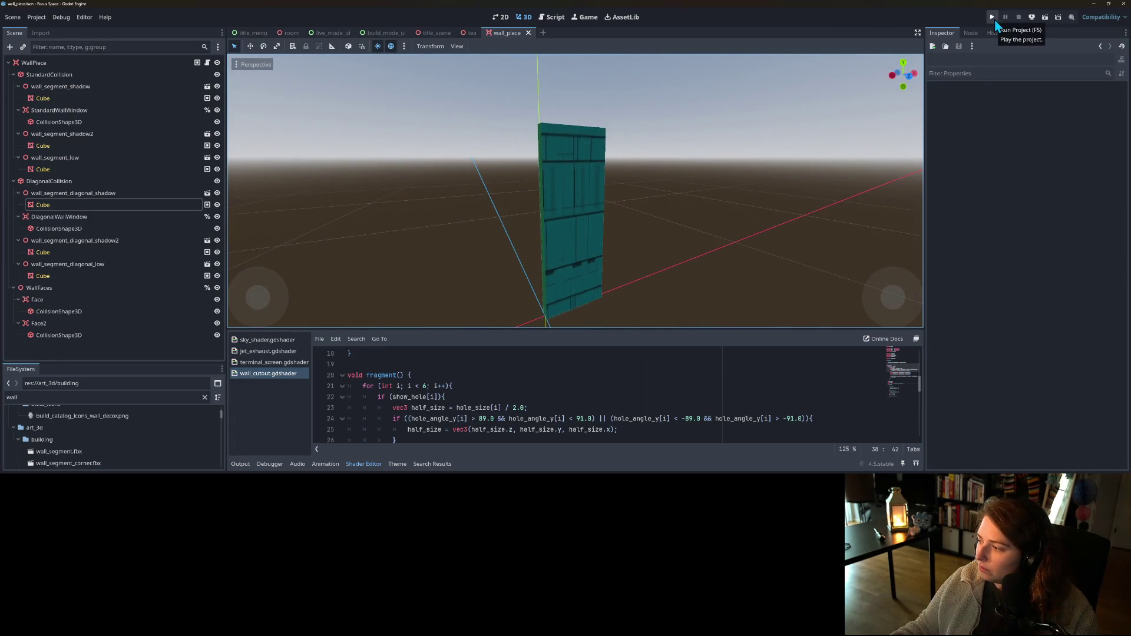
click(994, 19)
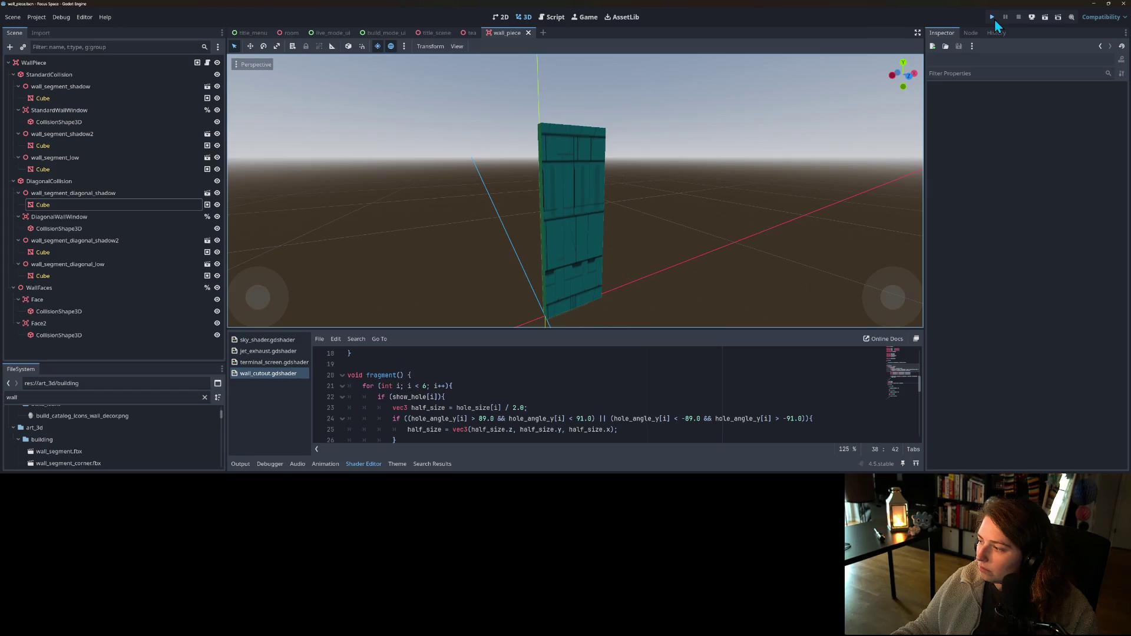
- Select the diagonal shadow Cube and Quick Load the PolygonSciFi atlas texture into My Texture
click(125, 206)
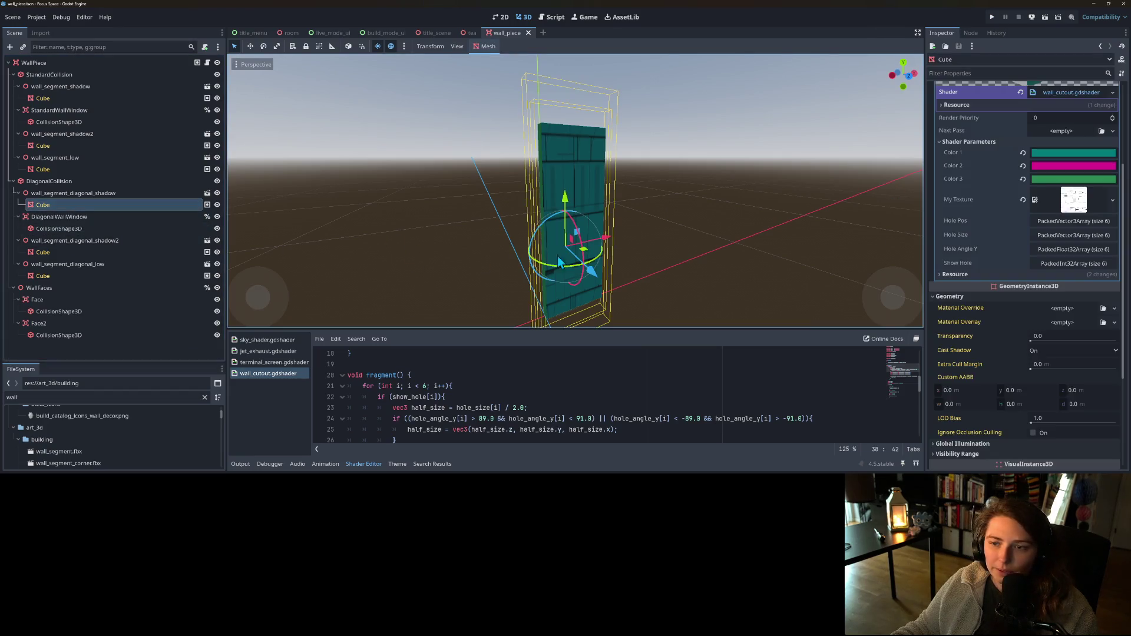
click(1111, 201)
click(1005, 200)
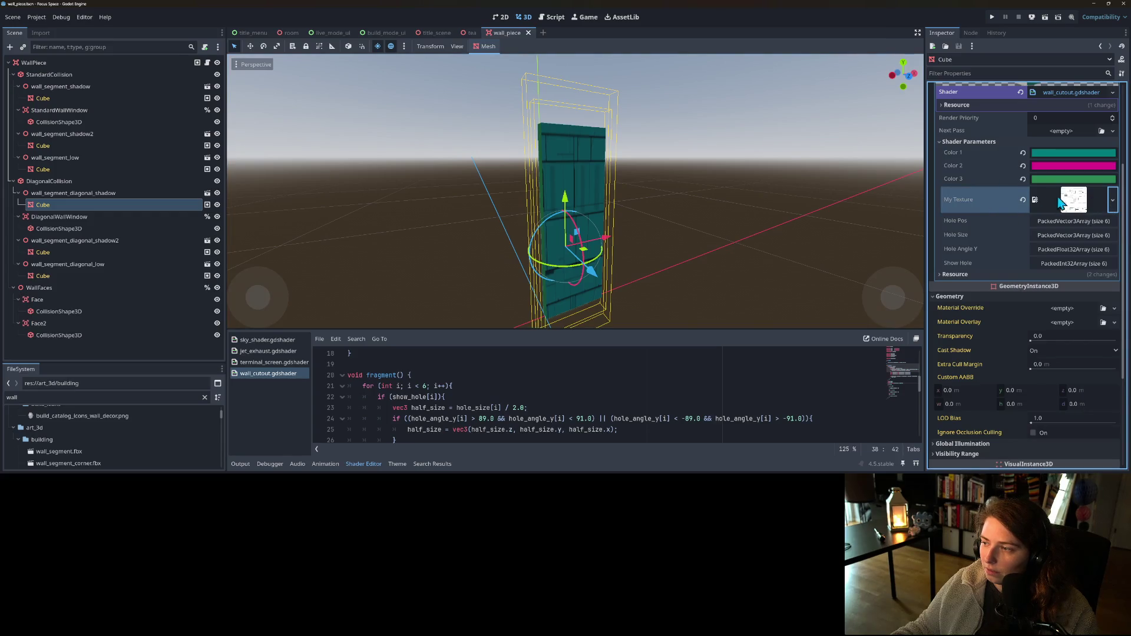
click(1111, 201)
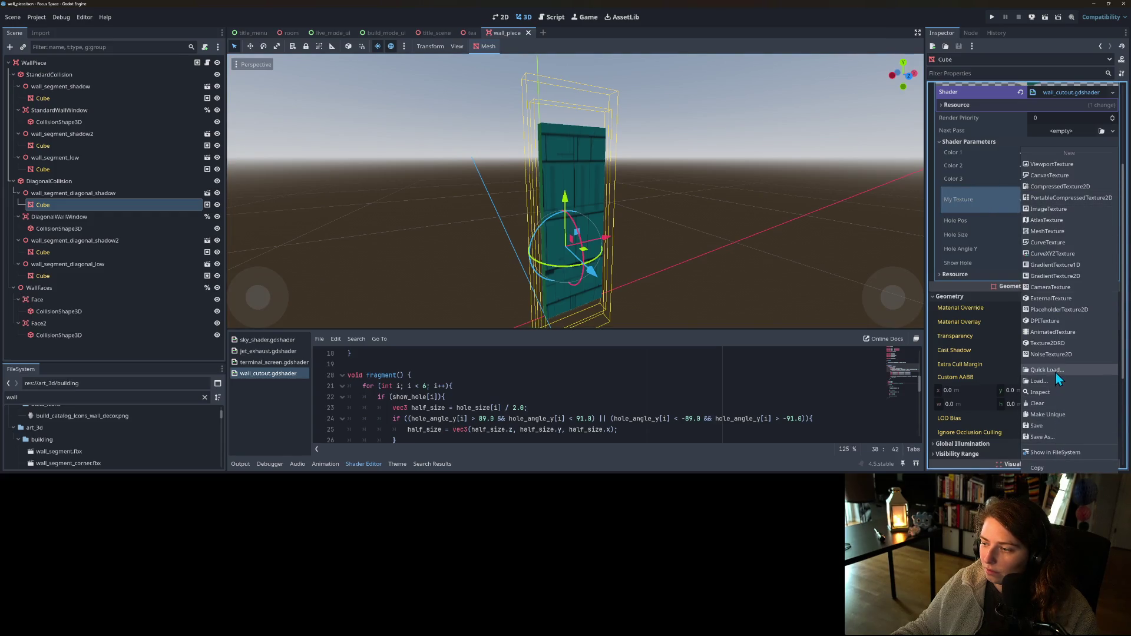
click(1056, 371)
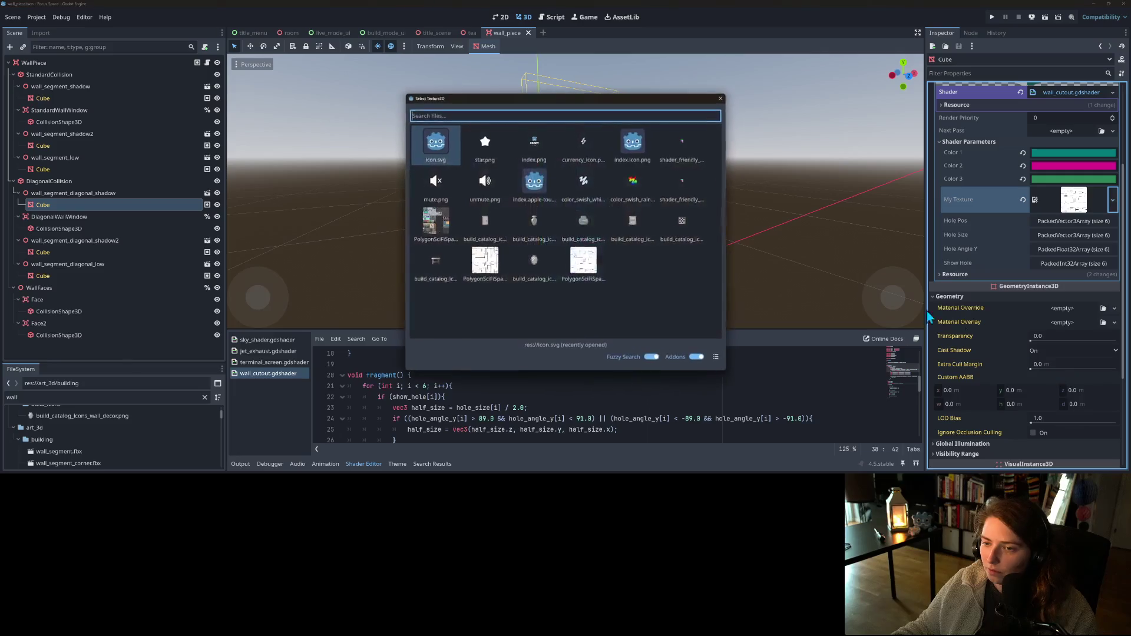
click(582, 265)
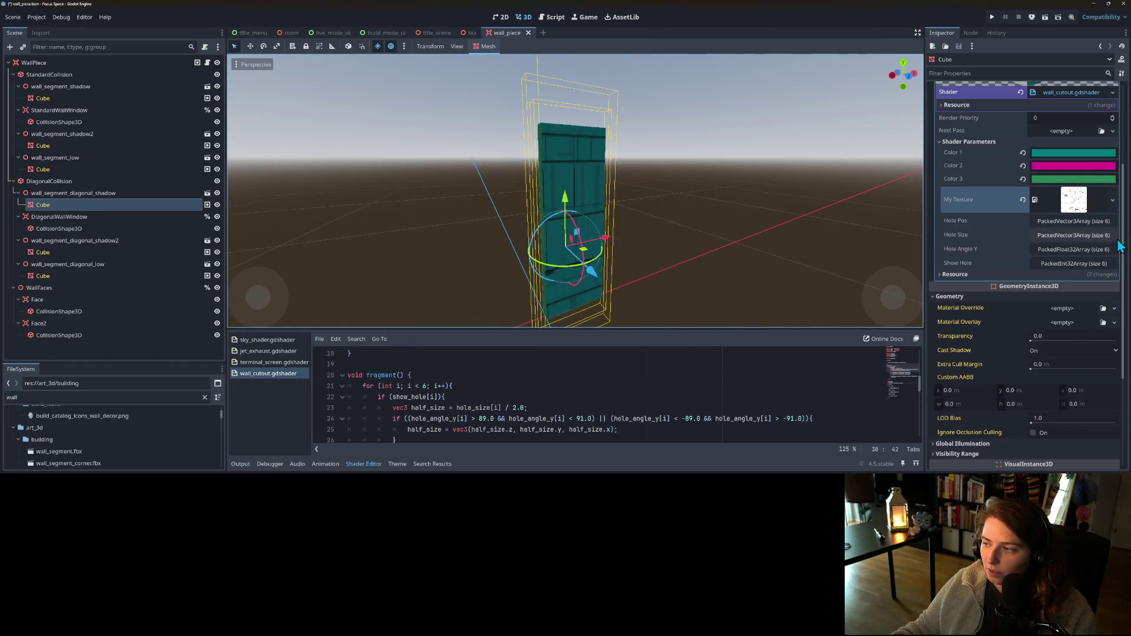
click(1112, 200)
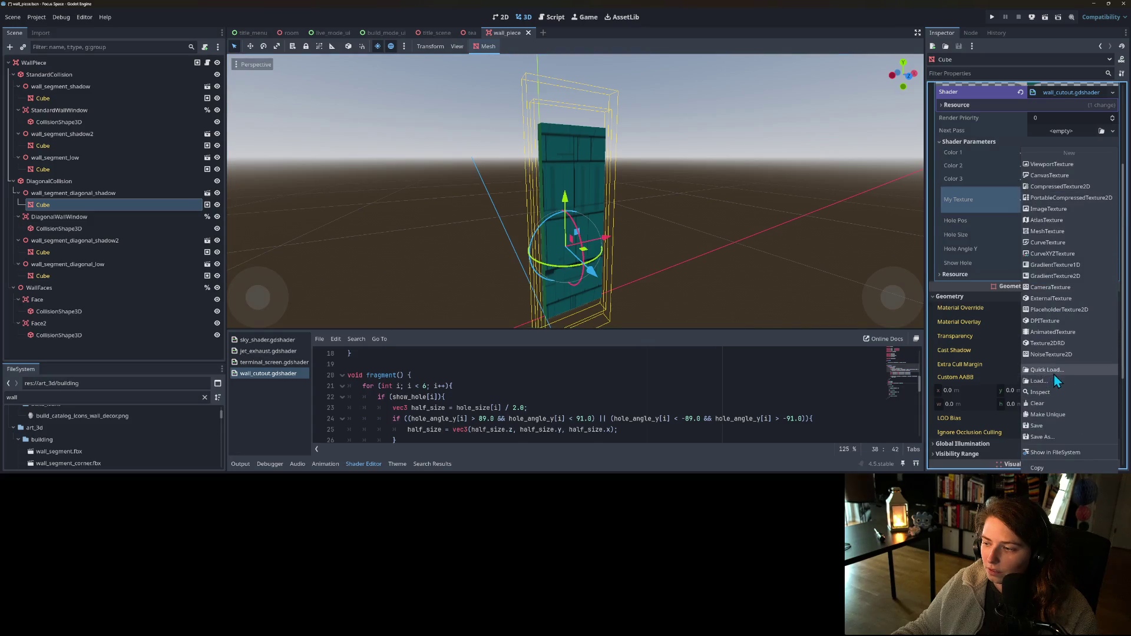
click(1055, 370)
click(481, 269)
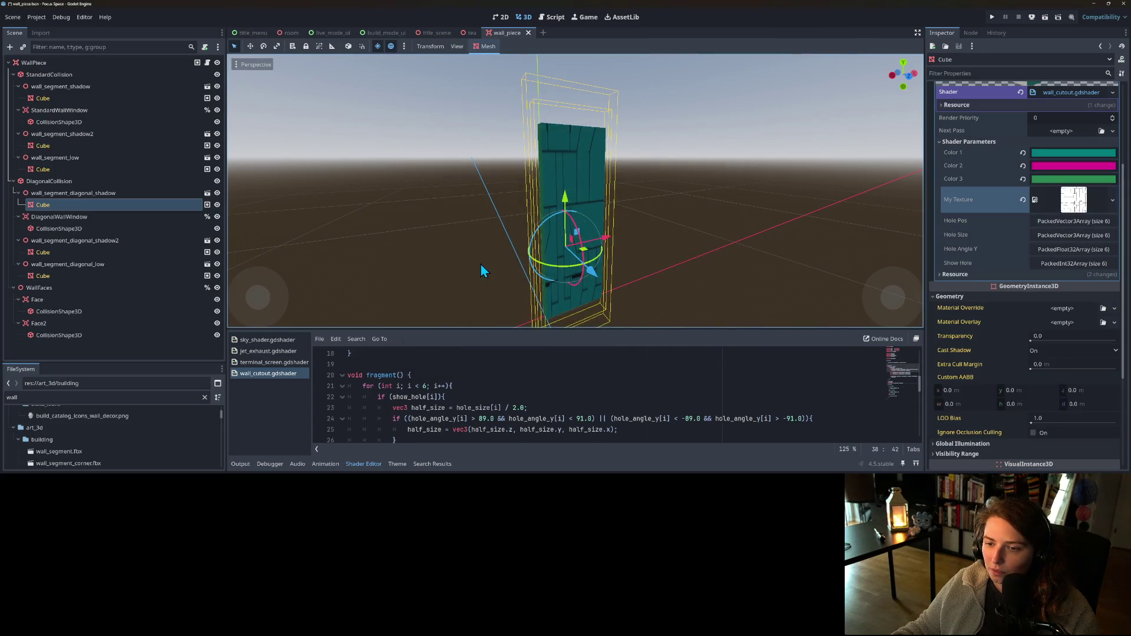
mouse_move(647, 274)
mouse_down()
mouse_move(680, 278)
mouse_move(601, 278)
mouse_move(729, 278)
mouse_move(616, 279)
mouse_move(434, 248)
mouse_up()
- Orbit and zoom around the retextured wall piece, then run the project
scroll(729, 277, down, 3)
mouse_move(710, 232)
mouse_down()
mouse_move(623, 260)
mouse_move(760, 277)
mouse_move(774, 246)
mouse_move(679, 246)
mouse_move(659, 266)
mouse_move(685, 267)
mouse_move(662, 259)
mouse_move(688, 257)
mouse_move(681, 282)
mouse_move(762, 268)
mouse_move(700, 276)
mouse_move(727, 259)
mouse_up()
scroll(686, 257, up, 3)
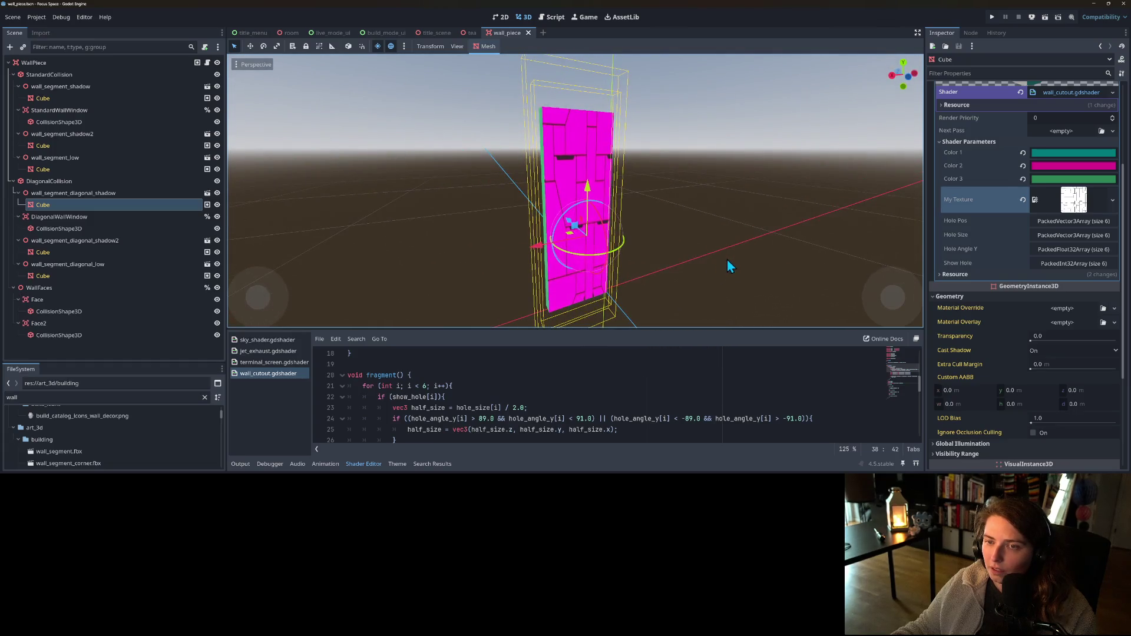
click(994, 19)
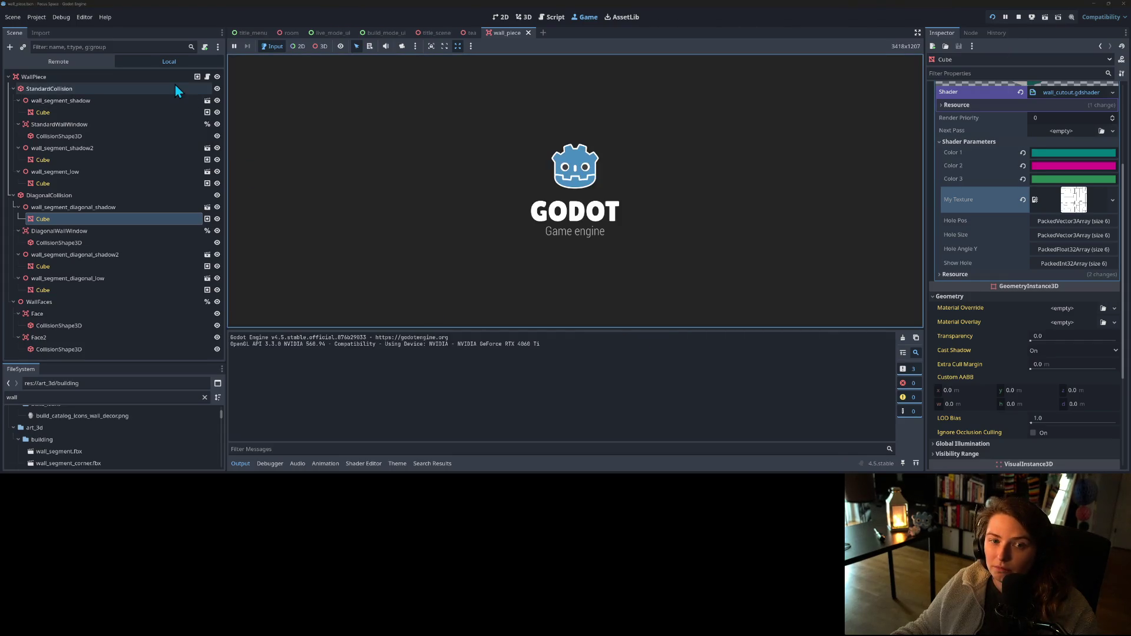
- Start the game and open a saved room in build mode
click(570, 210)
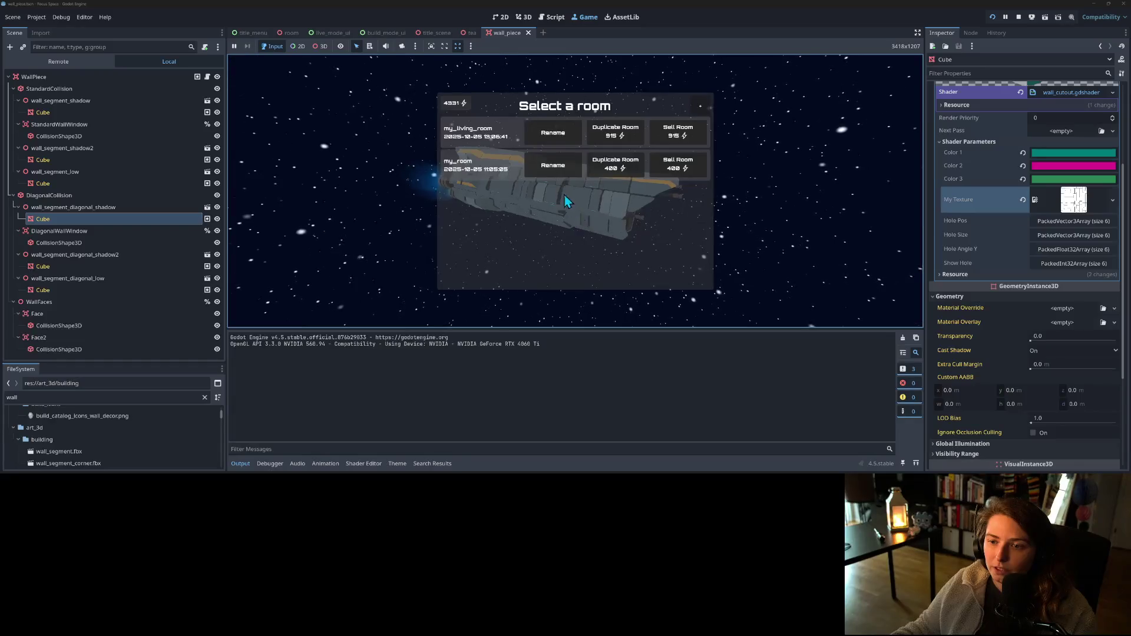
click(479, 137)
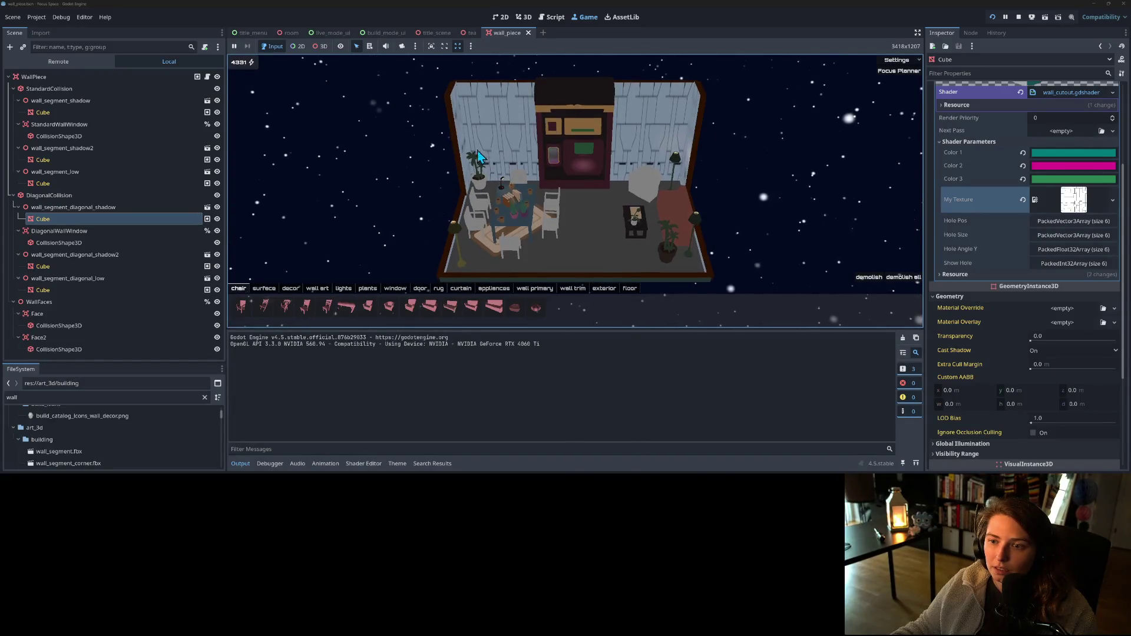
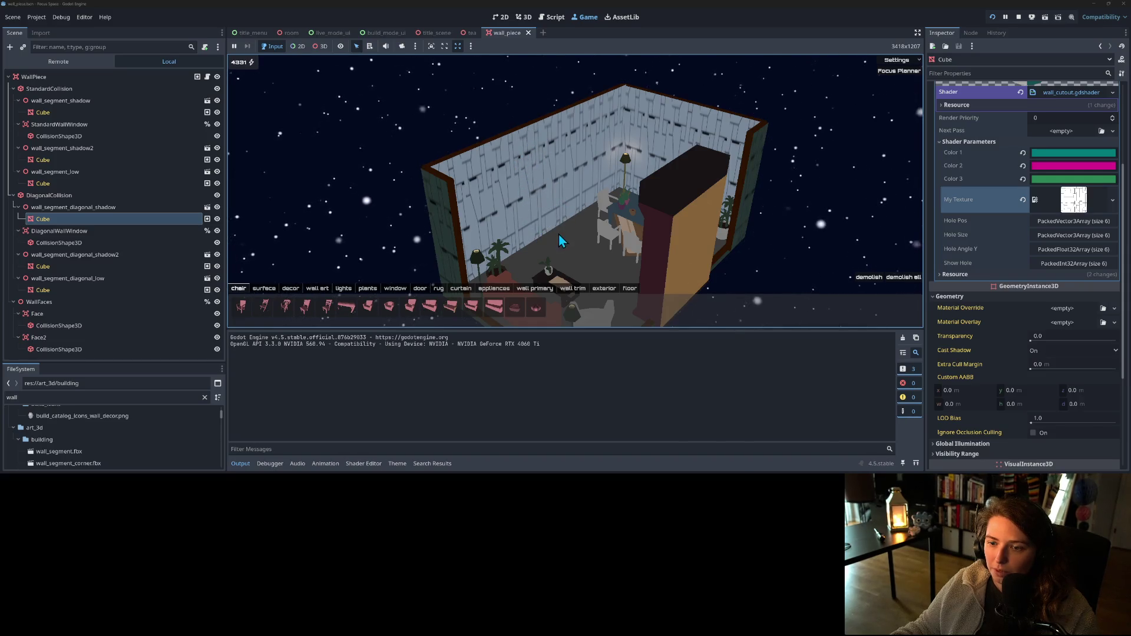
- Orbit and zoom the game camera around the room, switching to a close cutaway interior view
scroll(725, 245, down, 5)
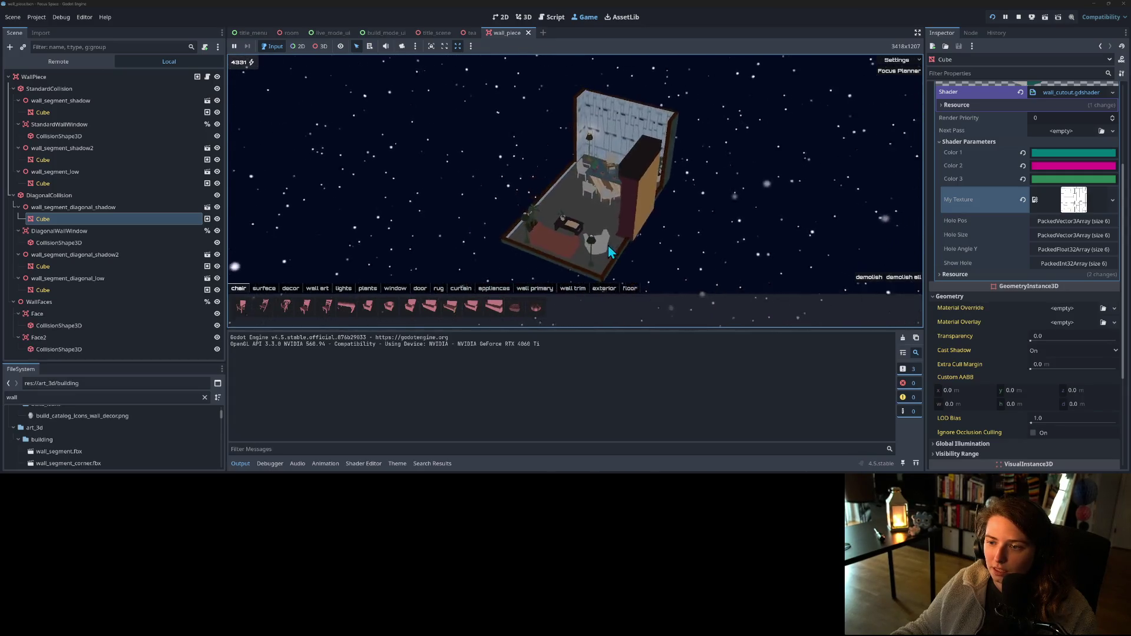
key(q)
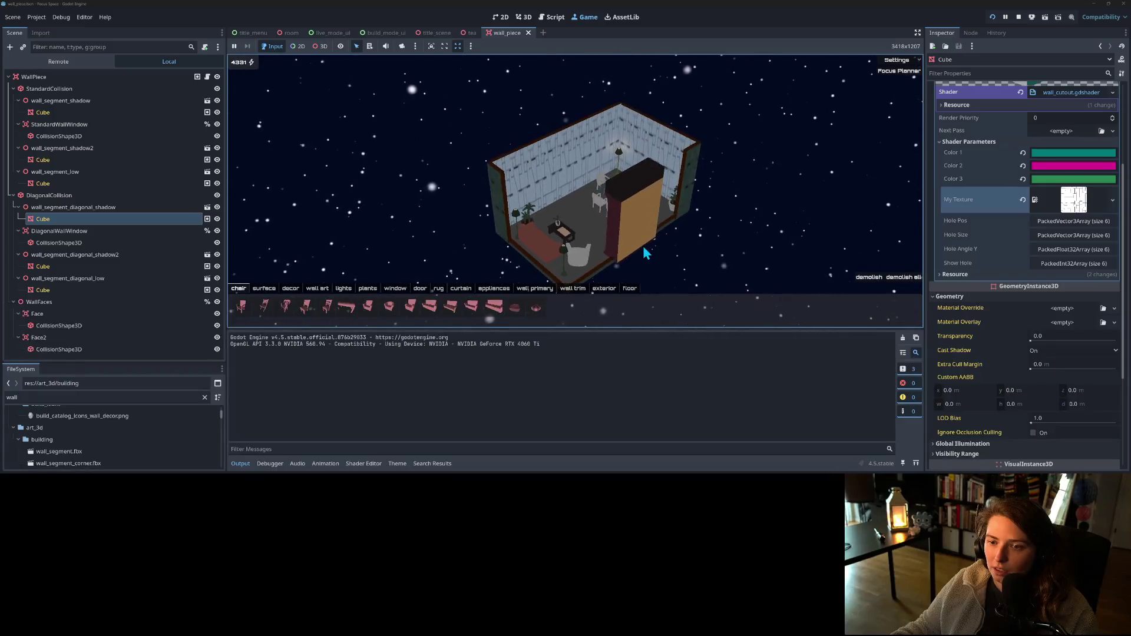
scroll(643, 247, up, 5)
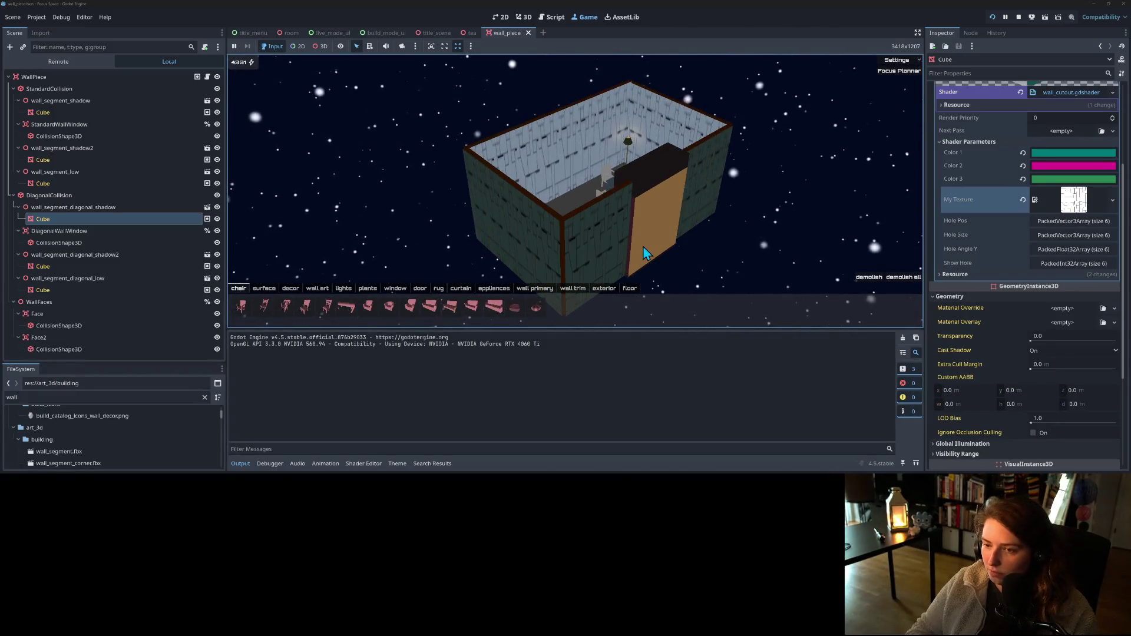
key(q)
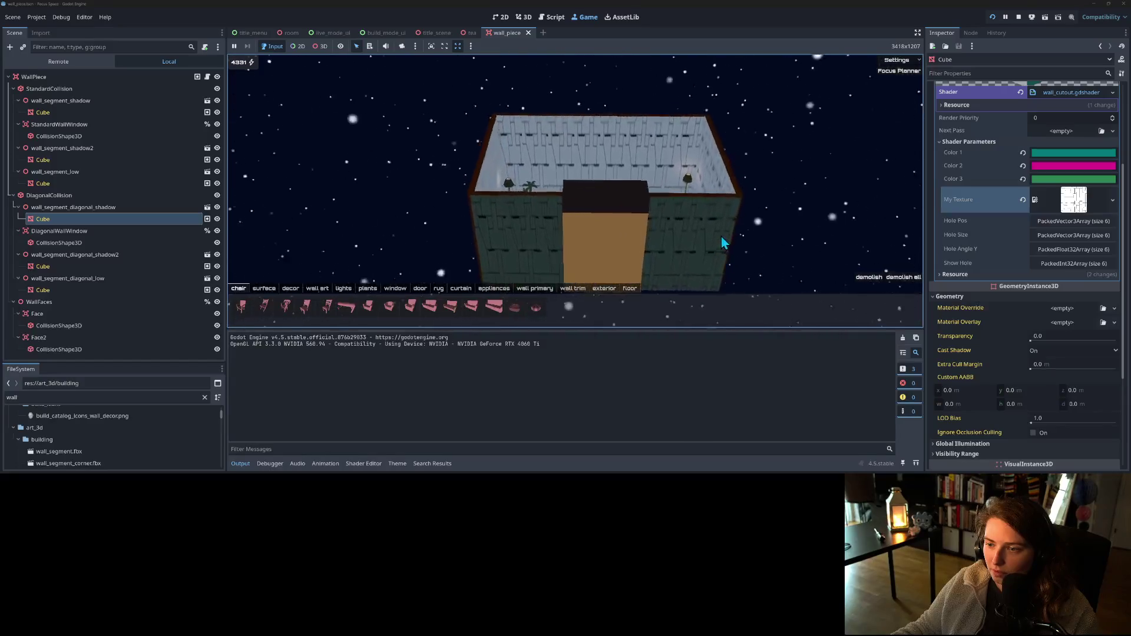
drag(745, 243, 872, 241)
key(q)
key(q)
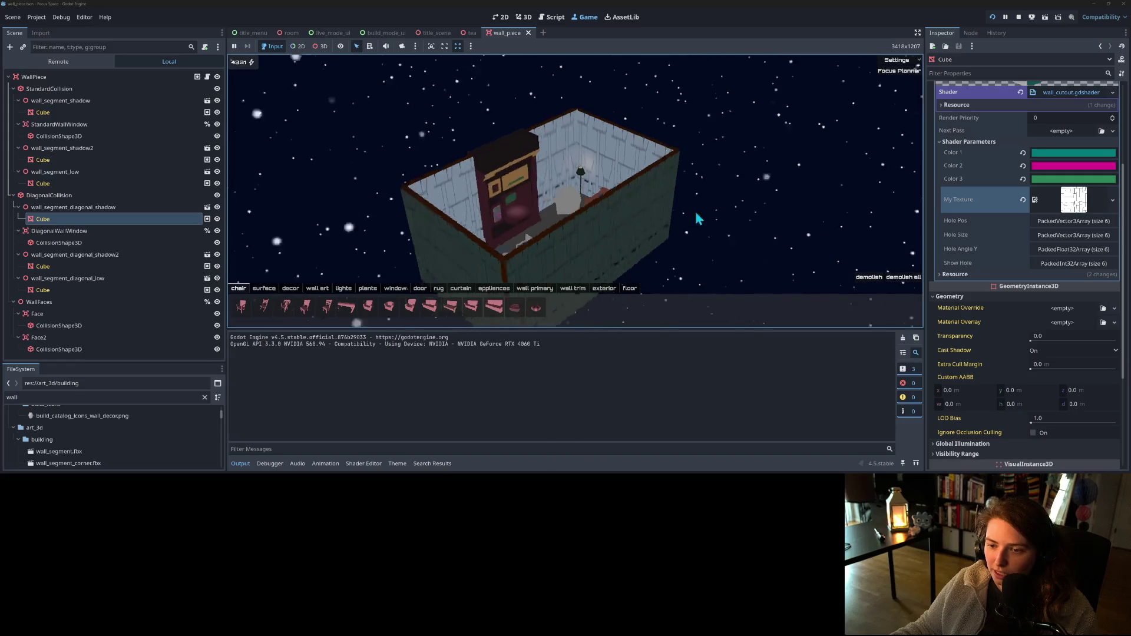
mouse_move(795, 210)
mouse_down()
mouse_move(574, 207)
mouse_move(551, 211)
mouse_move(546, 243)
mouse_move(412, 210)
mouse_move(491, 155)
mouse_move(437, 167)
mouse_move(450, 157)
mouse_up()
scroll(450, 156, up, 2)
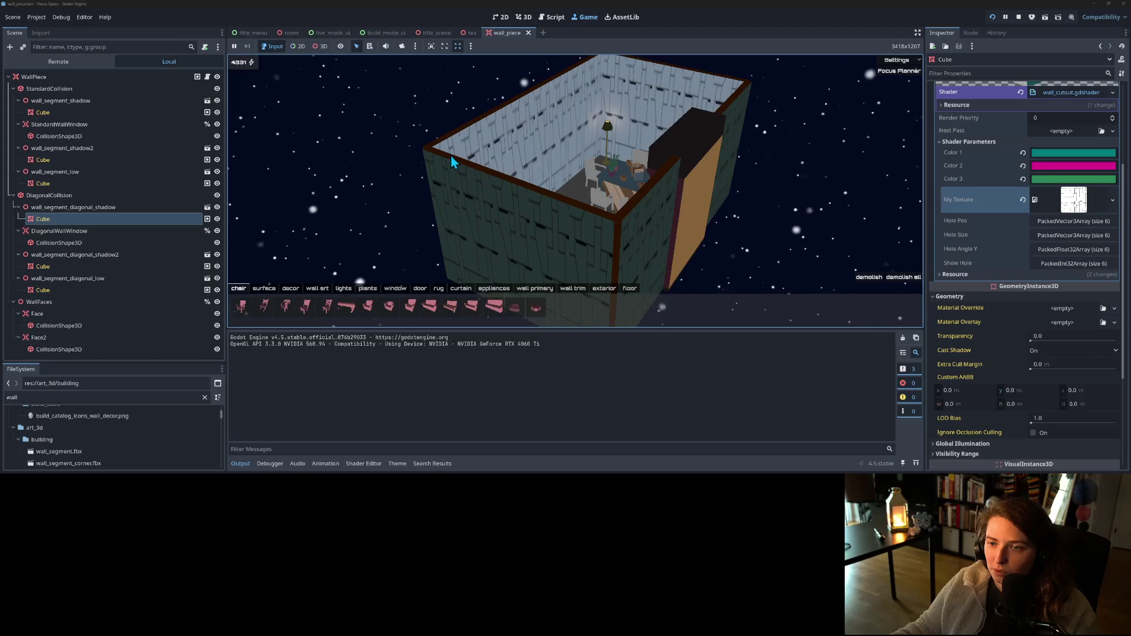
scroll(451, 155, up, 3)
scroll(482, 154, down, 3)
scroll(484, 154, down, 2)
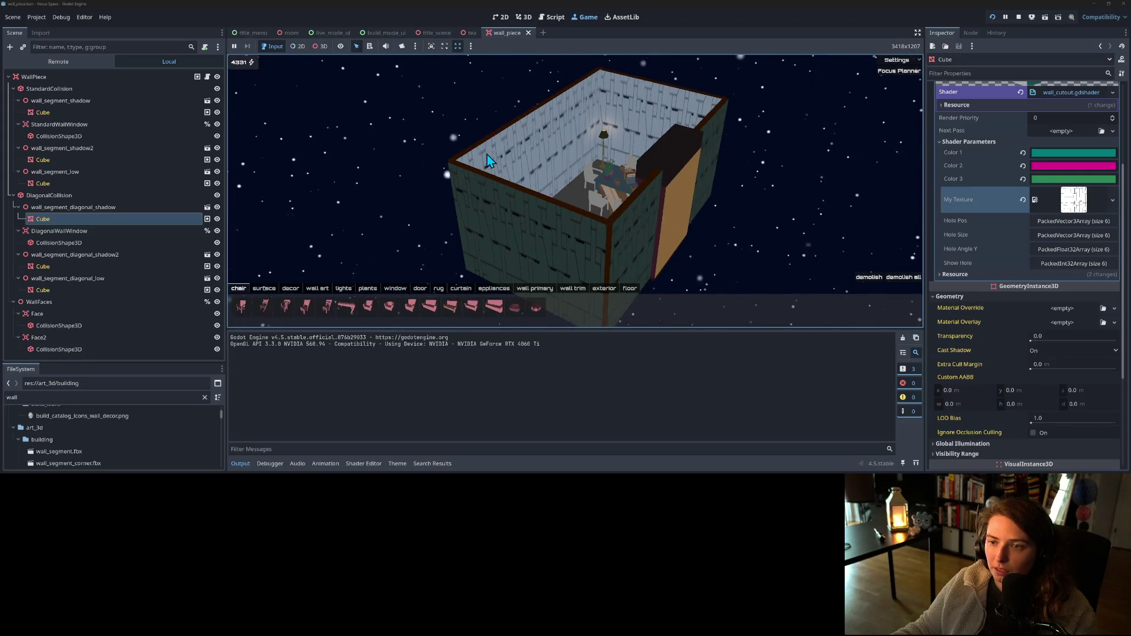
key(e)
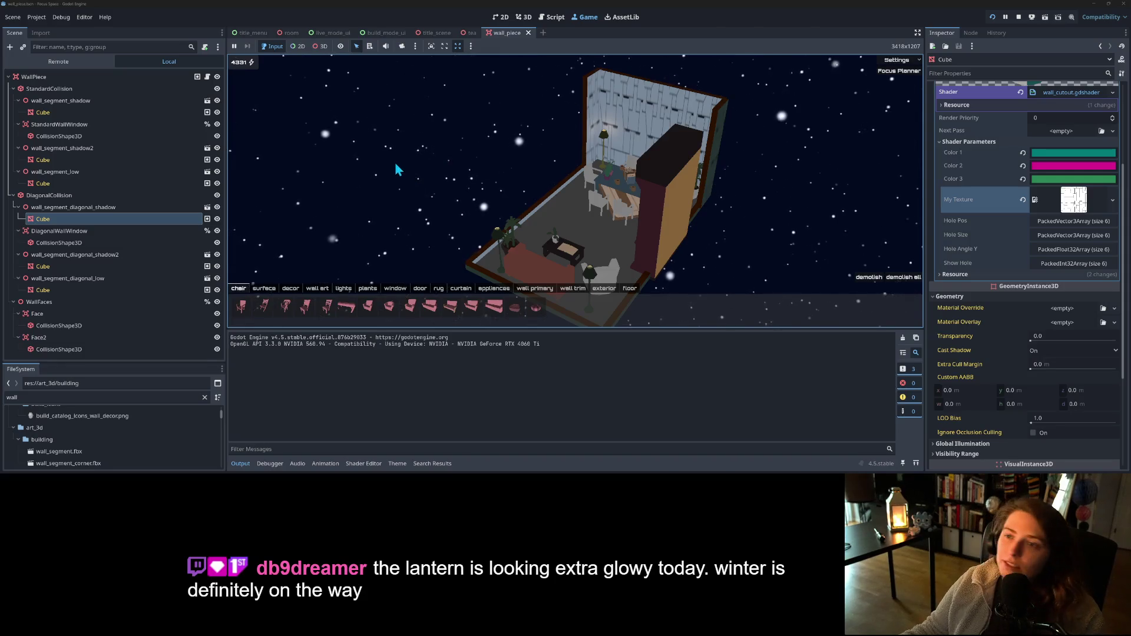
click(569, 199)
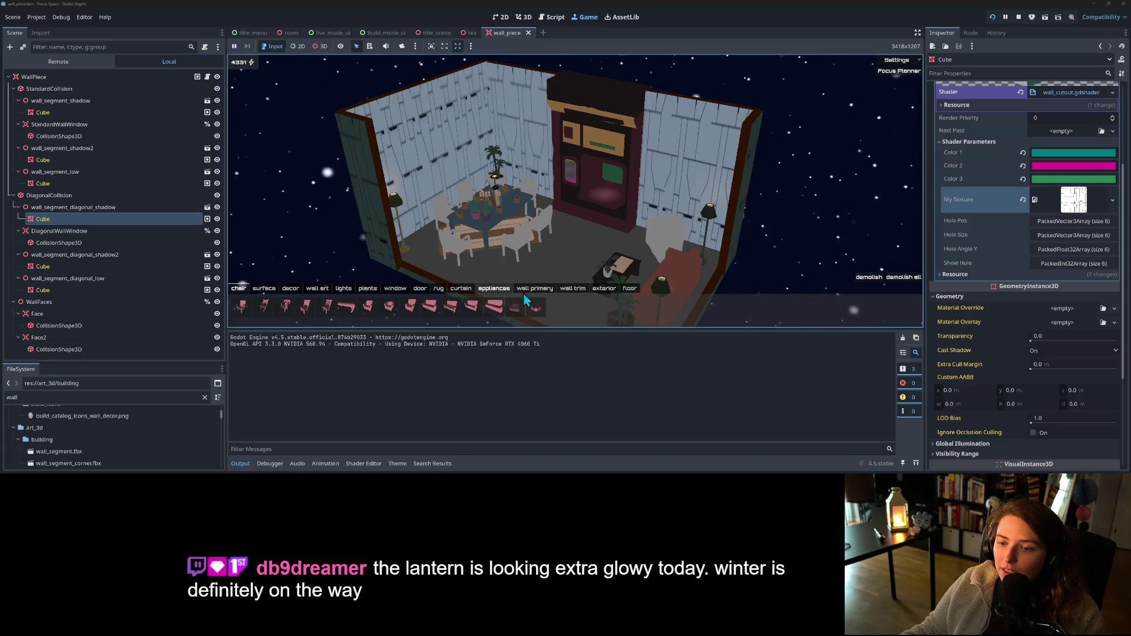
- Cycle the primary walls through grey, dusty blue, soft green, rose and eggshell, ending on simple brown
click(540, 291)
click(484, 315)
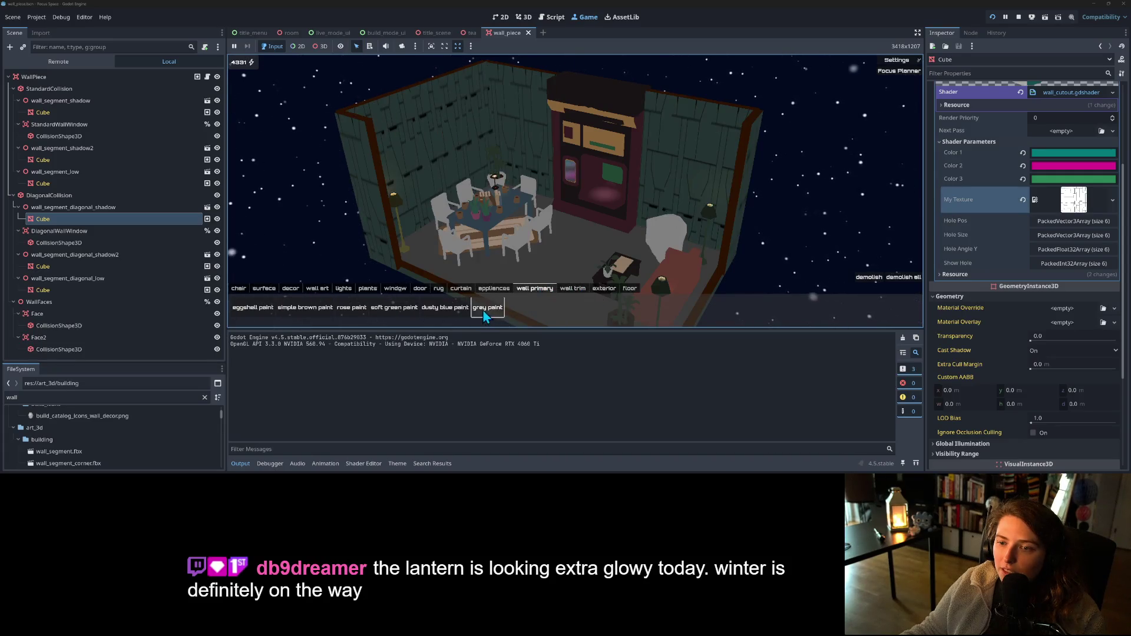
click(442, 314)
click(402, 313)
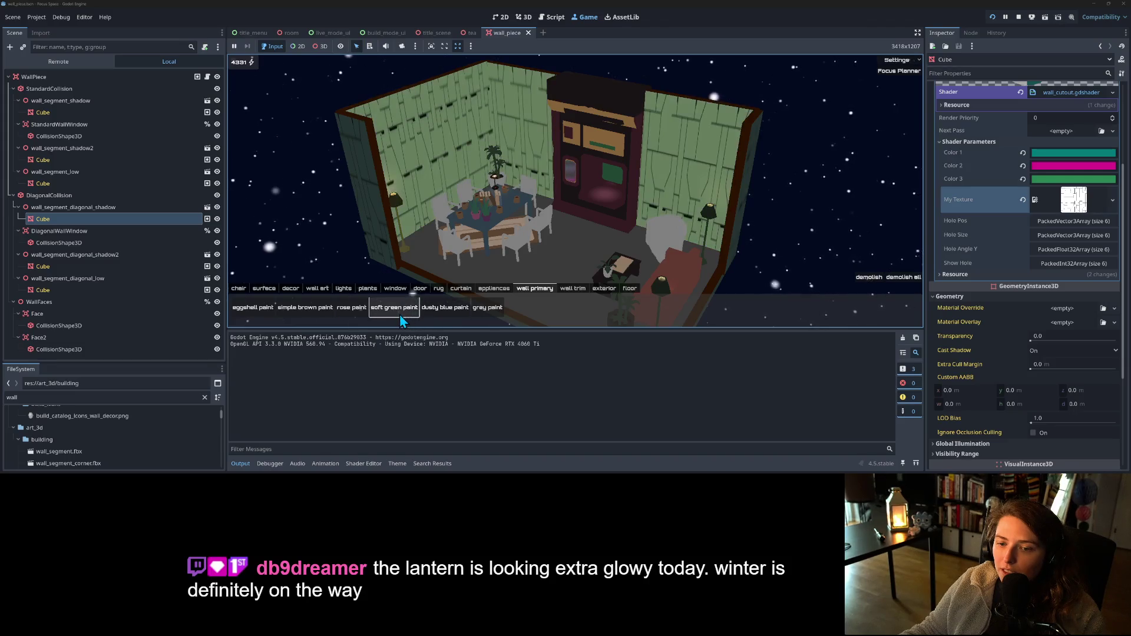
click(356, 311)
click(294, 314)
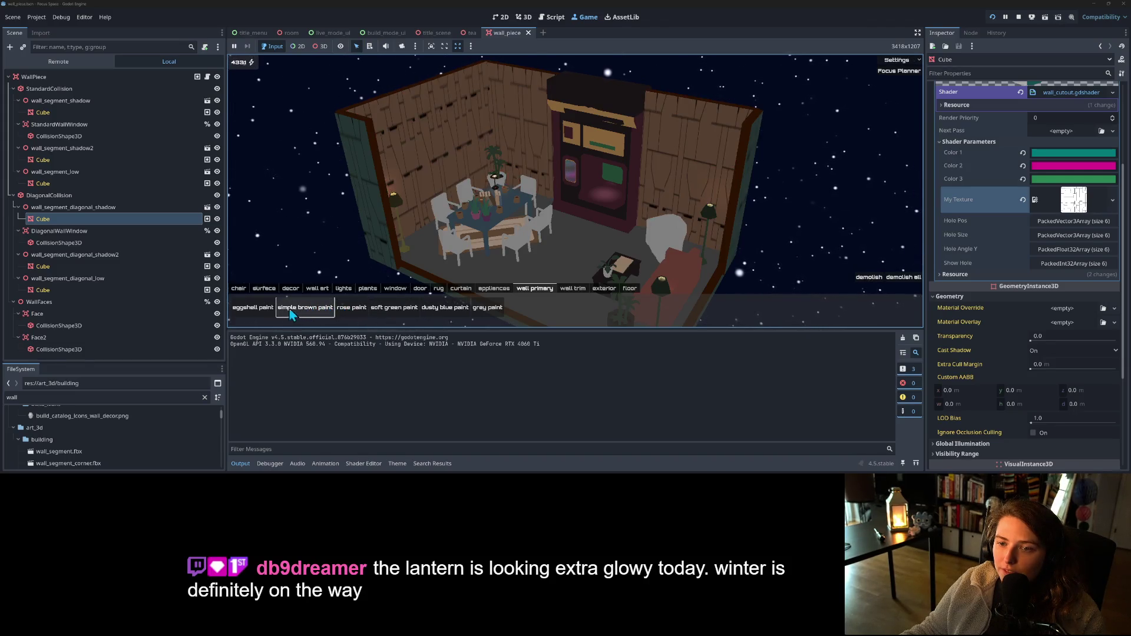
click(249, 310)
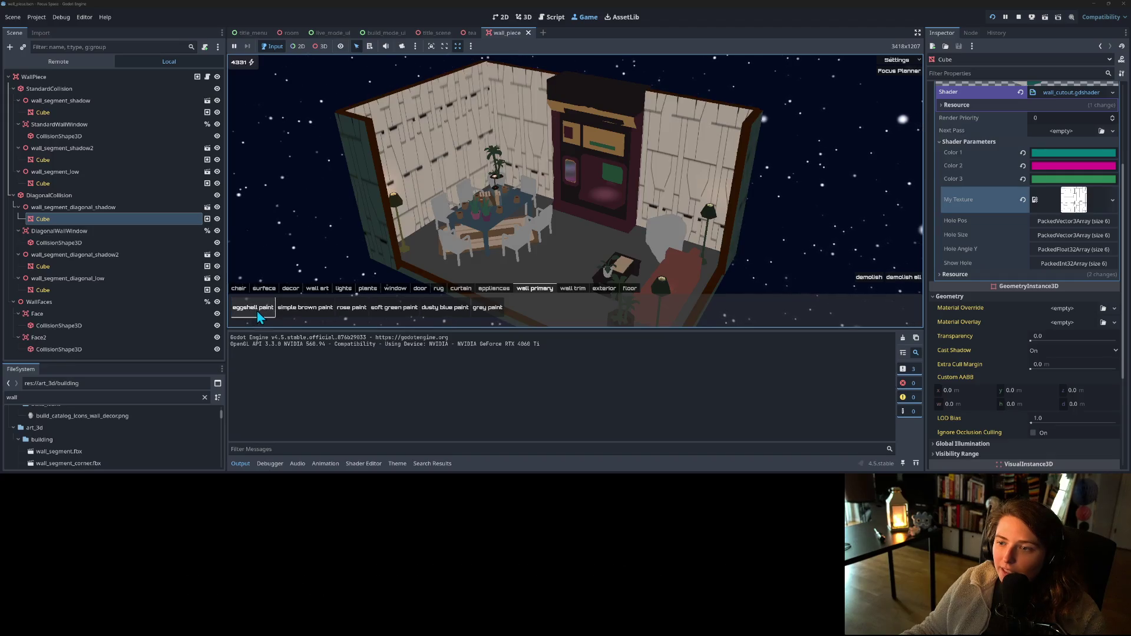
click(292, 308)
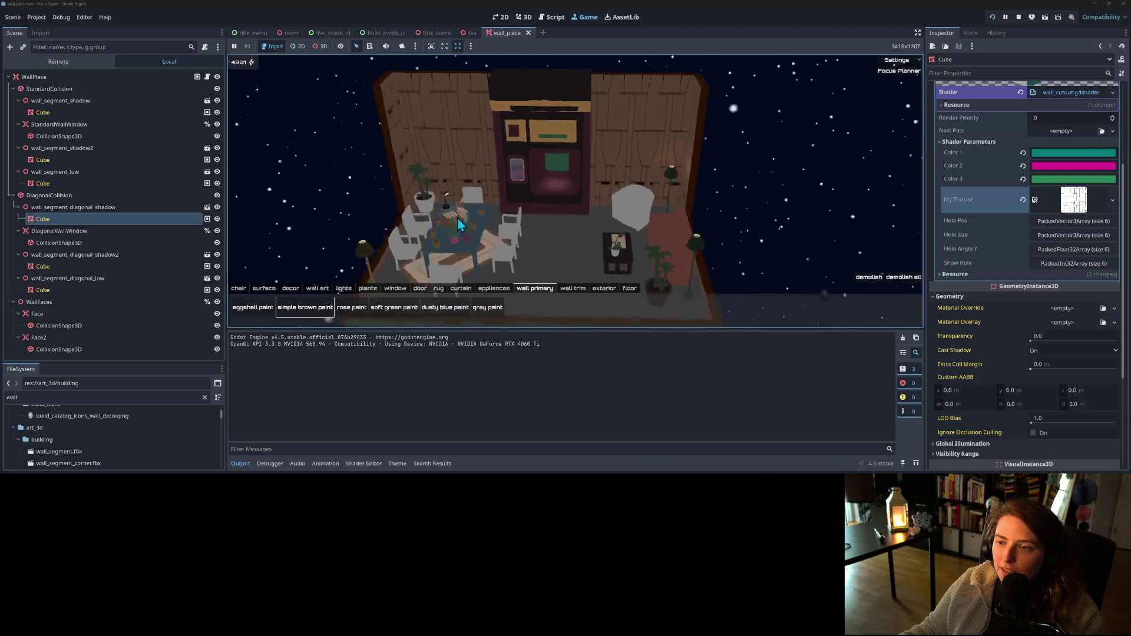
- Orbit the room view, then bring up the wall_cutout shader code
mouse_move(391, 228)
mouse_down()
mouse_move(507, 226)
mouse_move(476, 228)
mouse_up()
scroll(528, 223, up, 2)
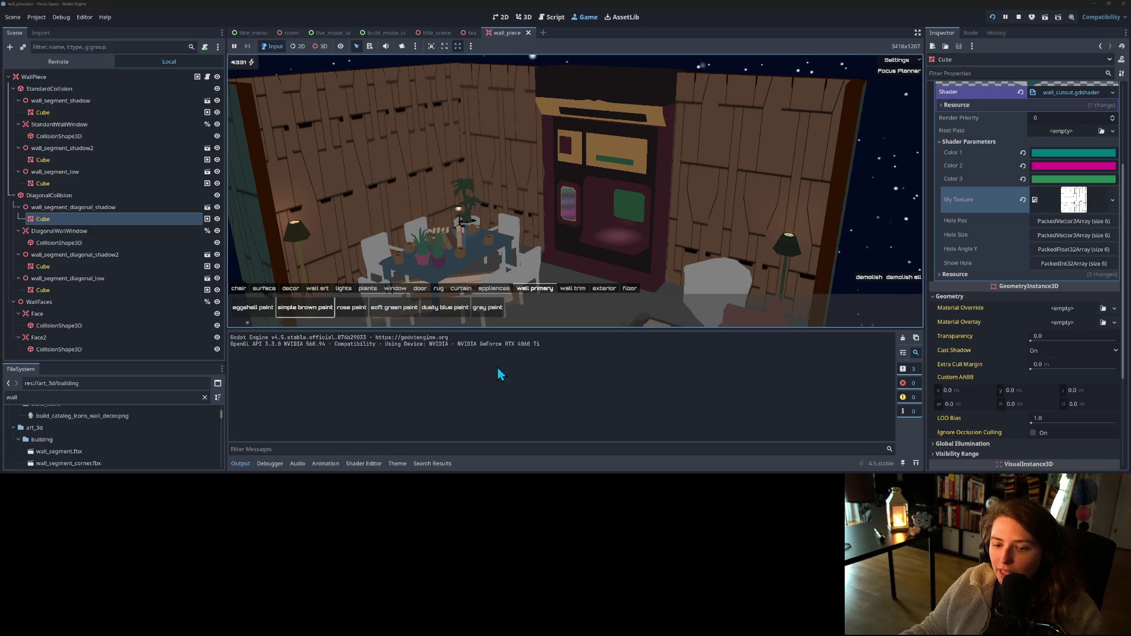
click(359, 464)
scroll(456, 419, down, 5)
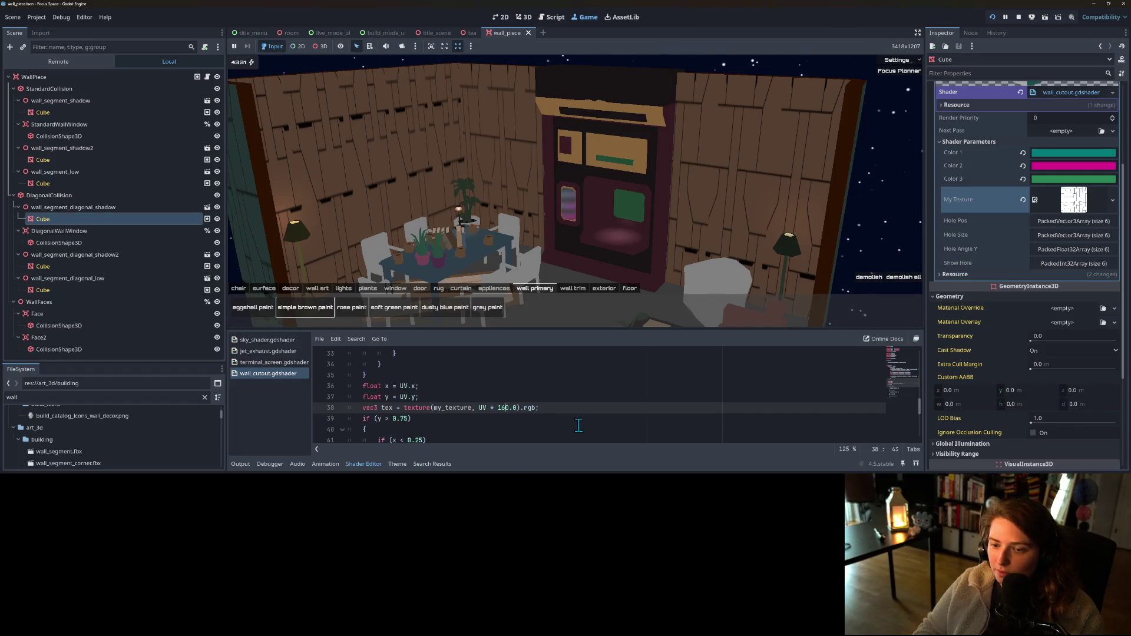
- Return the game to its title screen via Settings > To title, start, and load my_room
click(623, 418)
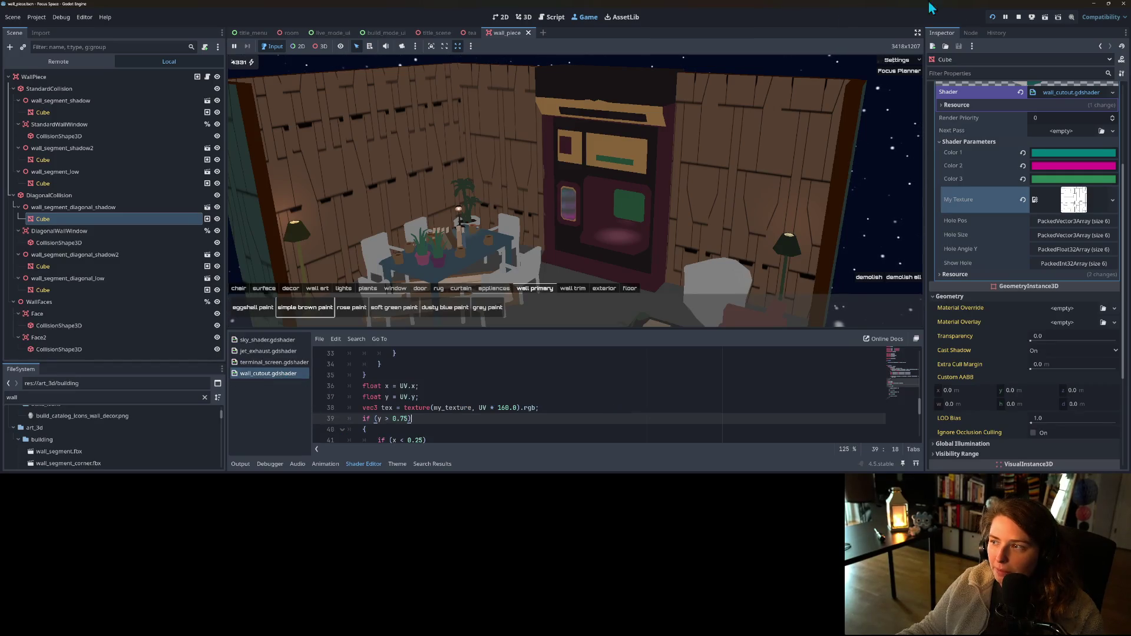
click(907, 63)
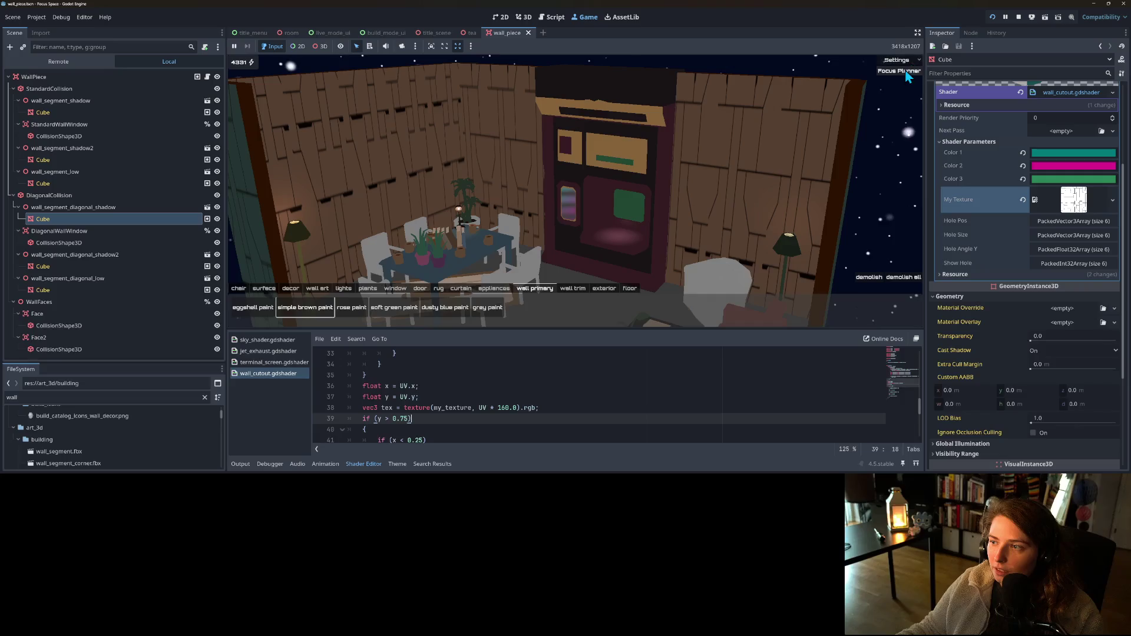
click(904, 95)
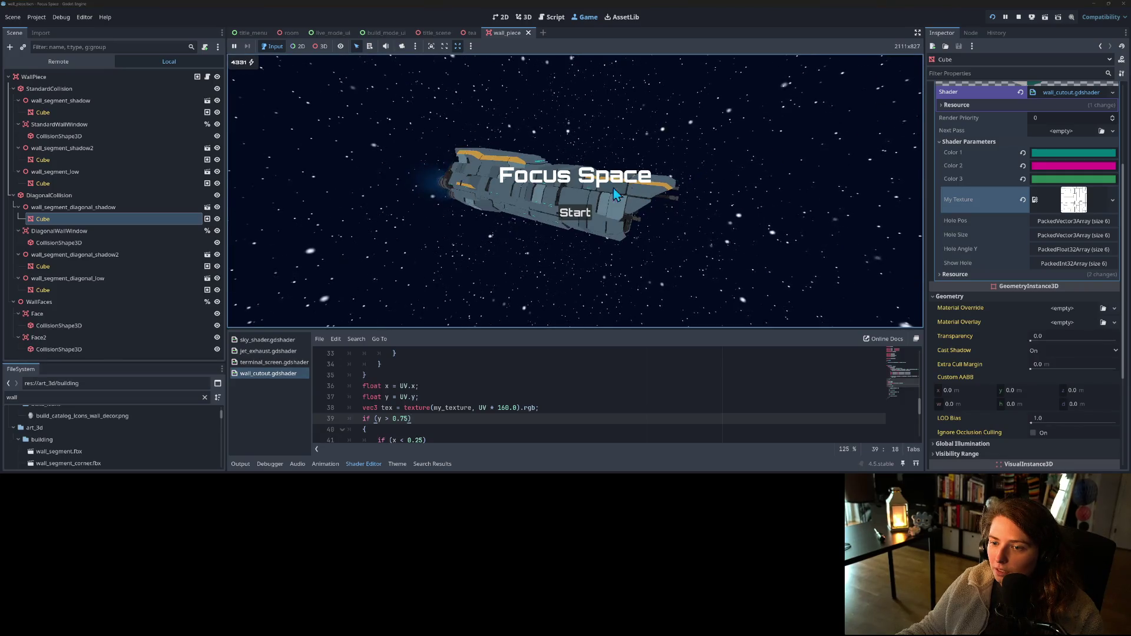
click(574, 214)
click(493, 171)
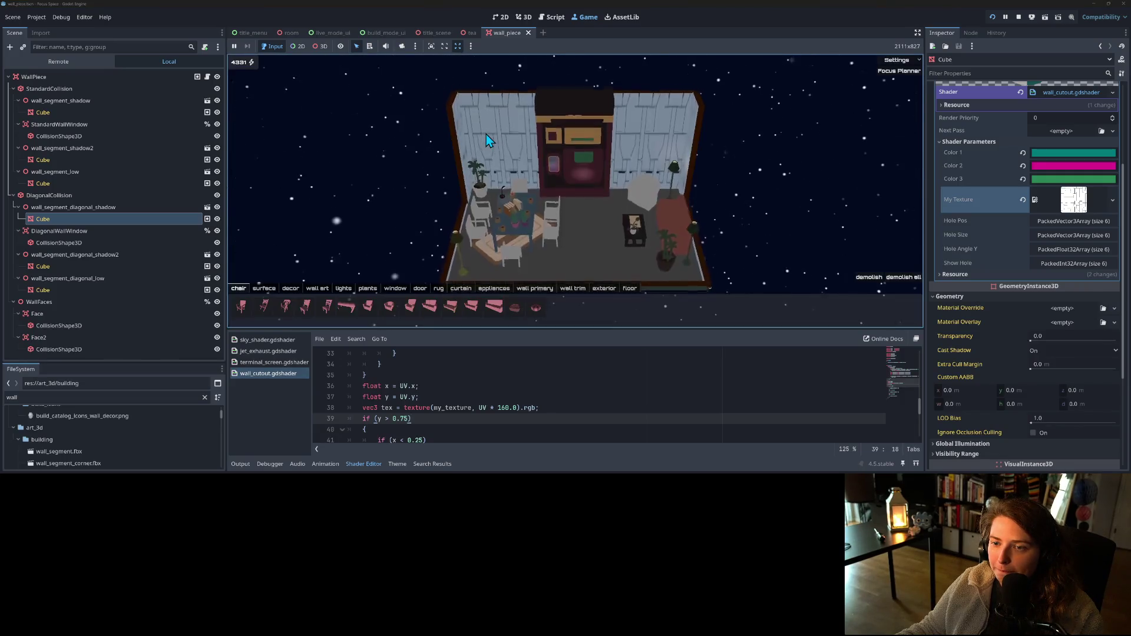
- Switch to the 3D editor view of the wall mesh
scroll(586, 188, up, 3)
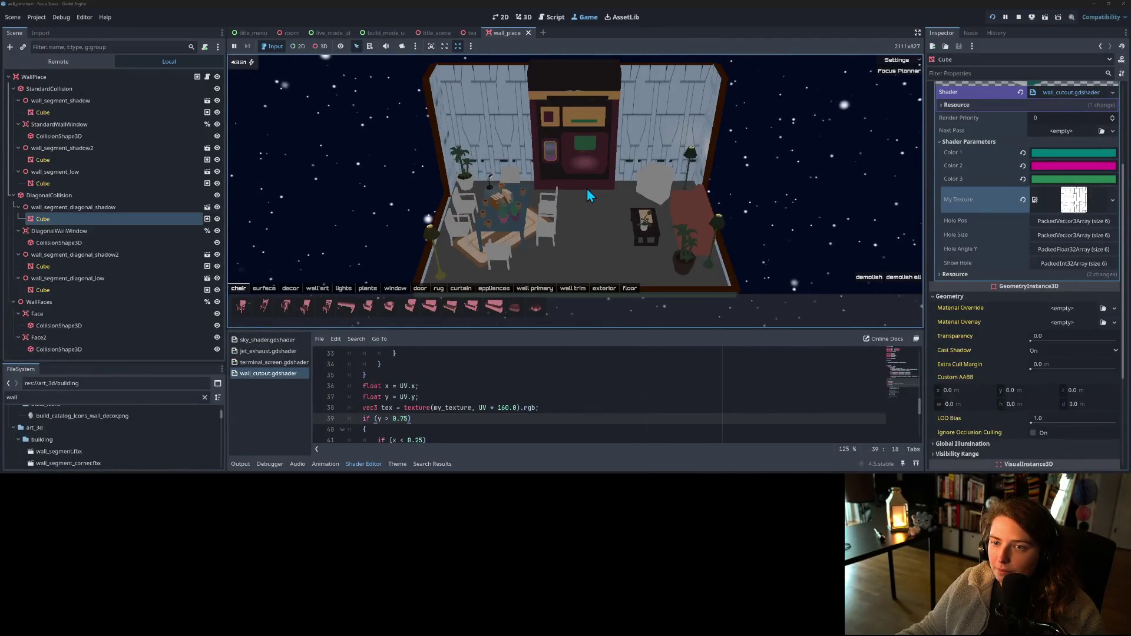
scroll(586, 188, down, 3)
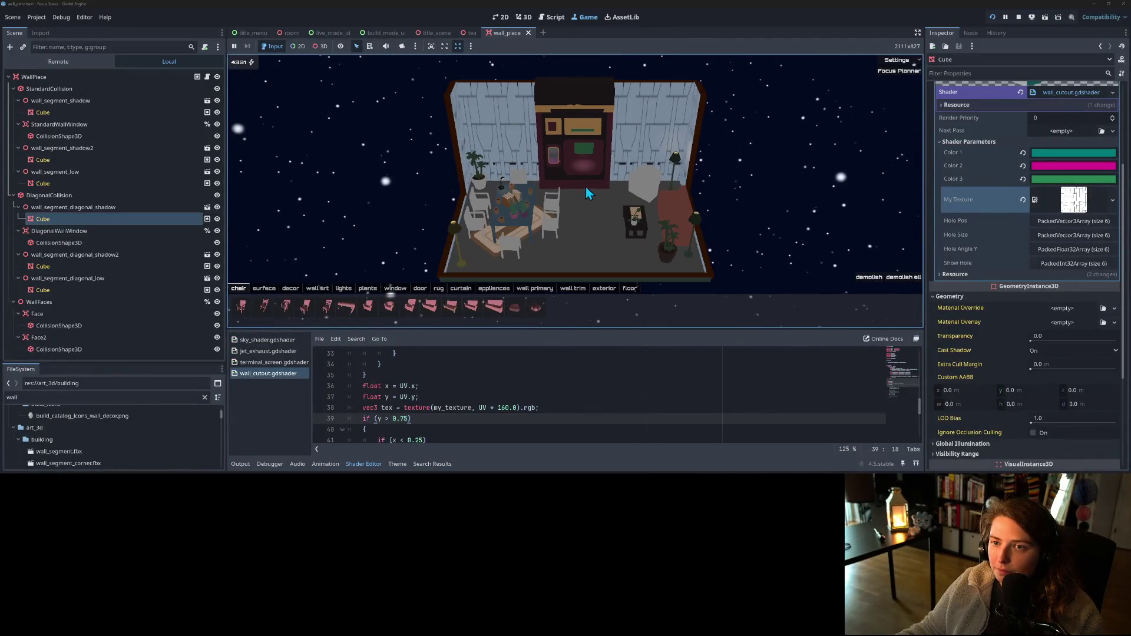
click(523, 16)
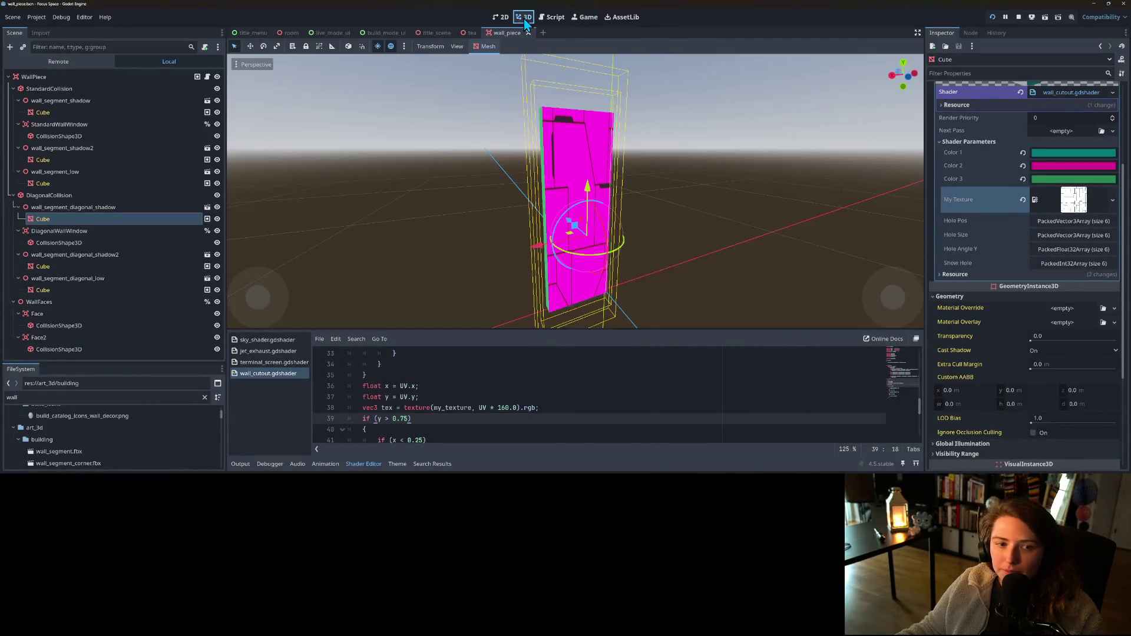
- In front view, duplicate Cube as Cube2 and move it 2 units along X with snapping
click(82, 221)
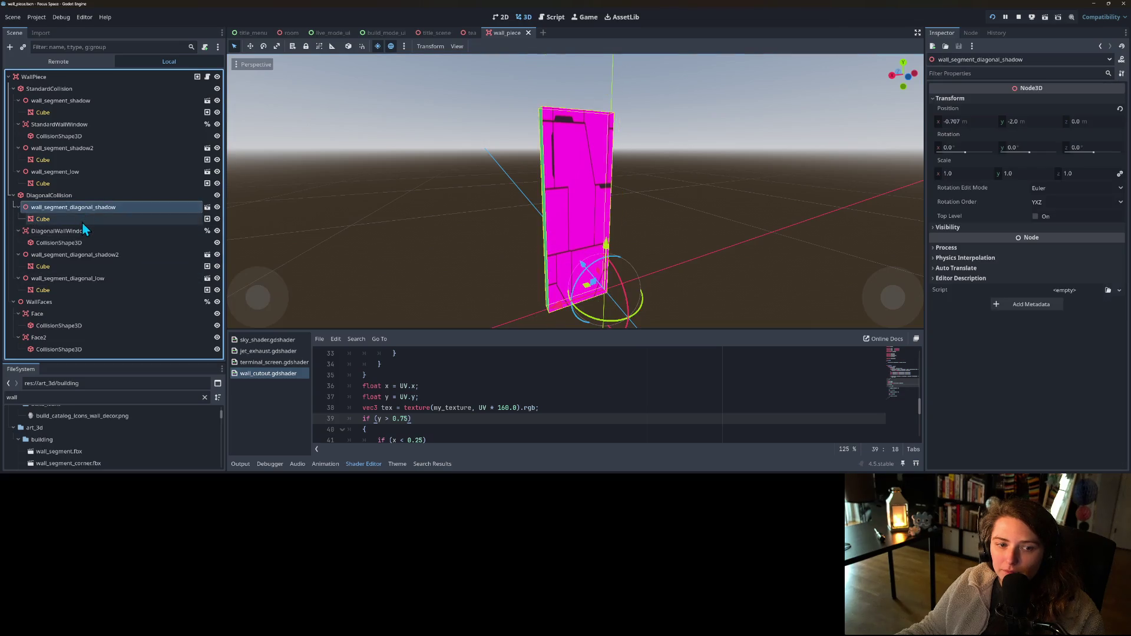
key(KP_1)
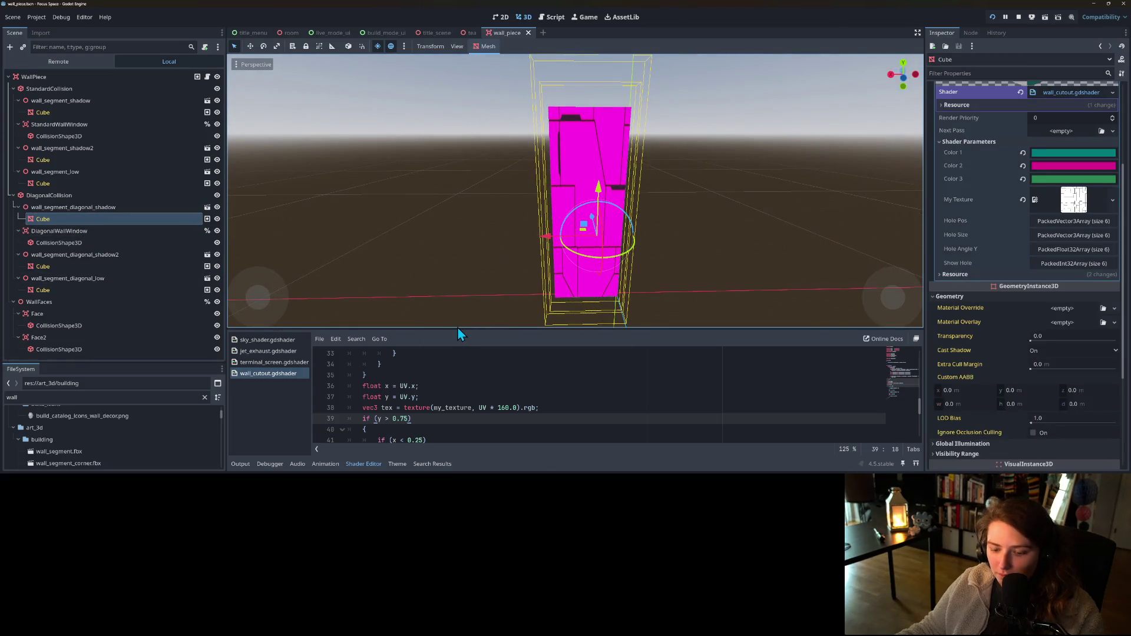
key(ctrl+d)
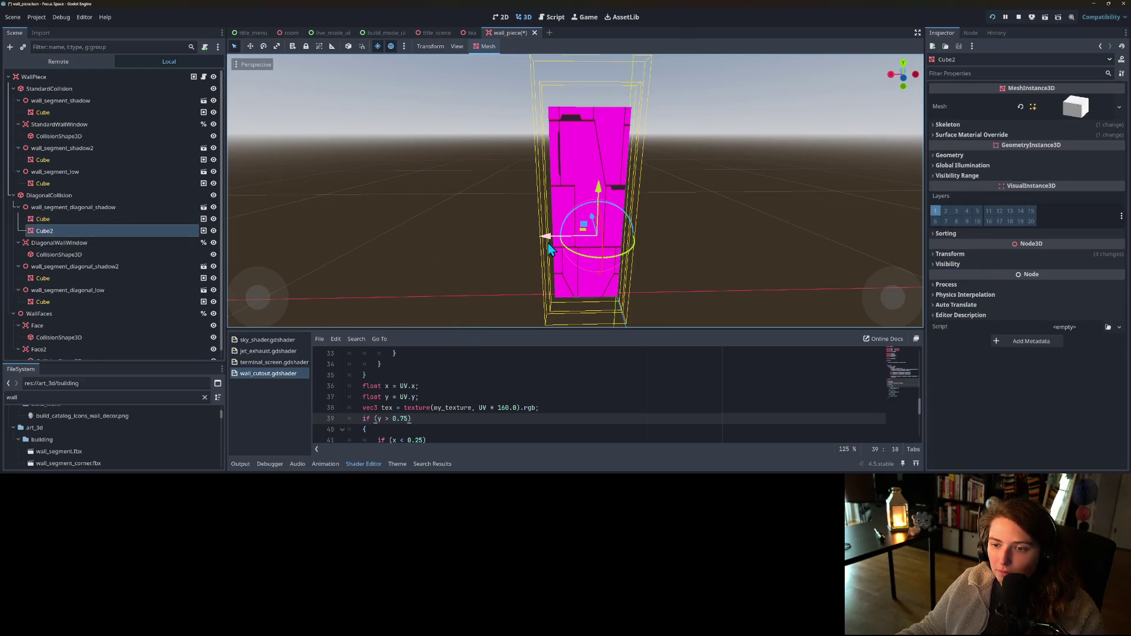
click(364, 48)
mouse_move(544, 241)
mouse_down()
mouse_move(454, 239)
mouse_move(480, 240)
mouse_move(481, 255)
mouse_up()
- Change the line 38 UV multiplier to 10.0 and save the scene
click(504, 407)
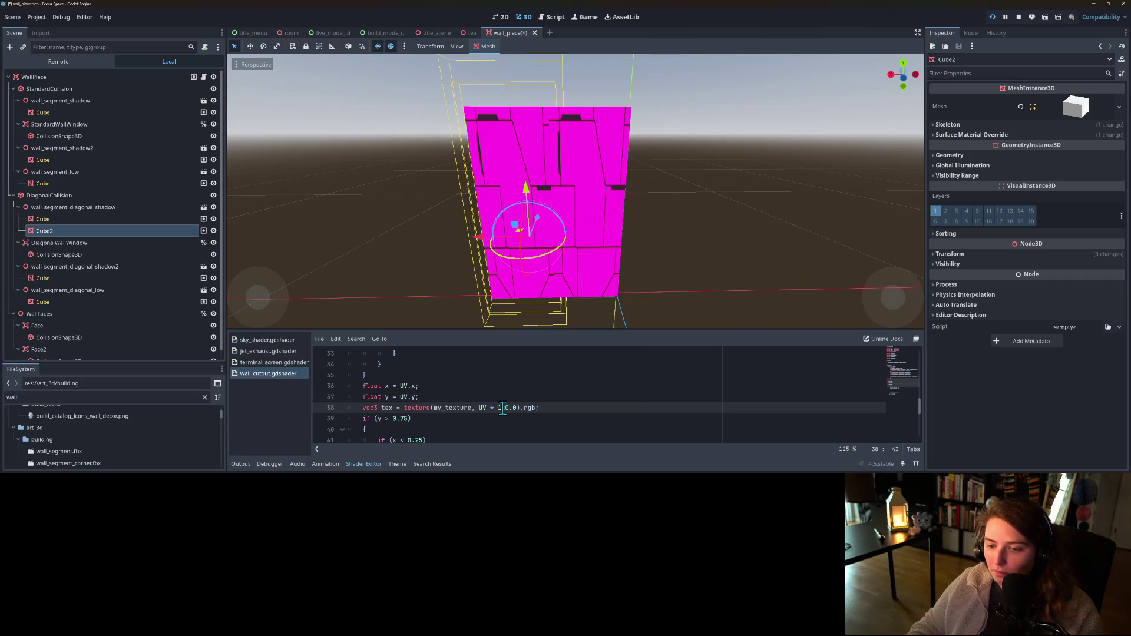
key(ctrl+s)
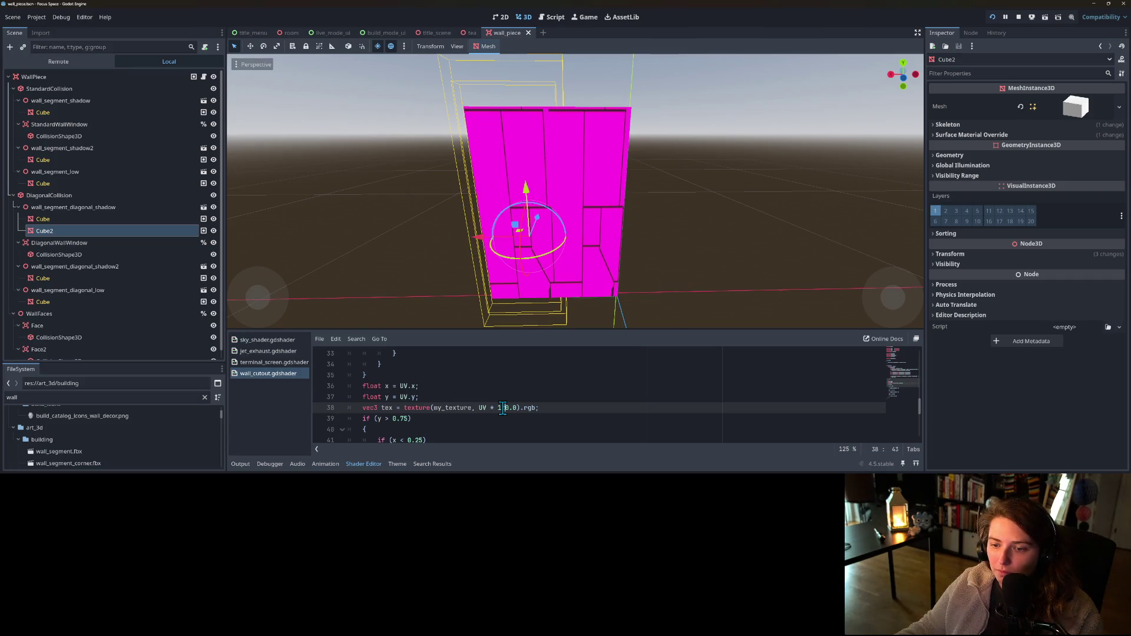
scroll(381, 439, up, 8)
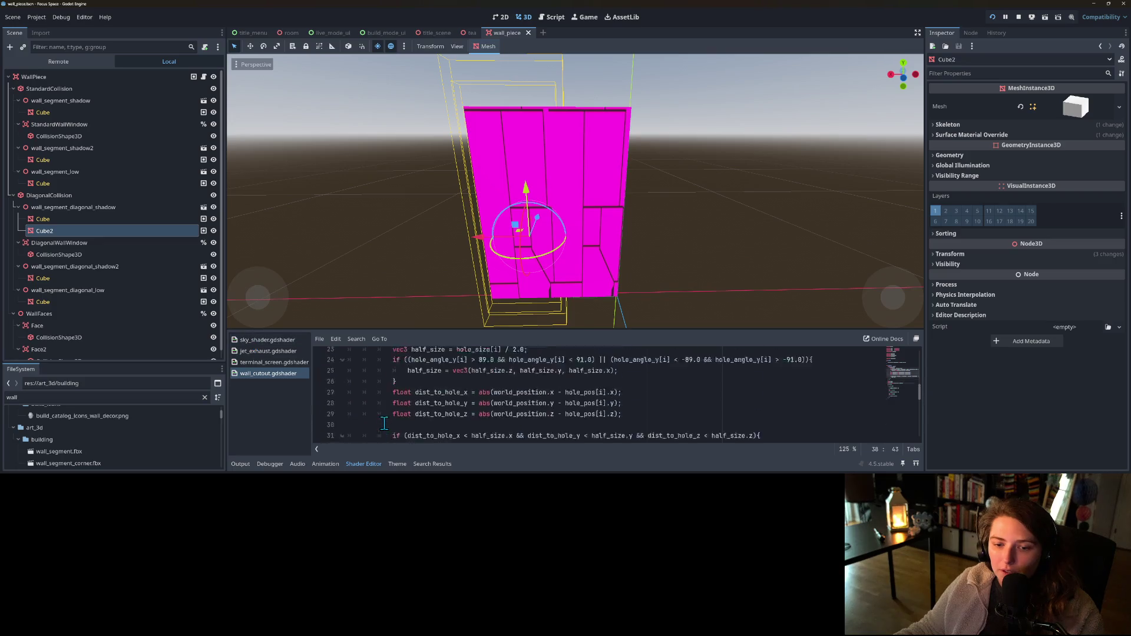
- Add 'uniform float text_scale' to the shader with a default of 160.0 and save
scroll(444, 419, up, 2)
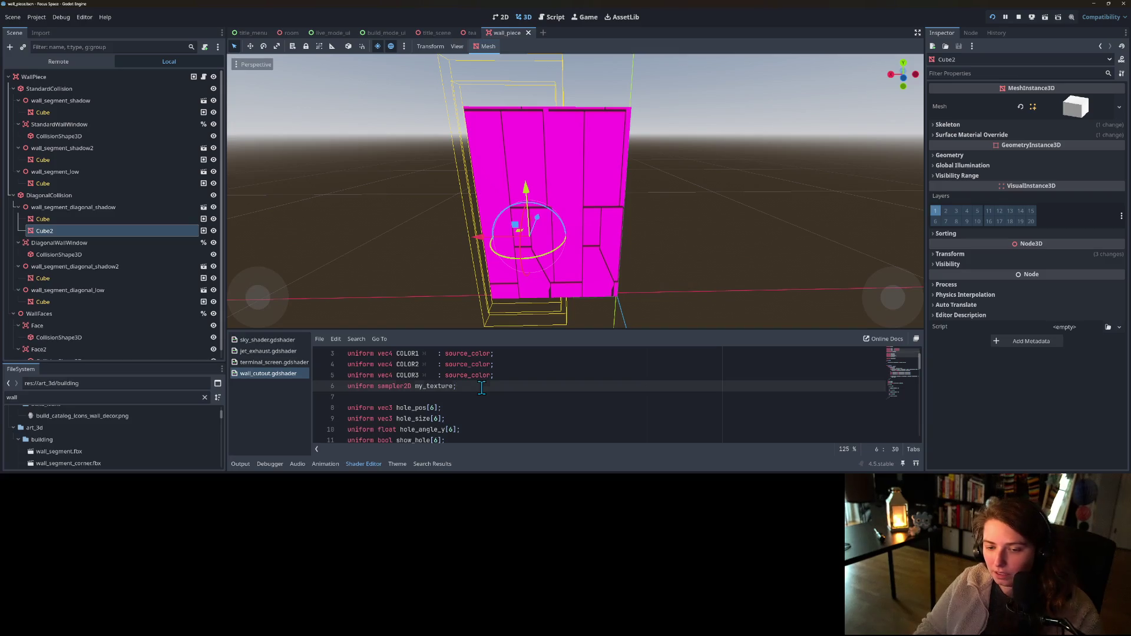
key(Return)
text(unfo)
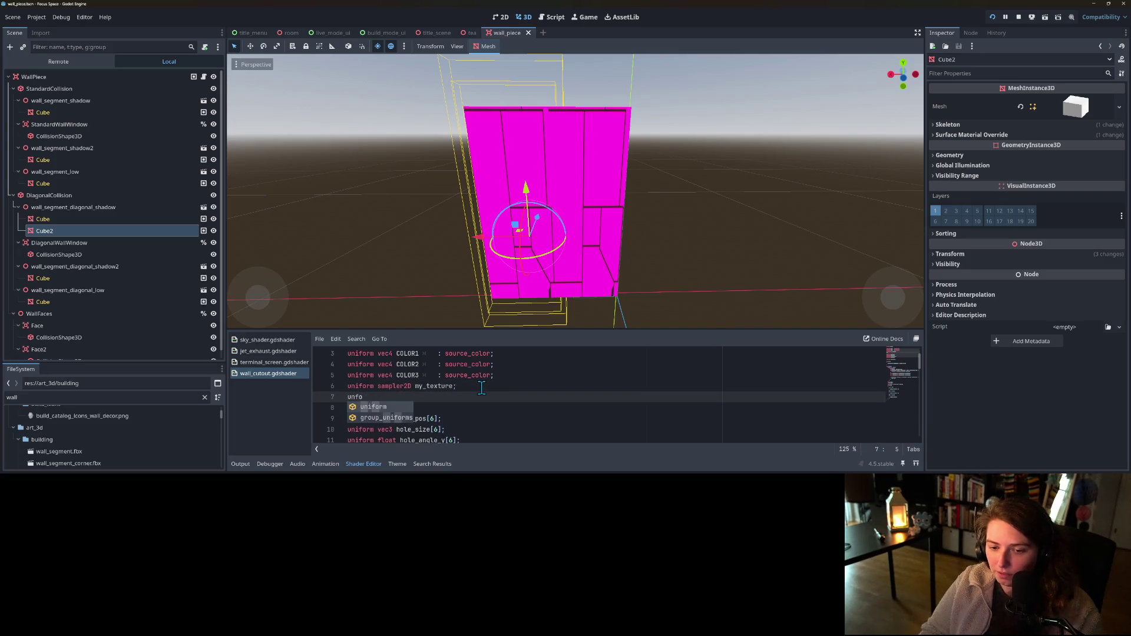
key(Return)
text(float text_)
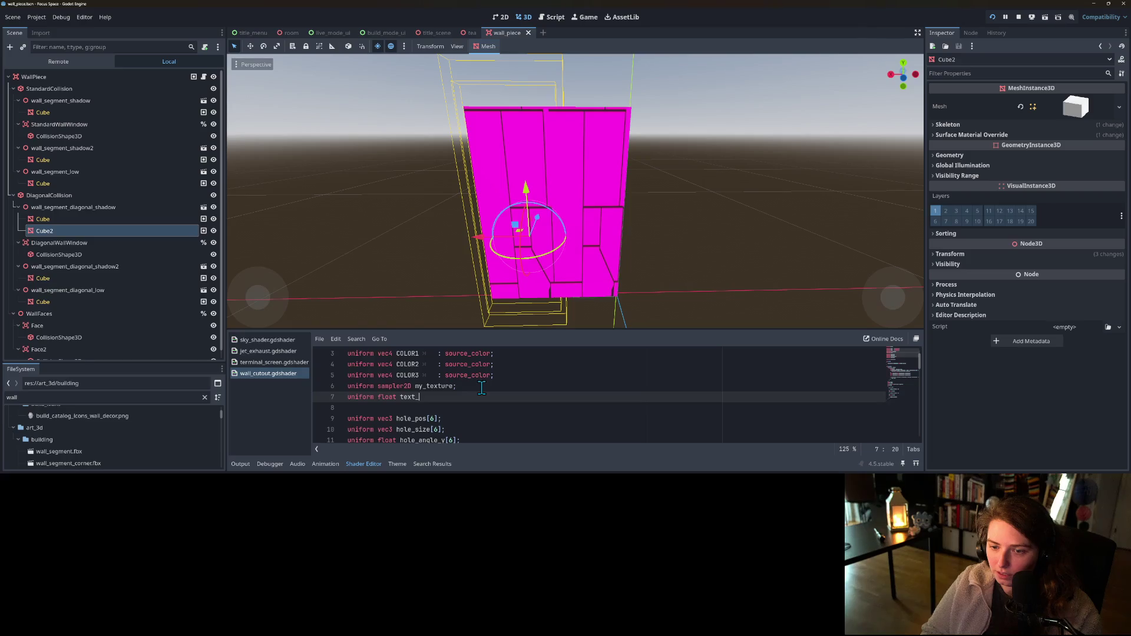
text(scale )
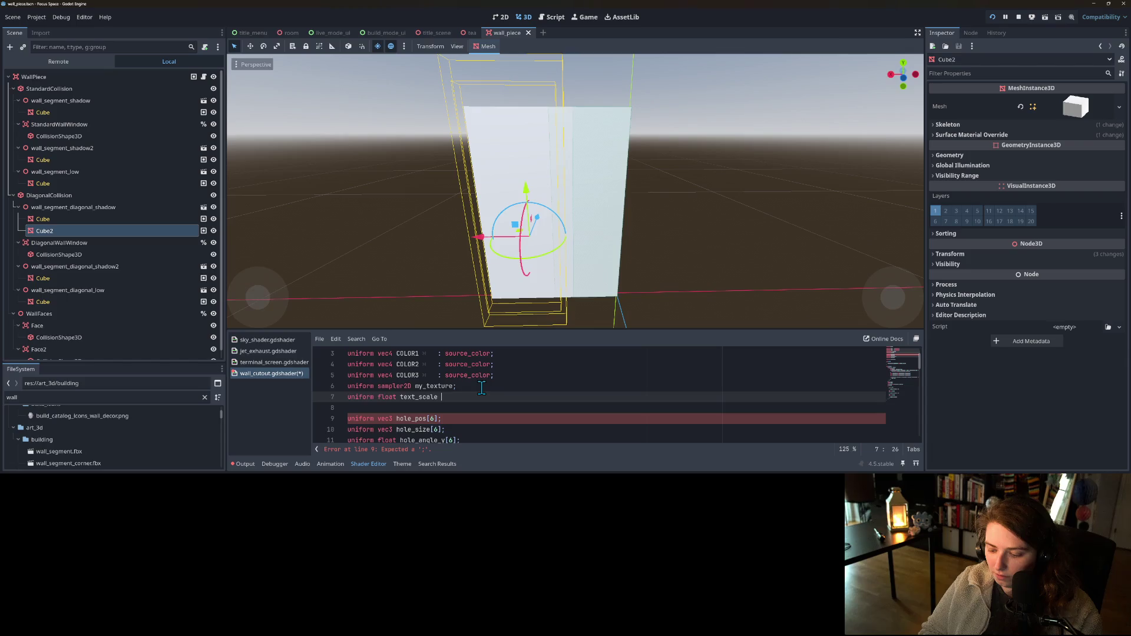
text(= 1.0)
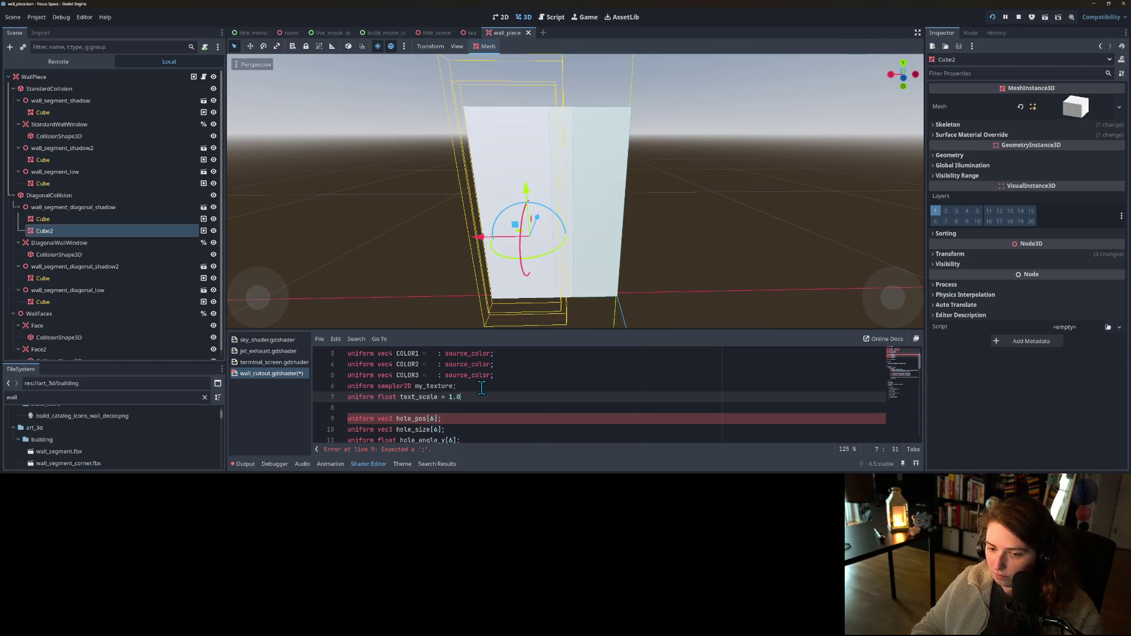
text(;)
key(Left)
key(Left)
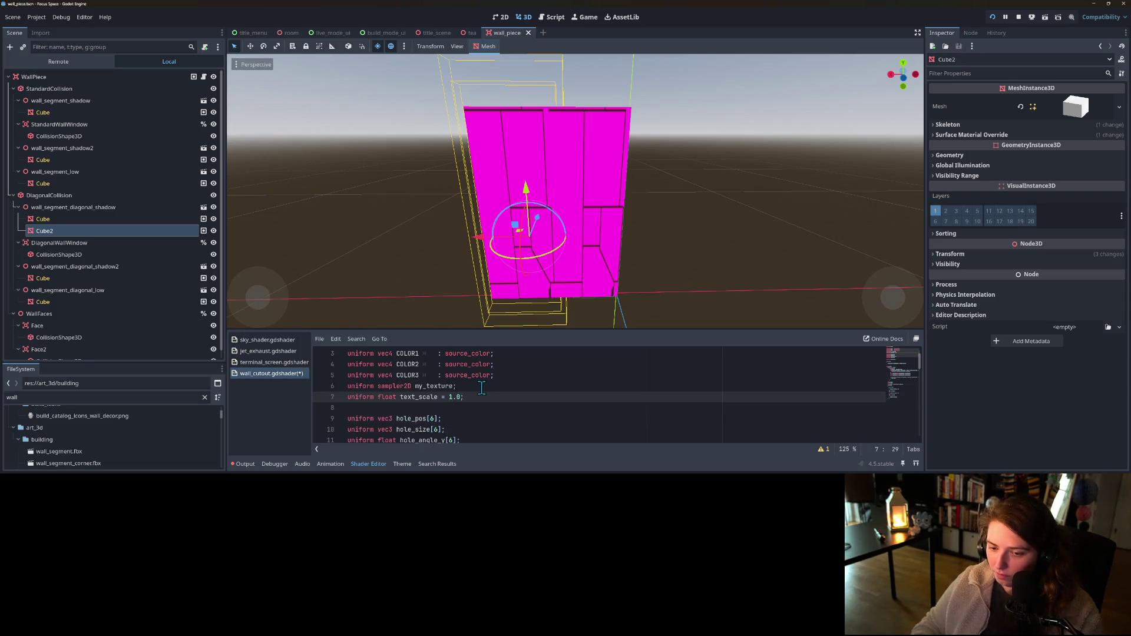
text(60)
key(ctrl+s)
- Replace the hardcoded 20.0 UV multiplier with text_scale, then nudge the Cube's Text Scale to 159.9
double_click(417, 397)
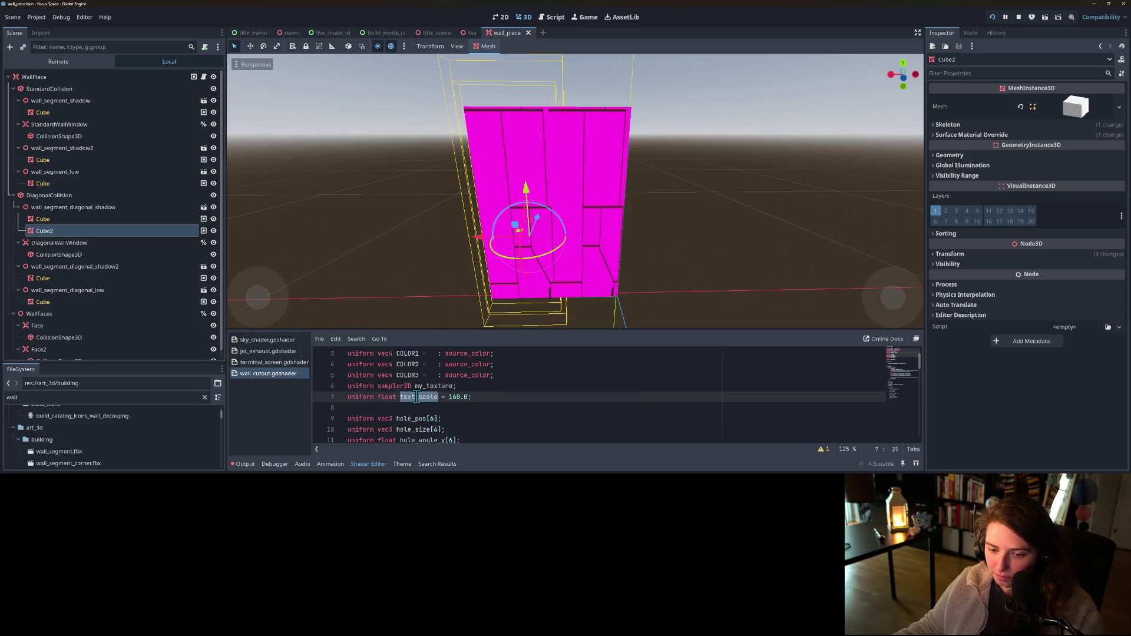
scroll(474, 408, down, 5)
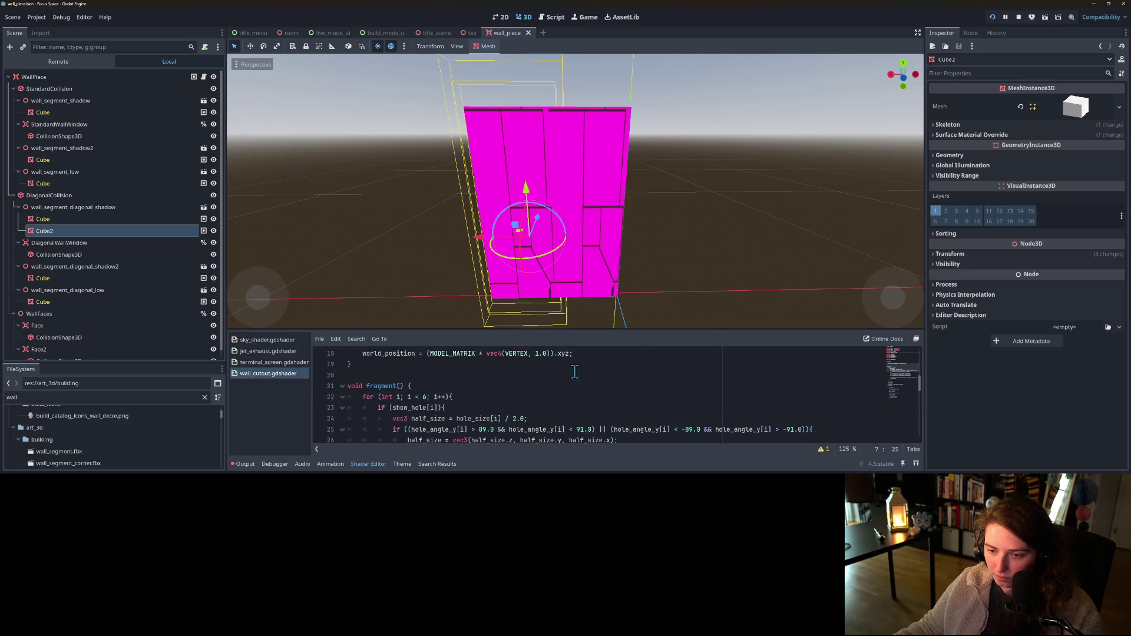
scroll(542, 371, down, 1)
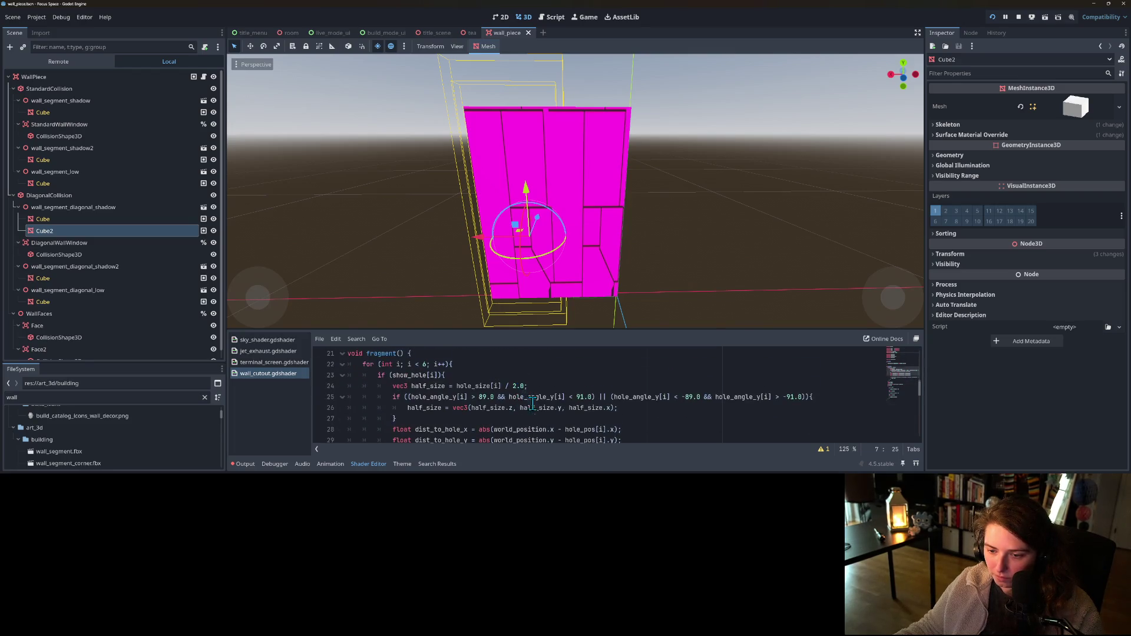
scroll(529, 404, down, 5)
click(499, 388)
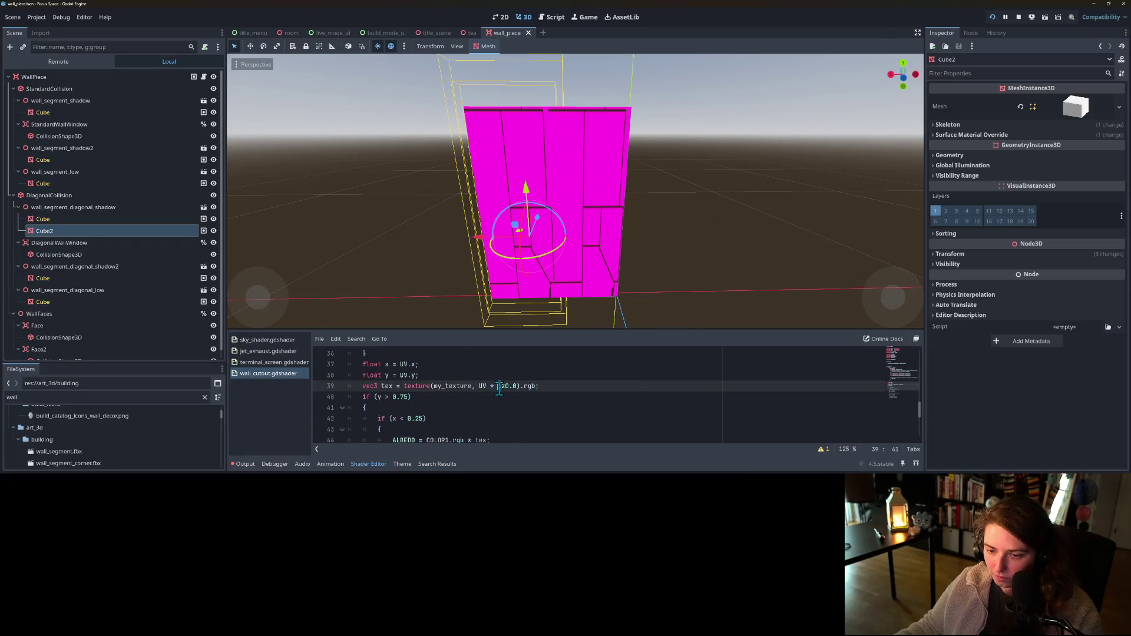
drag(497, 388, 514, 388)
text(text_scale)
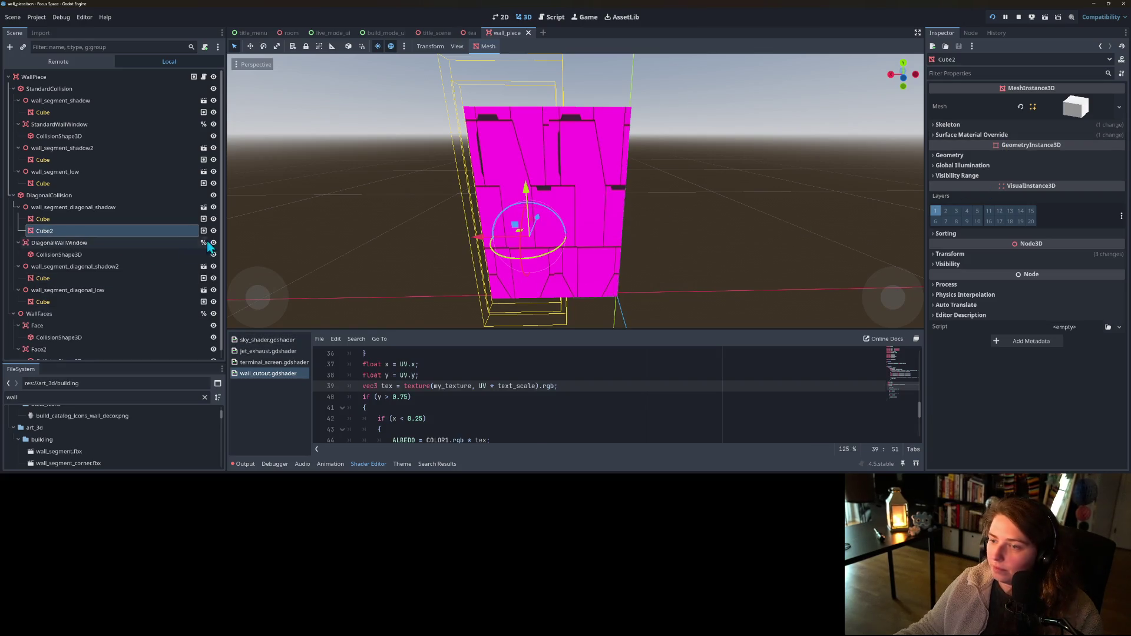
click(85, 221)
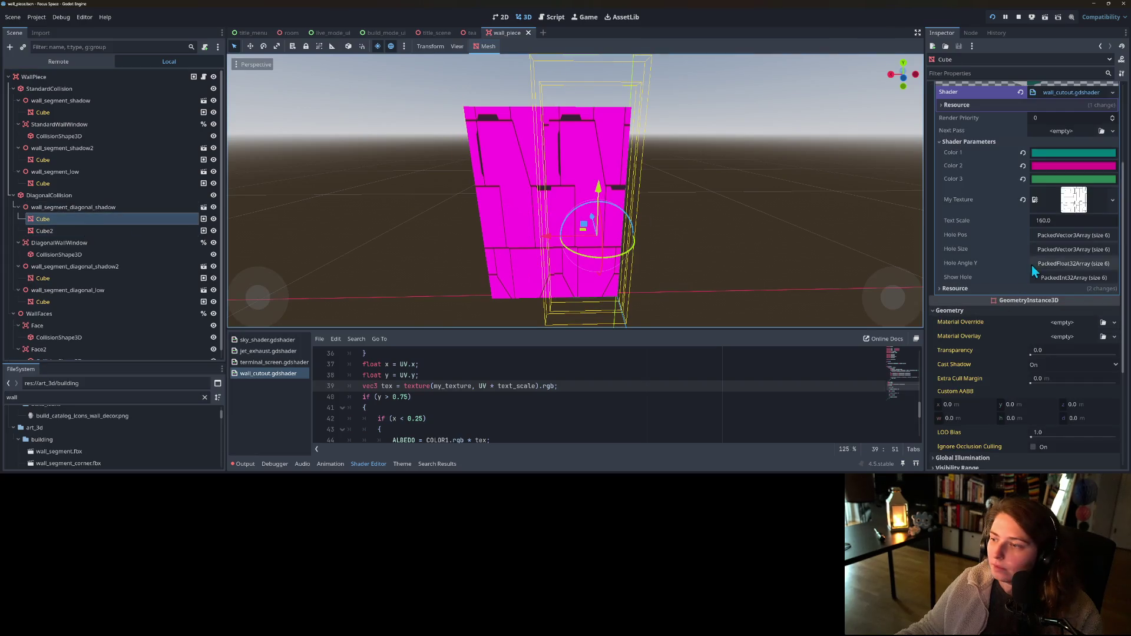
drag(1058, 221, 1049, 220)
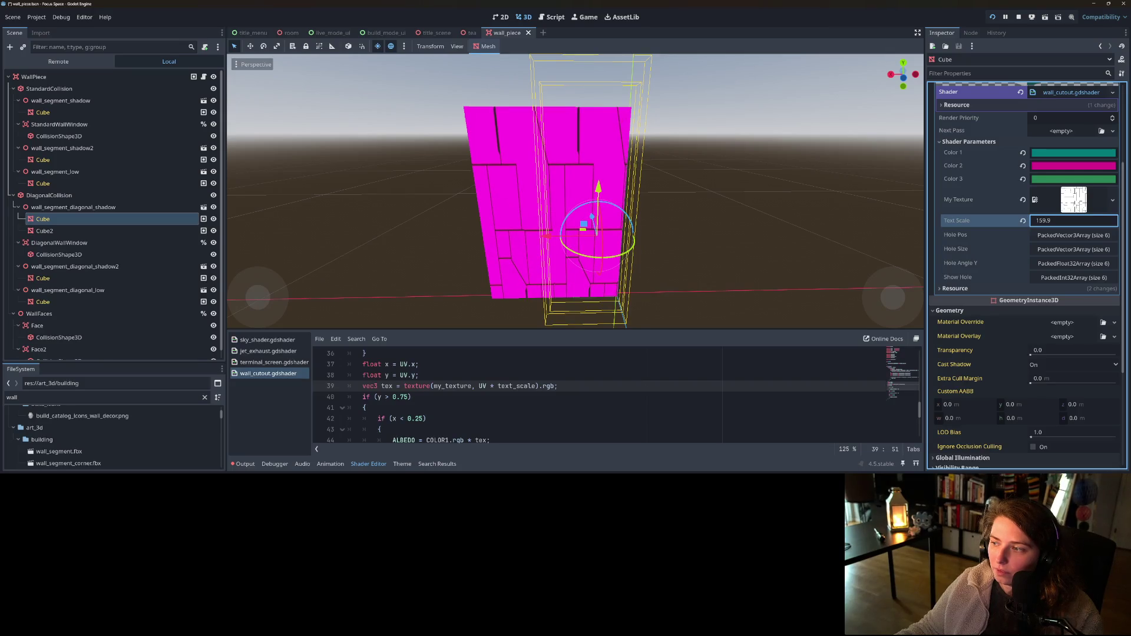
- Nudge the Cube's Text Scale shader parameter up from 160 to about 166.87 in small increments
drag(1050, 220, 1052, 220)
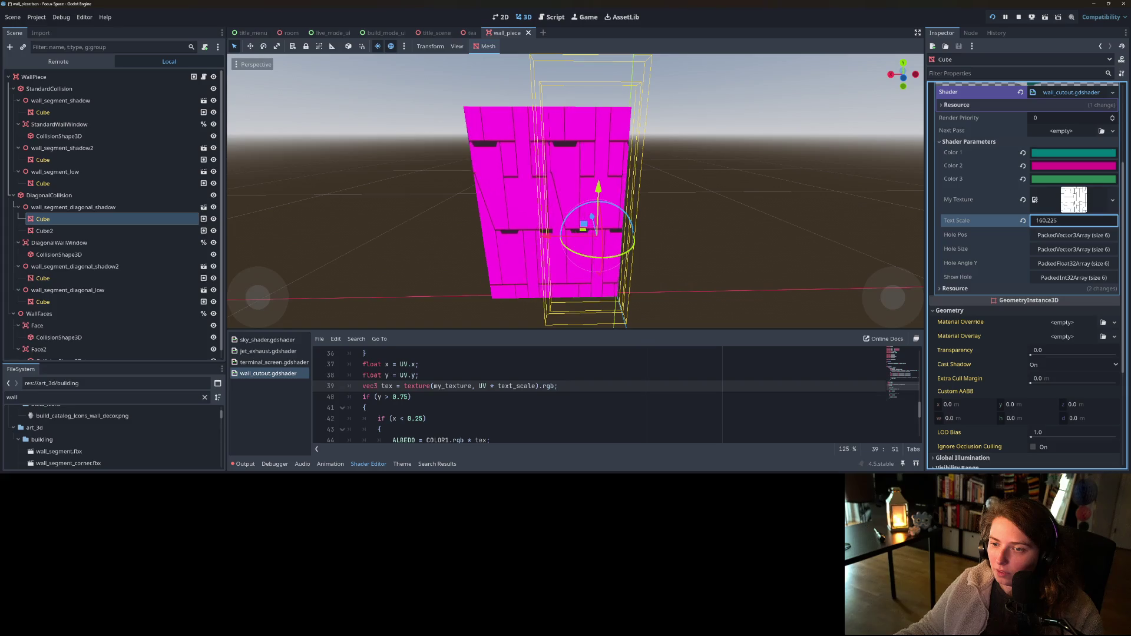
drag(1073, 221, 1078, 220)
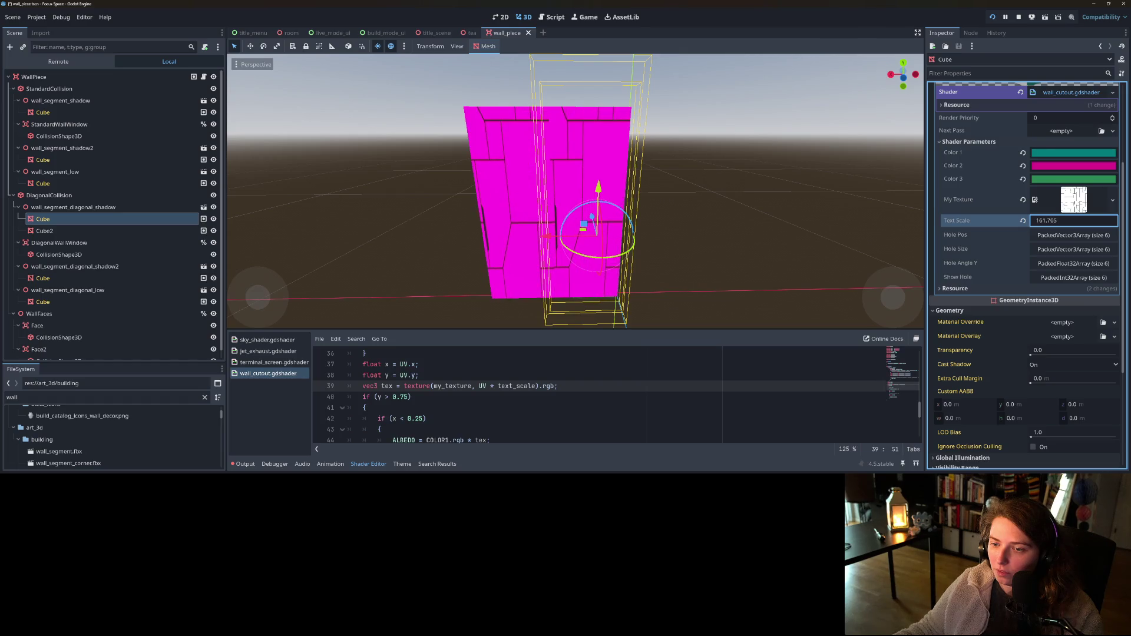
mouse_move(1060, 220)
mouse_down()
mouse_move(1080, 220)
mouse_move(1065, 220)
mouse_up()
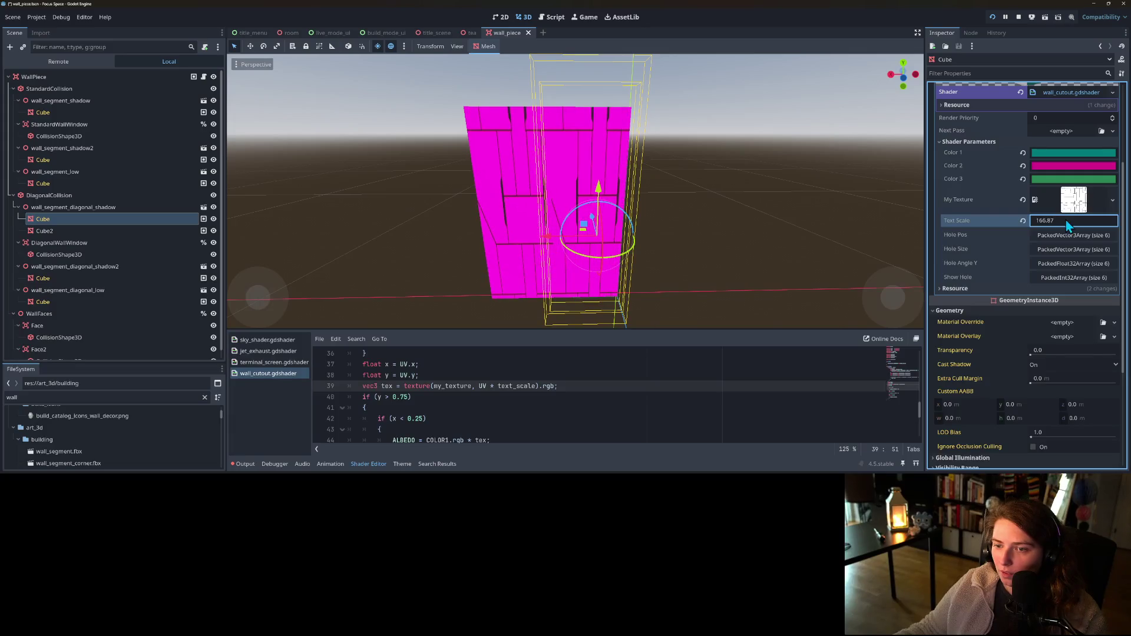
click(1065, 221)
text(600)
- Set the Cube's Text Scale to 600, then fine-tune it down to 599.145
key(Return)
scroll(577, 233, up, 5)
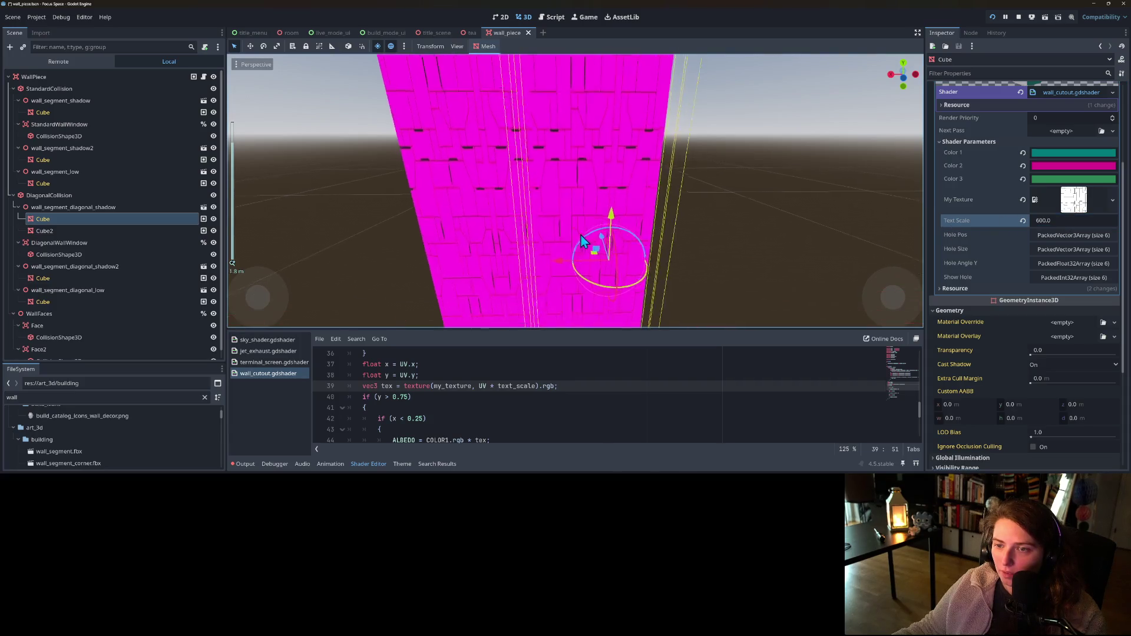
scroll(631, 256, down, 2)
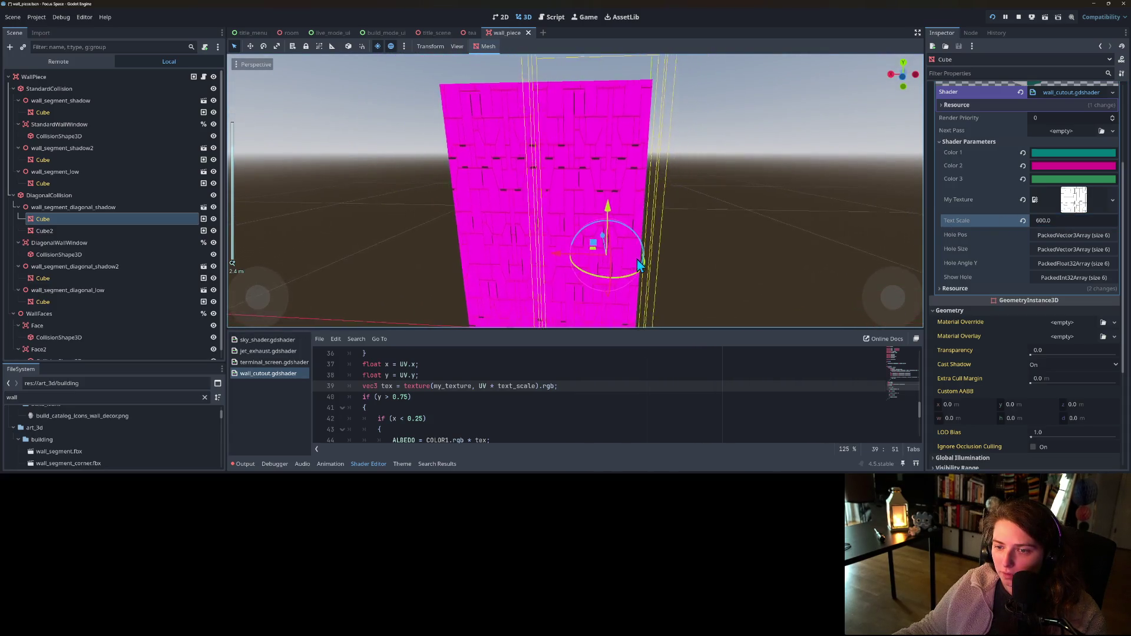
drag(1043, 220, 1034, 221)
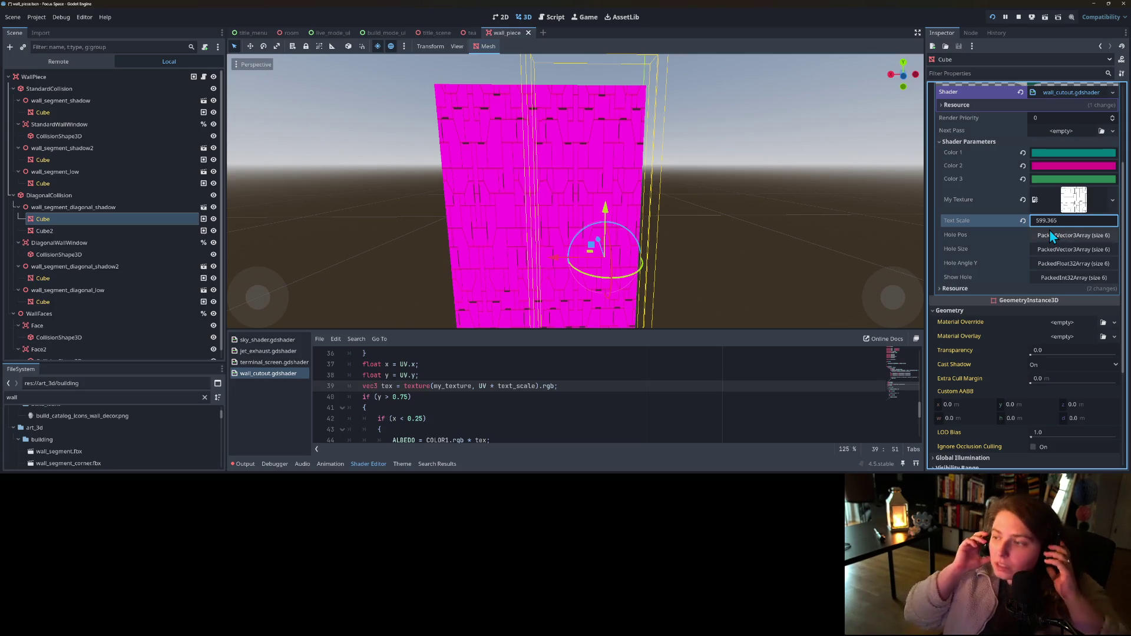
drag(1046, 222, 1041, 222)
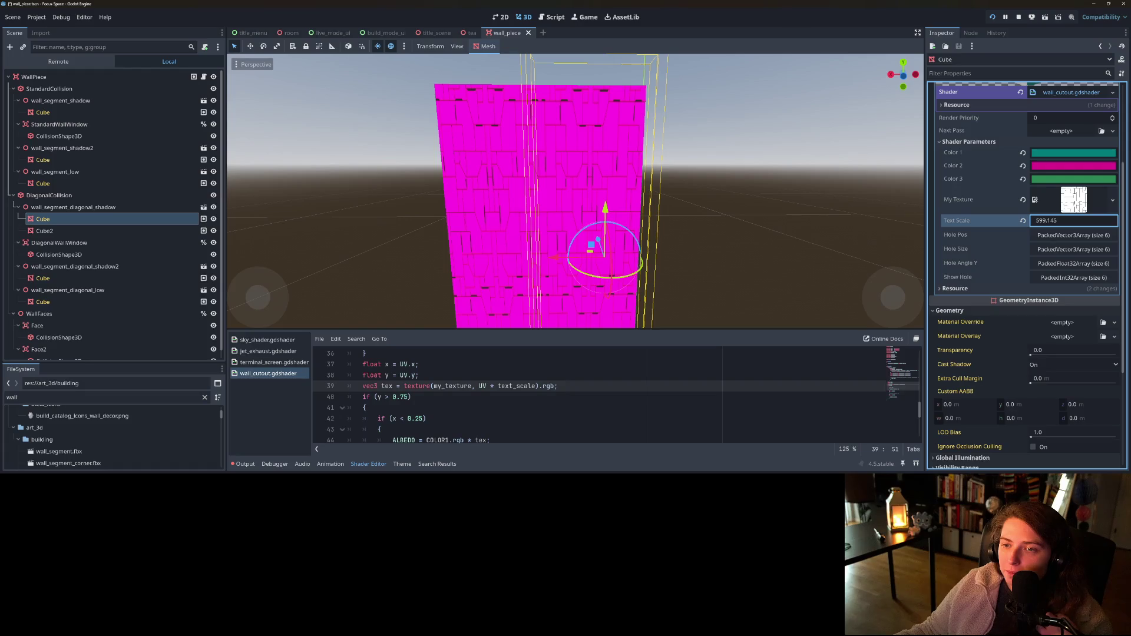
click(1067, 221)
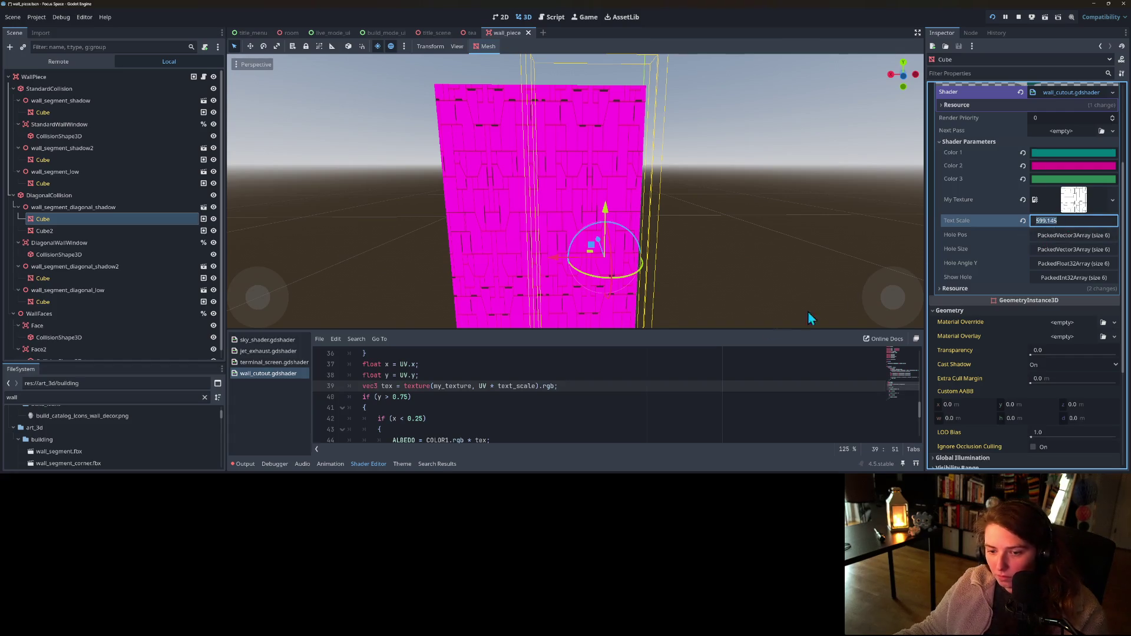
- Replace the shader's text_scale default 160.0 with 599.145 and save
scroll(479, 411, up, 9)
scroll(478, 411, up, 3)
drag(449, 418, 464, 419)
text(599.145)
key(ctrl+s)
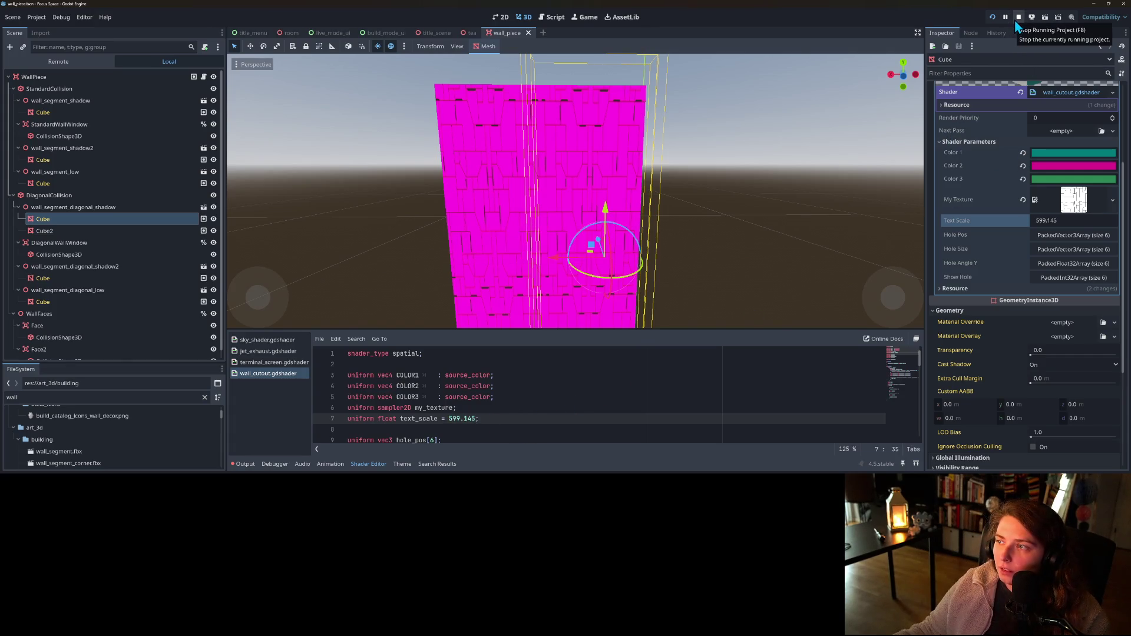
click(577, 17)
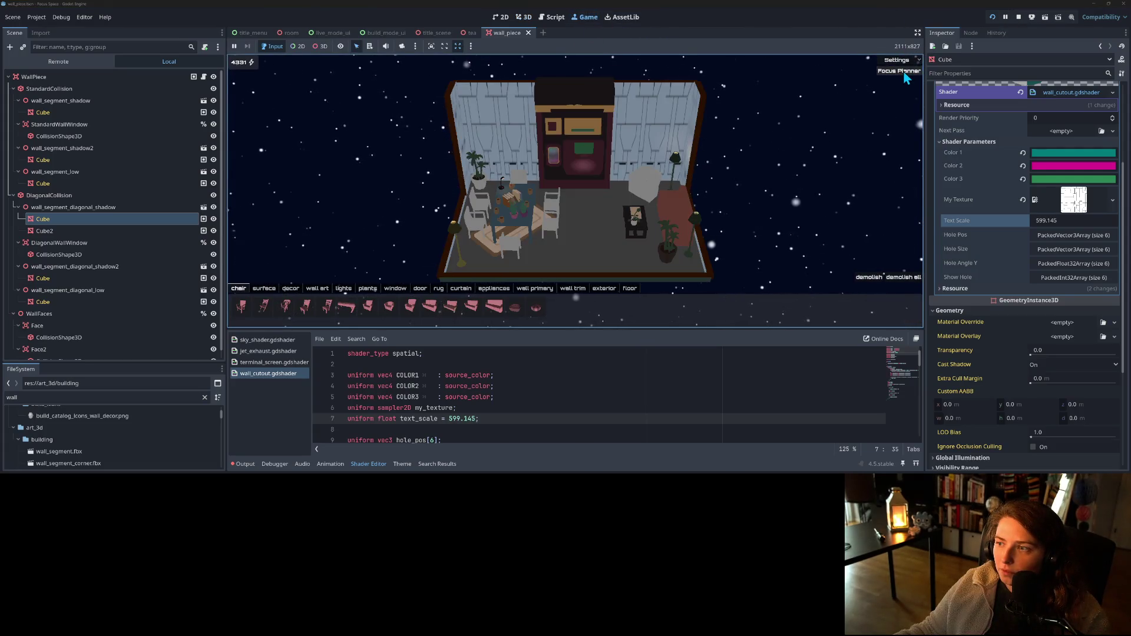
click(897, 59)
click(895, 95)
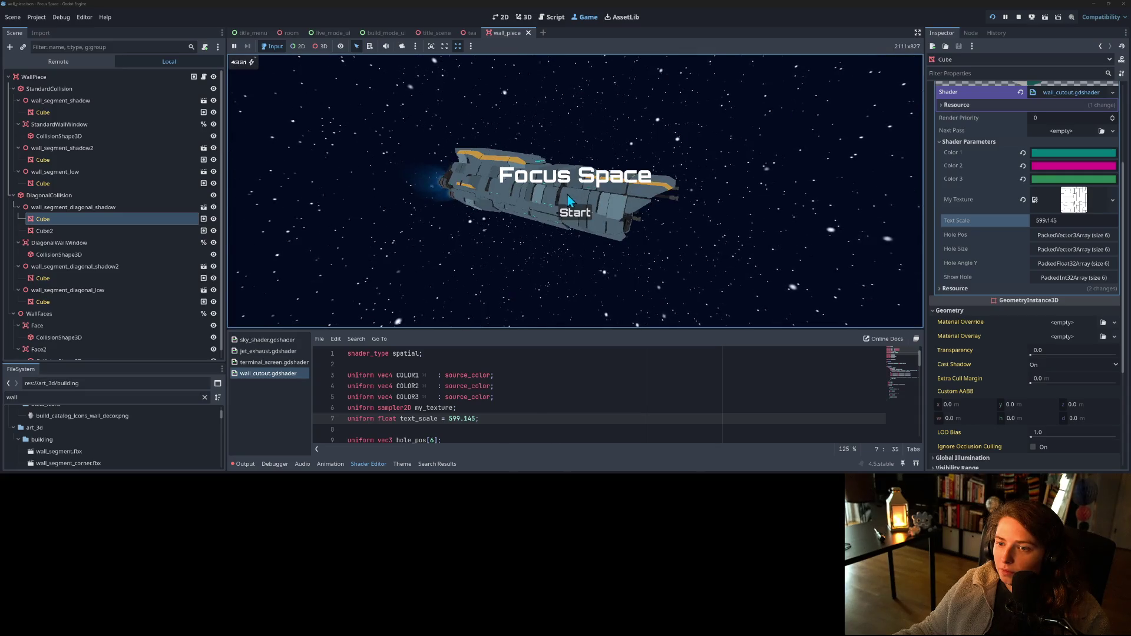
click(565, 212)
click(477, 133)
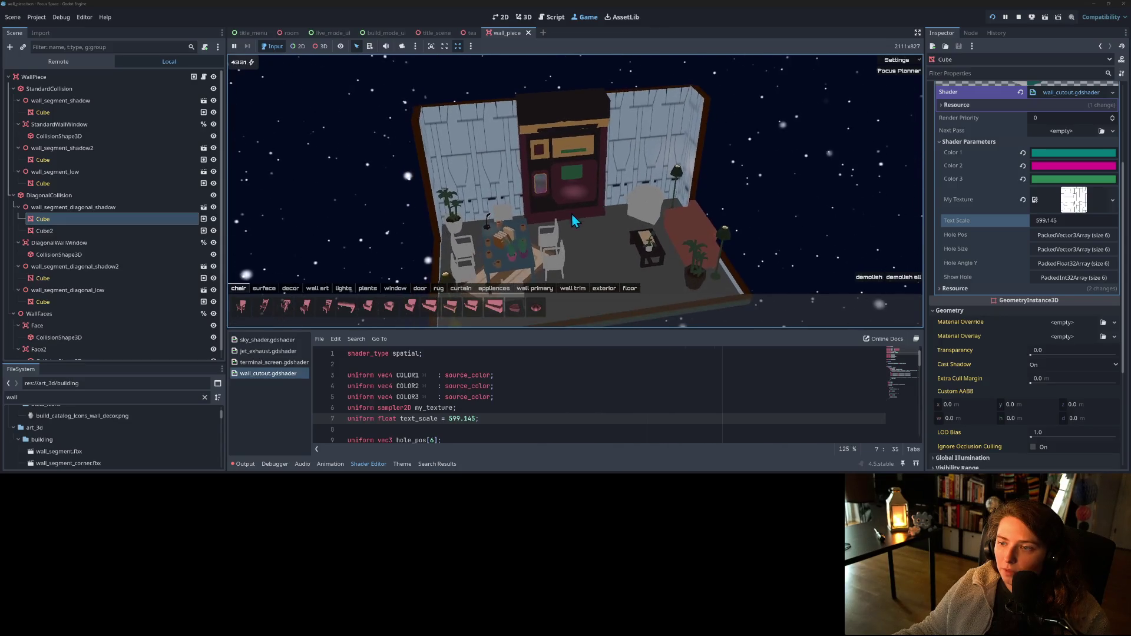
click(1020, 18)
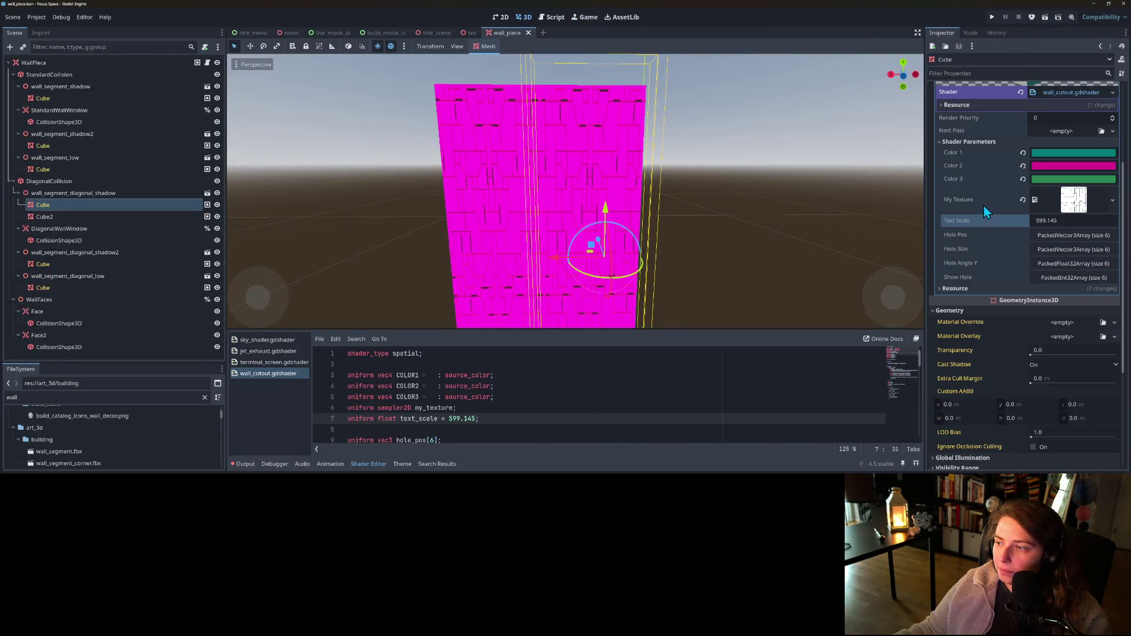
- Select the WallPiece root and inspect its Inner Wall Mat material
click(654, 397)
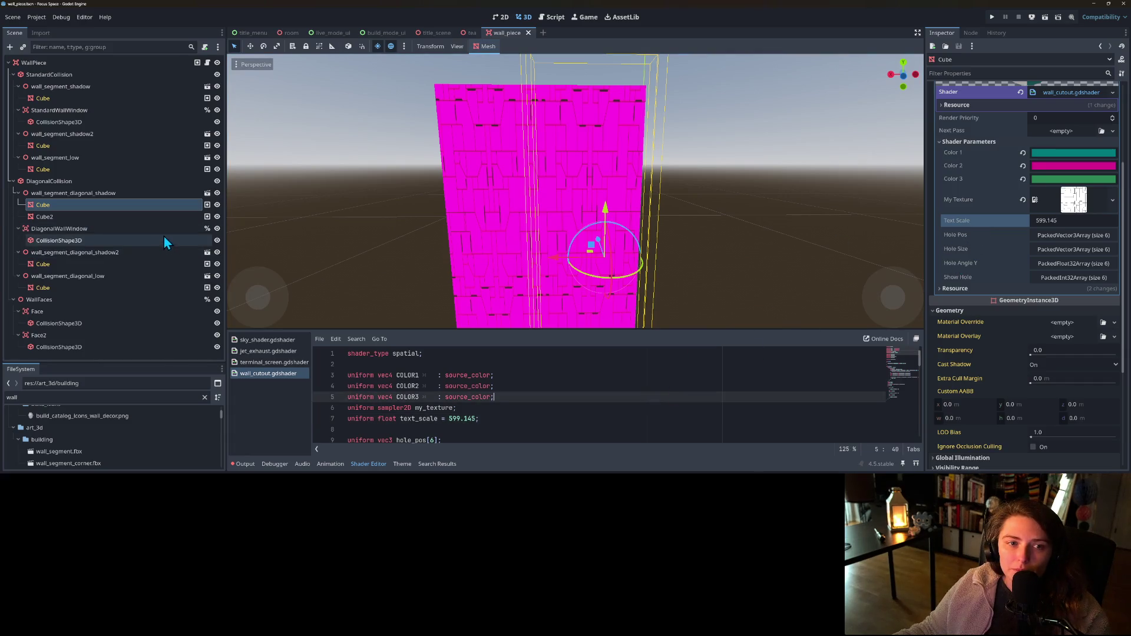
click(160, 65)
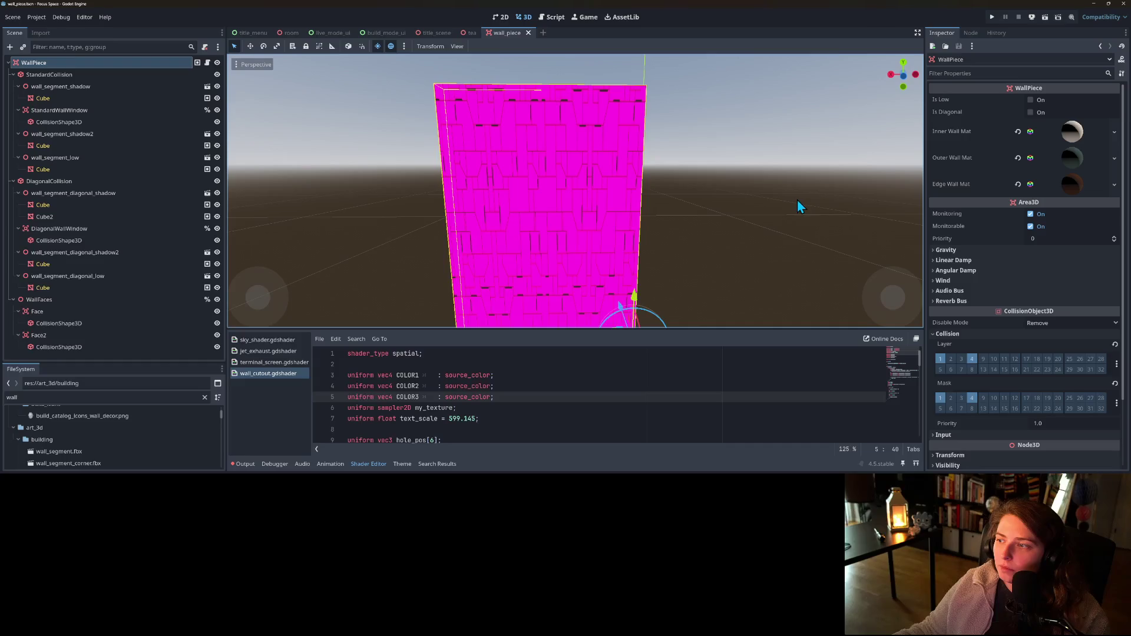
click(1079, 134)
click(1079, 135)
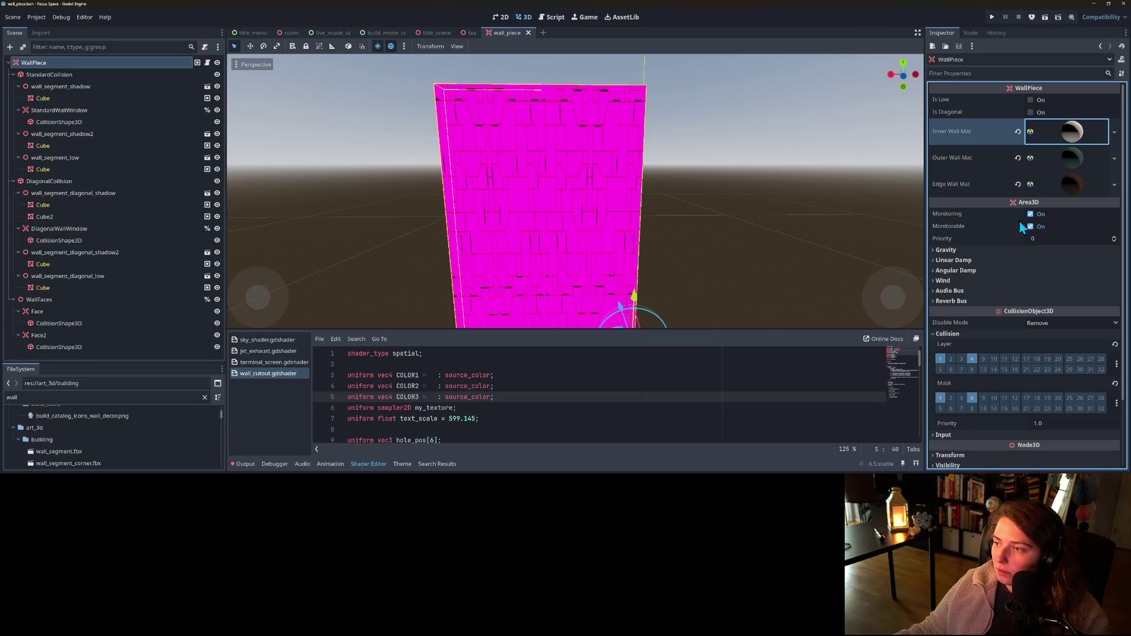
scroll(954, 254, down, 1)
scroll(980, 263, up, 1)
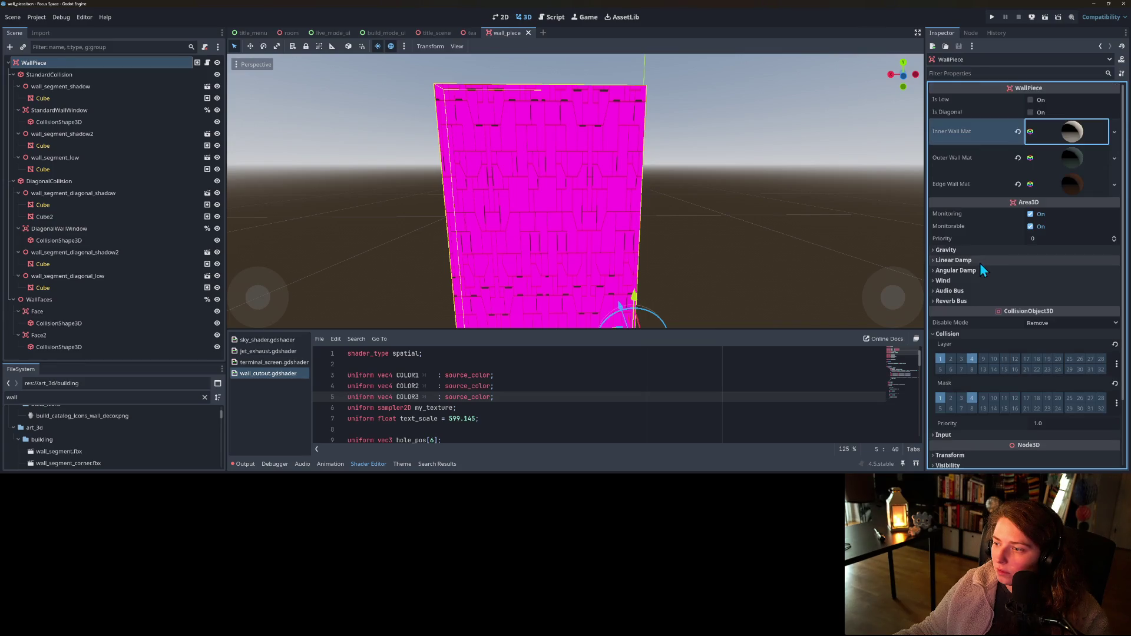
click(1065, 134)
click(1064, 134)
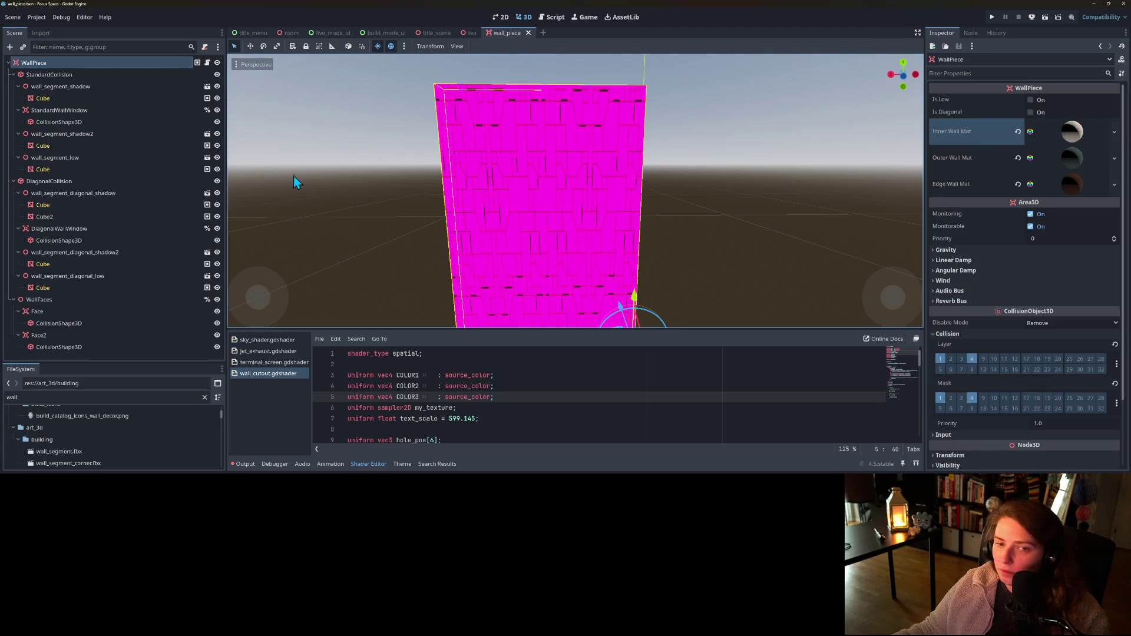
- Inspect the Cube's surface material override resource, then run the project
click(64, 98)
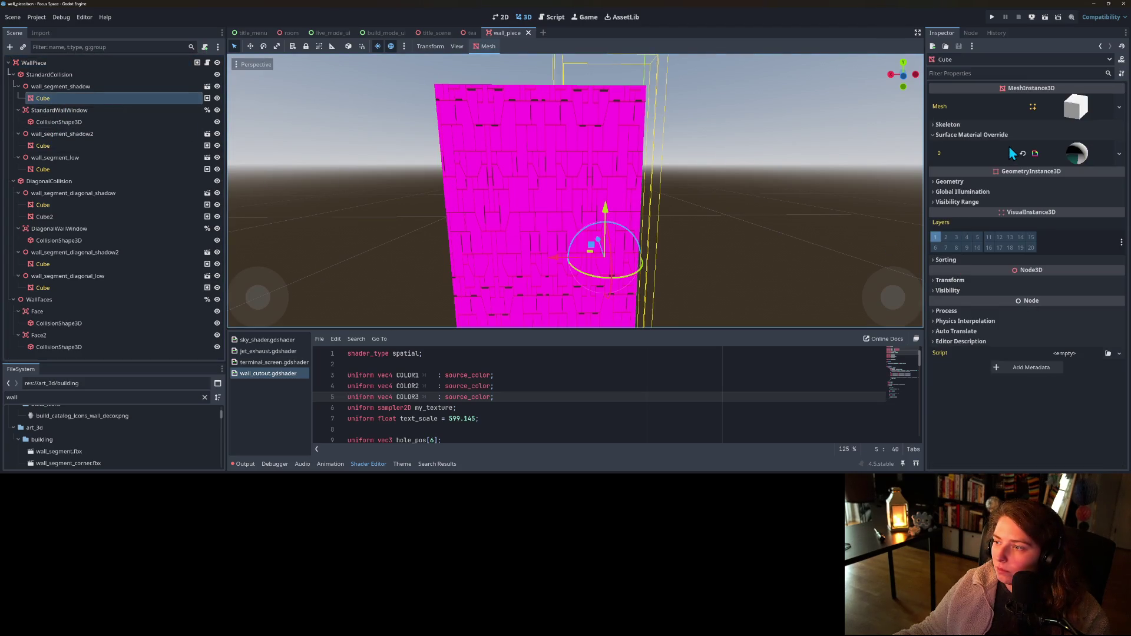
click(1084, 158)
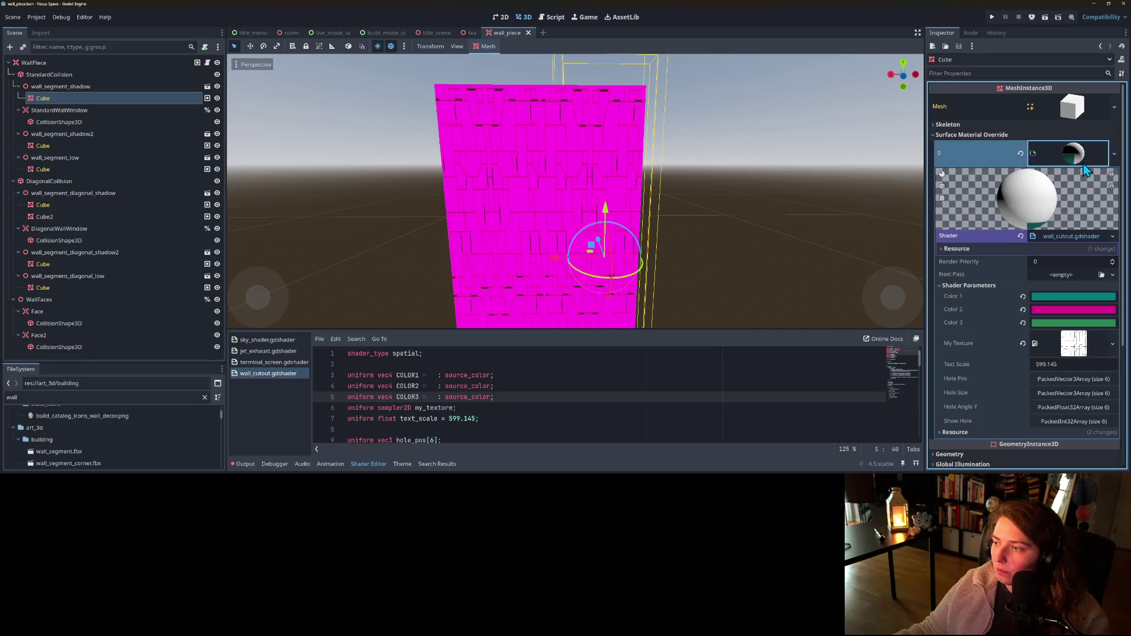
scroll(1080, 167, down, 2)
click(966, 337)
click(966, 337)
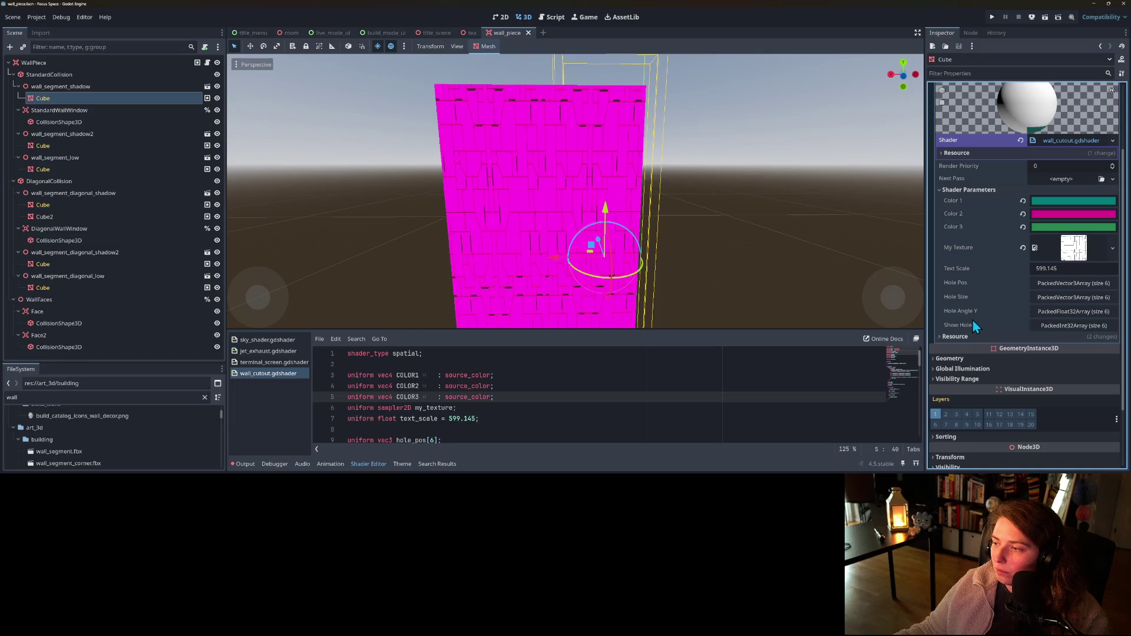
scroll(974, 295, up, 2)
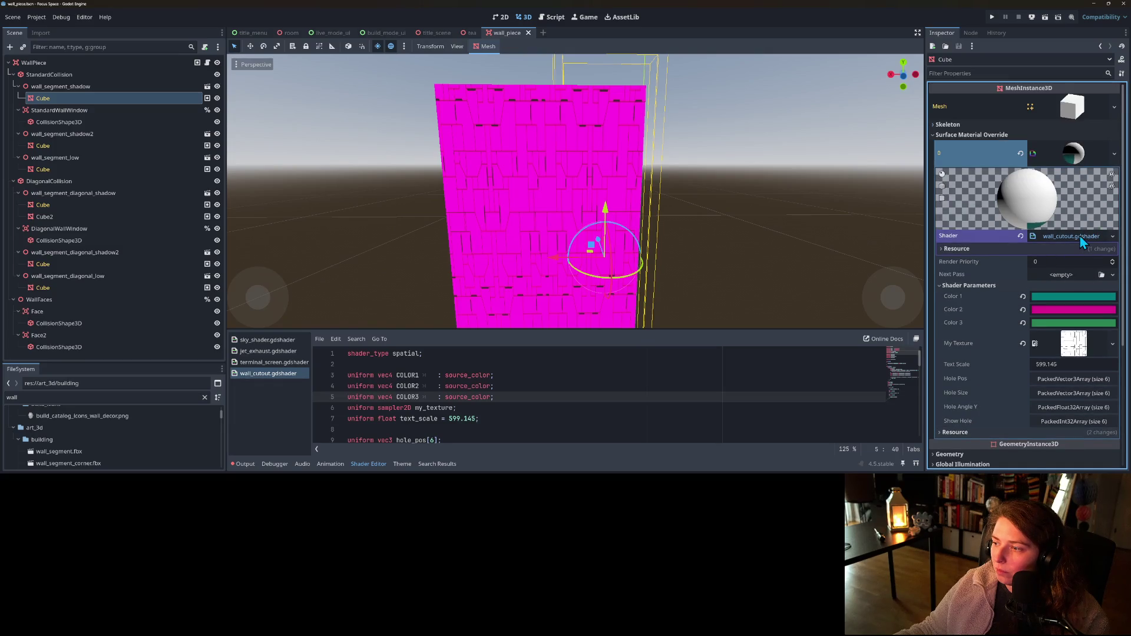
click(992, 17)
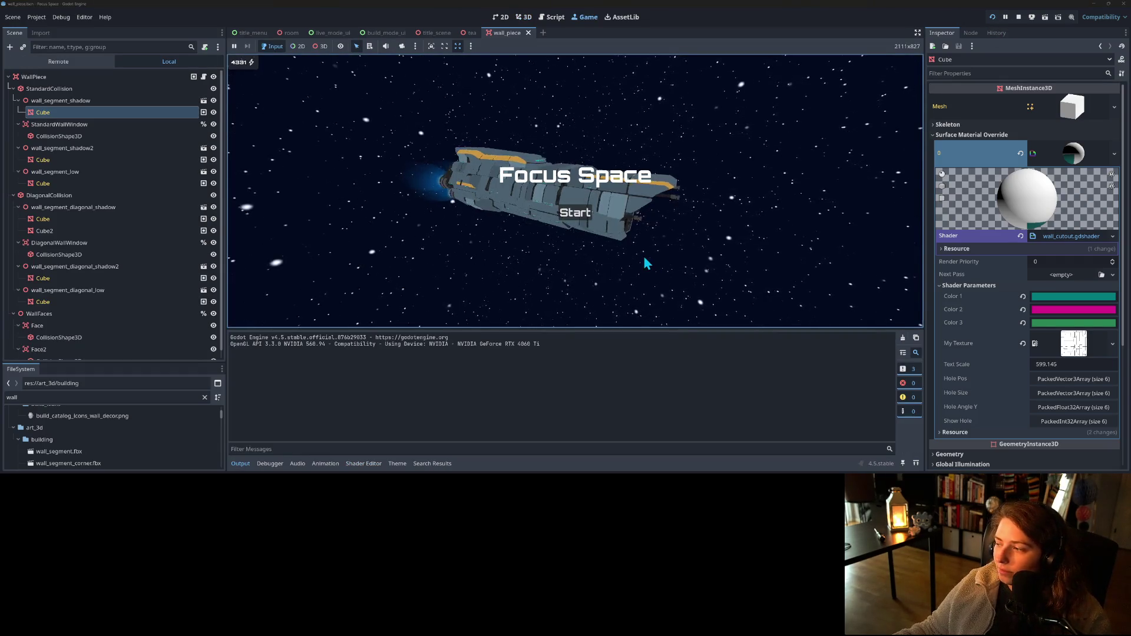
- Start the game, load my_living_room, and orbit the camera toward the bookshelf
click(572, 213)
click(508, 140)
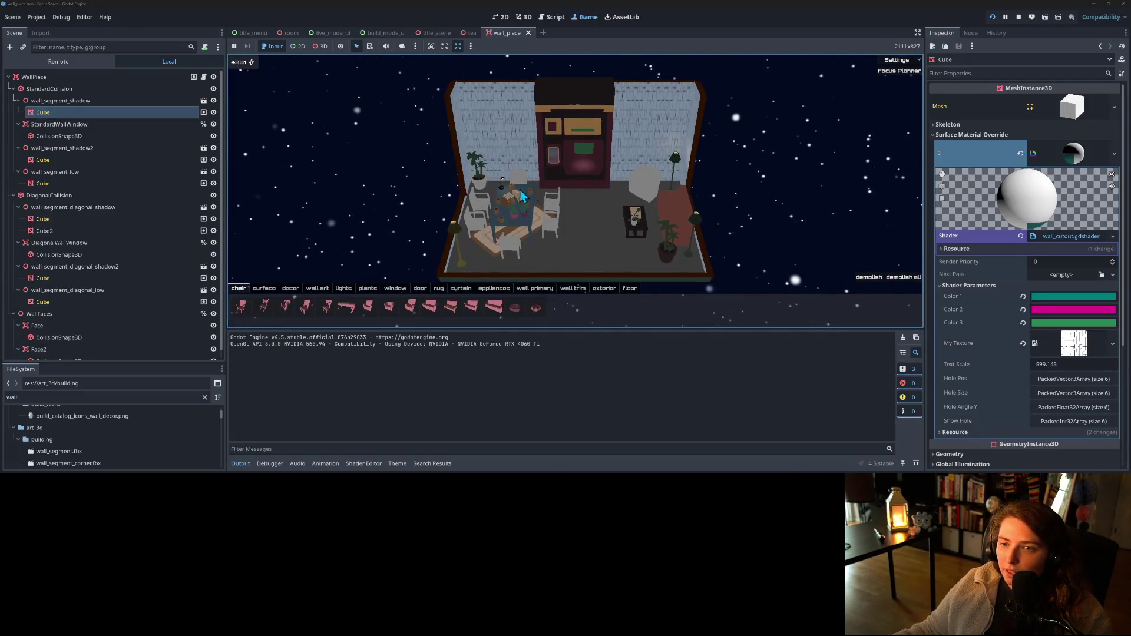
key(q)
scroll(470, 204, up, 5)
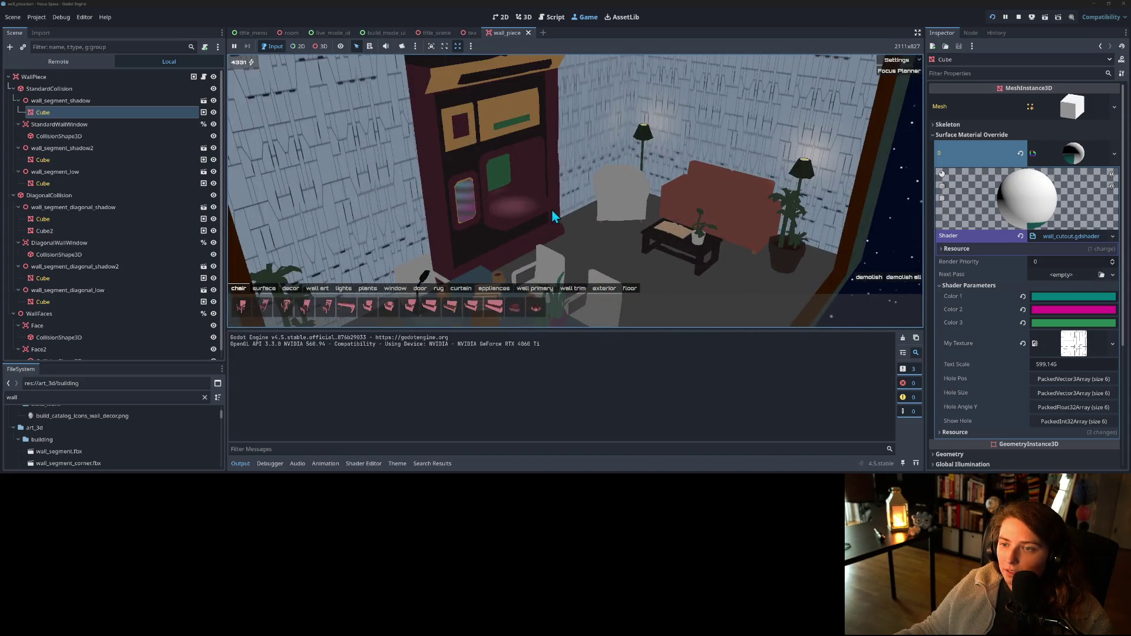
scroll(565, 212, down, 4)
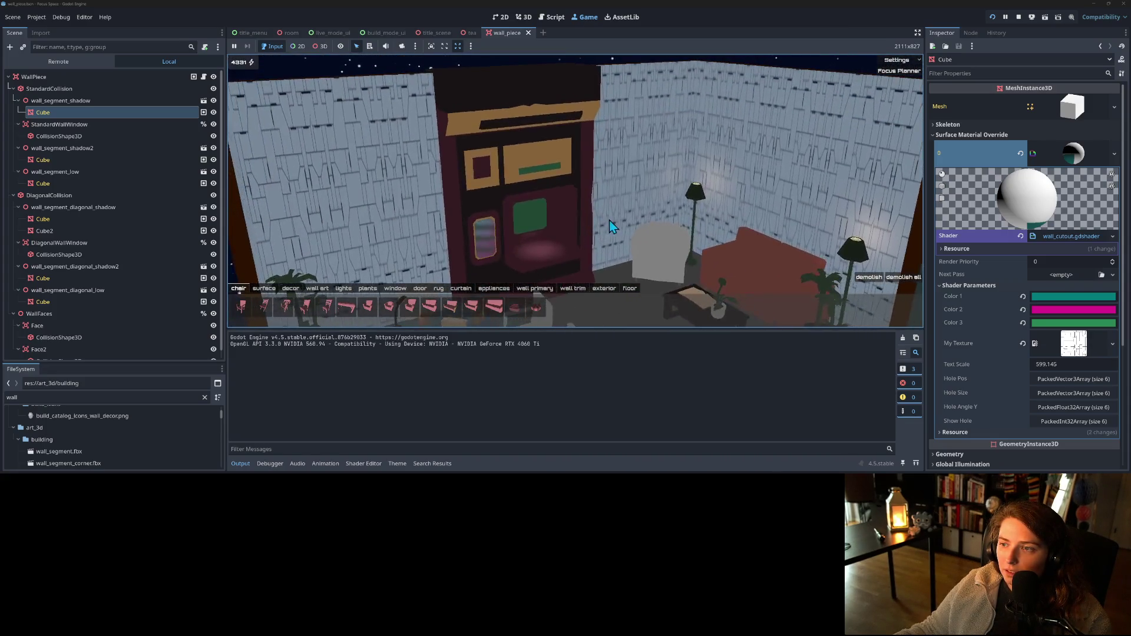
key(e)
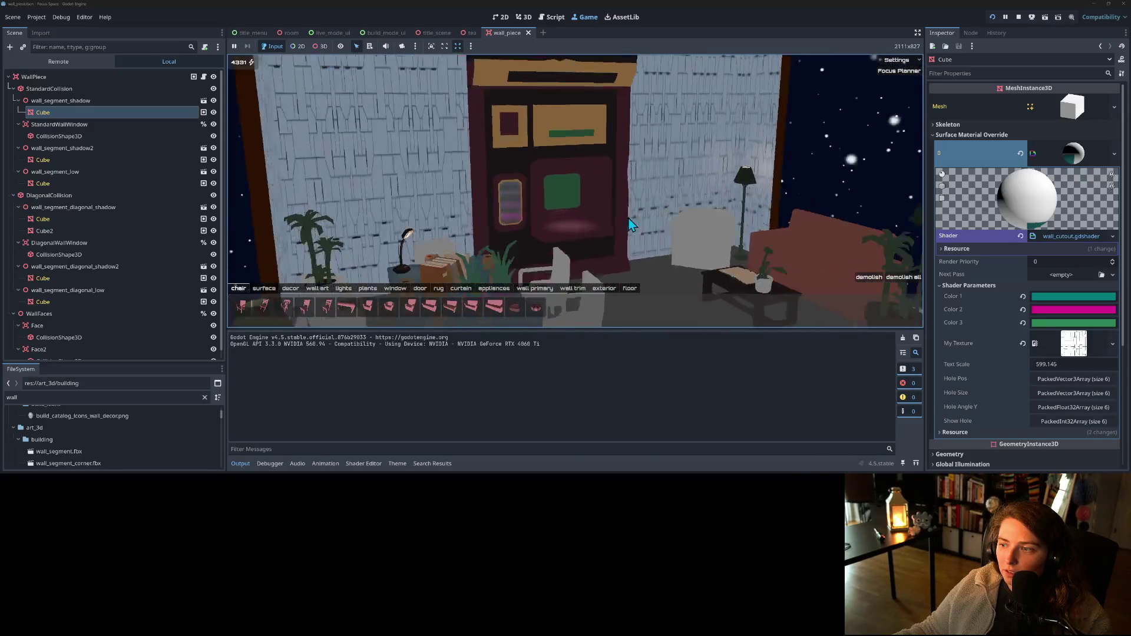
- Orbit and zoom around the furnished room, then show the wall primary paint choices
scroll(619, 217, down, 3)
scroll(630, 223, down, 3)
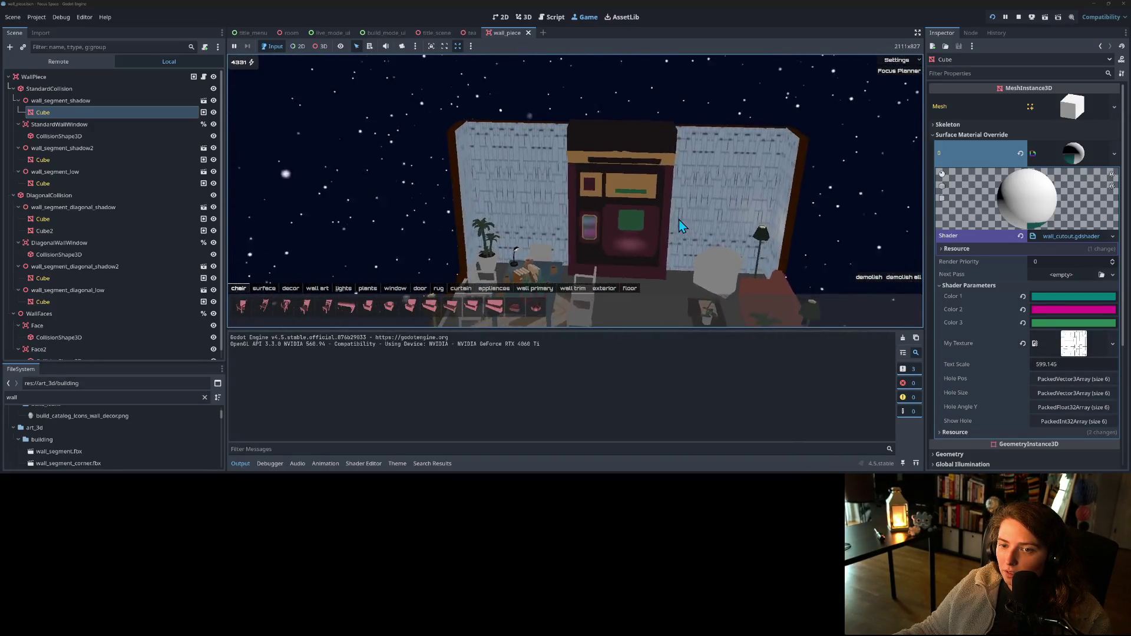
key(q)
scroll(683, 207, up, 3)
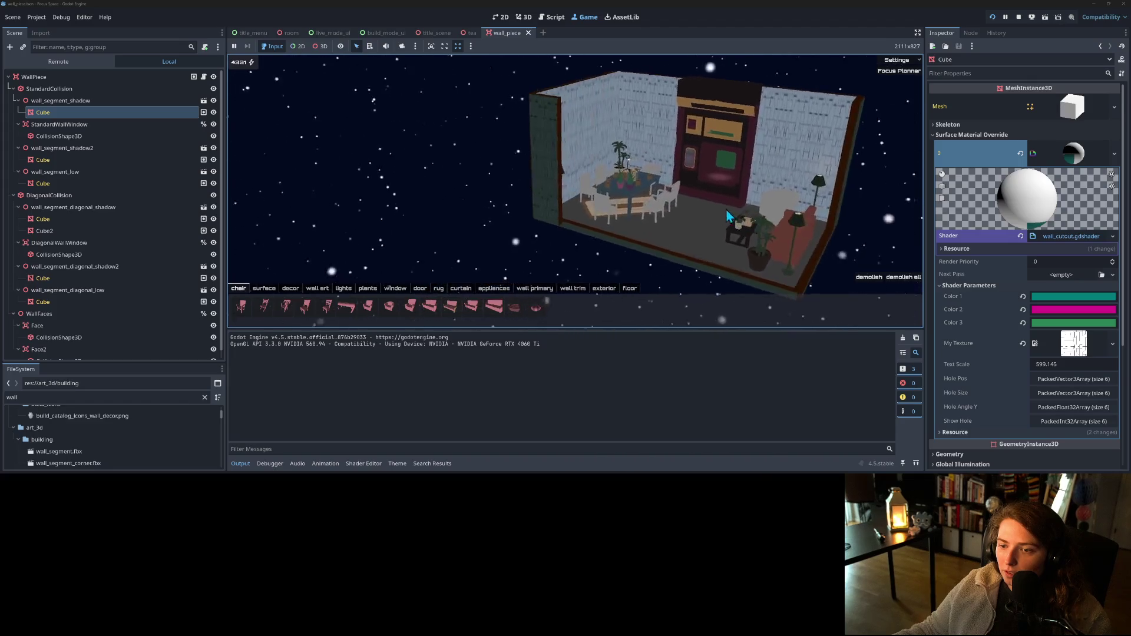
key(e)
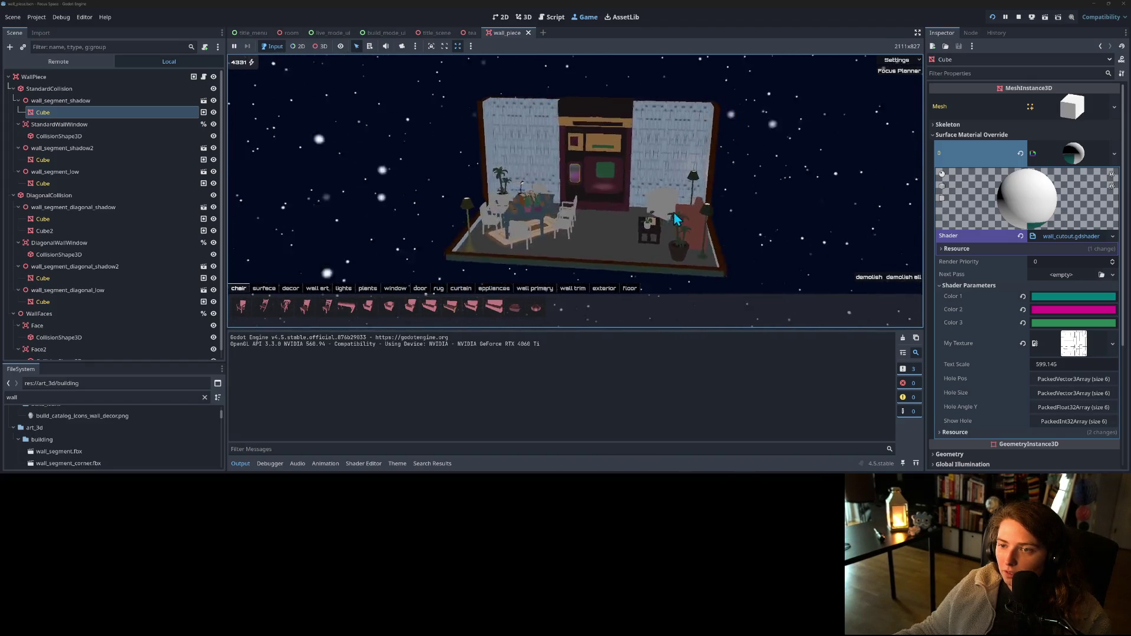
scroll(649, 201, up, 3)
key(e)
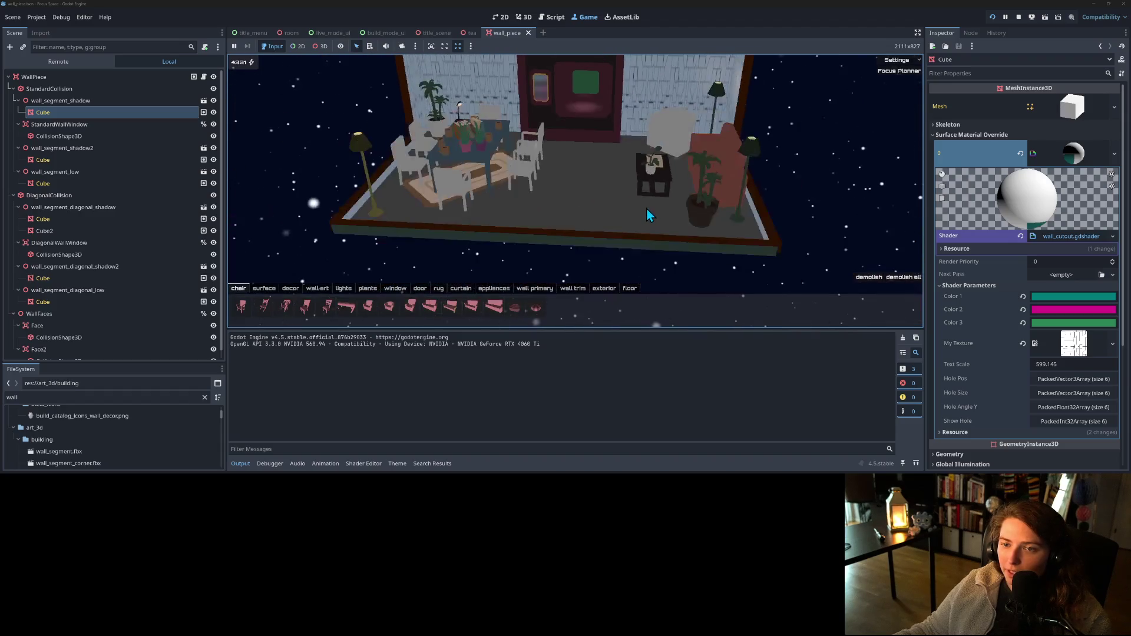
key(q)
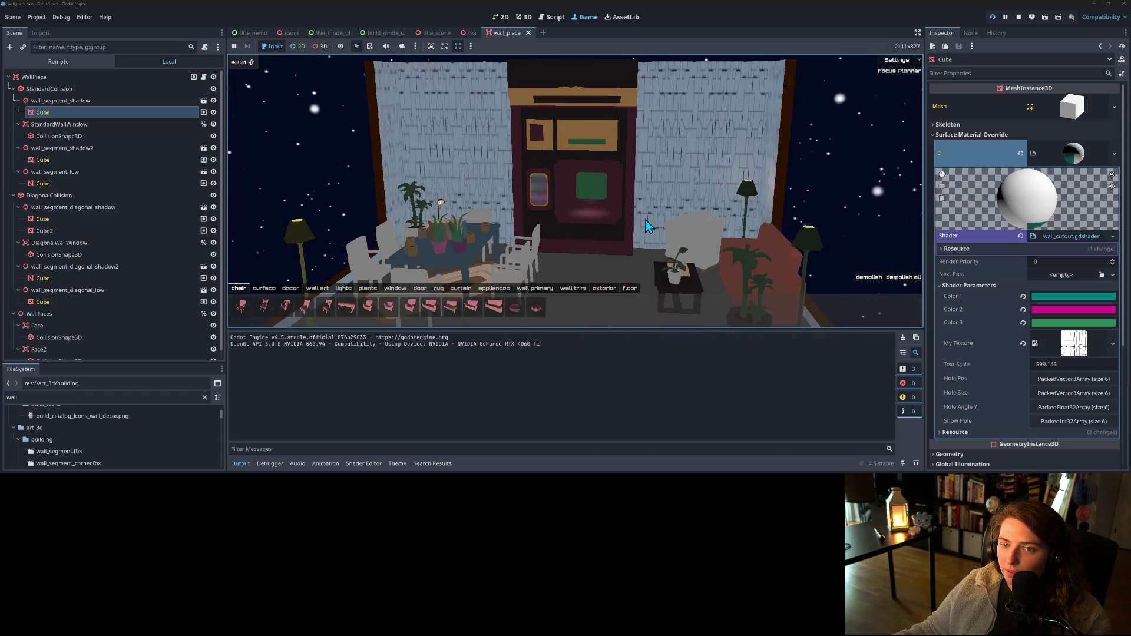
scroll(645, 219, up, 3)
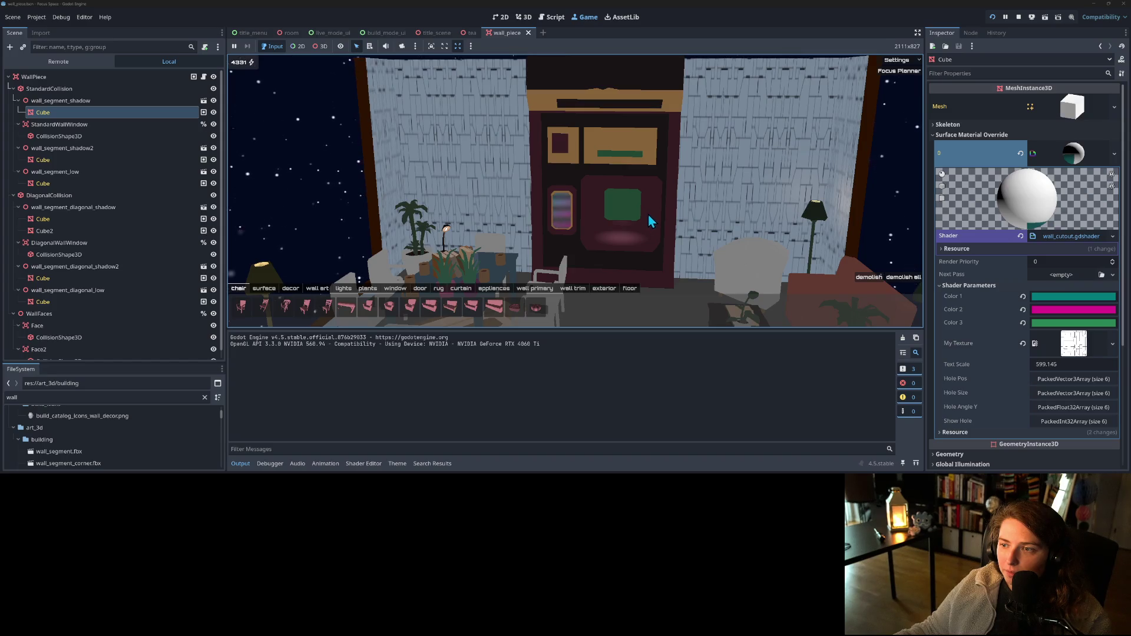
scroll(692, 252, down, 3)
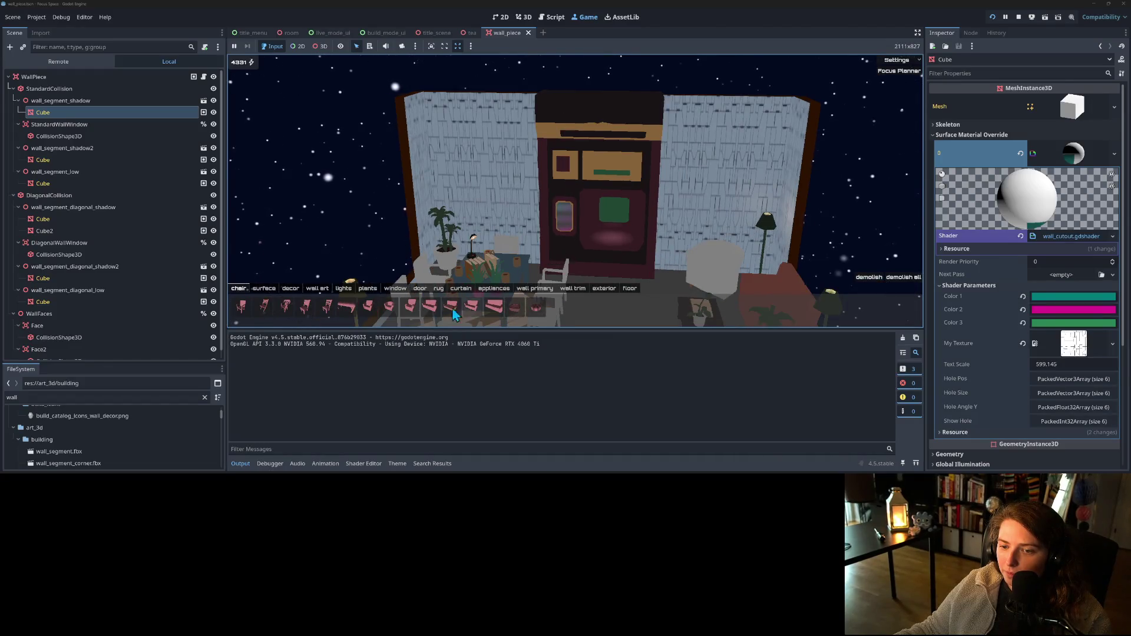
click(536, 290)
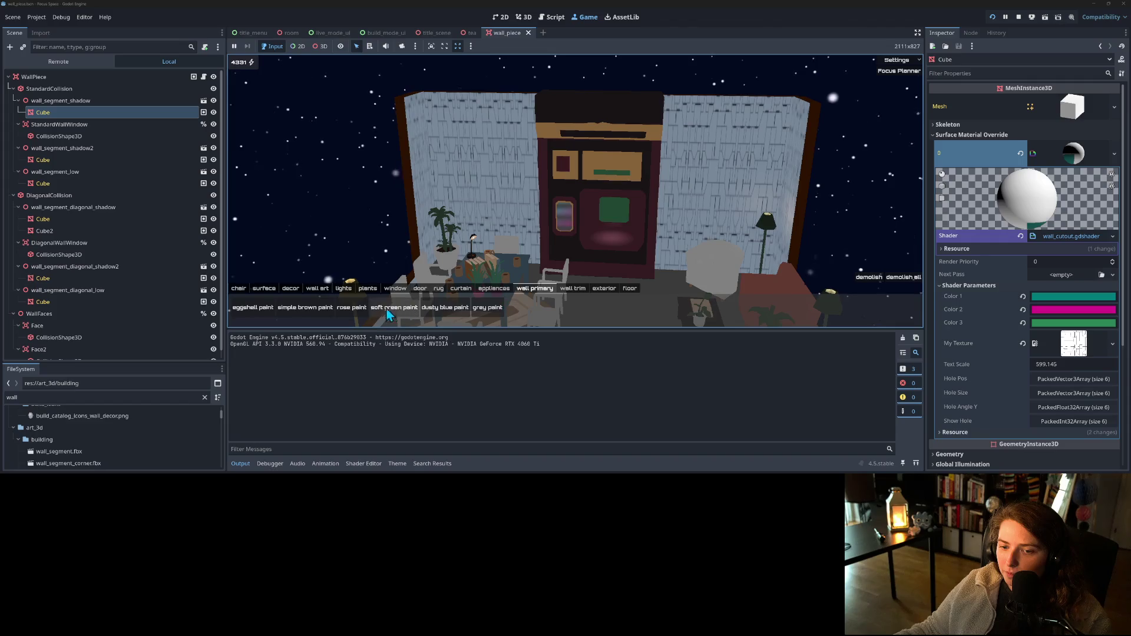
- Paint the walls simple brown, set the Cube's Text Scale to 300, and stop the game
click(305, 311)
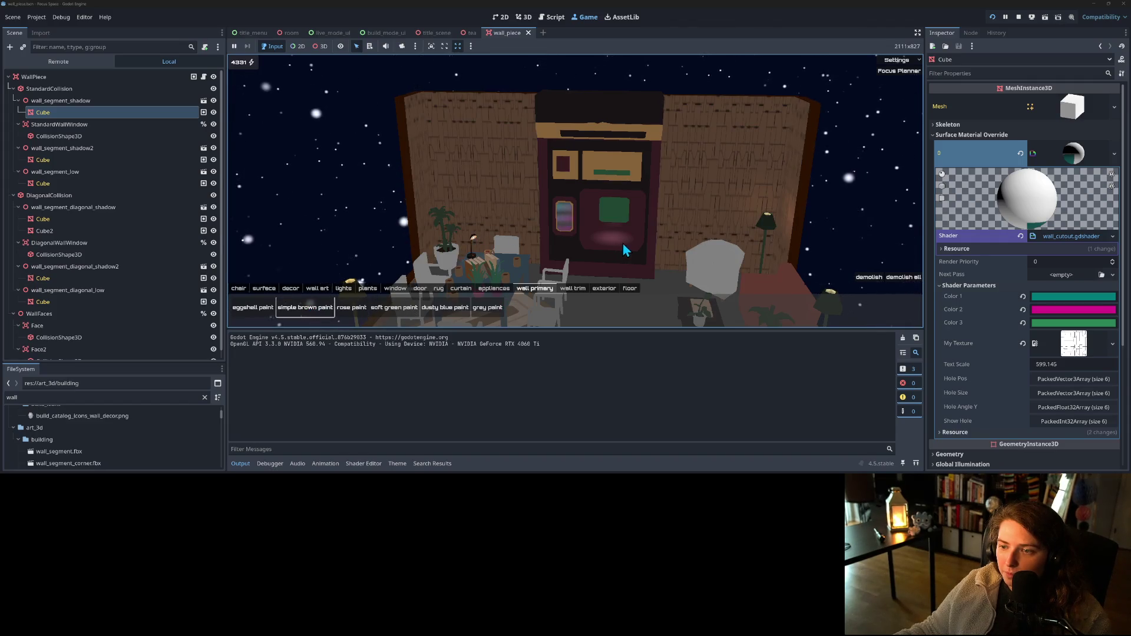
drag(658, 253, 624, 252)
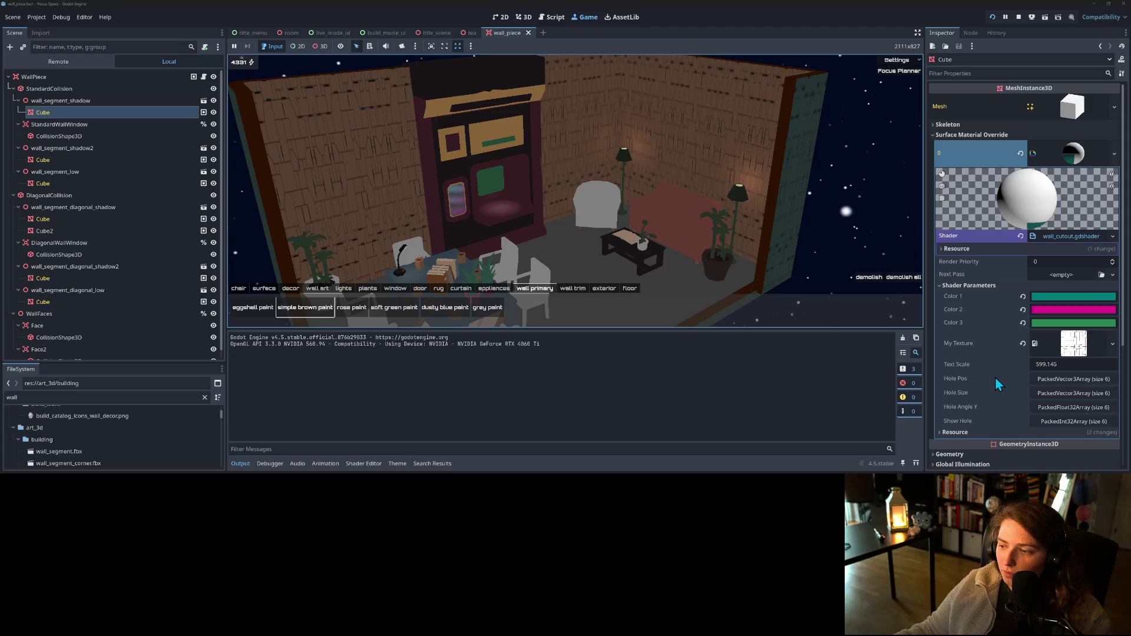
click(1058, 364)
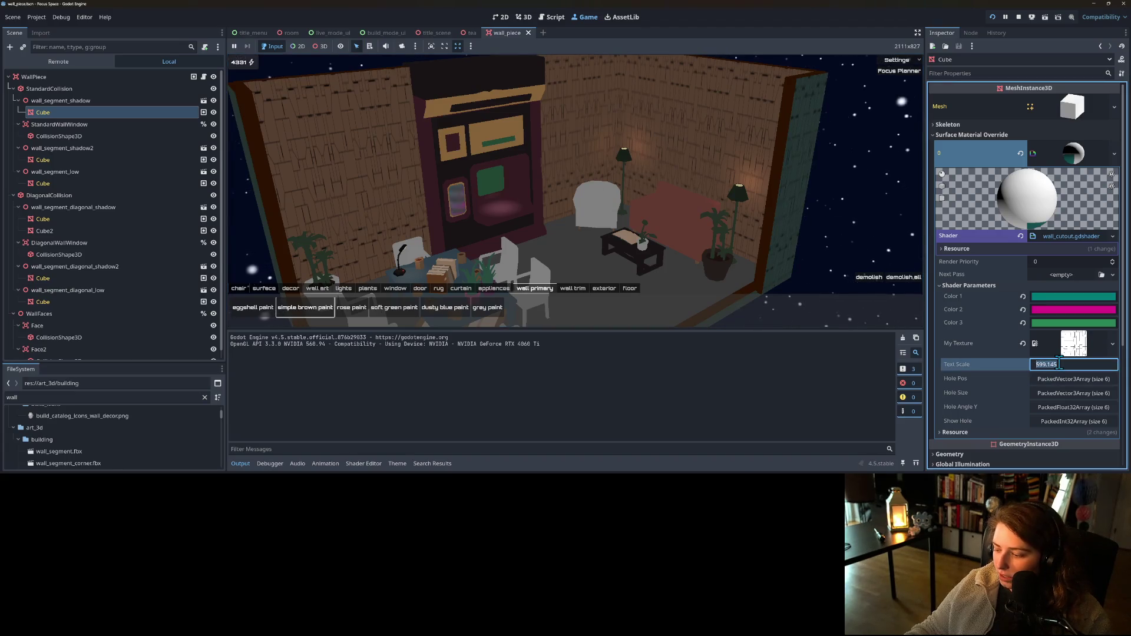
text(300)
key(Return)
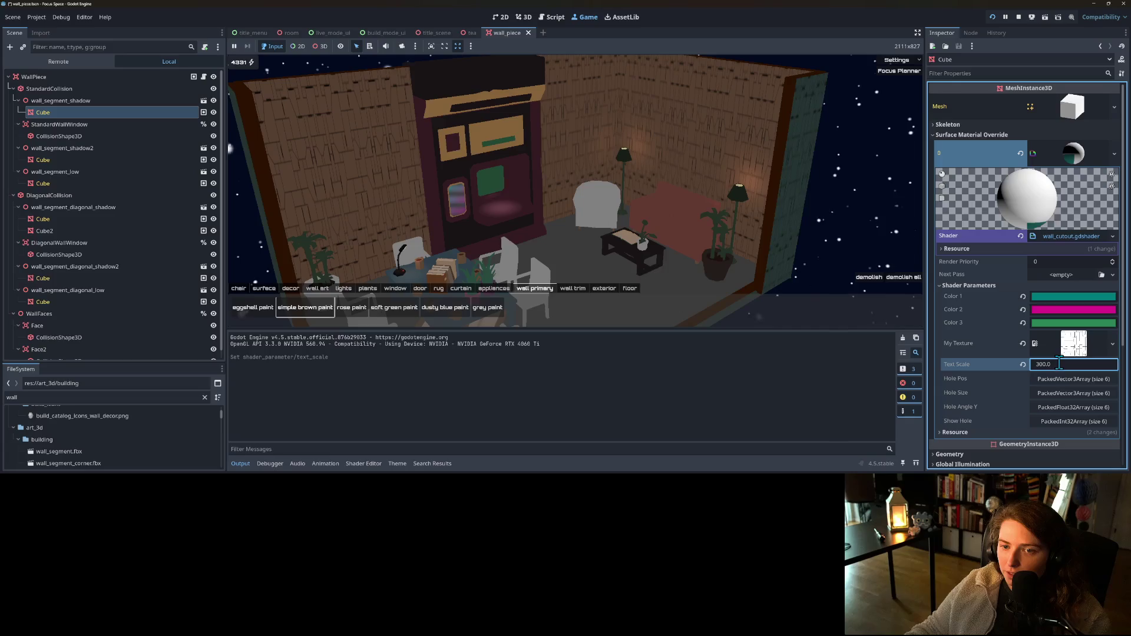
click(1019, 18)
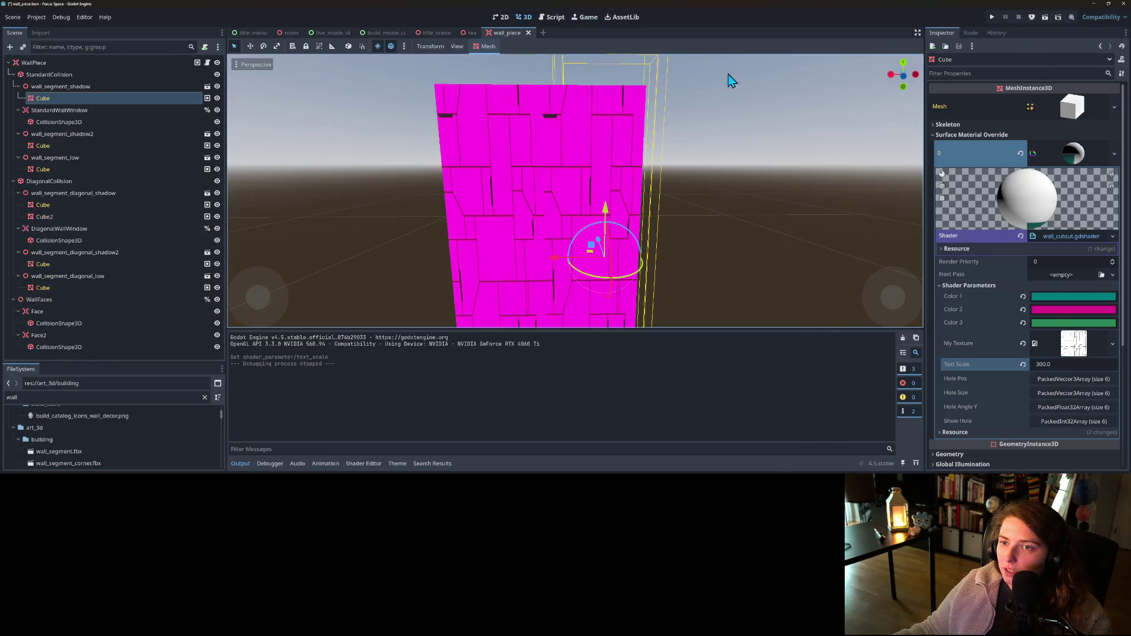
- Open the wall shader code and set Text Scale to half of 599.145, fine-tuning it lower
click(362, 464)
scroll(441, 394, down, 1)
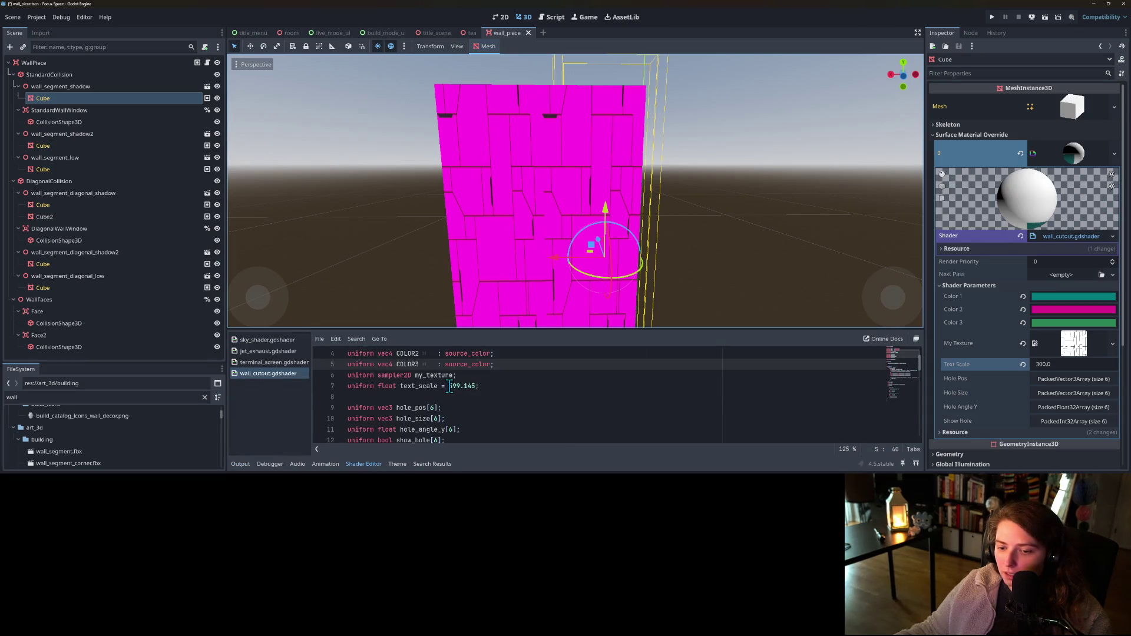
drag(450, 387, 472, 386)
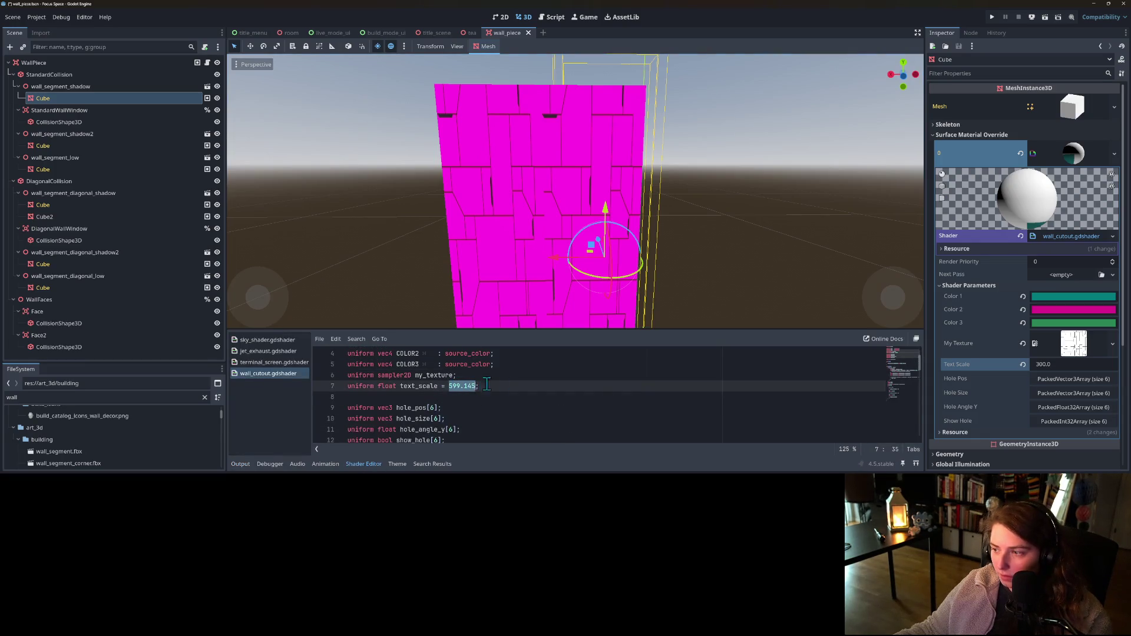
click(1084, 367)
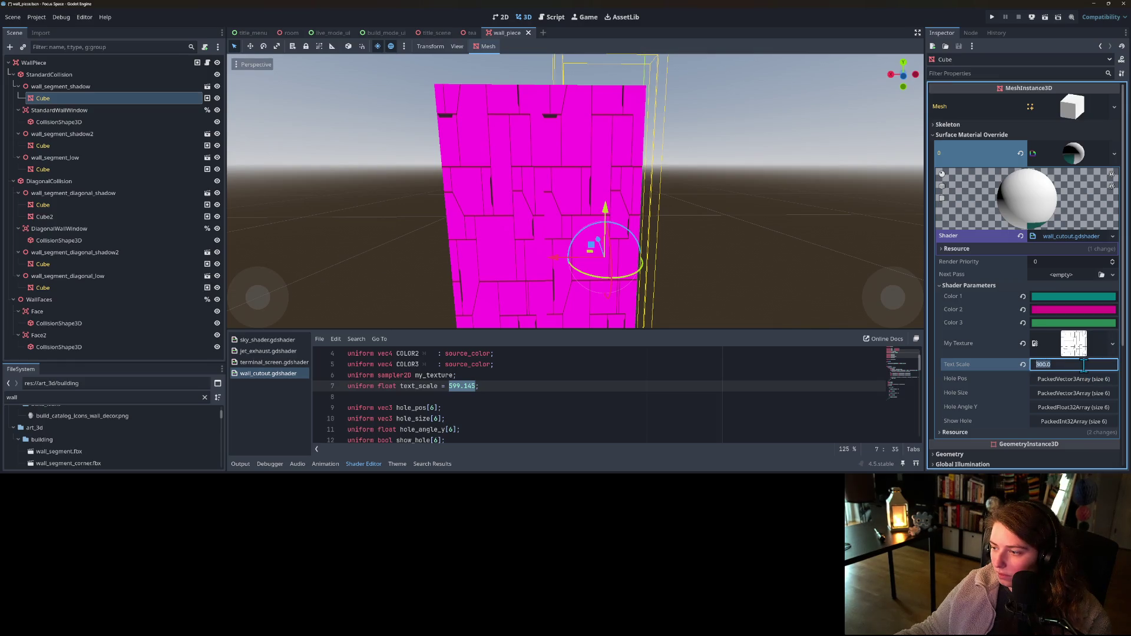
text(599.145/2)
key(Return)
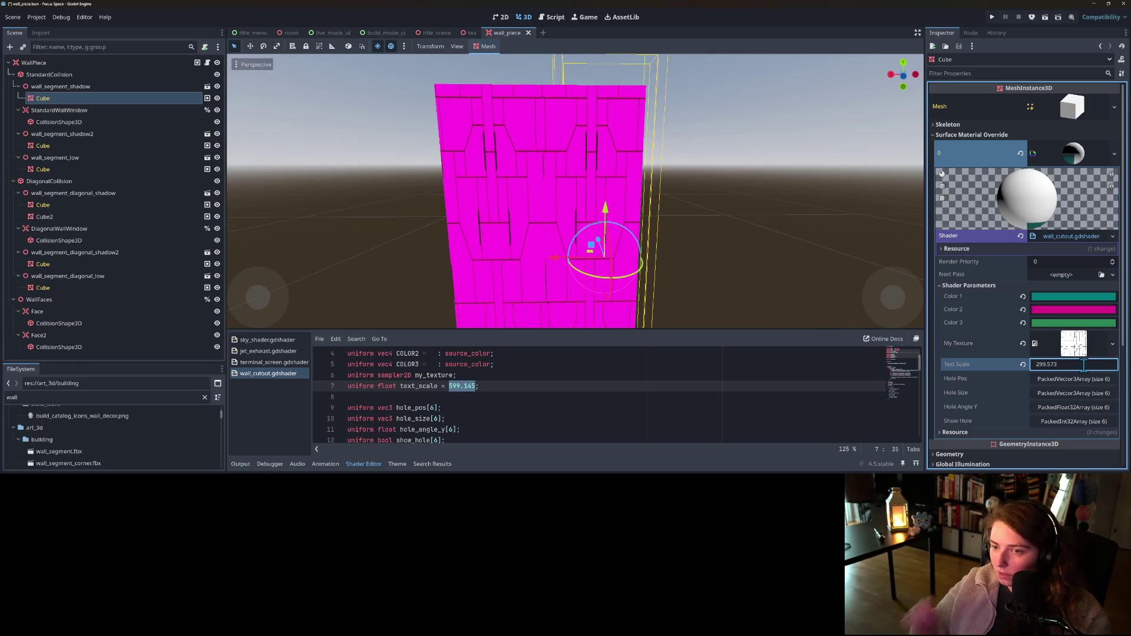
scroll(712, 228, down, 3)
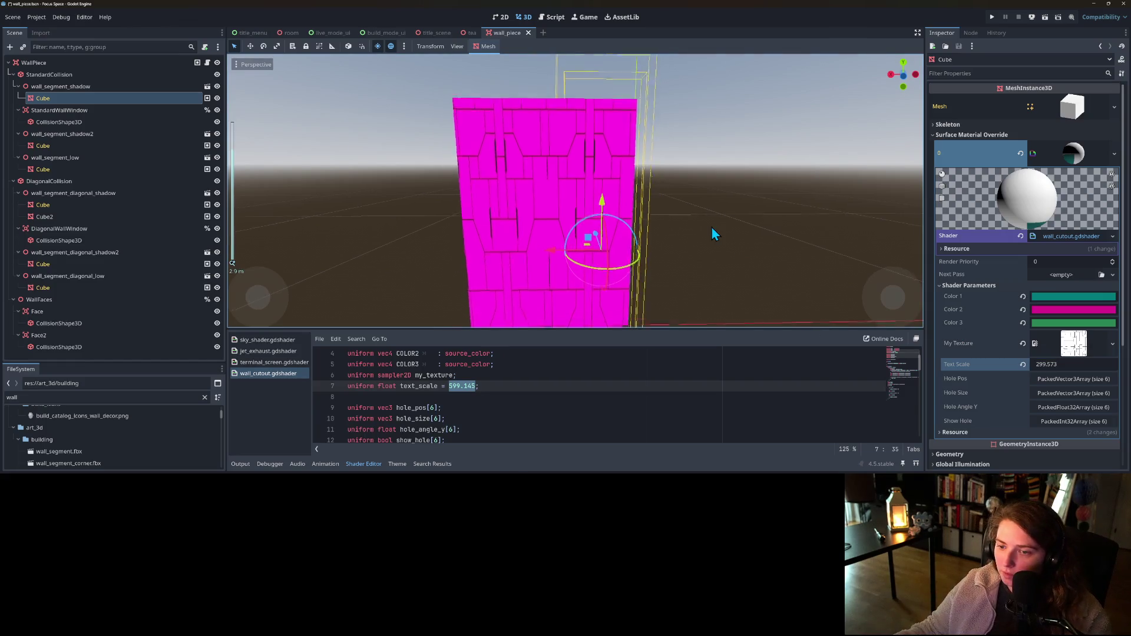
scroll(707, 258, up, 1)
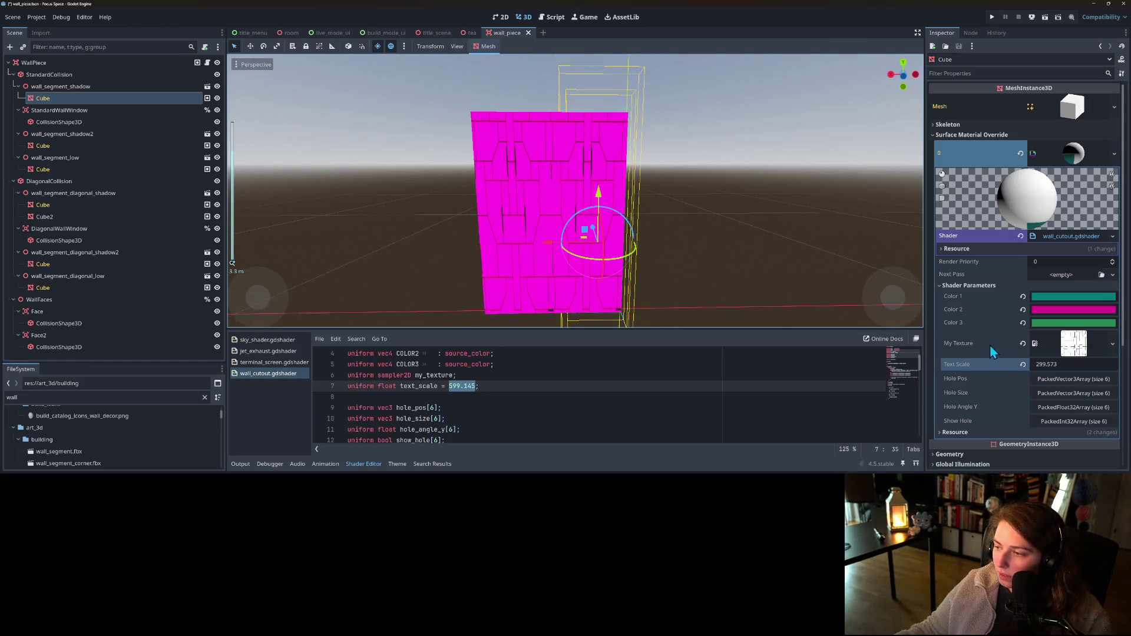
click(1078, 368)
drag(1079, 371, 1043, 365)
- Set Text Scale to 599.145/4, giving about 149.786
click(1087, 364)
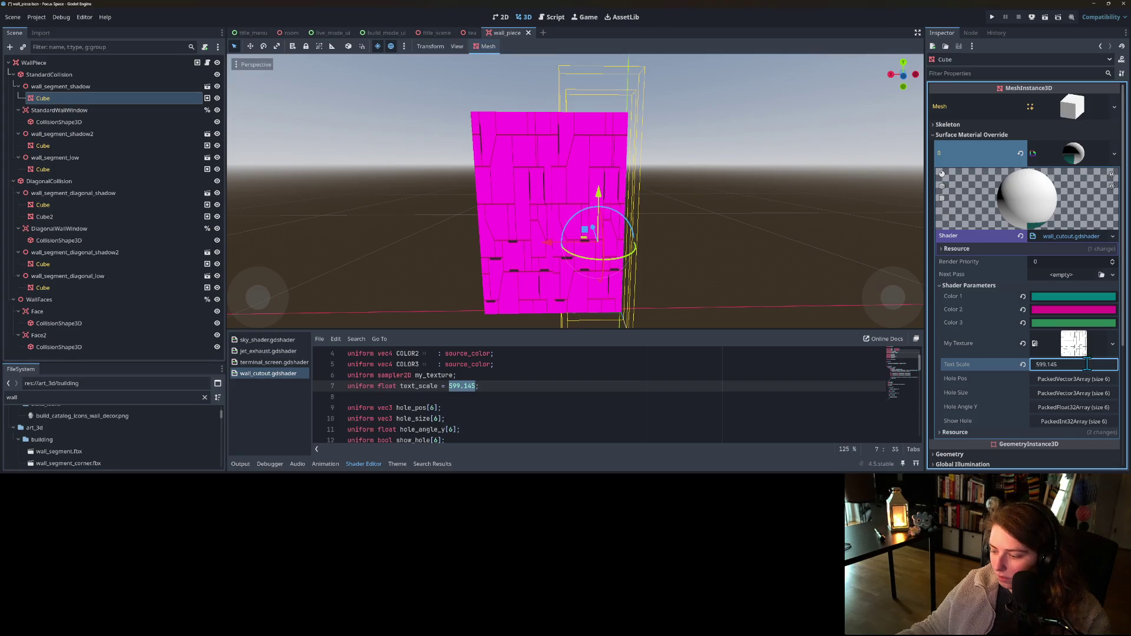
text(/4)
key(Return)
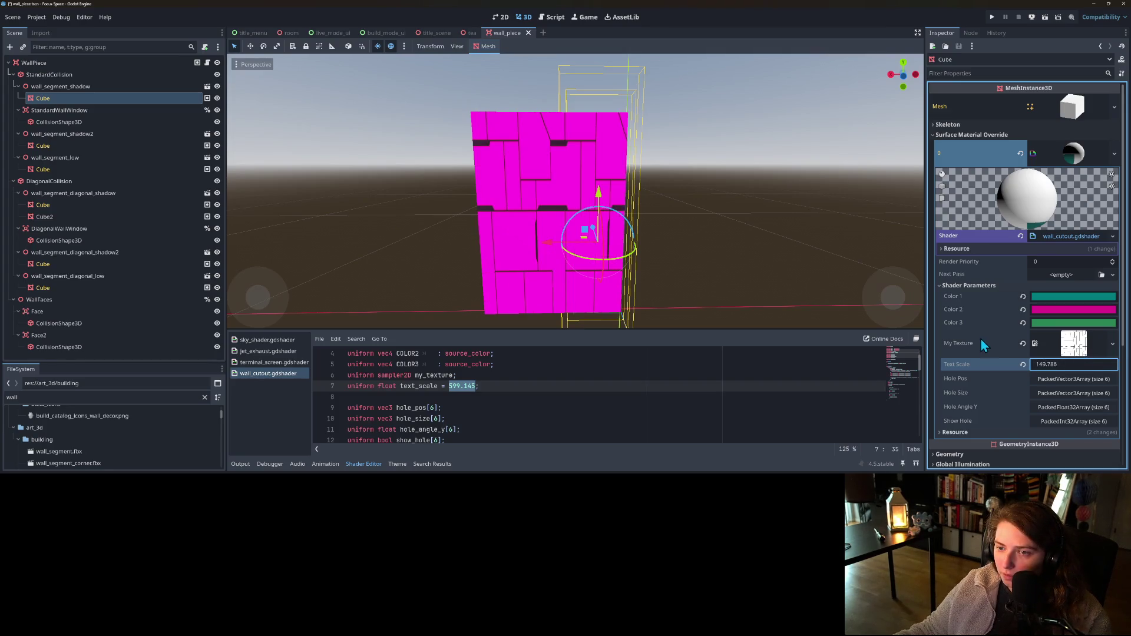
drag(1080, 368, 1079, 368)
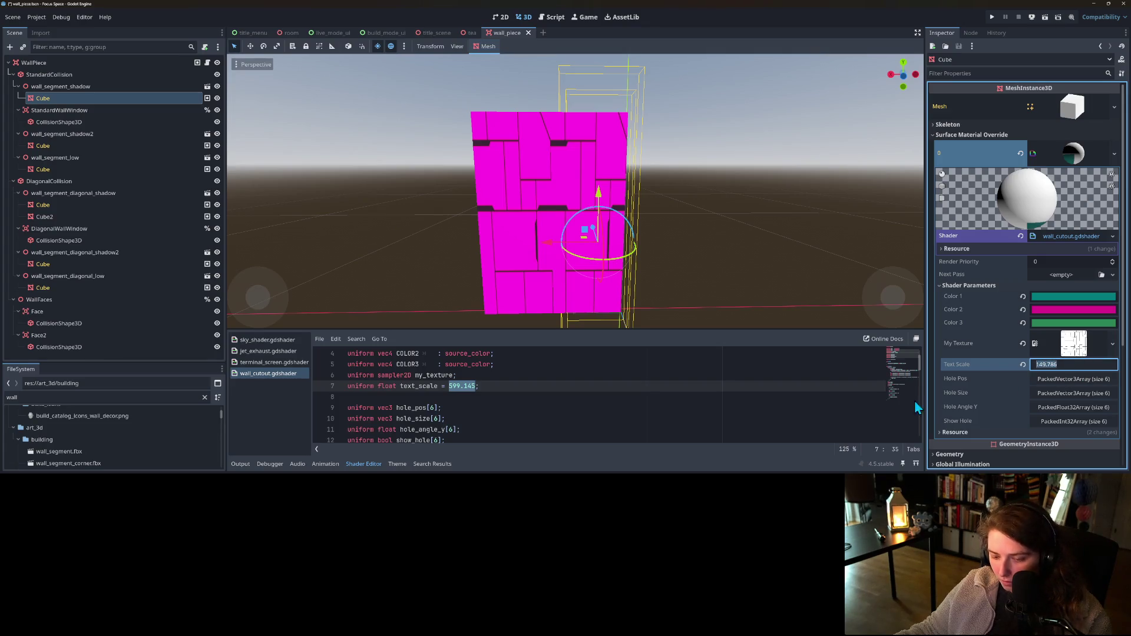
click(456, 396)
- Replace the text_scale default in code with 149.786, save the scene, and relaunch the game
drag(451, 387, 470, 387)
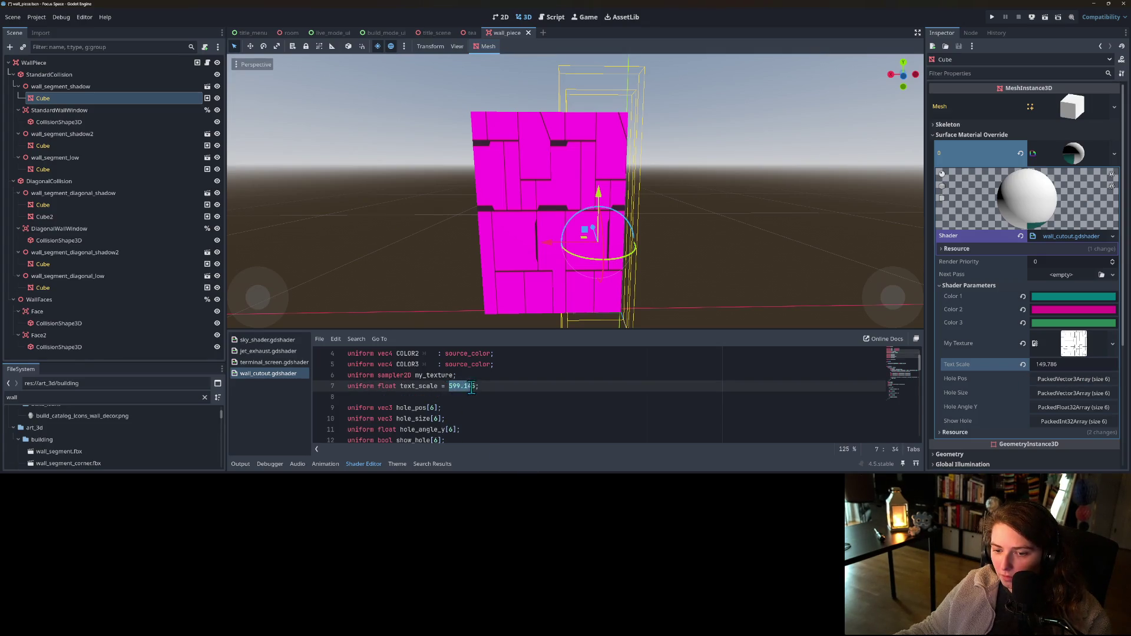
key(ctrl+s)
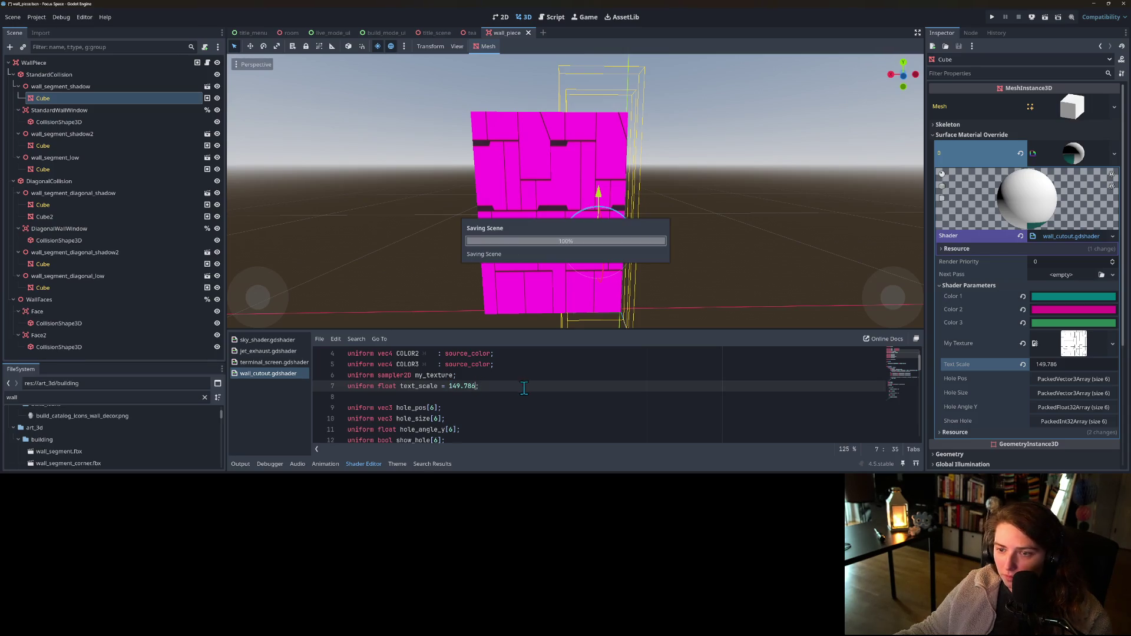
click(992, 17)
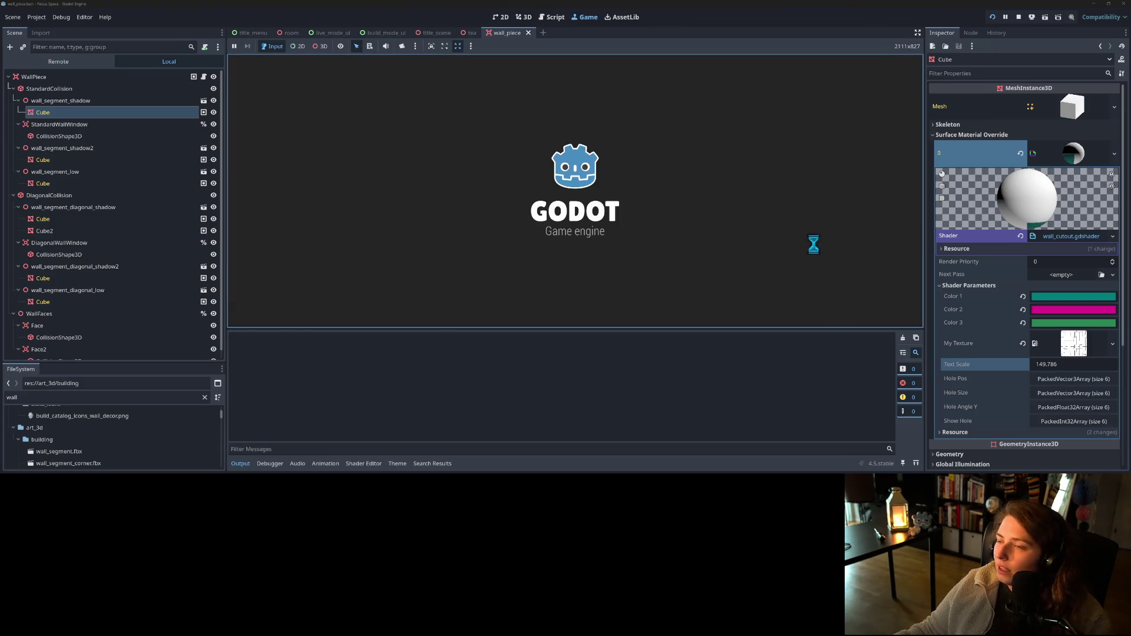
- Start the game and load the my_living_room room
click(240, 463)
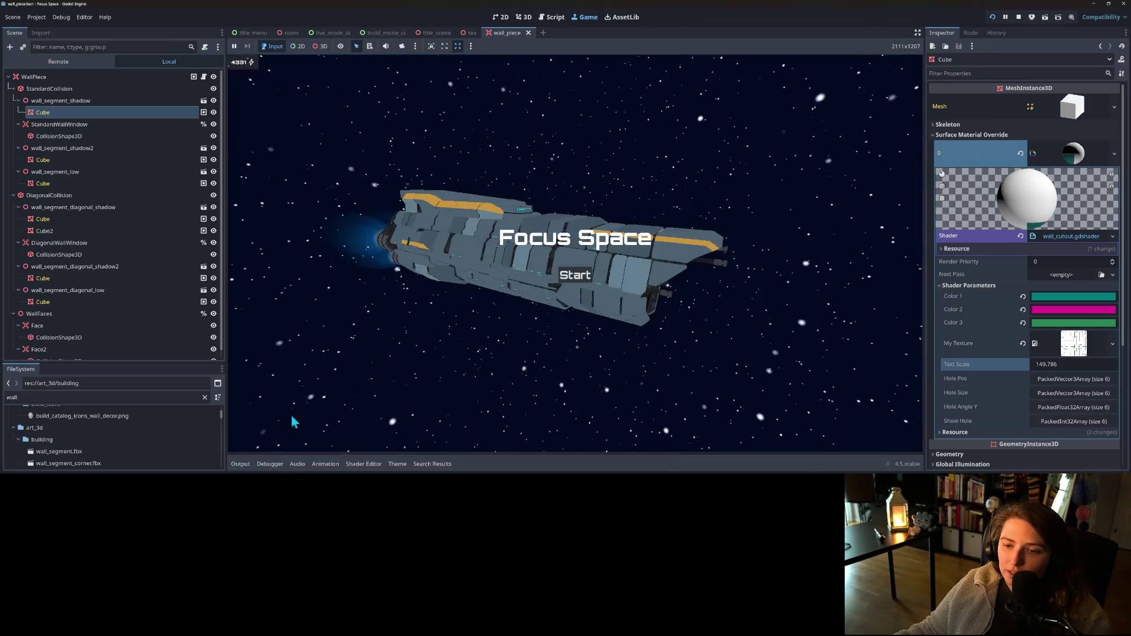
click(576, 277)
click(479, 203)
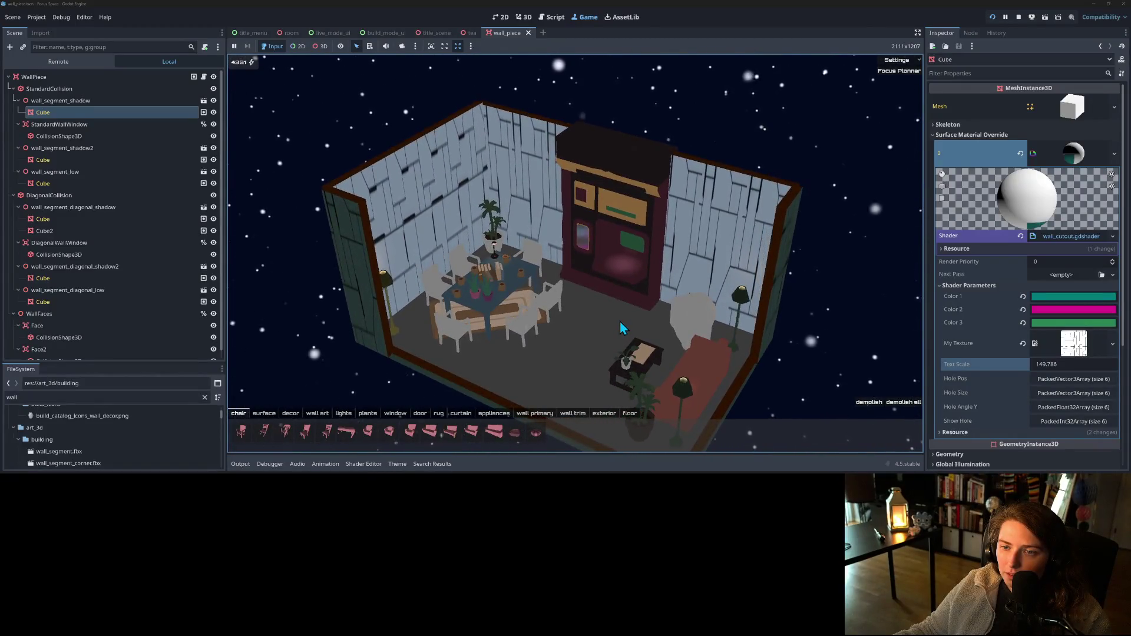
scroll(619, 320, up, 2)
scroll(624, 328, down, 4)
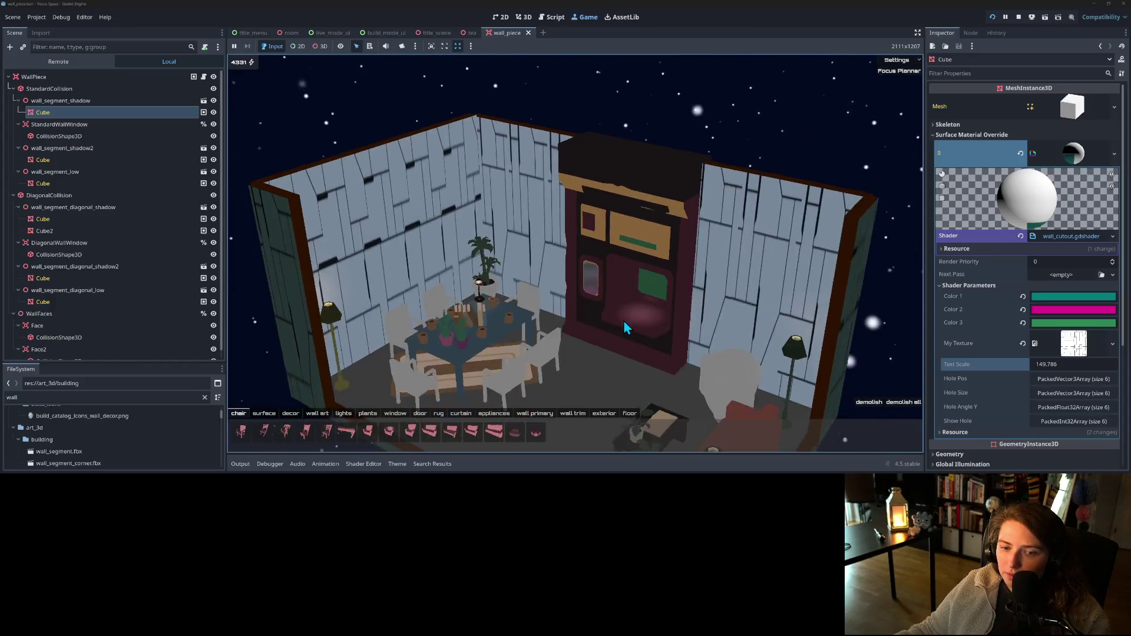
scroll(589, 288, up, 2)
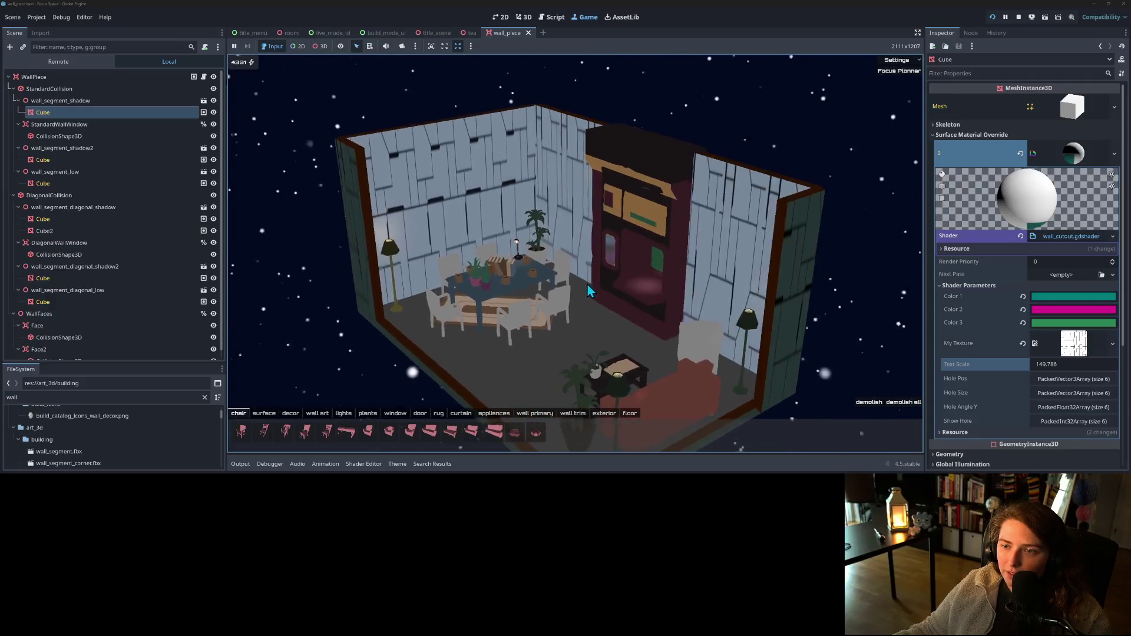
scroll(530, 286, up, 3)
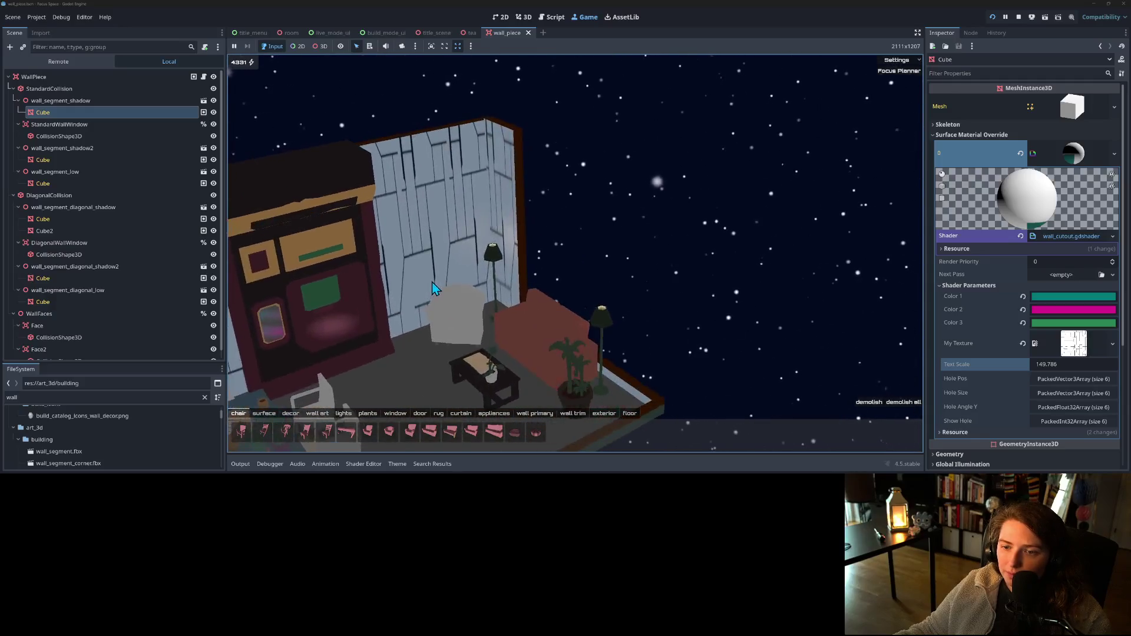
scroll(457, 273, up, 3)
scroll(489, 282, up, 2)
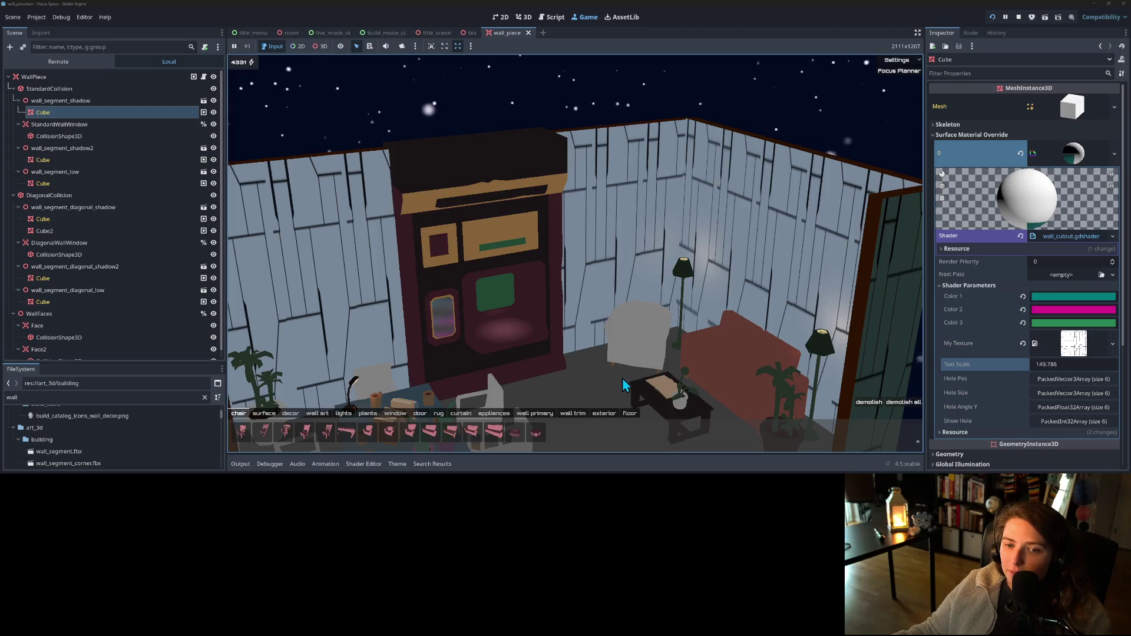
- Try rose, simple brown and eggshell paints on the back walls, settling on brown
key(e)
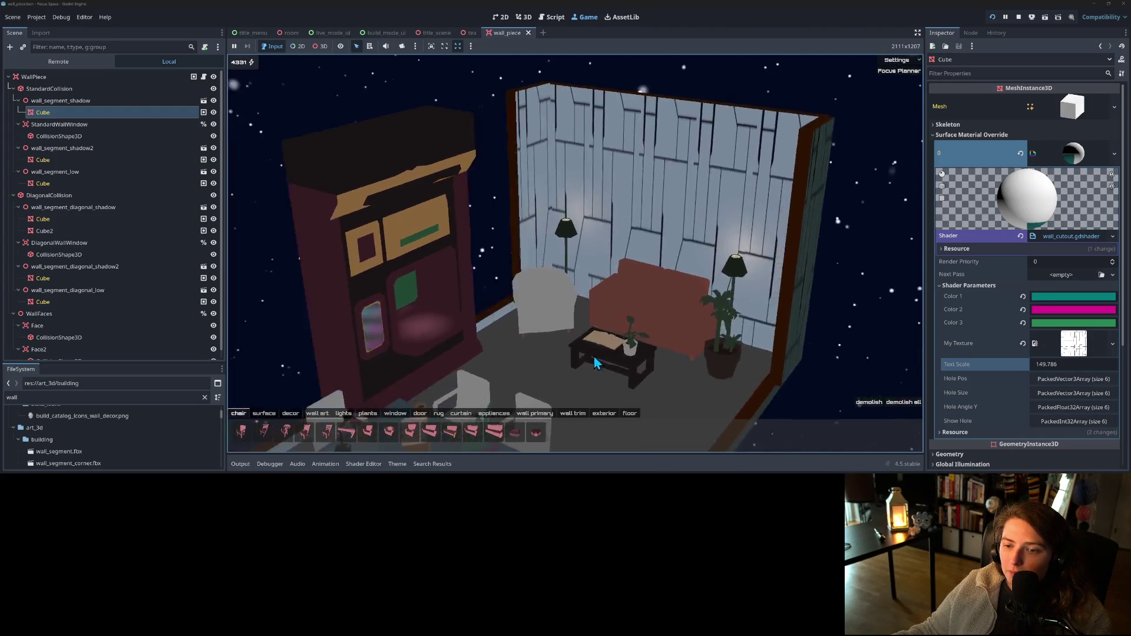
click(543, 418)
click(340, 438)
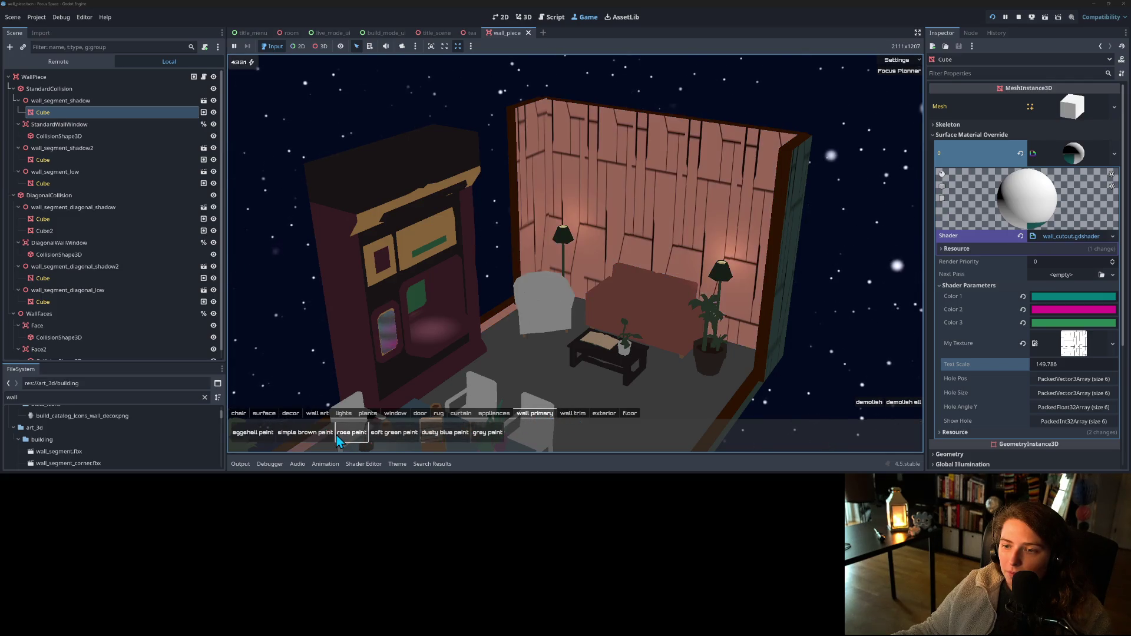
click(323, 438)
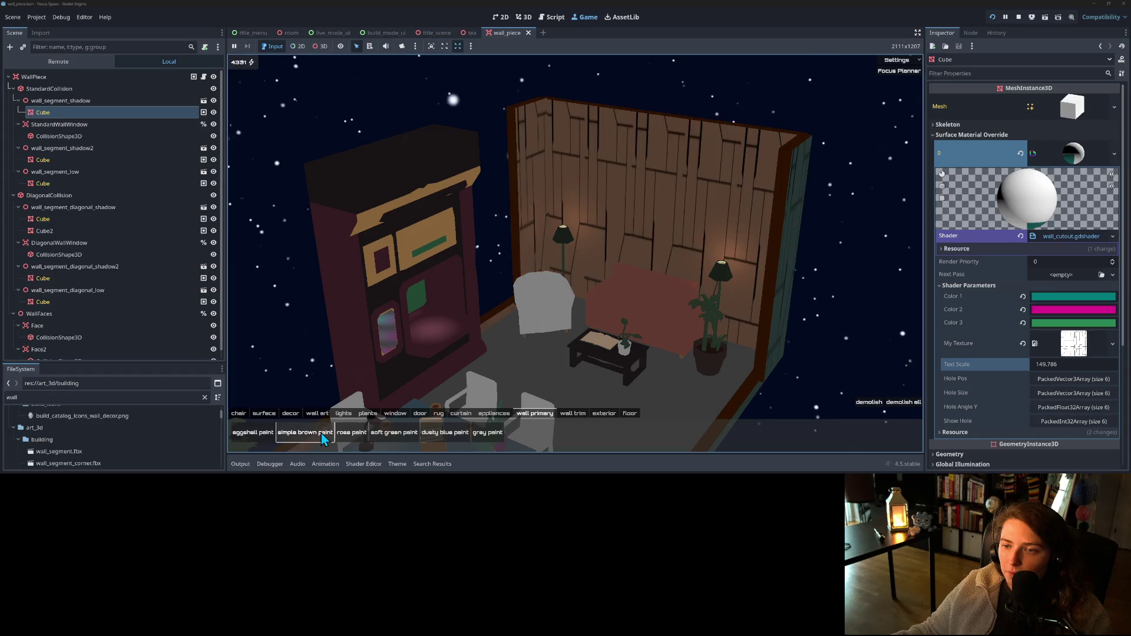
click(254, 433)
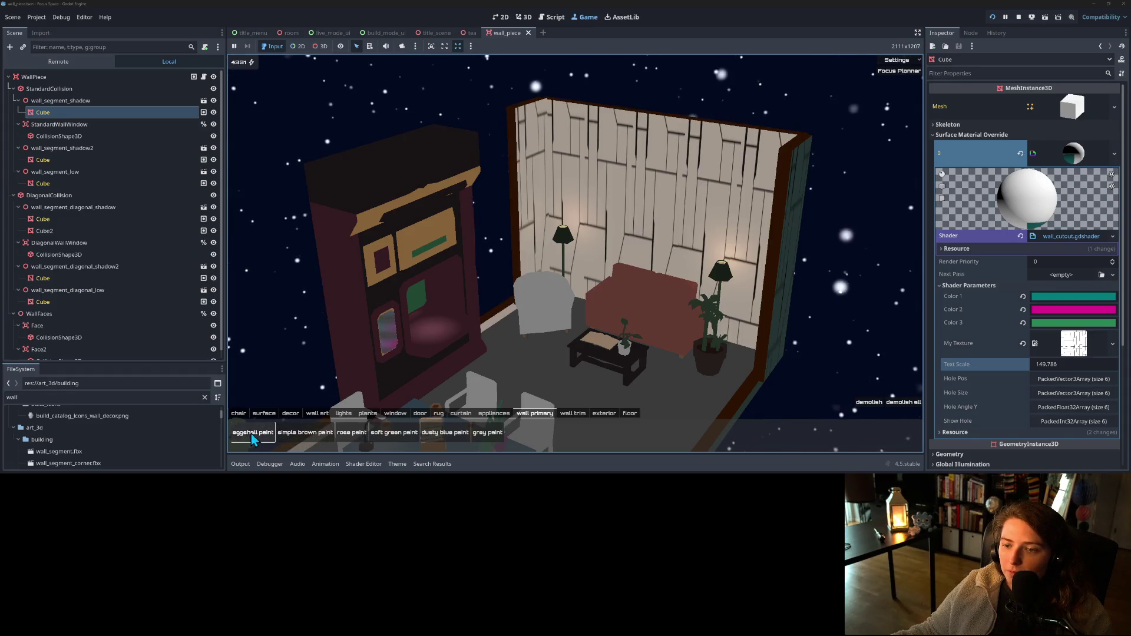
click(298, 435)
scroll(464, 341, up, 5)
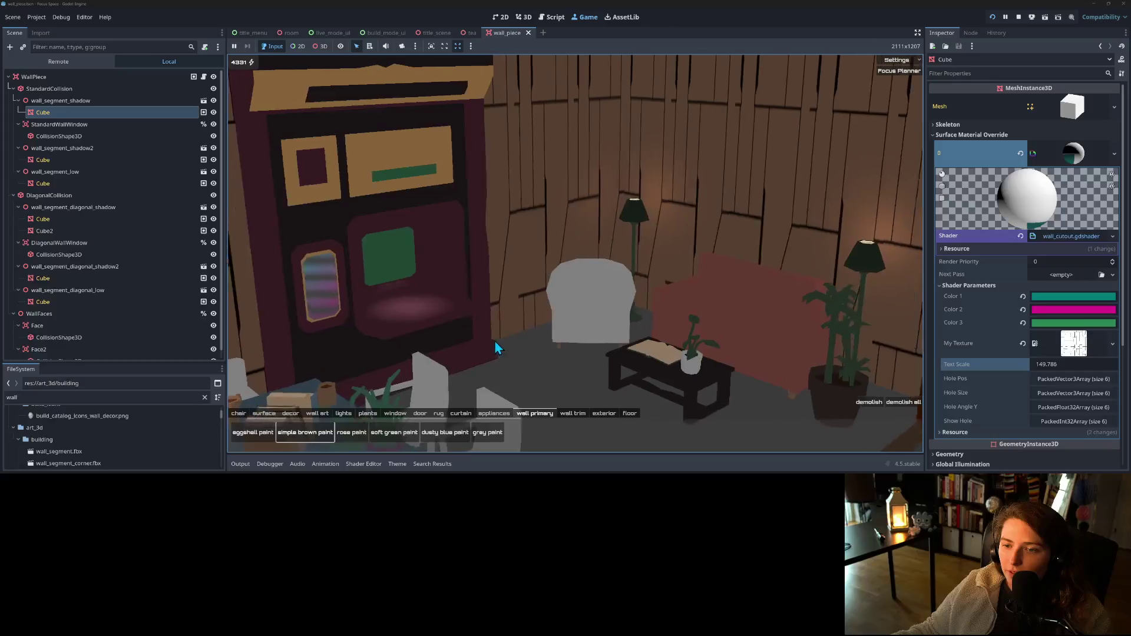
scroll(497, 340, down, 5)
drag(525, 344, 553, 345)
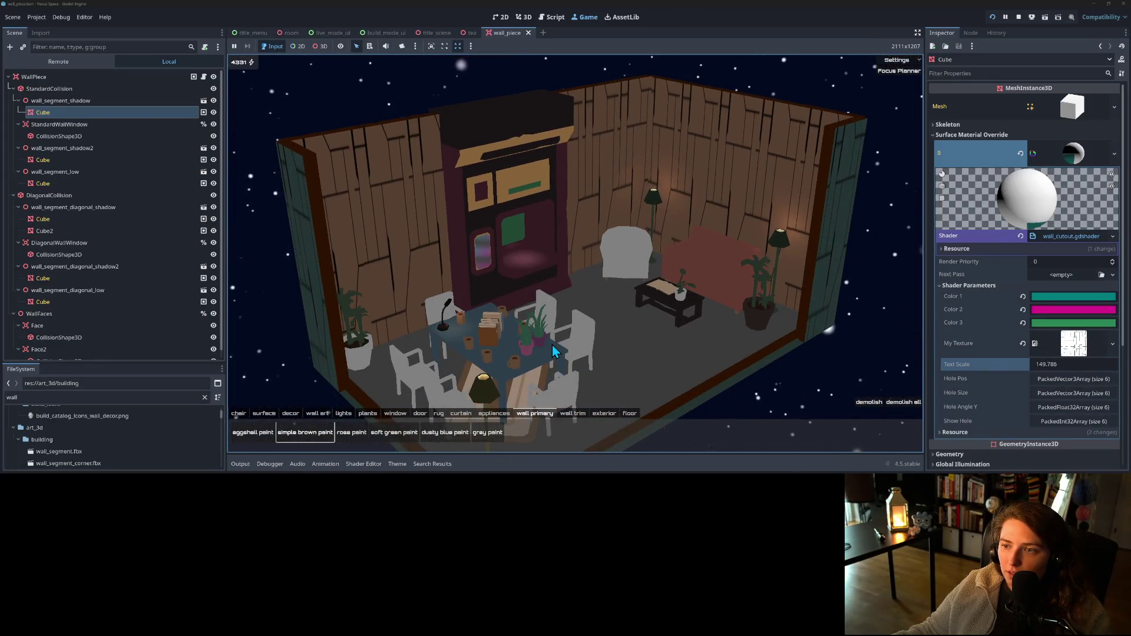
scroll(549, 346, up, 3)
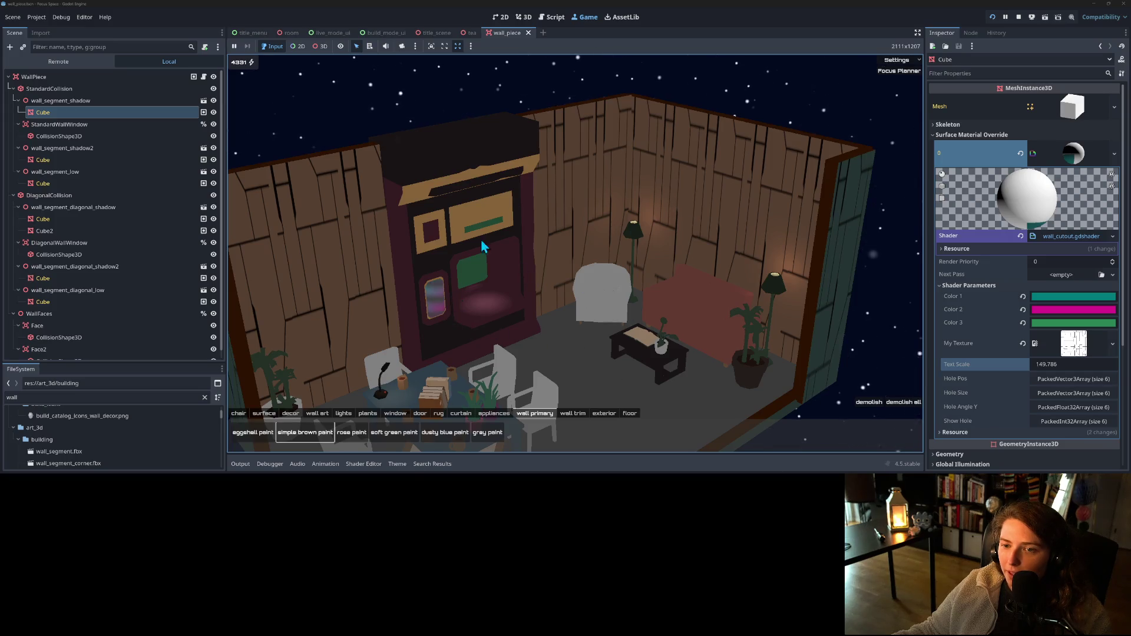
scroll(674, 346, down, 5)
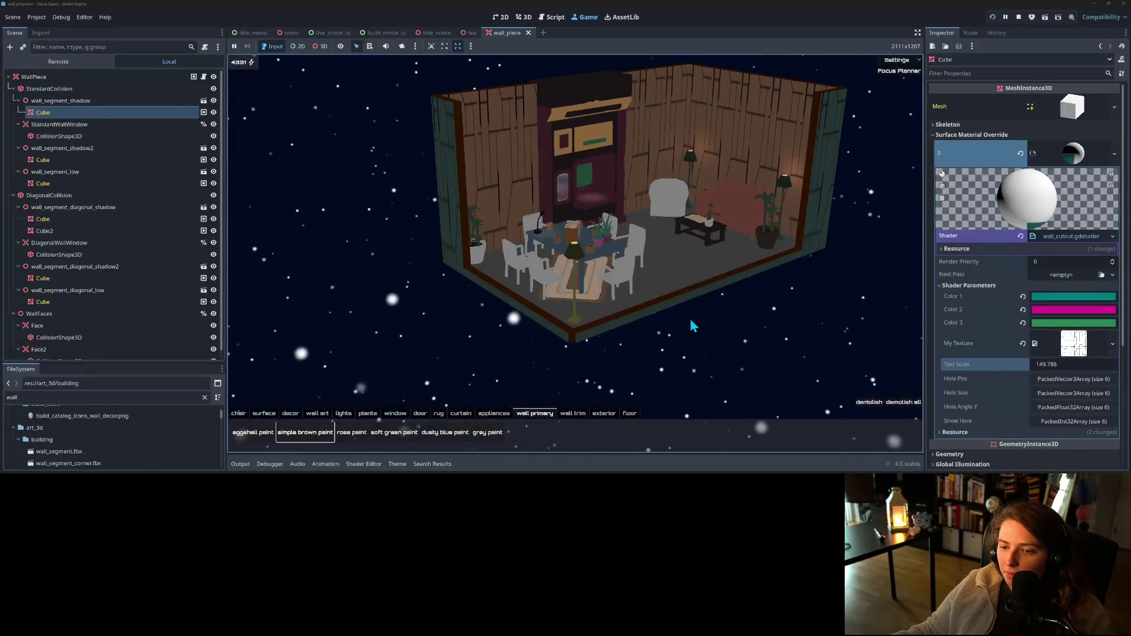
scroll(690, 321, up, 3)
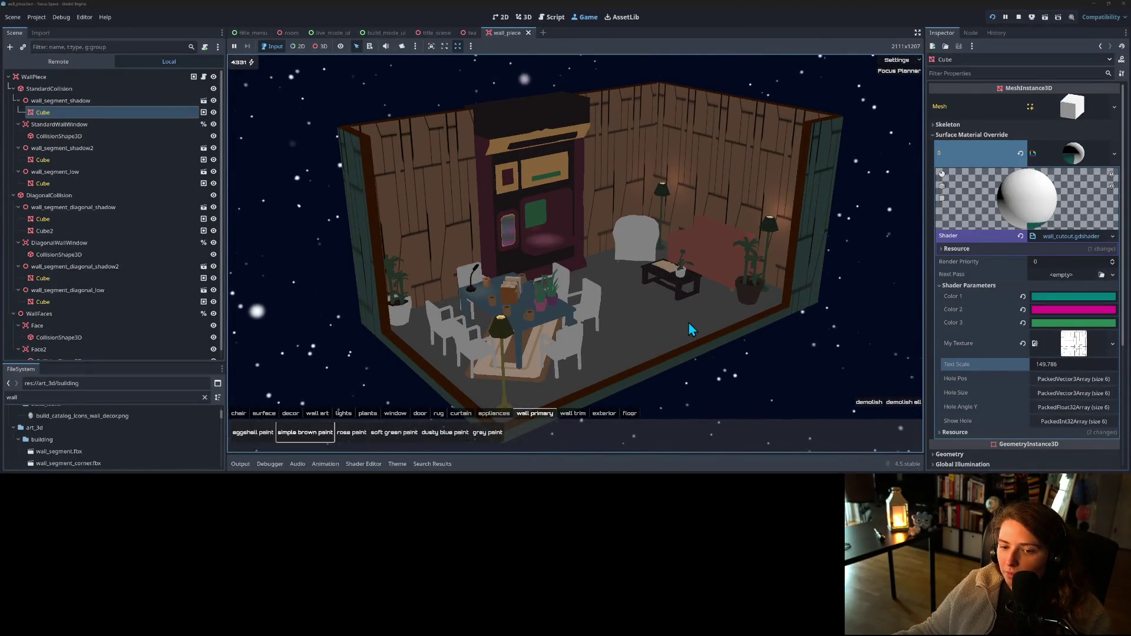
scroll(688, 323, up, 3)
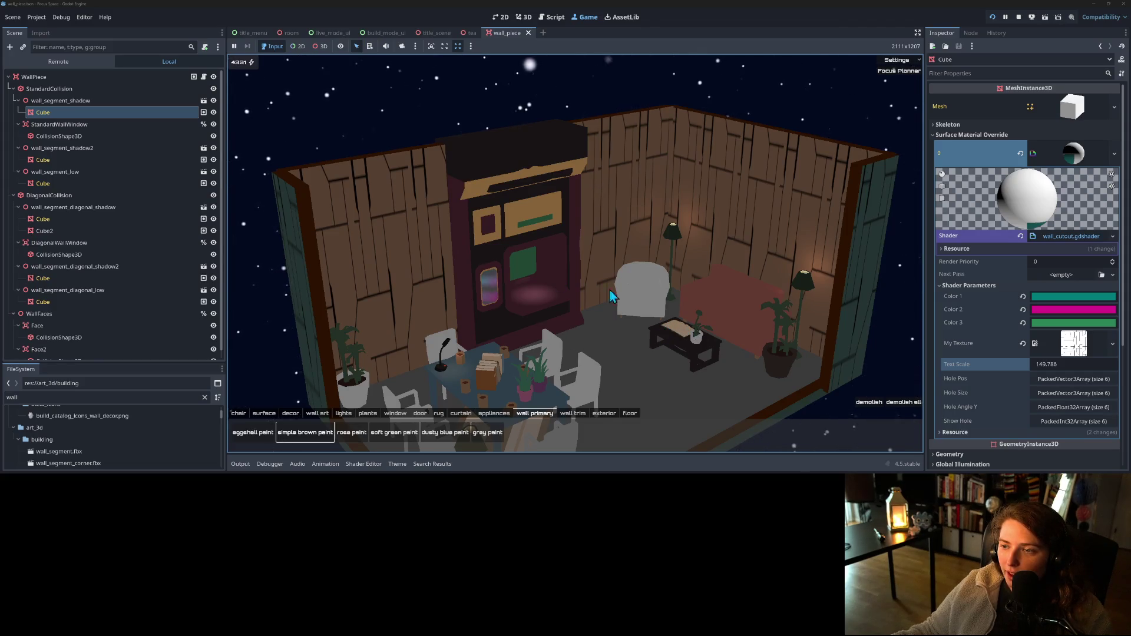
- Quarter the Cube's Text Scale to 37.447 and stop the game
click(1085, 362)
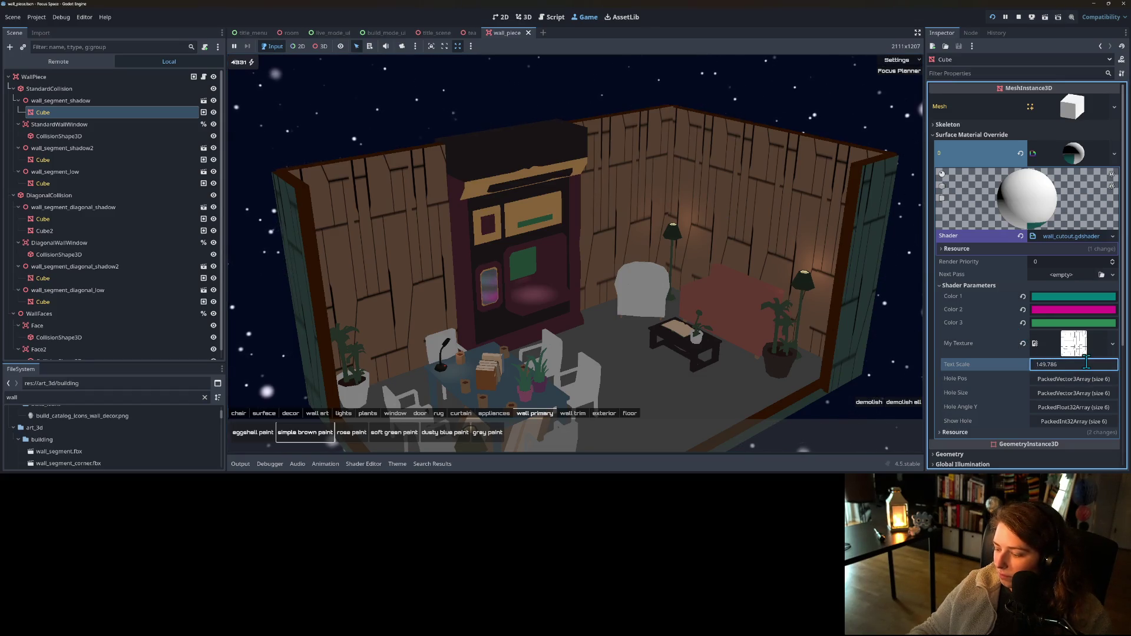
text(/4)
key(Return)
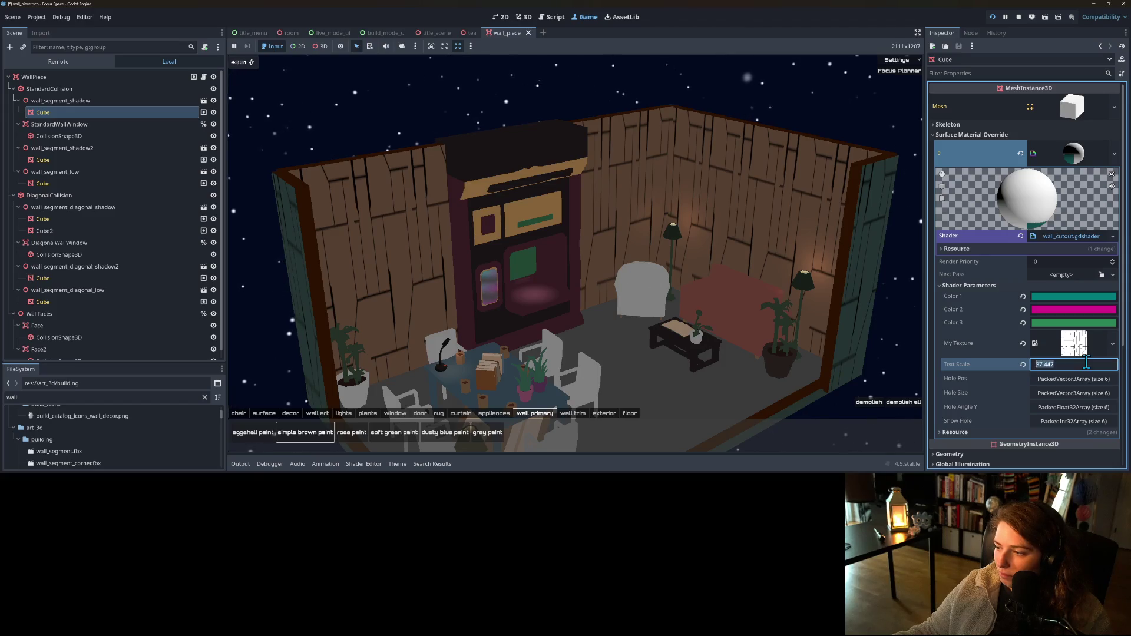
click(1021, 17)
scroll(617, 322, down, 3)
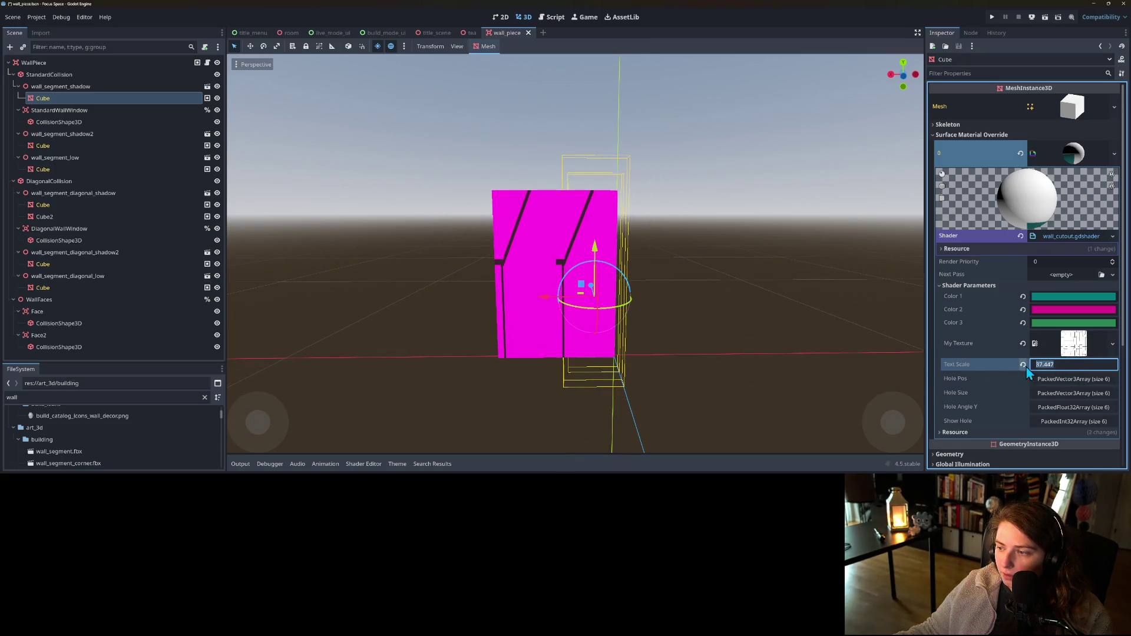
text(*3)
- Try Text Scale values, return it to 37.447, and save the scene
key(Return)
key(ctrl+s)
mouse_move(1064, 363)
mouse_down()
mouse_move(1127, 364)
mouse_move(1065, 362)
mouse_up()
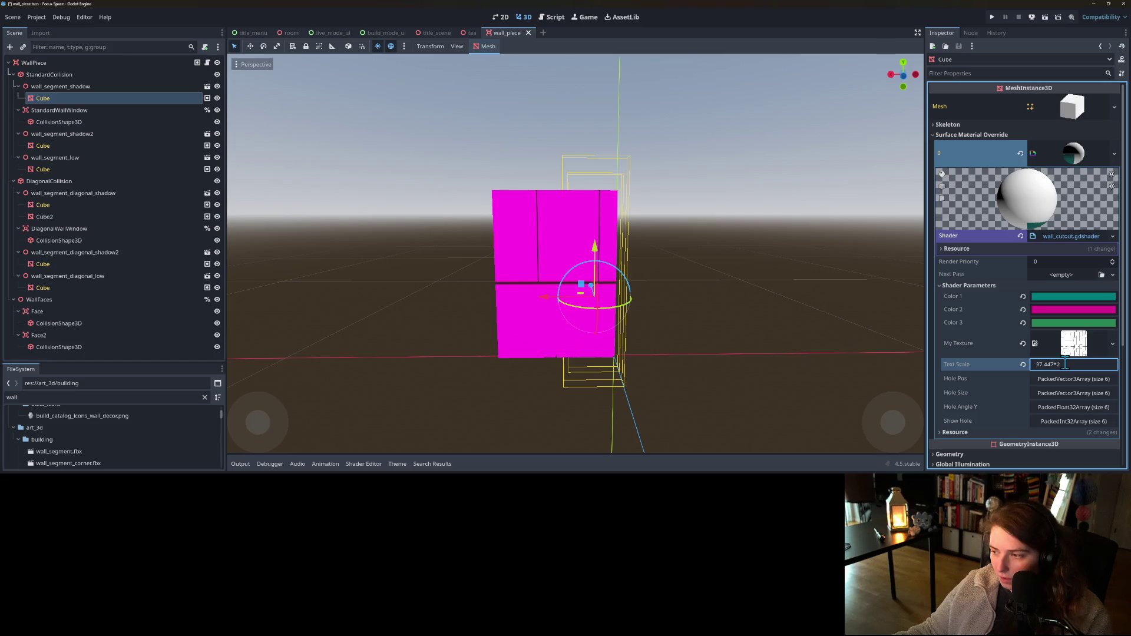
key(BackSpace)
key(BackSpace)
key(Return)
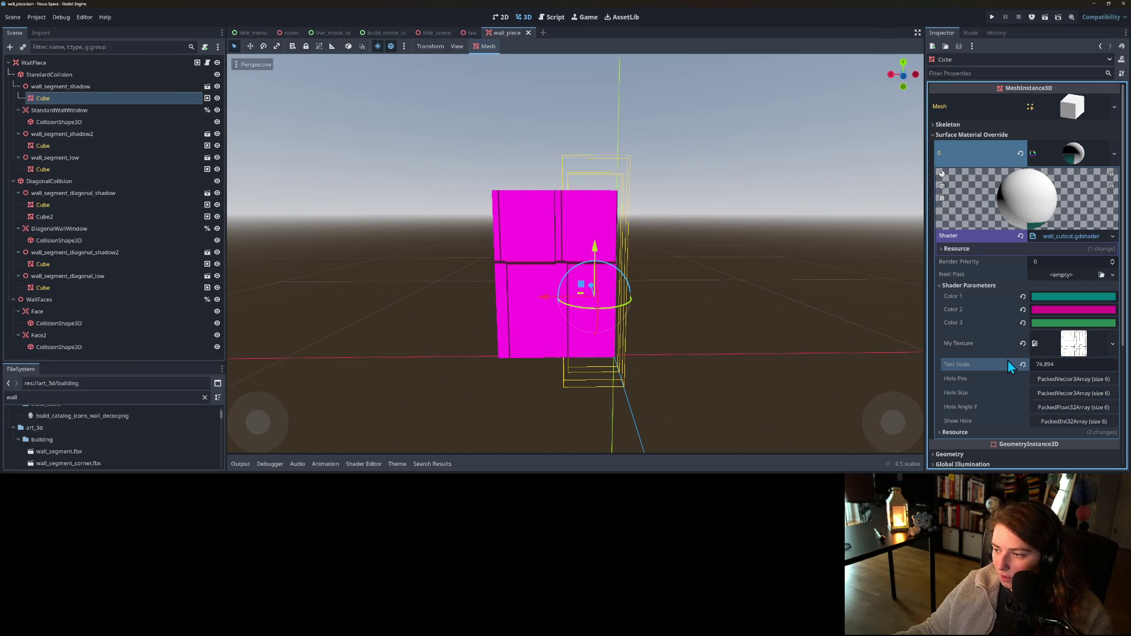
click(709, 322)
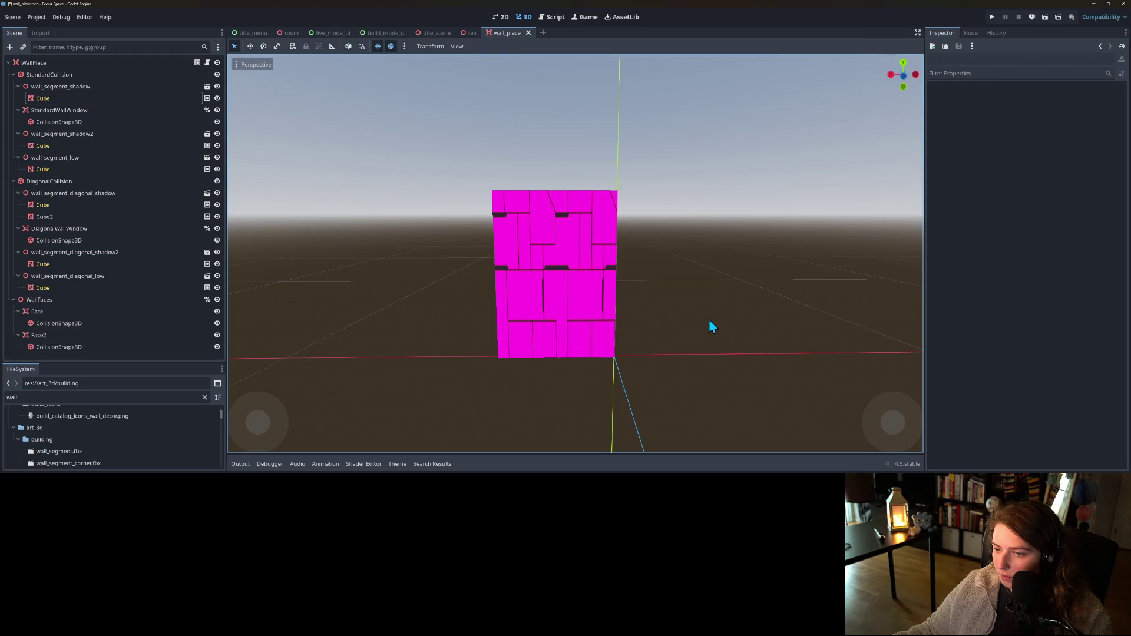
key(ctrl+s)
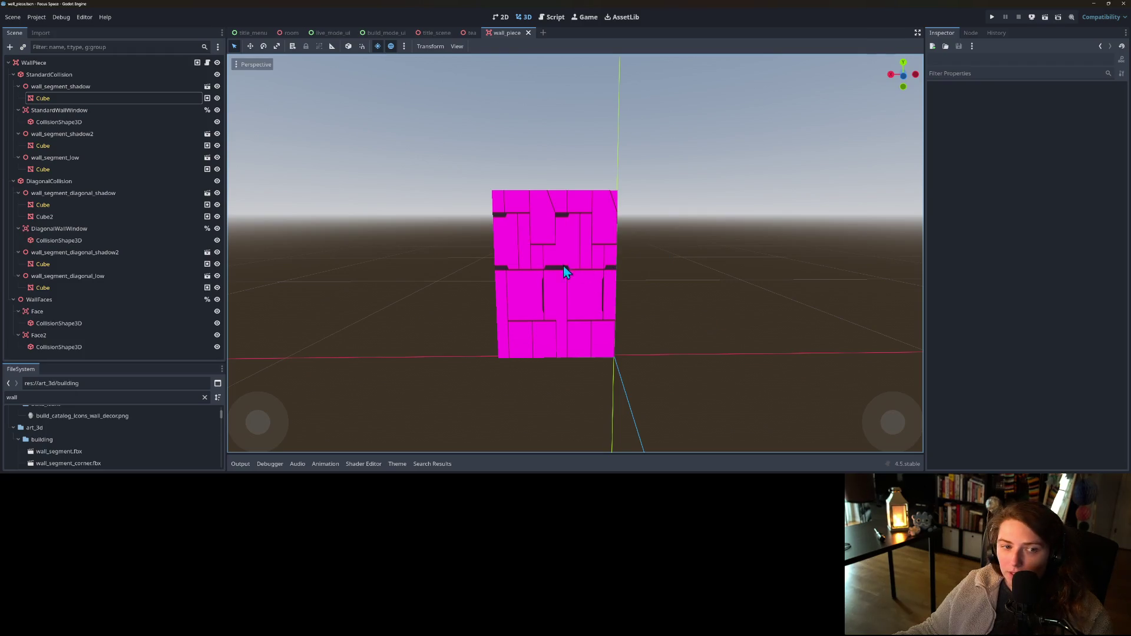
- Set the Cube's Text Scale to three quarters, fine-tuned to 112.455
click(169, 98)
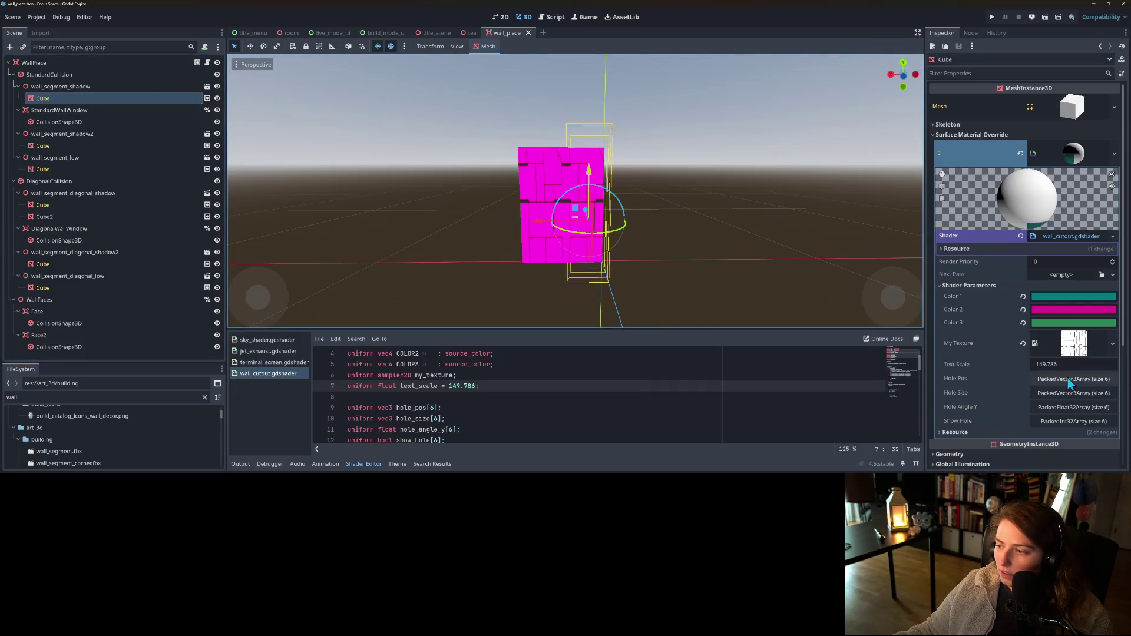
click(1075, 363)
text(*.75)
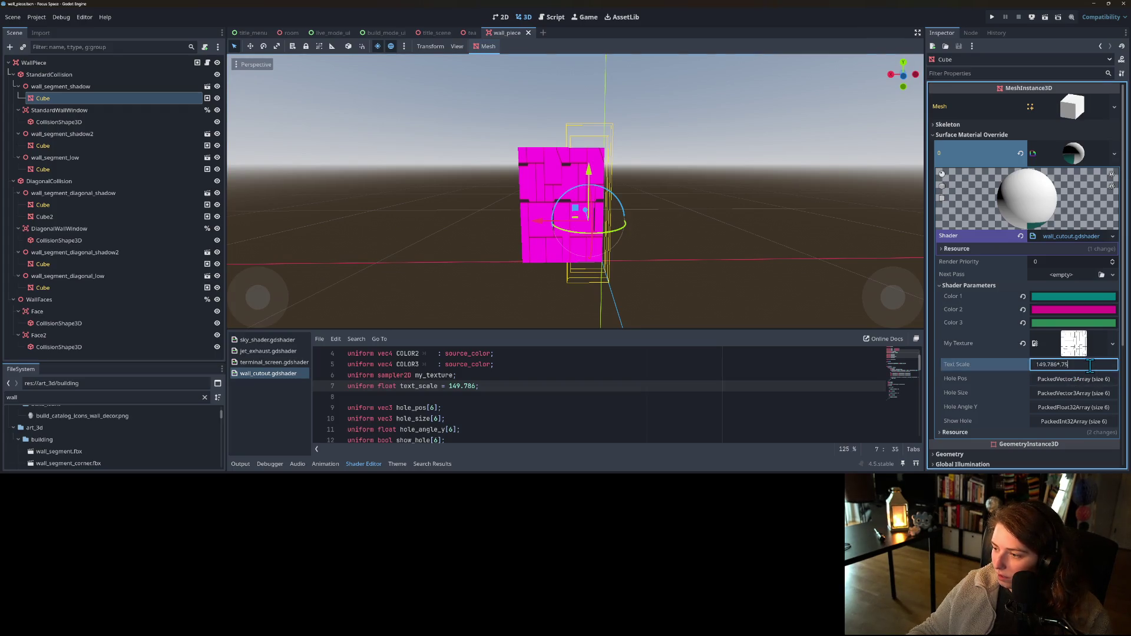
key(Return)
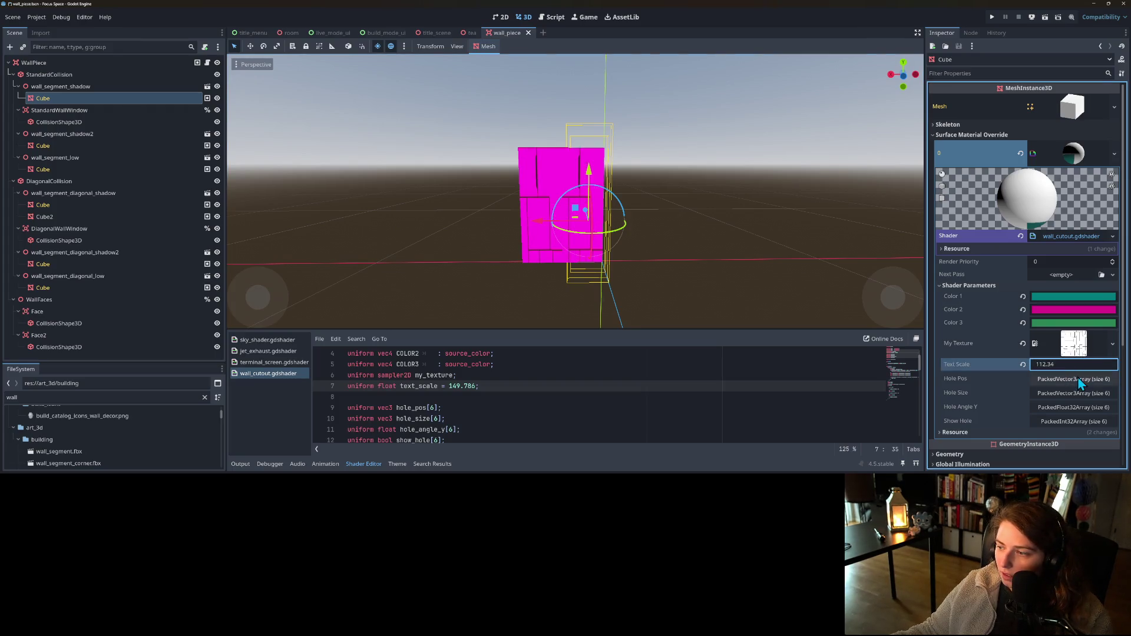
drag(1060, 369, 1063, 369)
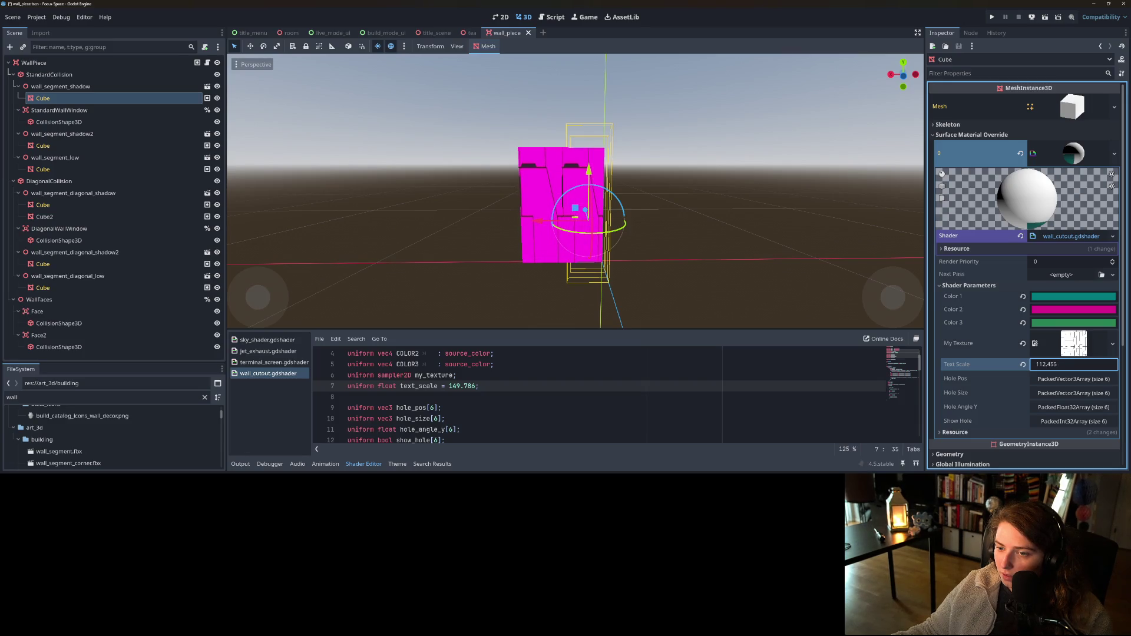
- Save the scene and paste 112.455 as the shader's default text_scale
key(ctrl+s)
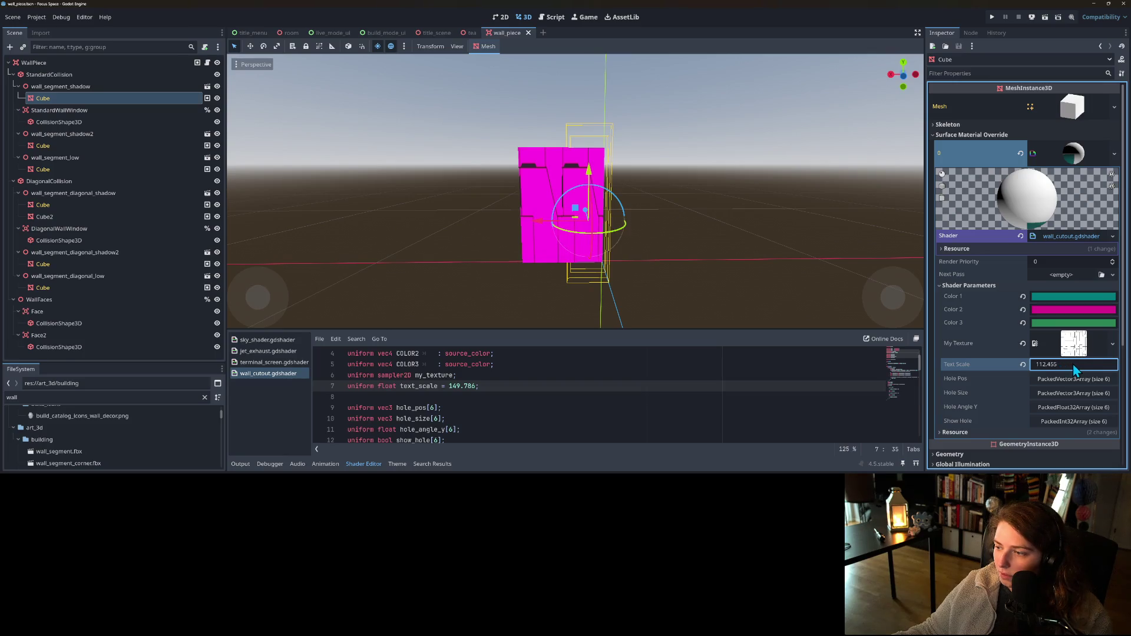
click(451, 386)
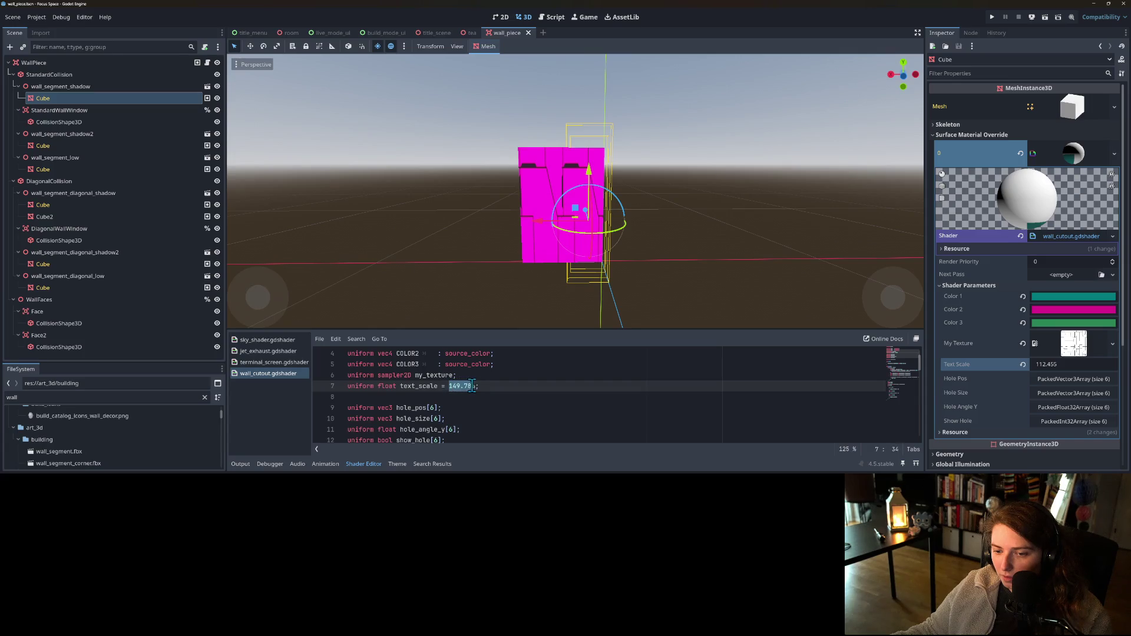
text(112.455)
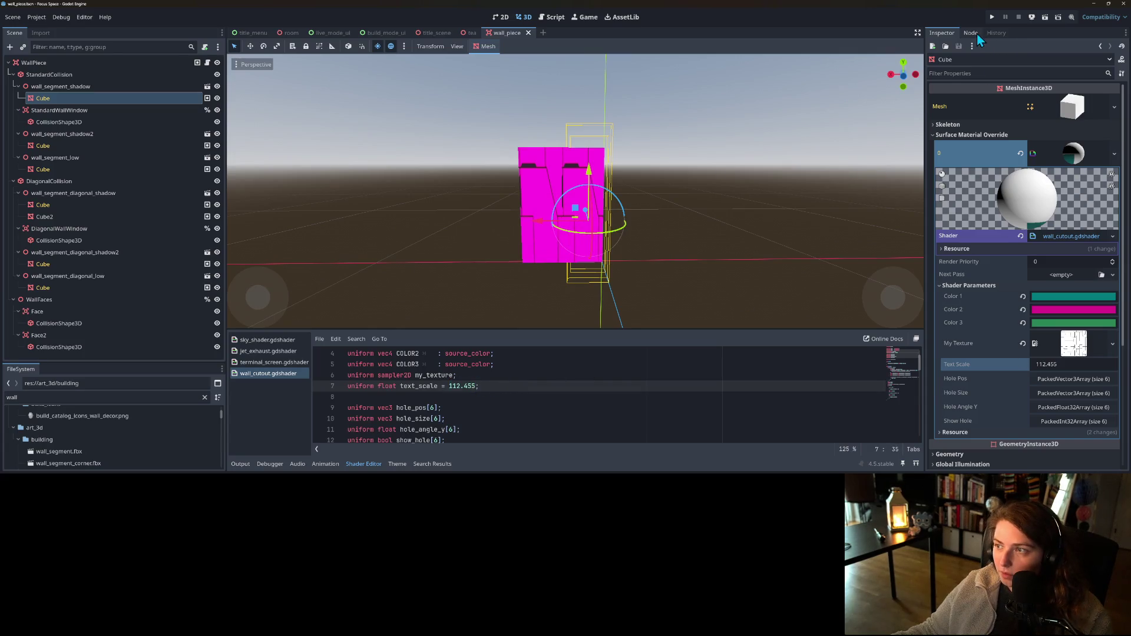
- Play-test a saved room, orbiting the camera through it, then stop and nudge Text Scale
click(992, 16)
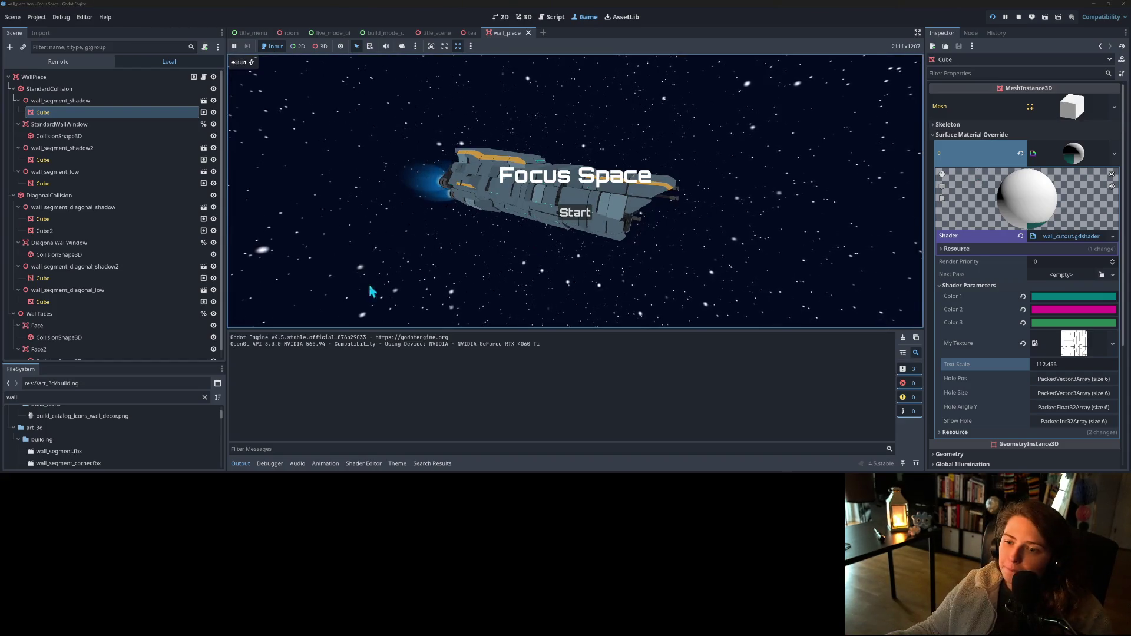
click(589, 217)
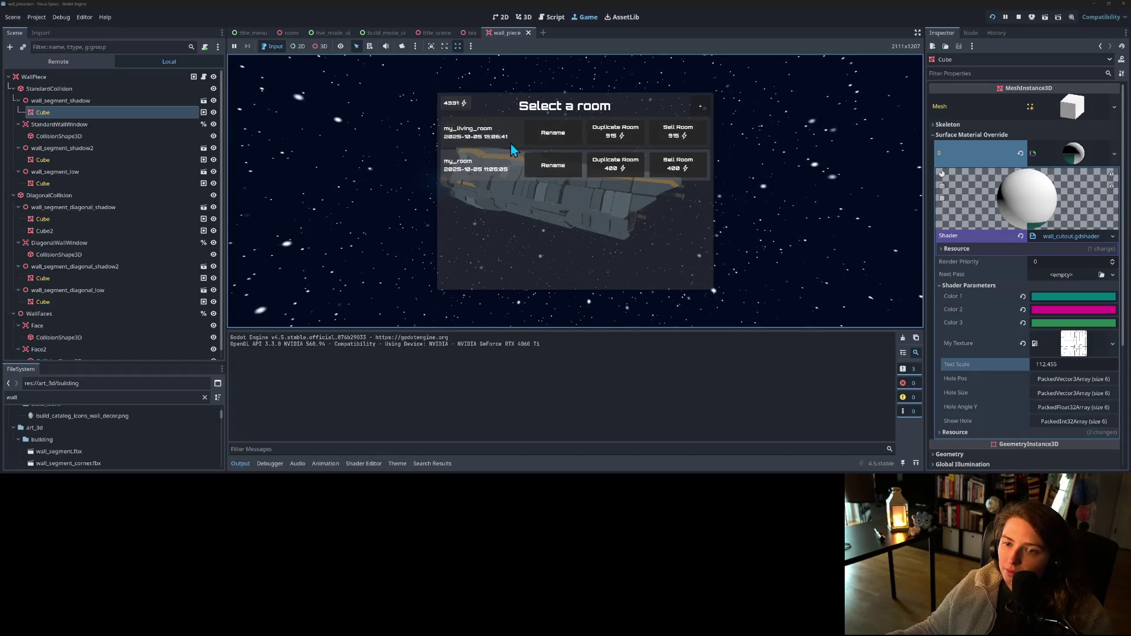
click(510, 143)
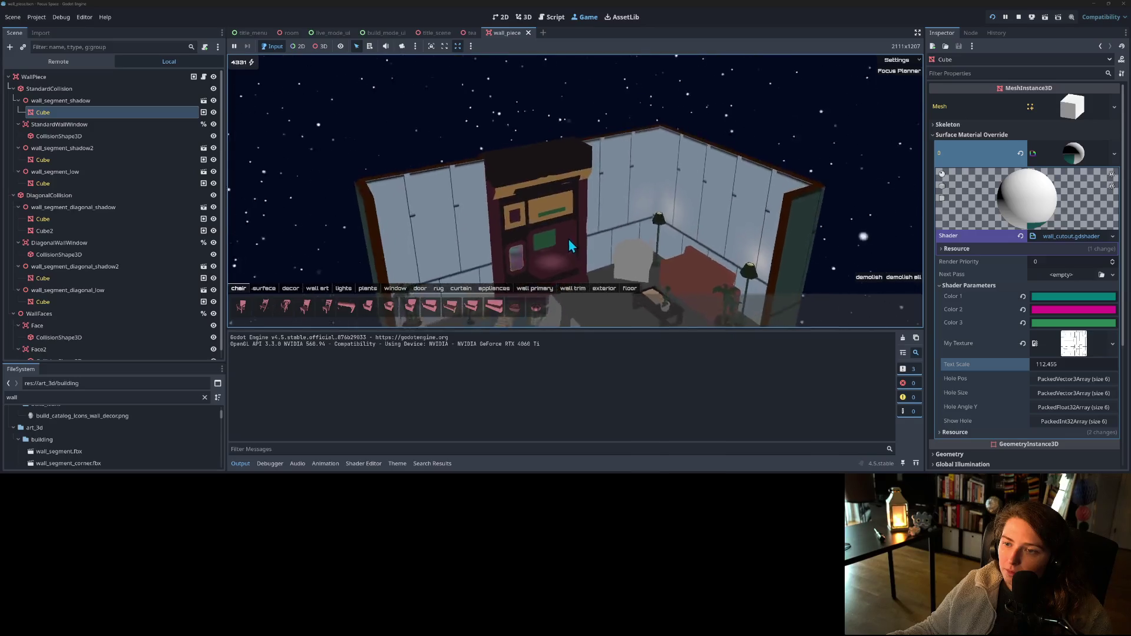
scroll(583, 235, down, 10)
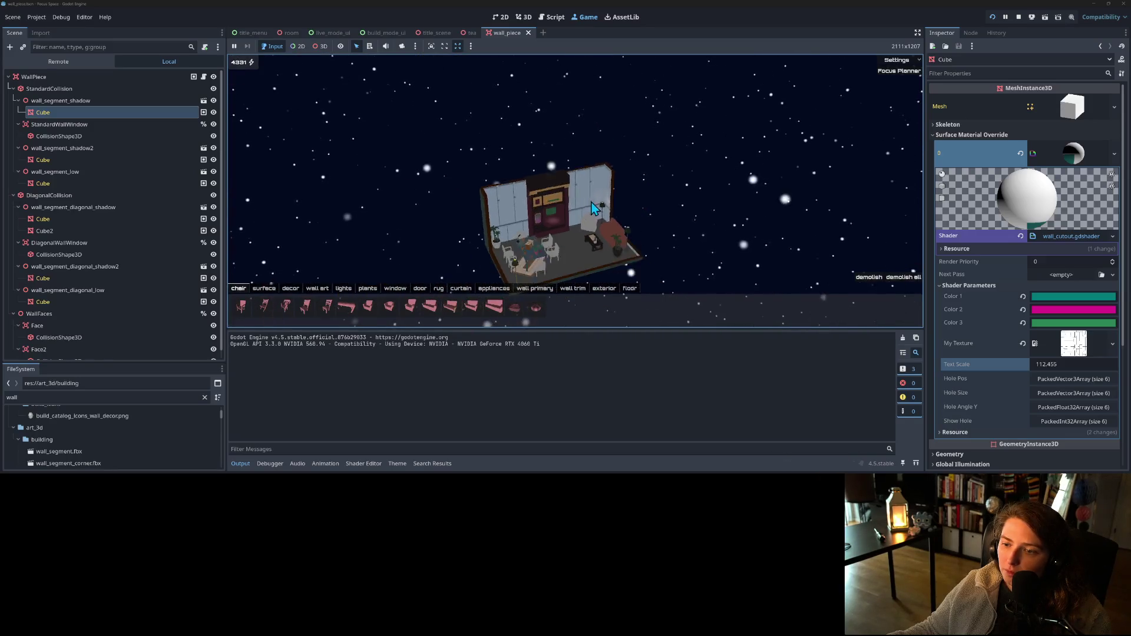
drag(581, 197, 440, 181)
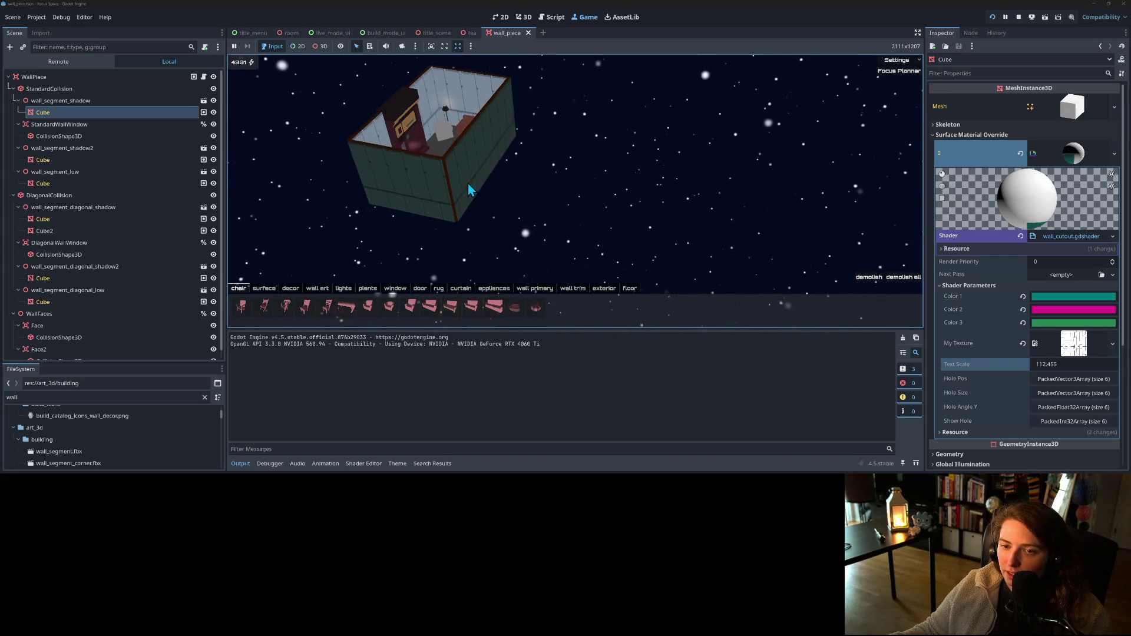
click(469, 184)
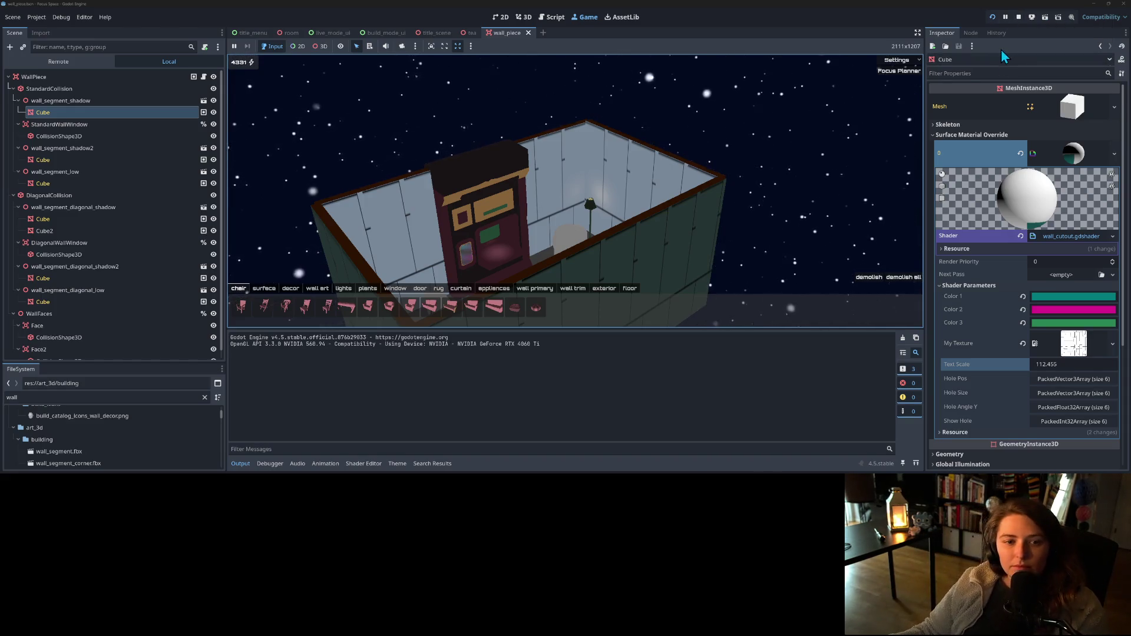
click(1019, 19)
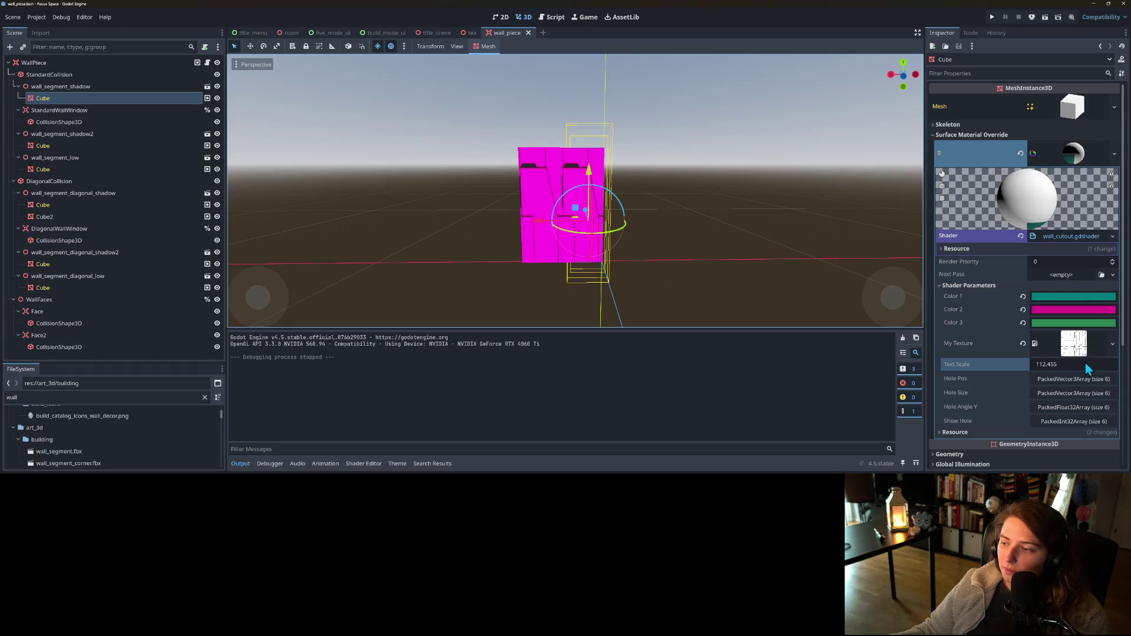
mouse_move(999, 363)
mouse_down()
mouse_move(972, 364)
mouse_move(1013, 369)
mouse_up()
- Try Text Scale values 298.878 and 299.148, then undo back to 112.455
click(1063, 362)
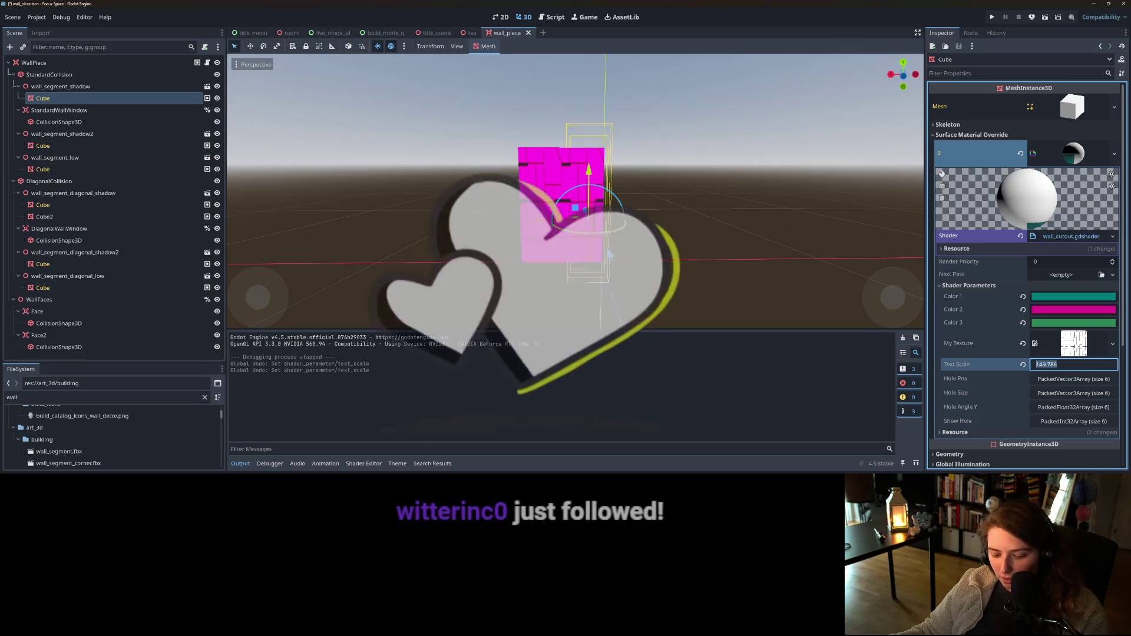
key(BackSpace)
text(298.878)
key(Return)
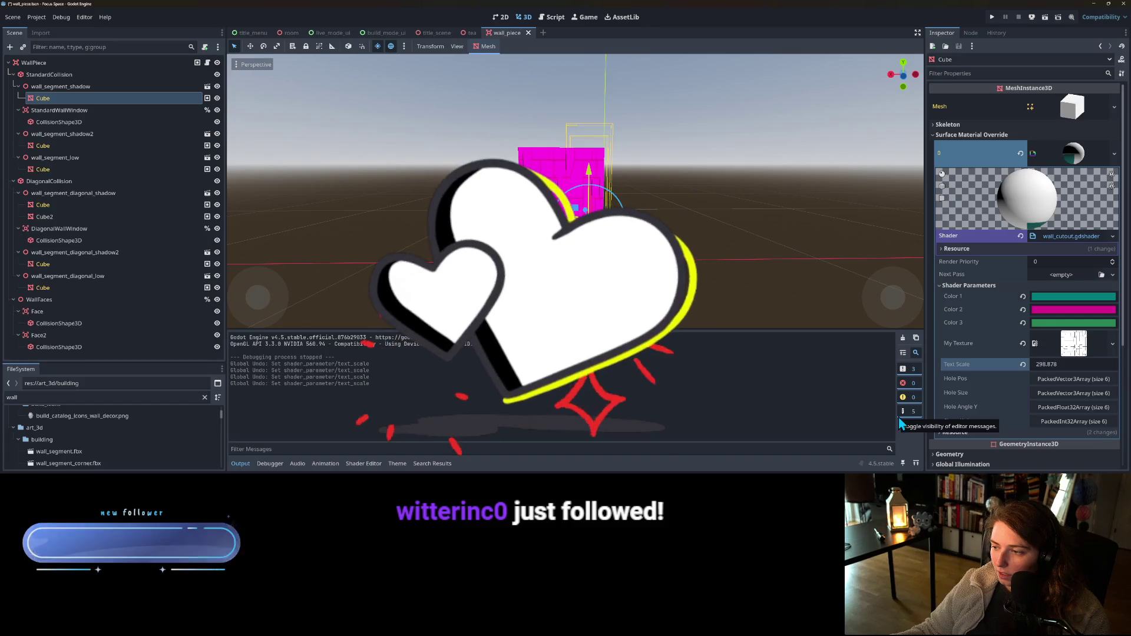
text(299.148)
key(Return)
key(ctrl+shift+z)
key(ctrl+shift+z)
key(ctrl+shift+z)
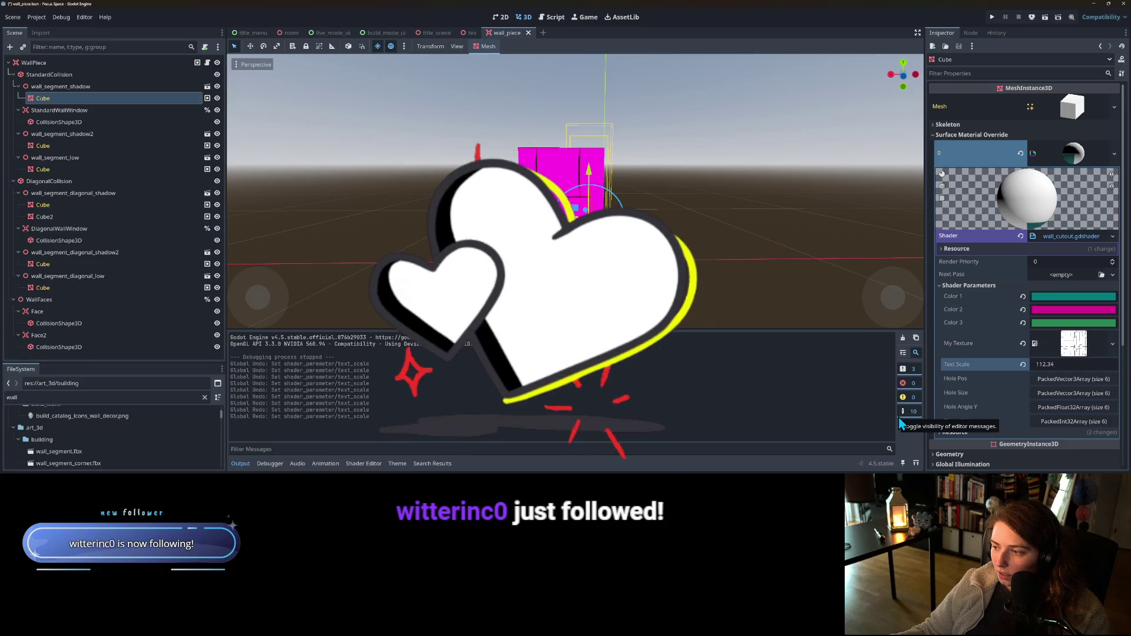
key(ctrl+shift+z)
key(ctrl+shift+z)
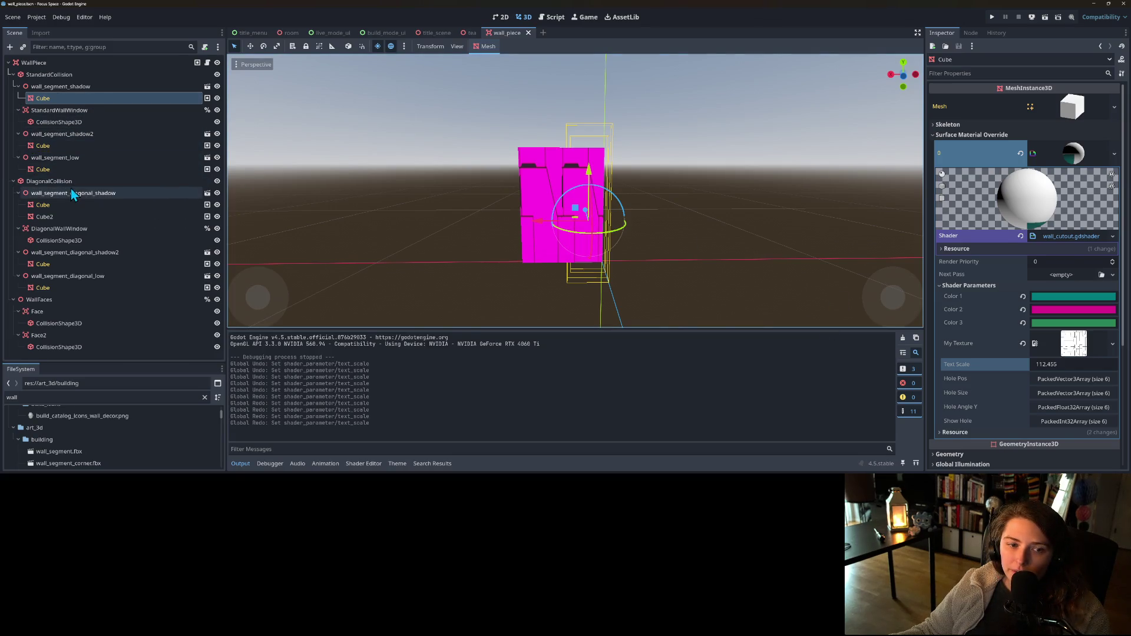
- Delete Cube2 from the diagonal shadow segment and save the wall piece scene
click(61, 217)
key(Delete)
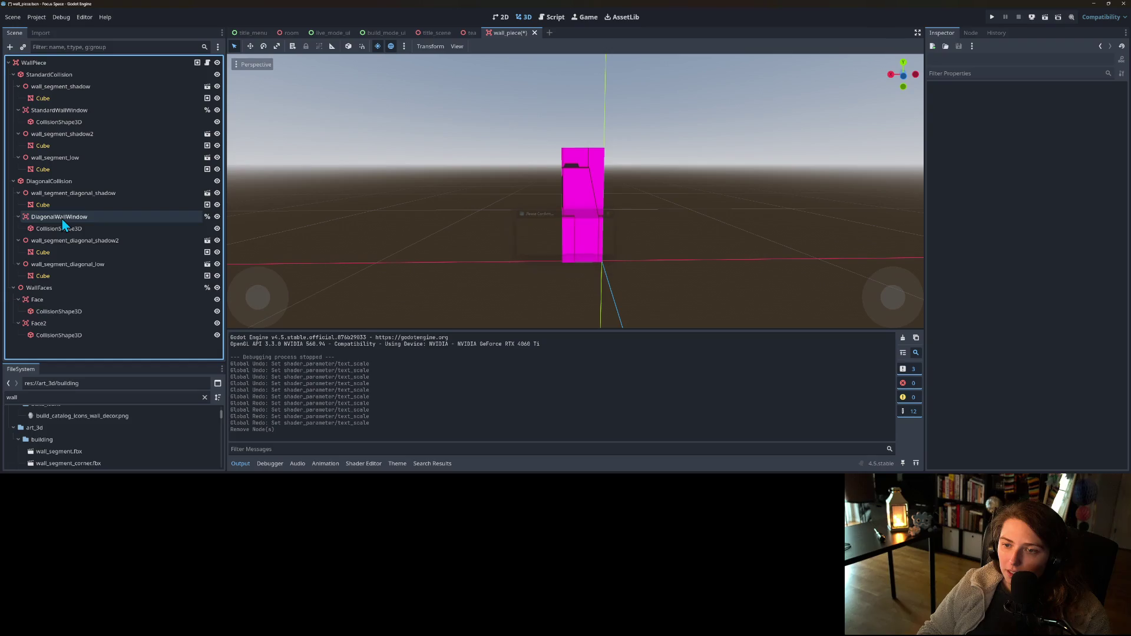
key(ctrl+s)
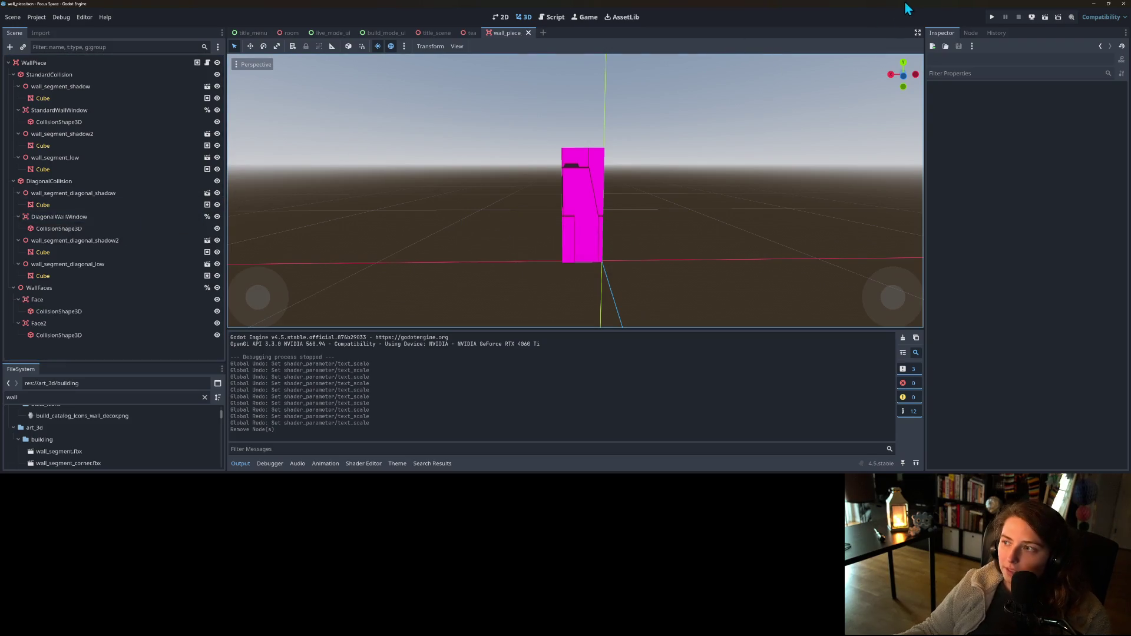
click(991, 18)
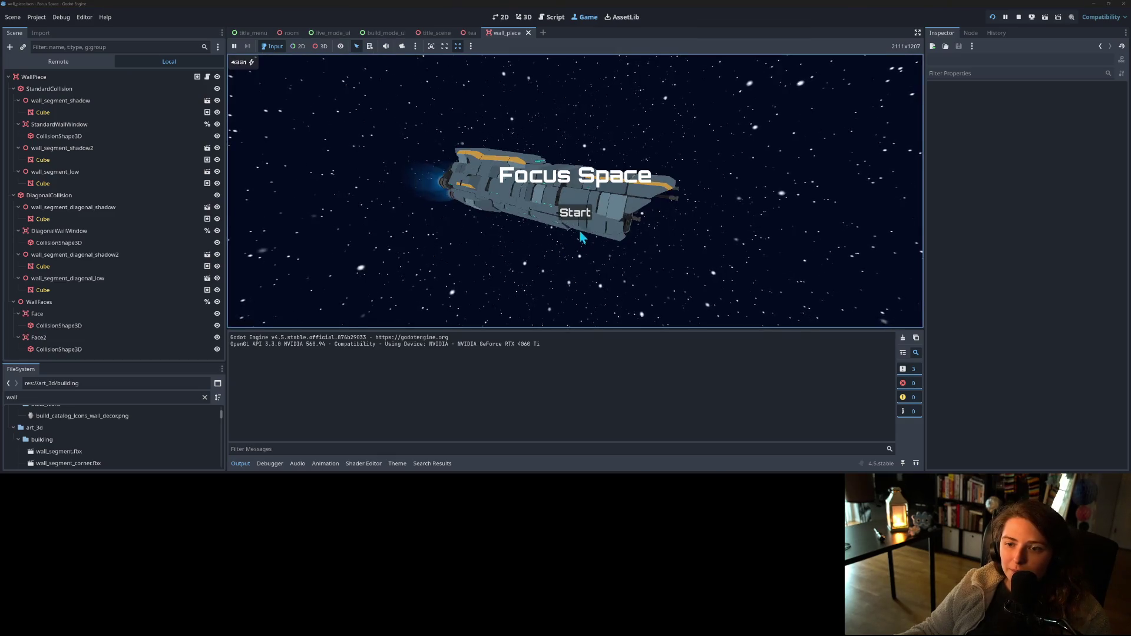
- Load a saved room in the game, orbit the camera around its walls, then stop
click(577, 213)
click(482, 157)
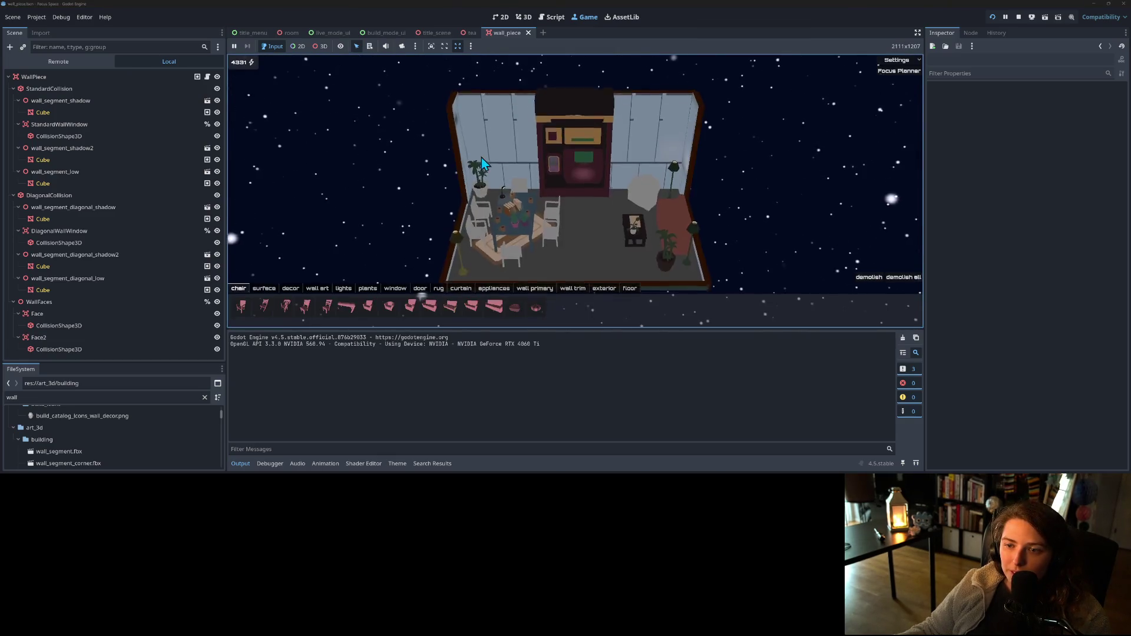
mouse_move(482, 217)
mouse_down()
mouse_move(742, 229)
mouse_move(703, 241)
mouse_up()
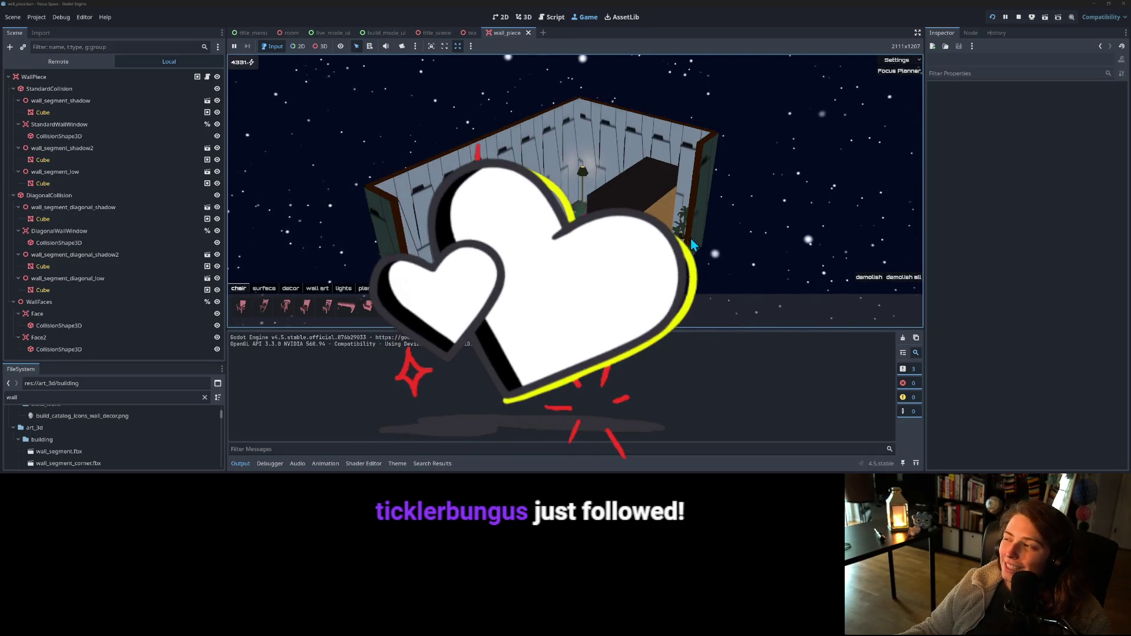
mouse_move(543, 232)
mouse_down()
mouse_move(588, 232)
mouse_move(386, 235)
mouse_up()
drag(546, 248, 570, 277)
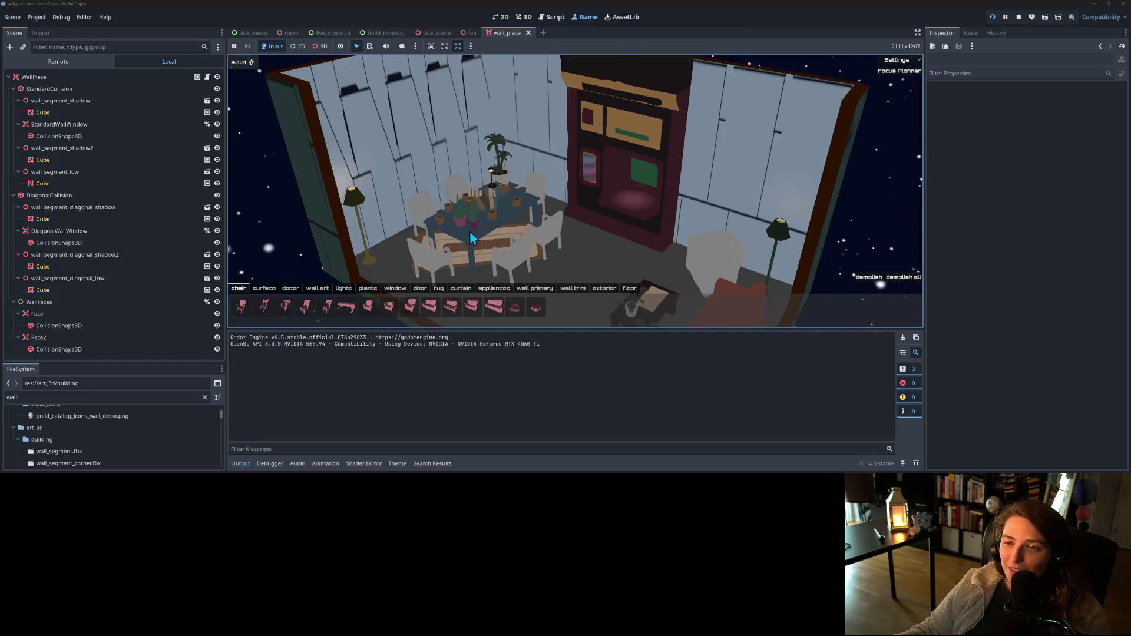
drag(471, 232, 461, 282)
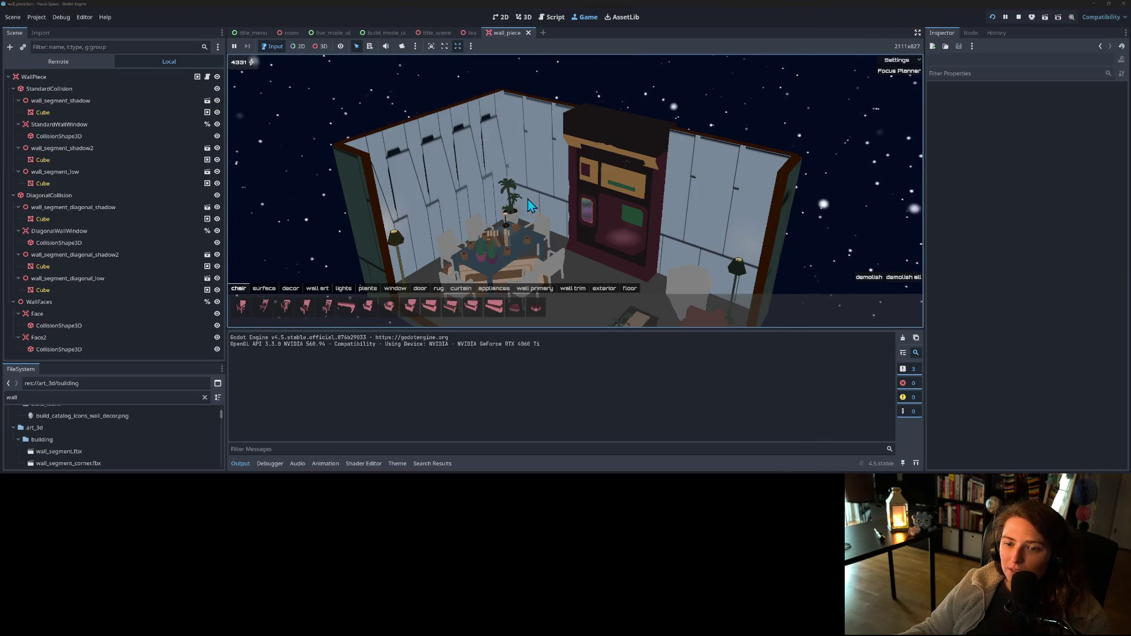
click(1018, 16)
- Enlarge the file list, select the cube mesh and reset its My Texture parameter
drag(165, 362, 177, 121)
click(580, 205)
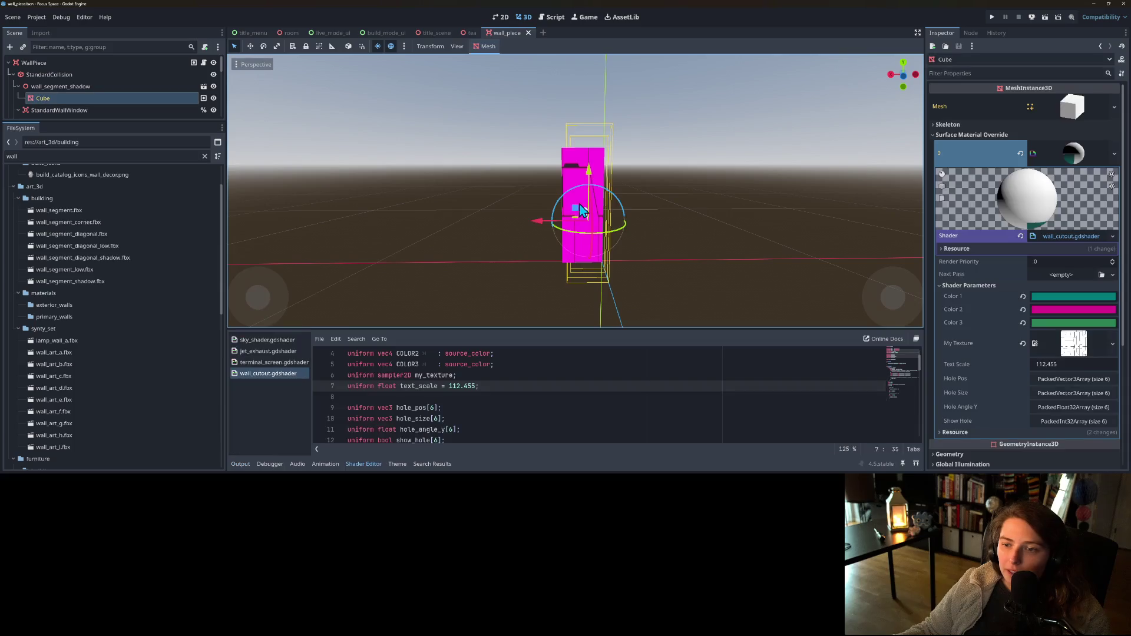
click(1020, 344)
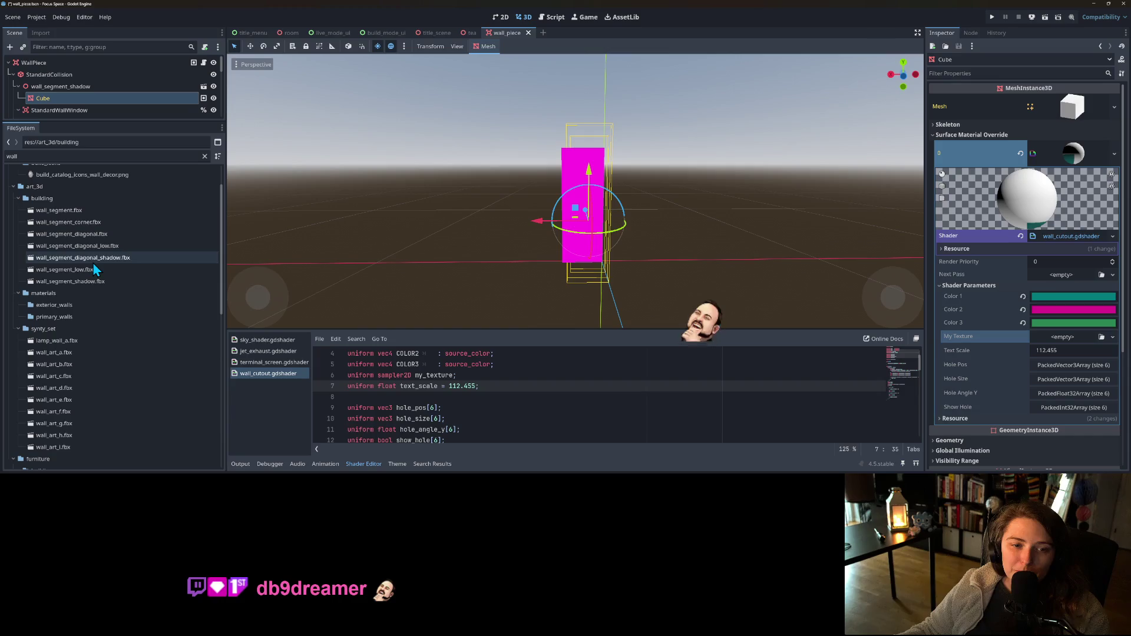
scroll(136, 333, down, 10)
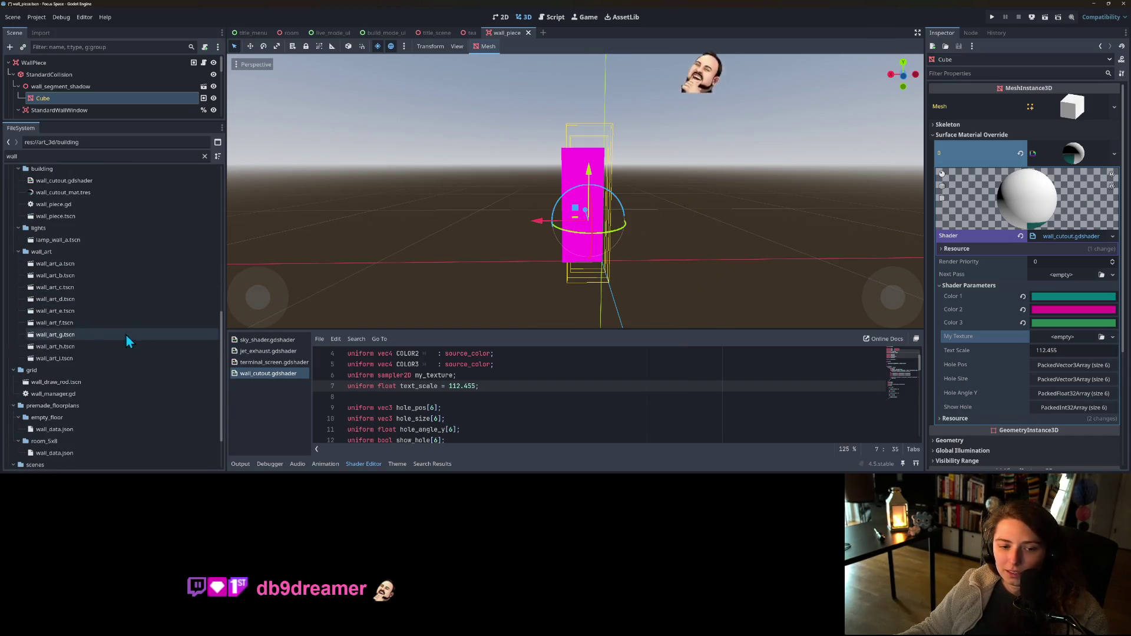
scroll(89, 323, up, 3)
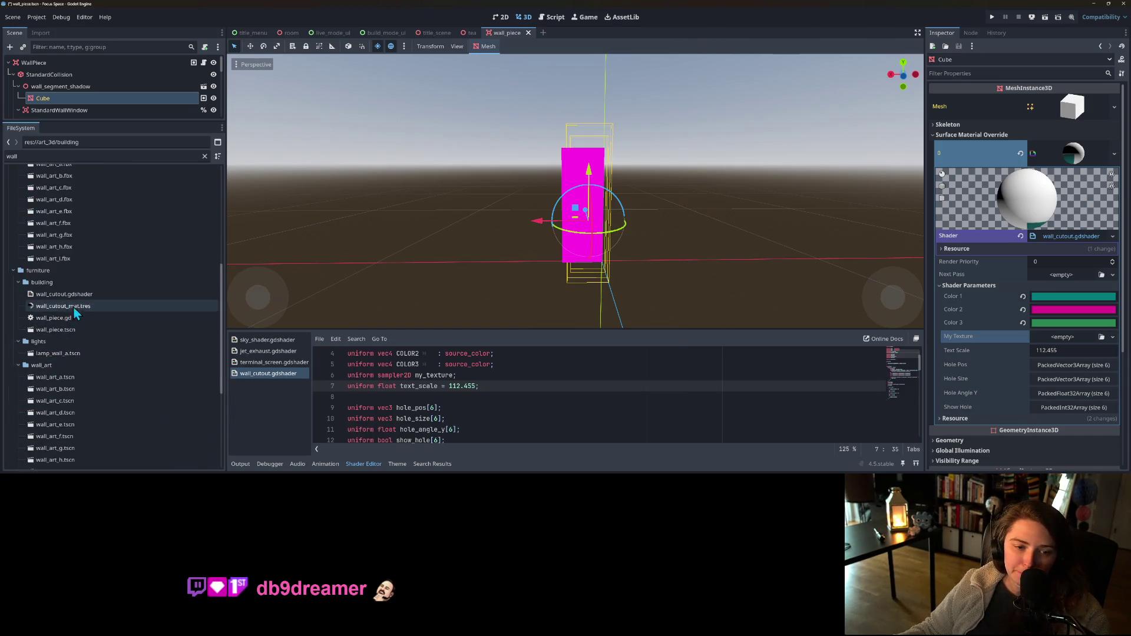
scroll(76, 356, up, 6)
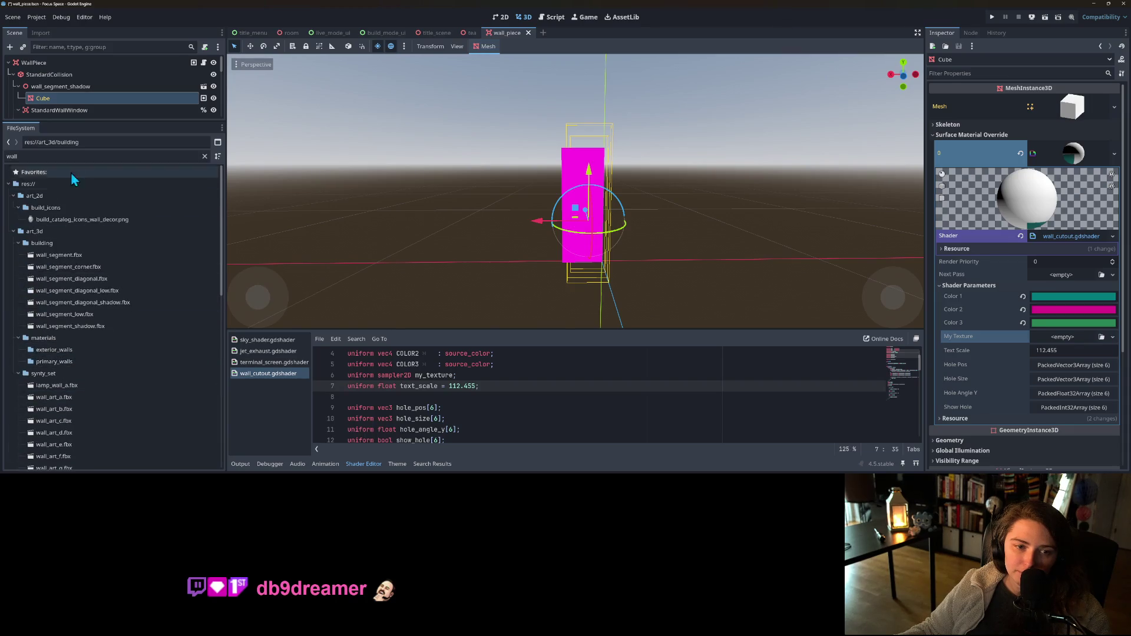
- Clear the filter and delete Mask_03.png and Mask_Station_02.png from the materials folder
click(205, 156)
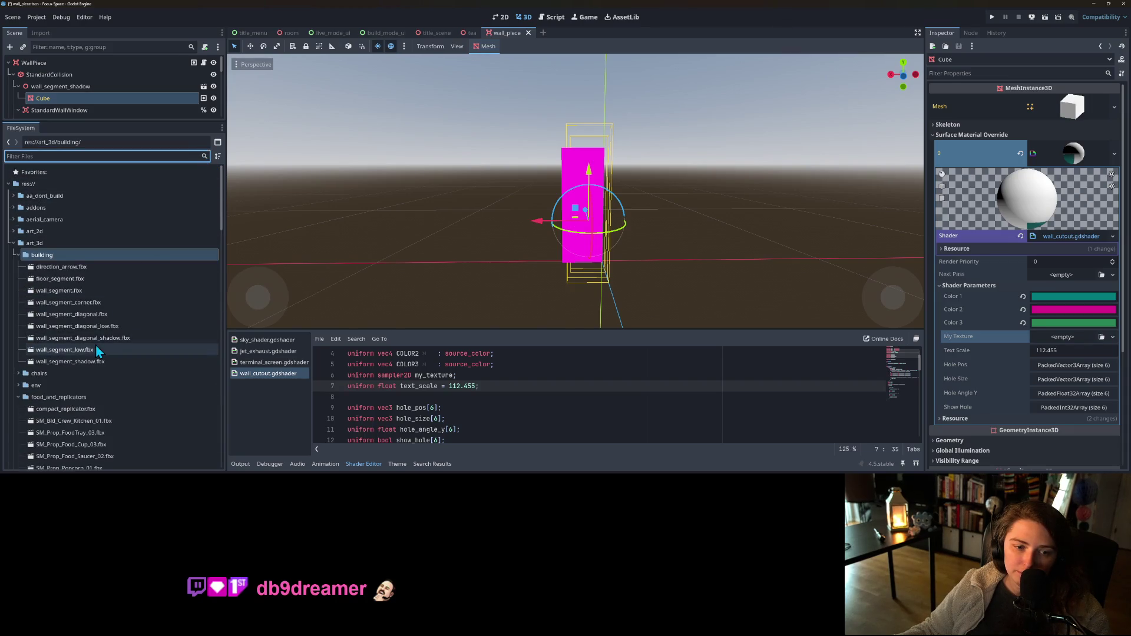
scroll(72, 331, down, 1)
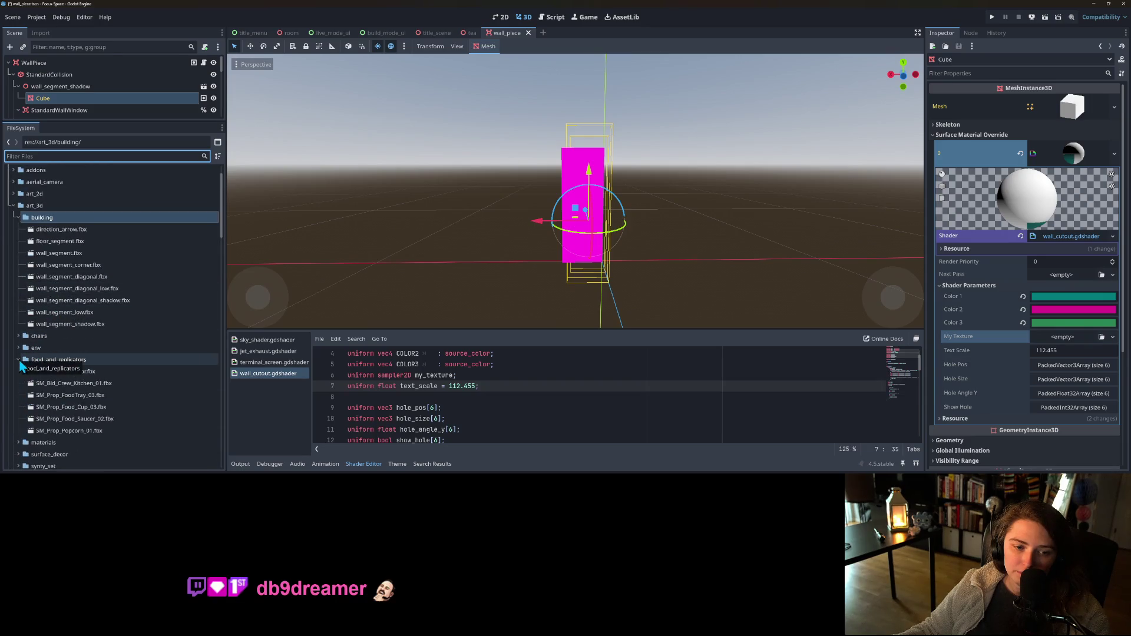
click(19, 359)
scroll(19, 360, down, 1)
click(19, 334)
scroll(47, 331, down, 3)
click(83, 353)
shift+click(85, 361)
key(Delete)
key(Return)
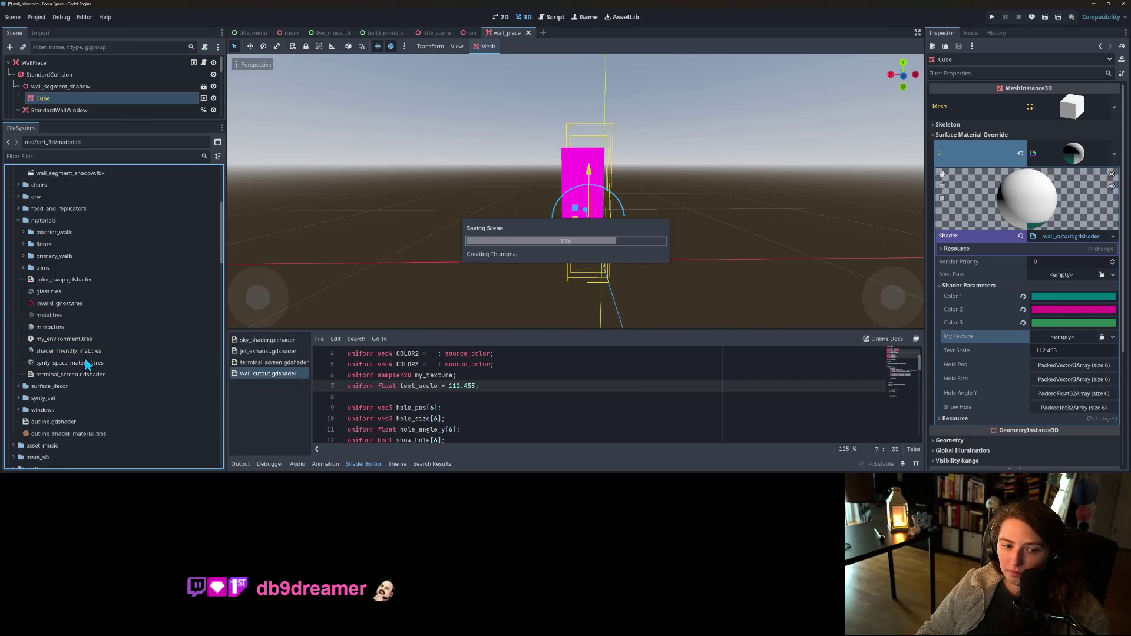
click(510, 396)
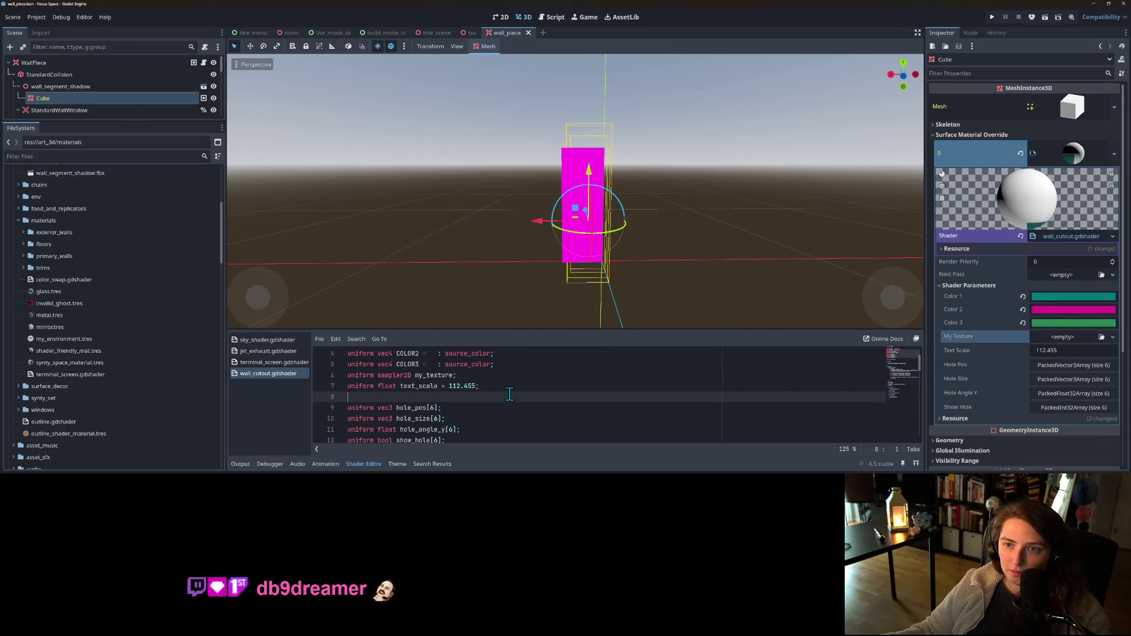
- Select the Cube under wall_segment_shadow2 and browse its Inspector property sections
click(86, 65)
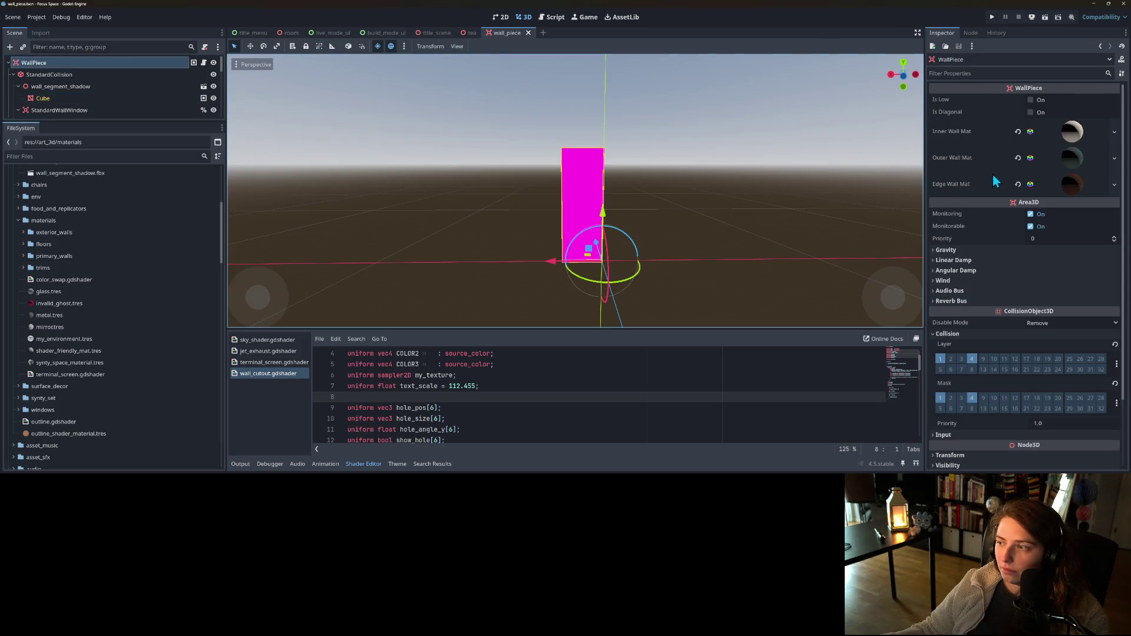
click(68, 98)
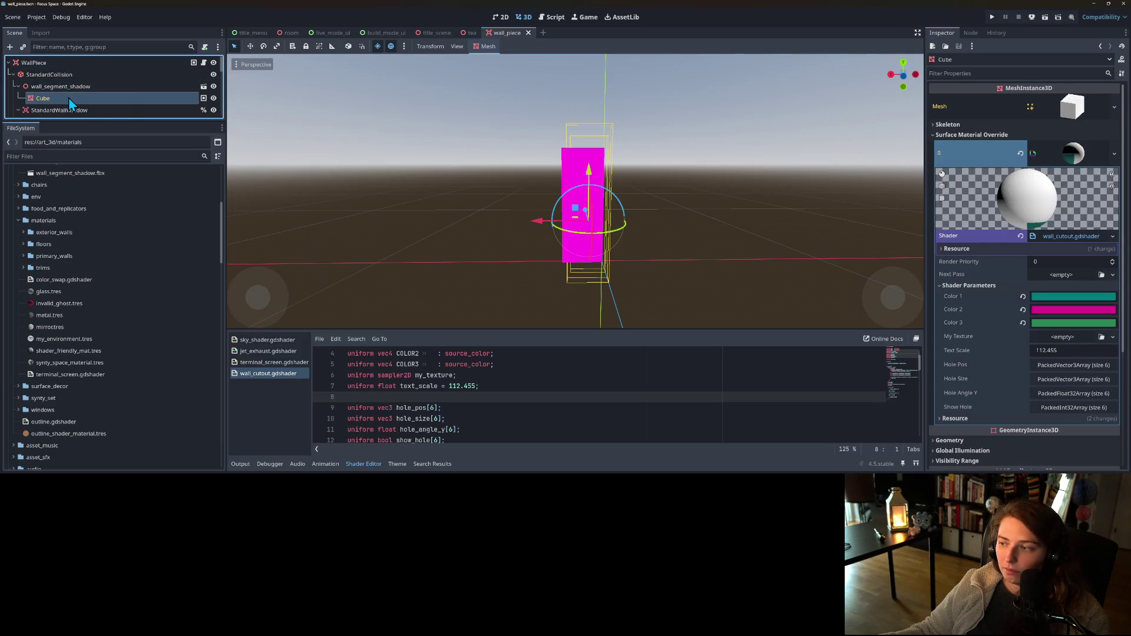
scroll(82, 107, down, 2)
scroll(62, 101, down, 2)
click(62, 100)
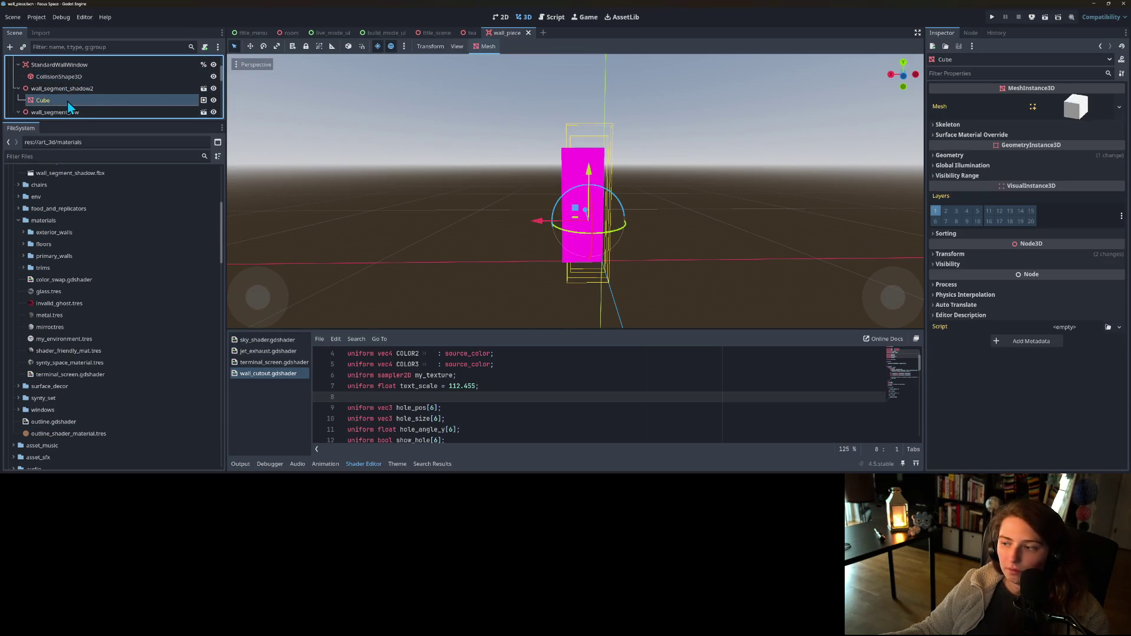
click(983, 157)
click(984, 157)
click(975, 141)
click(975, 141)
scroll(103, 95, down, 1)
scroll(103, 95, down, 2)
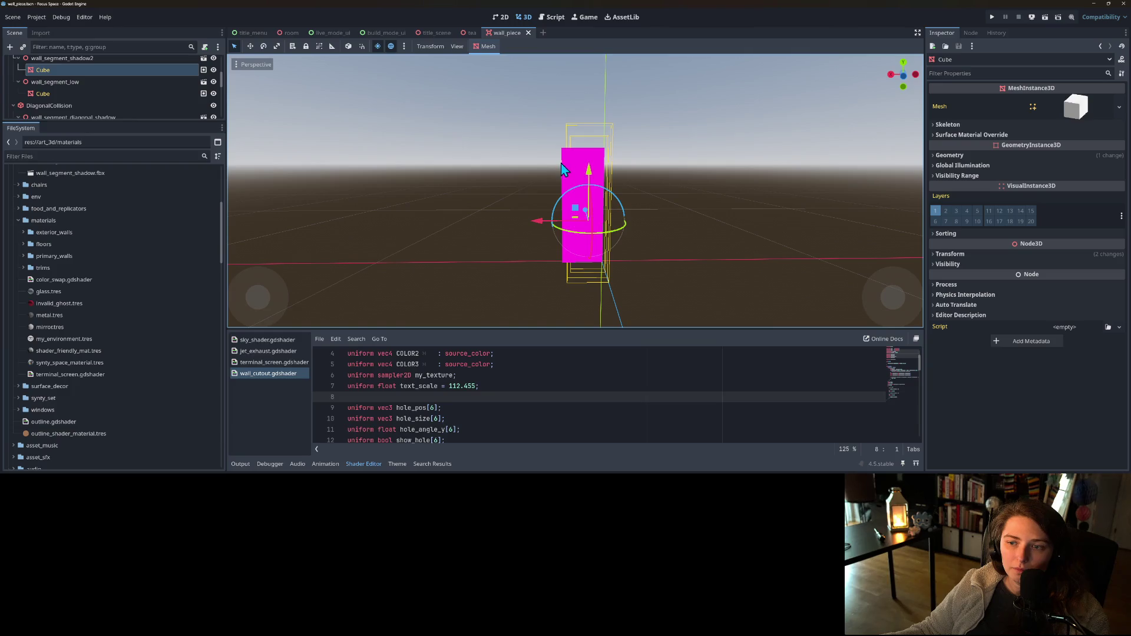
click(404, 157)
scroll(80, 100, up, 3)
scroll(81, 100, up, 1)
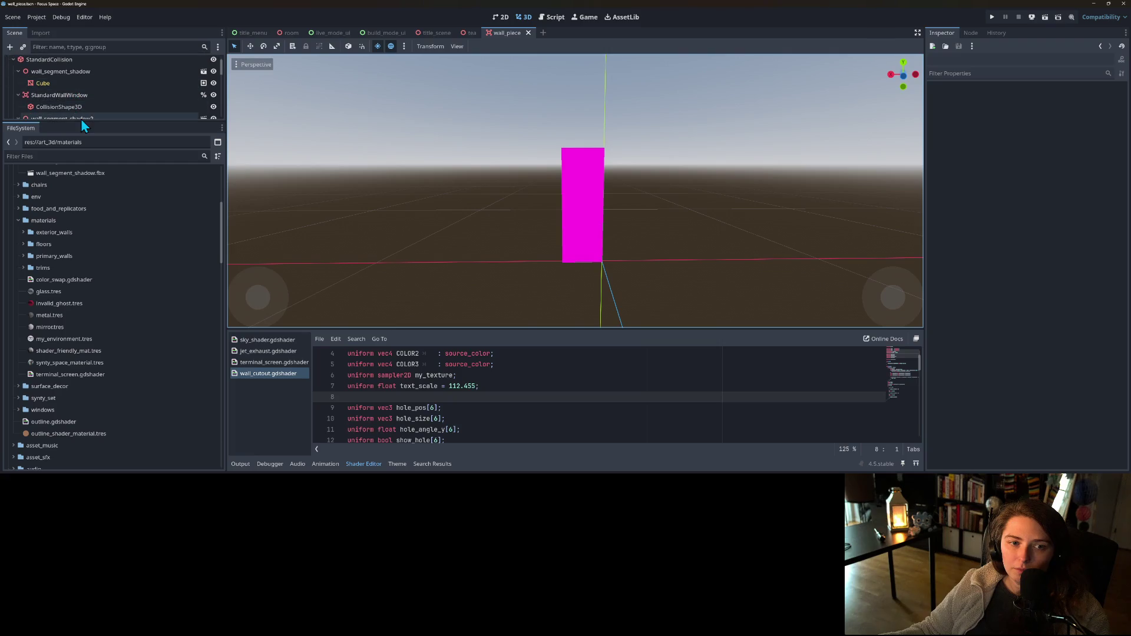
- Enlarge the node tree and select the wall_segment_shadow Cube to view its shader parameters
drag(86, 121, 83, 209)
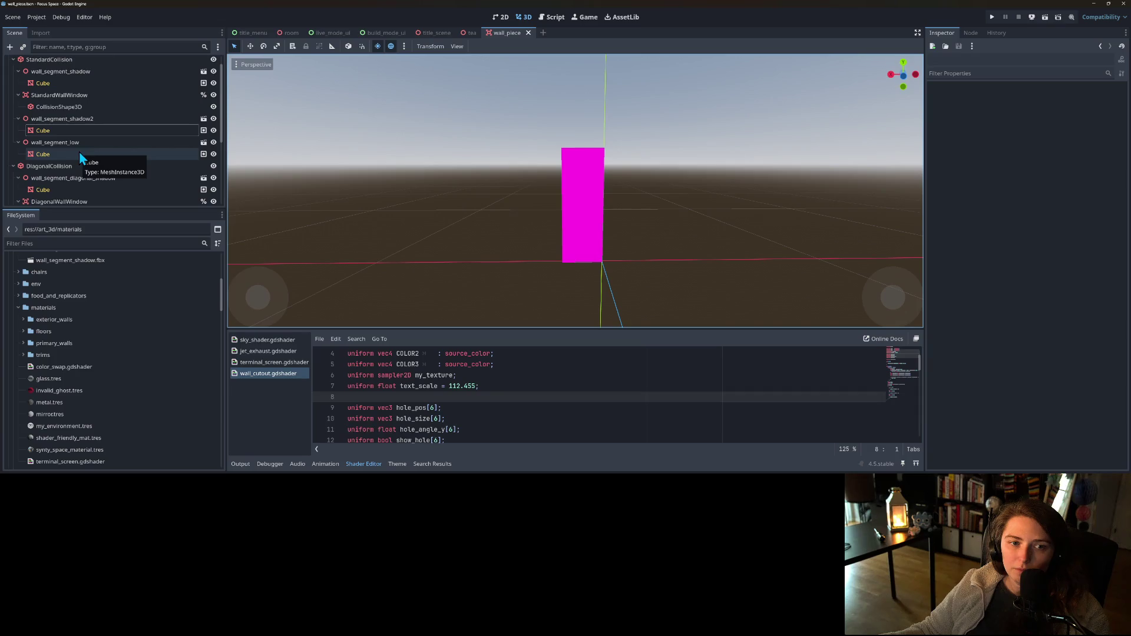
click(56, 86)
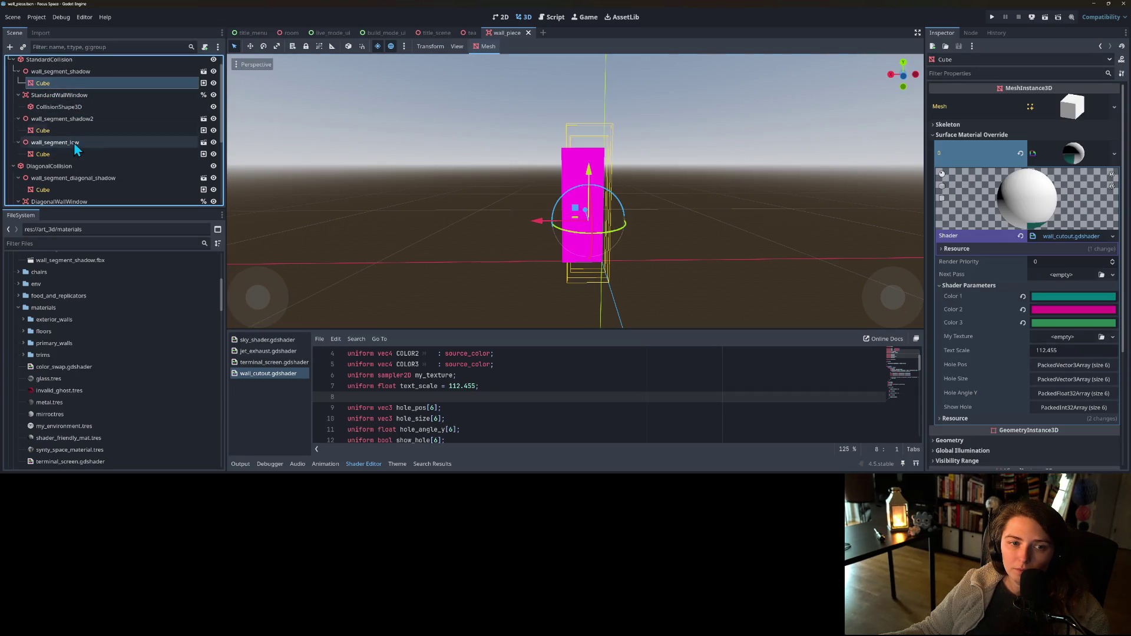
scroll(80, 163, down, 1)
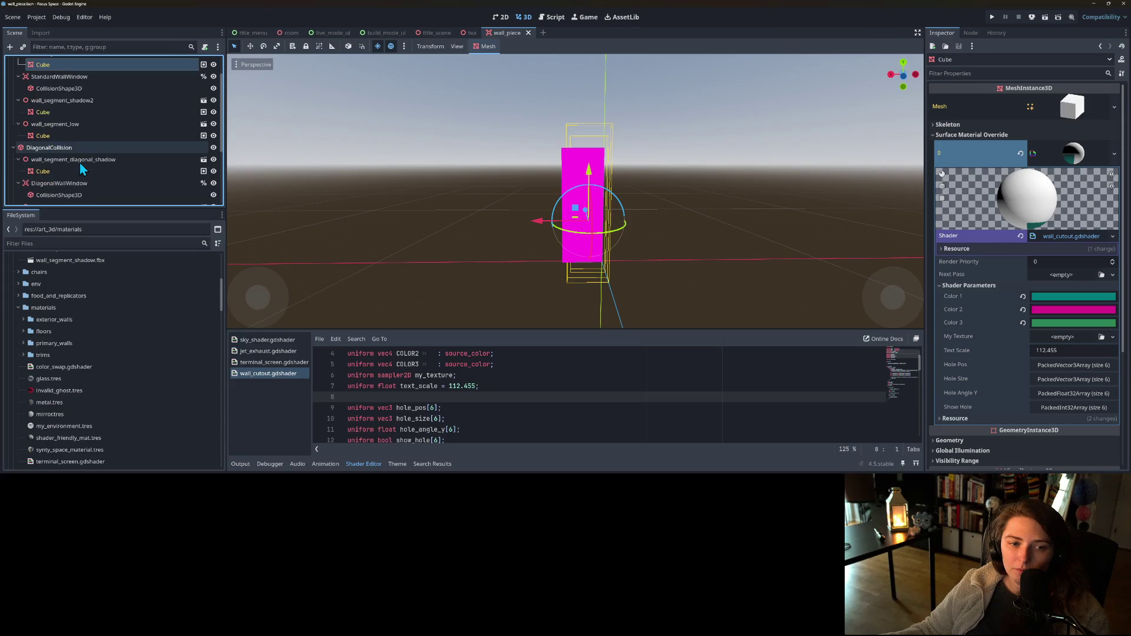
scroll(79, 161, up, 2)
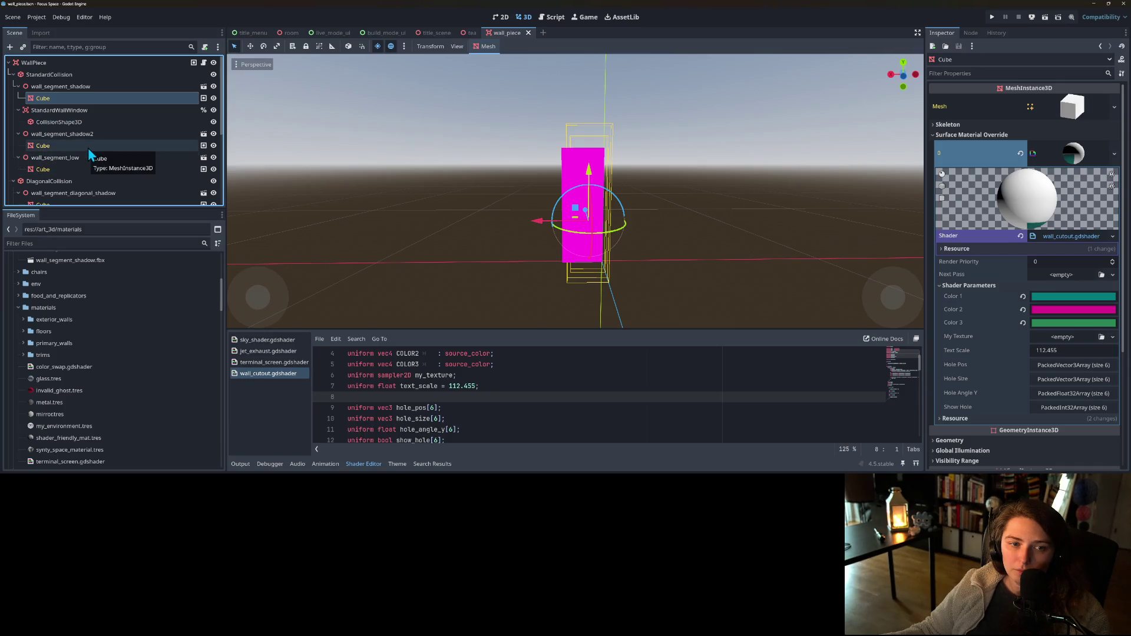
click(87, 147)
click(79, 98)
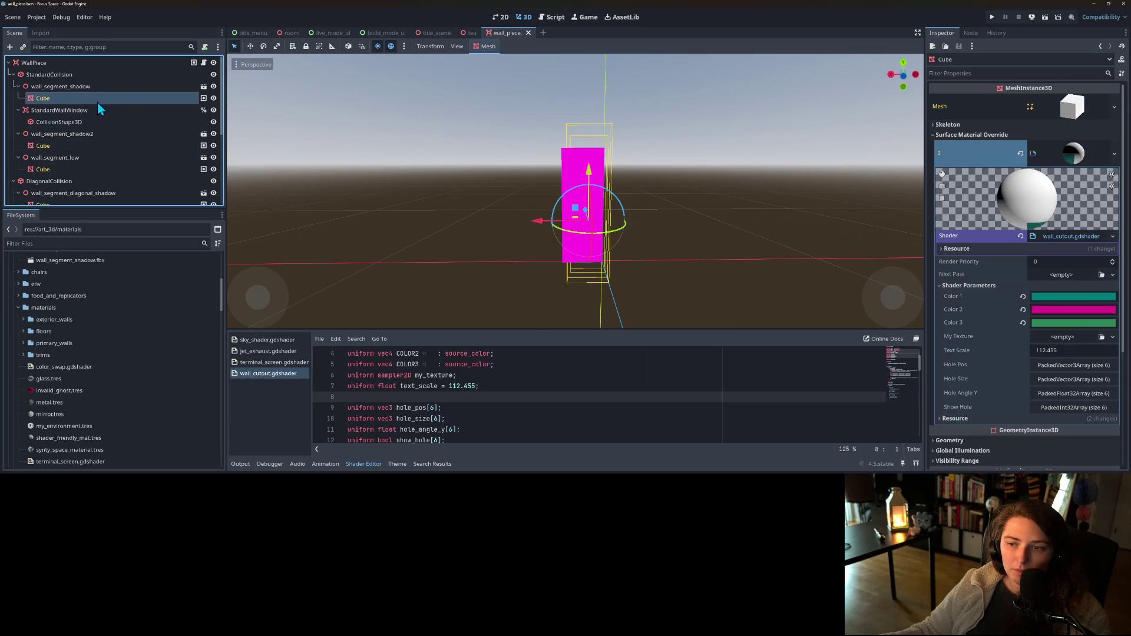
scroll(1030, 363, down, 2)
click(614, 376)
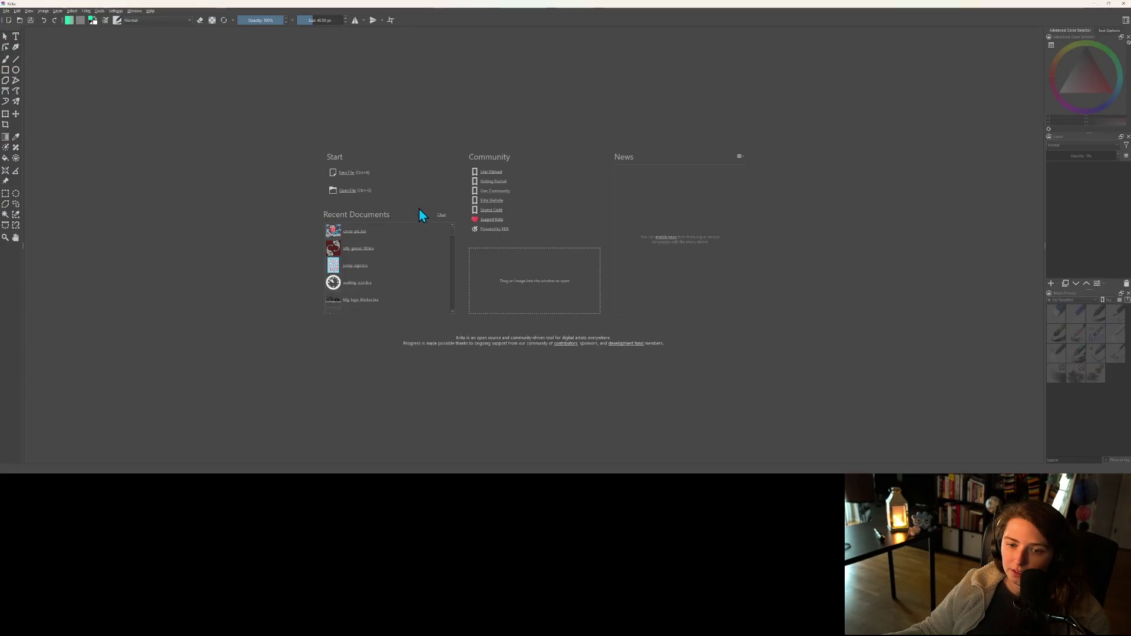
- In the Open Images dialog, browse to bean > art_3d > synty_set and open shader_friendly_texture
click(350, 193)
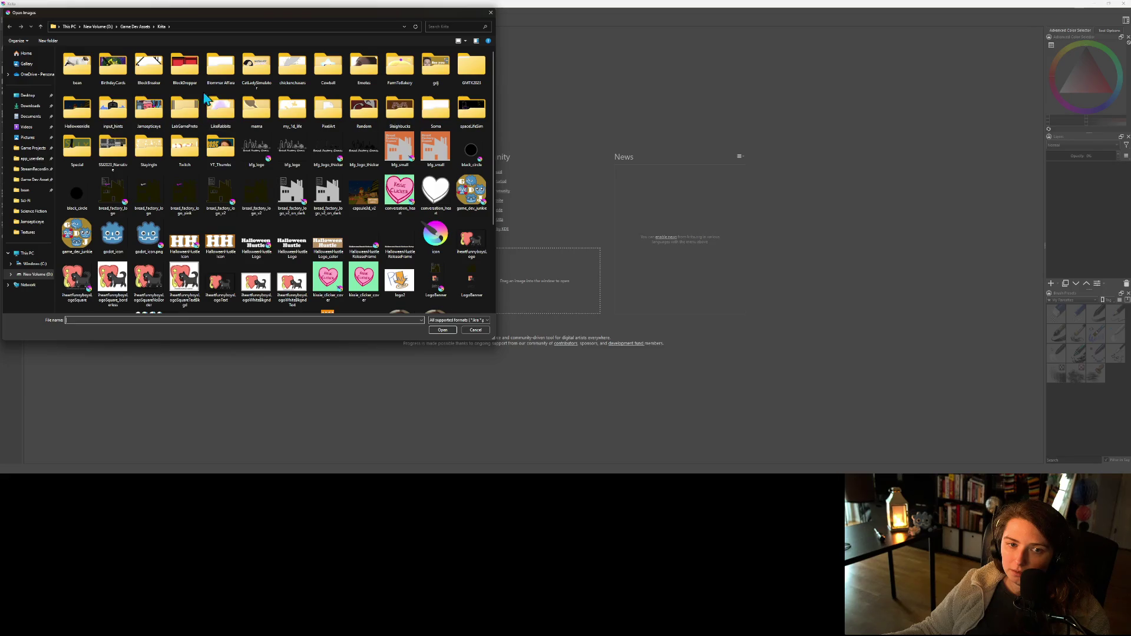
double_click(78, 71)
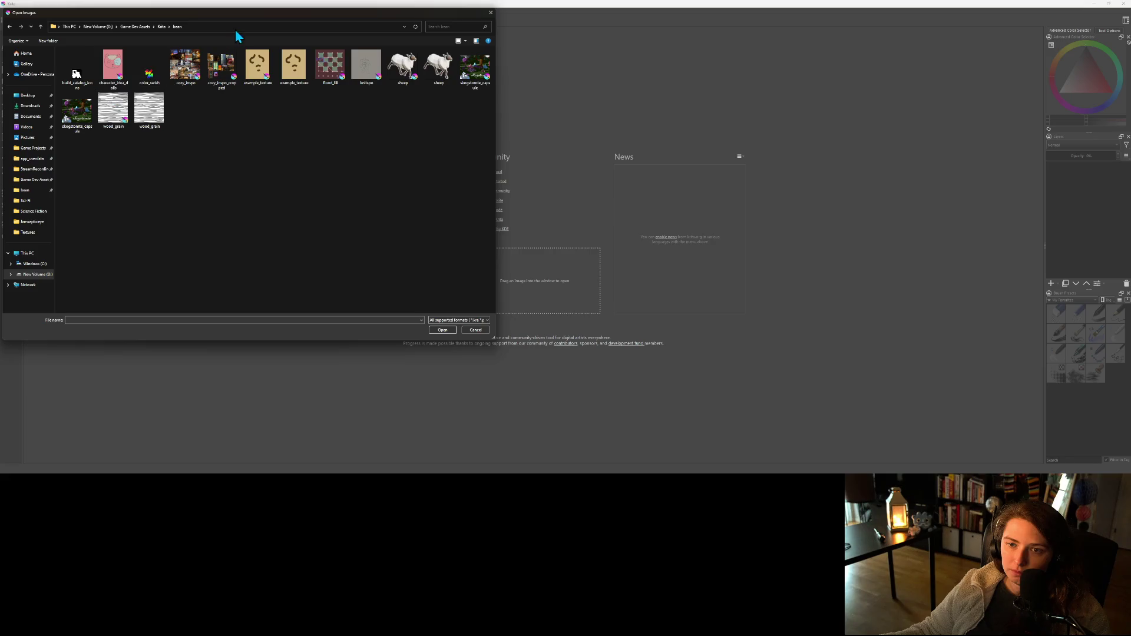
click(162, 27)
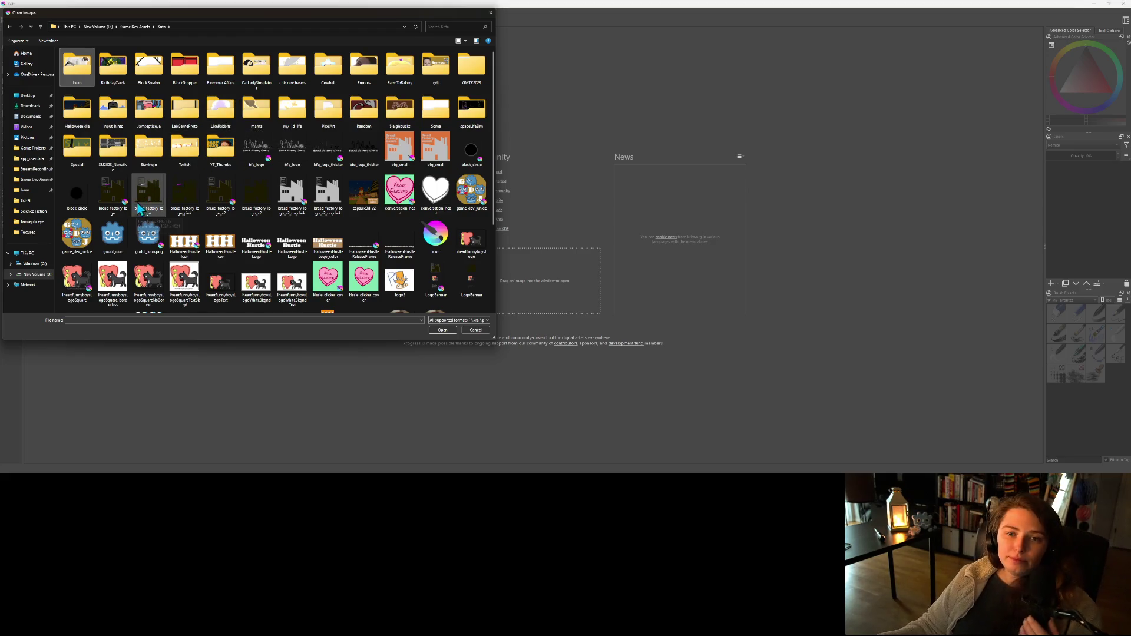
click(25, 190)
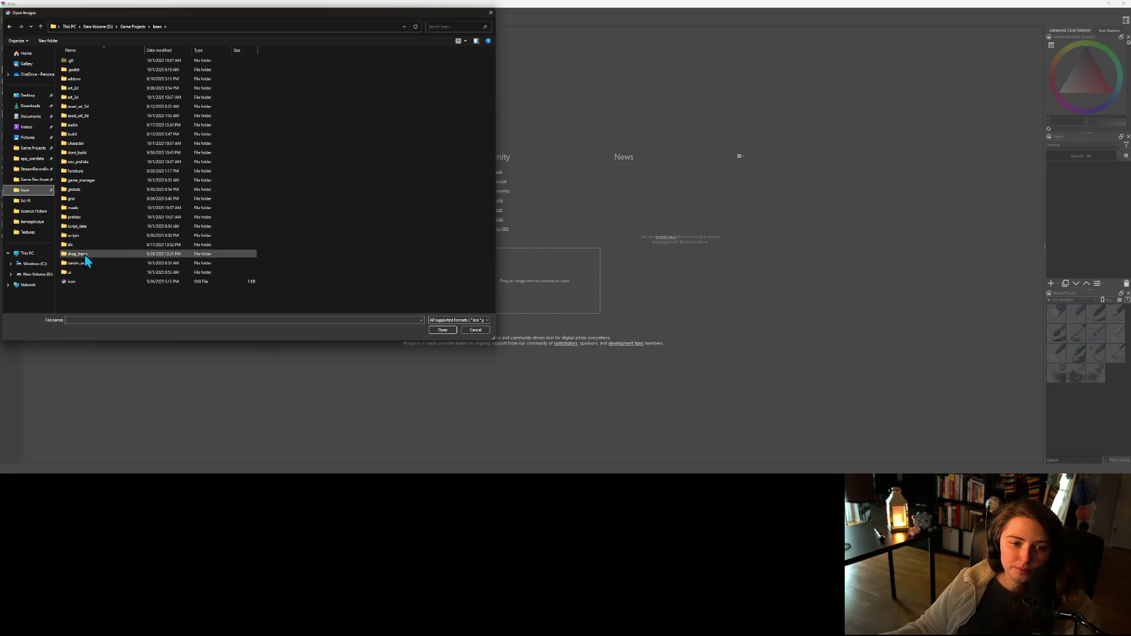
click(72, 102)
double_click(72, 101)
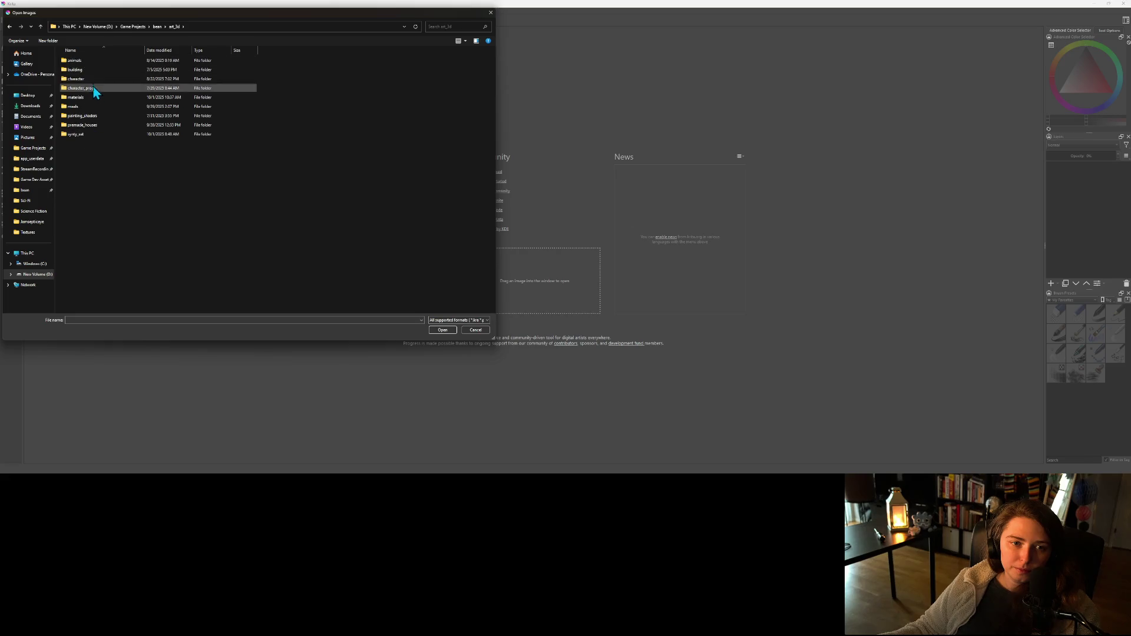
double_click(84, 136)
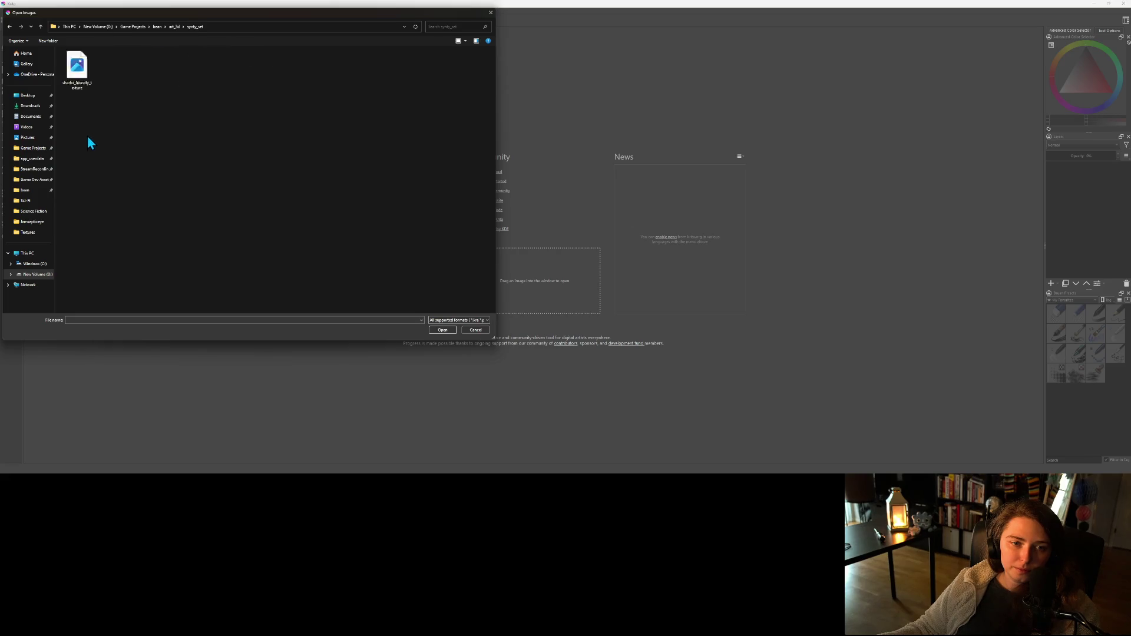
double_click(81, 72)
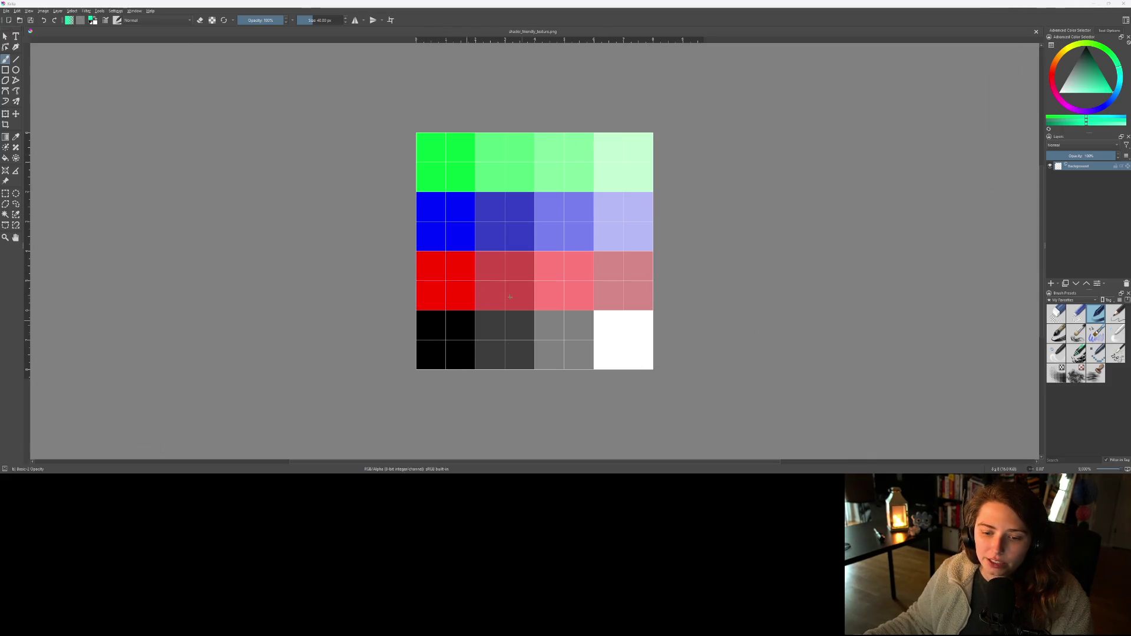
- Bring up Krita's File menu
click(7, 11)
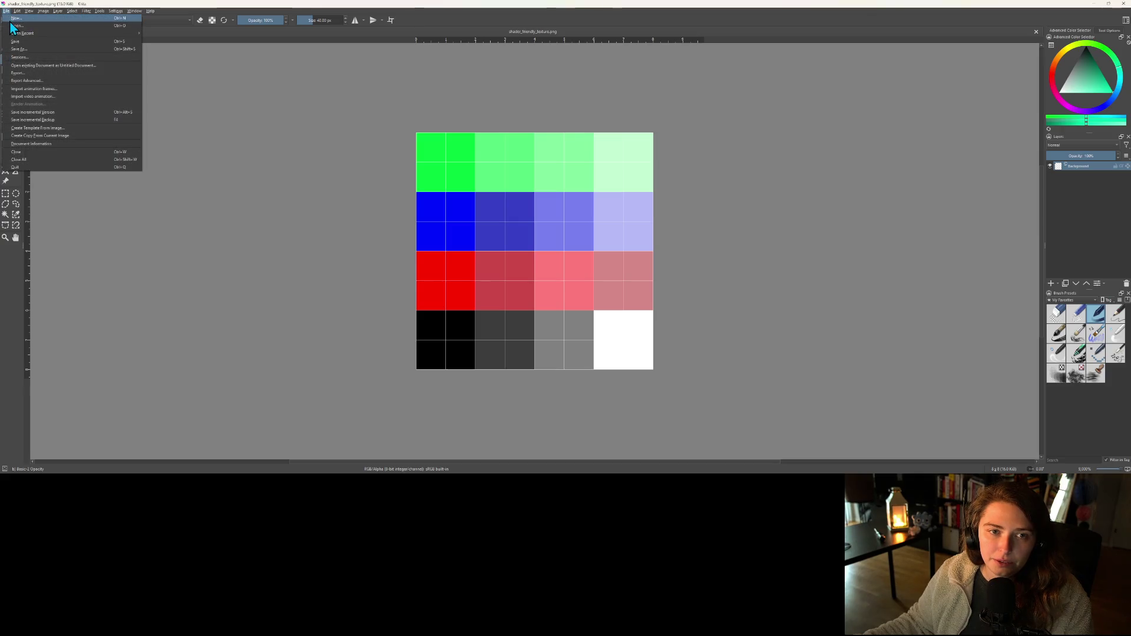
- Create a new 128 × 128 px document and close the shader_friendly_texture.png tab
click(15, 20)
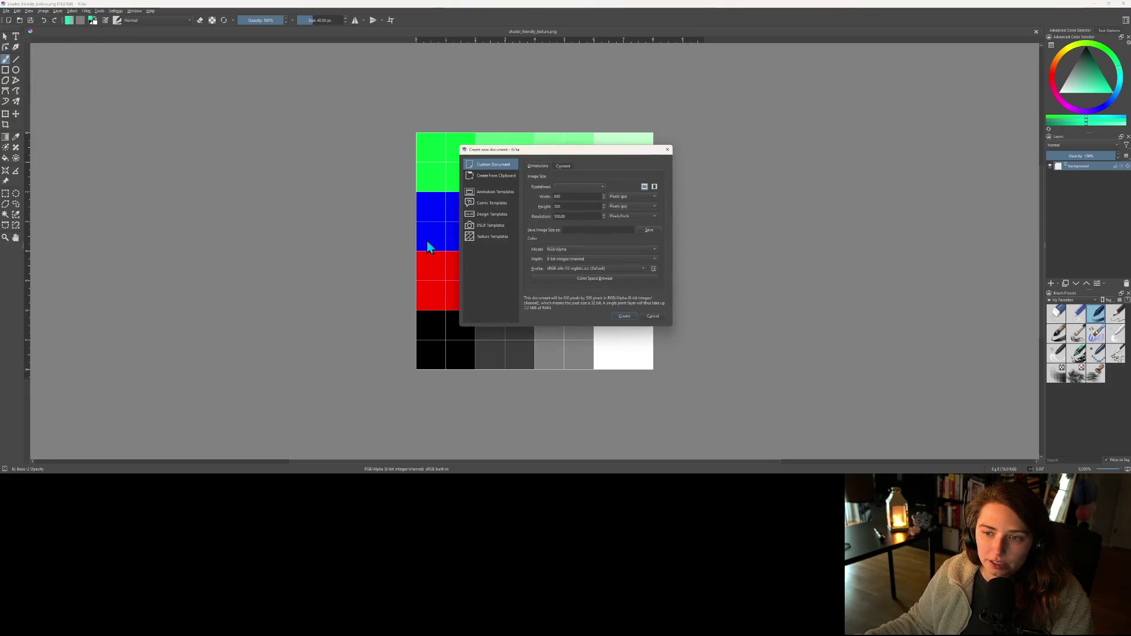
double_click(575, 199)
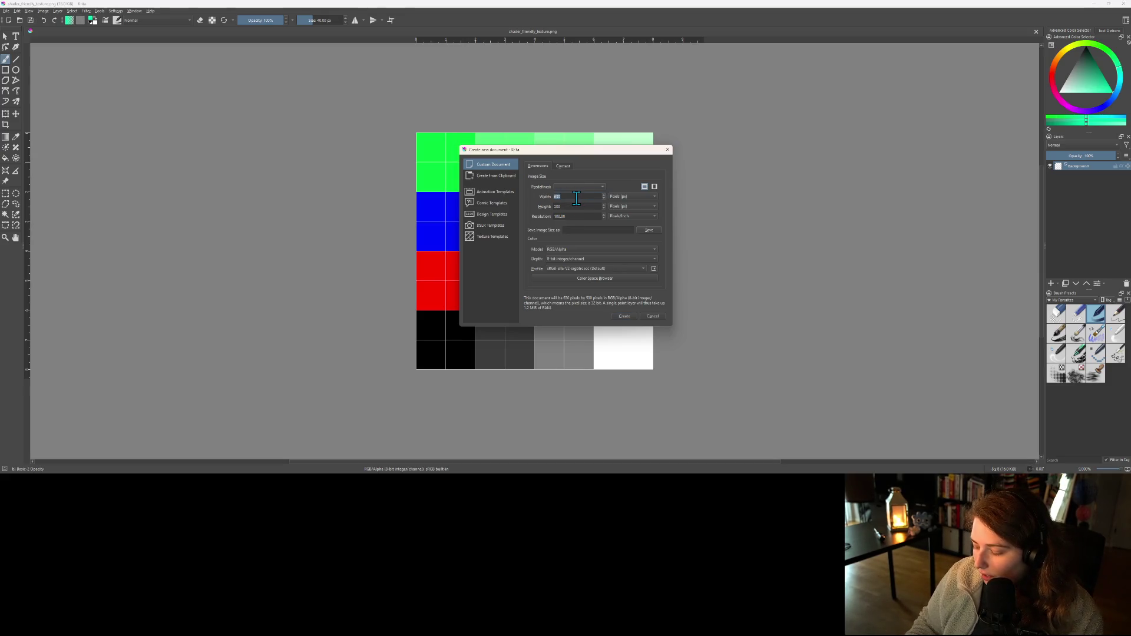
text(112)
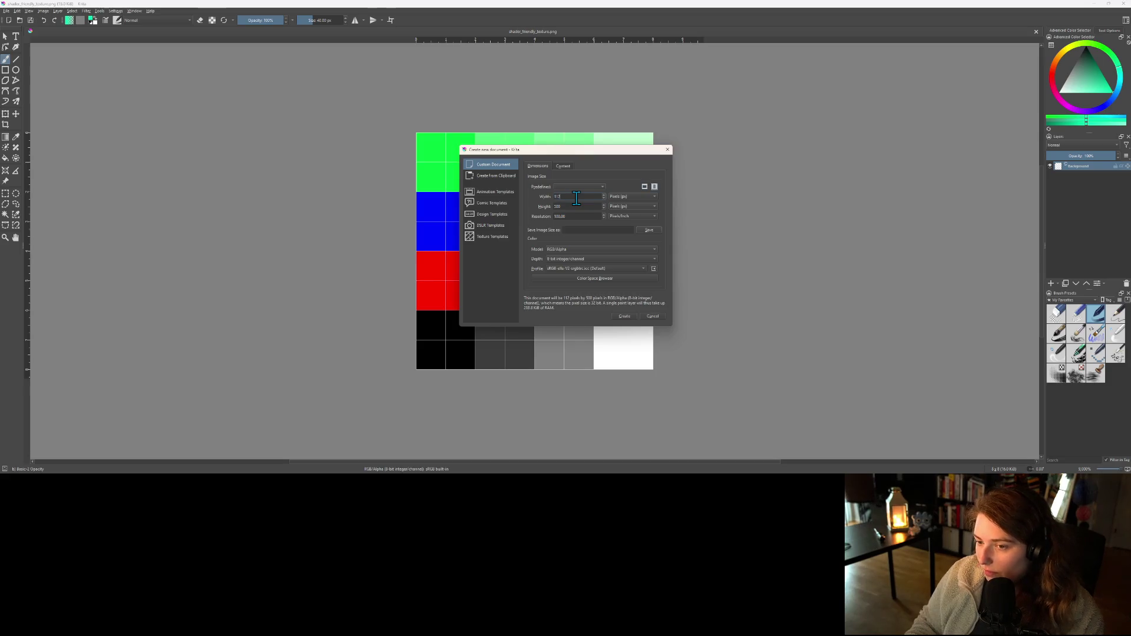
key(Tab)
text(112)
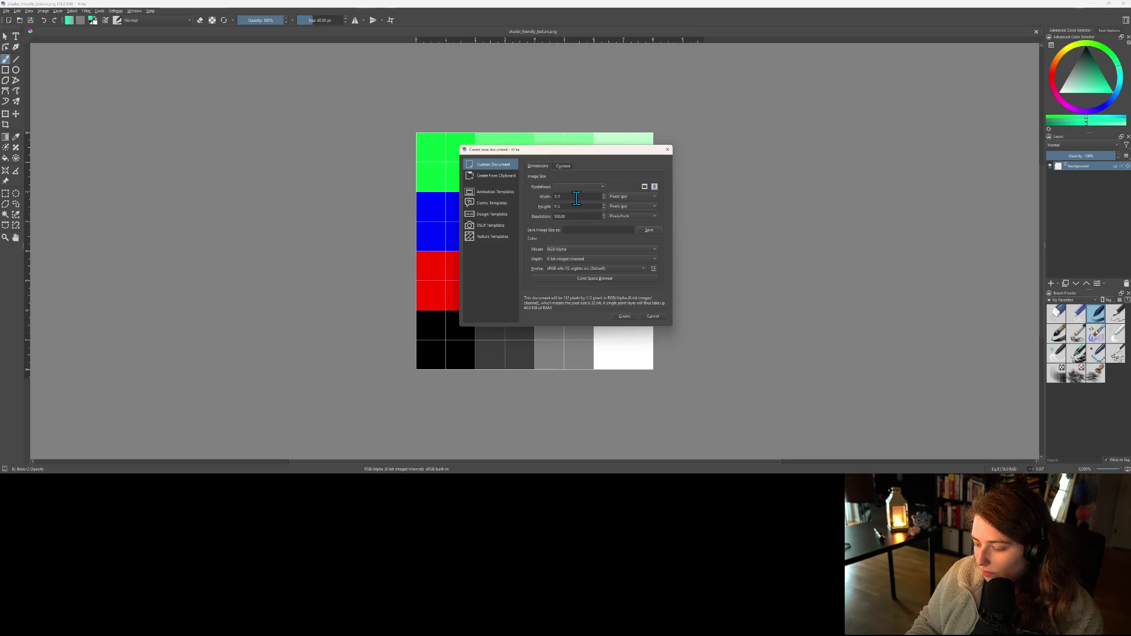
key(BackSpace)
key(BackSpace)
text(28)
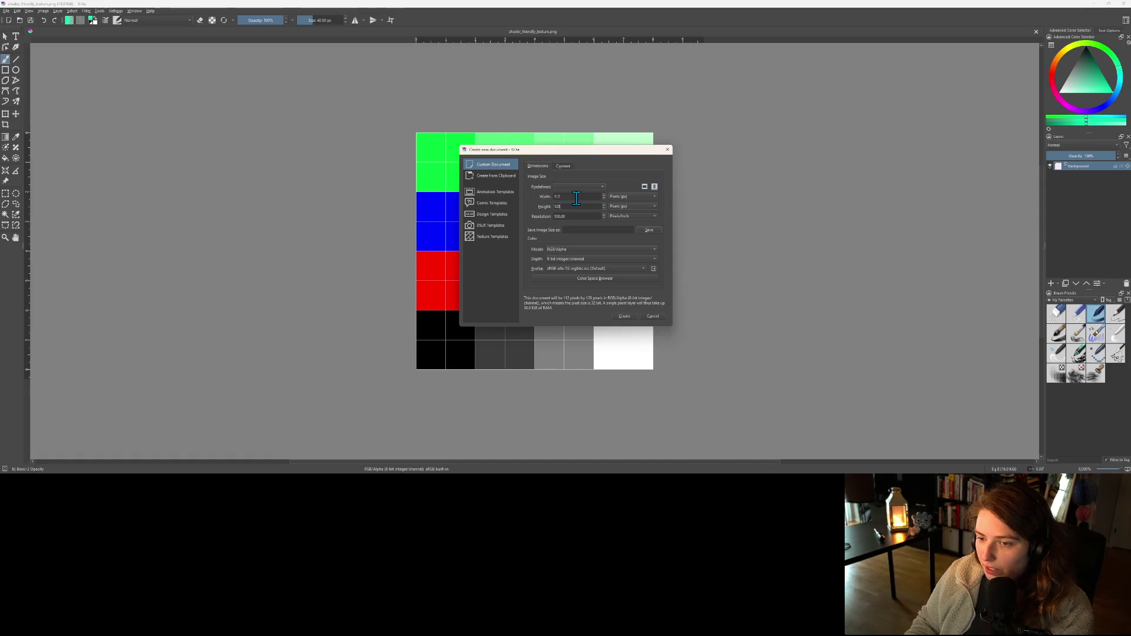
key(BackSpace)
key(BackSpace)
text(28)
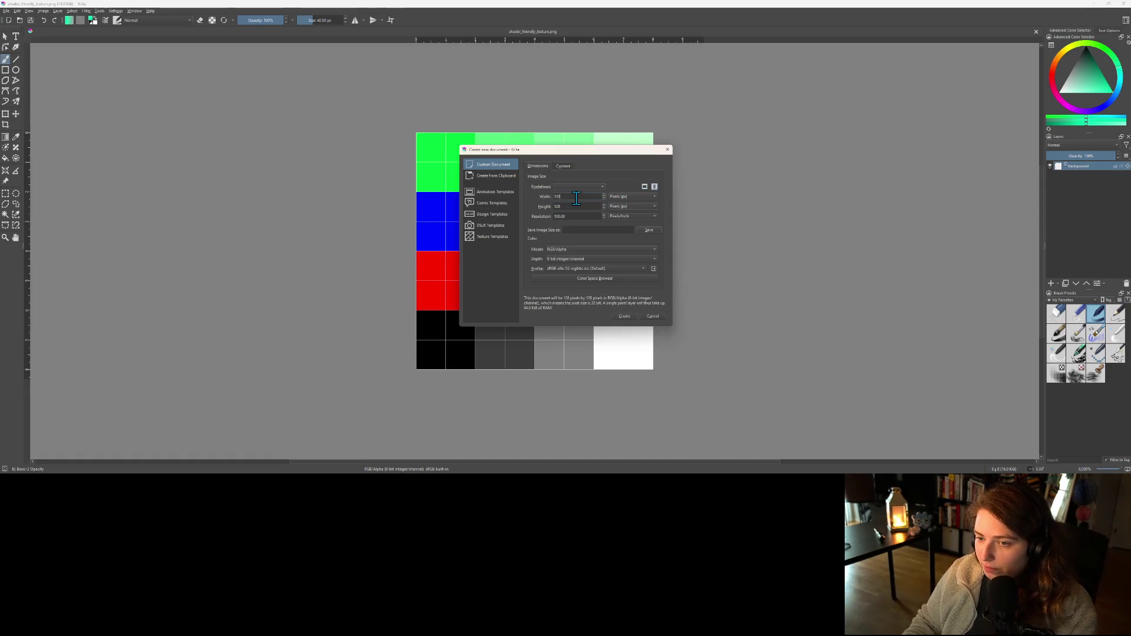
click(625, 316)
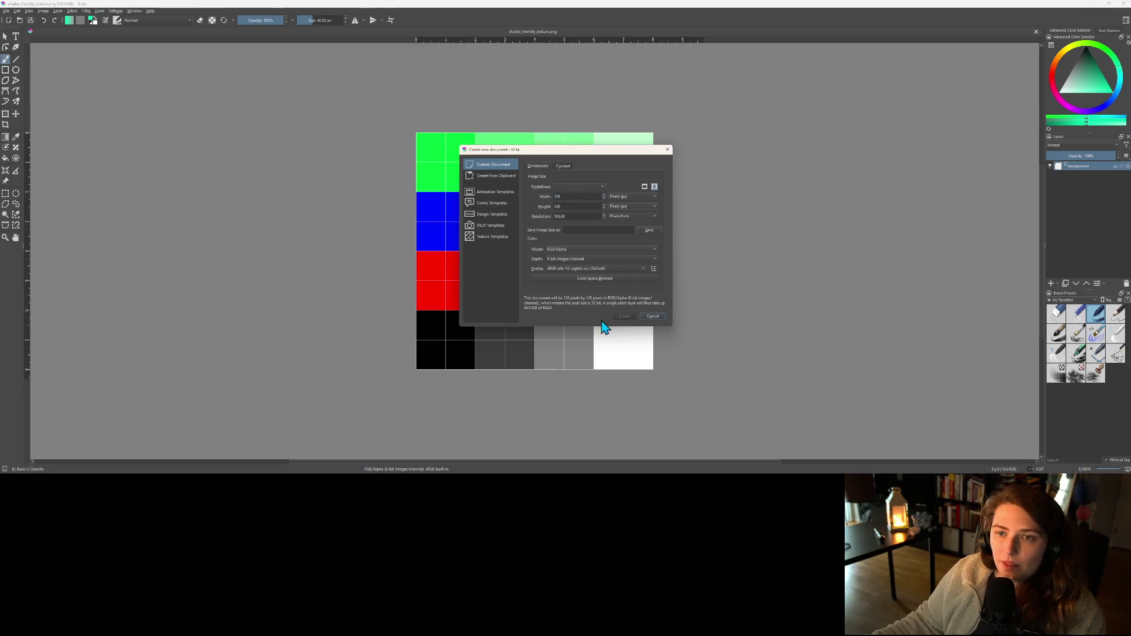
click(526, 32)
scroll(573, 172, down, 3)
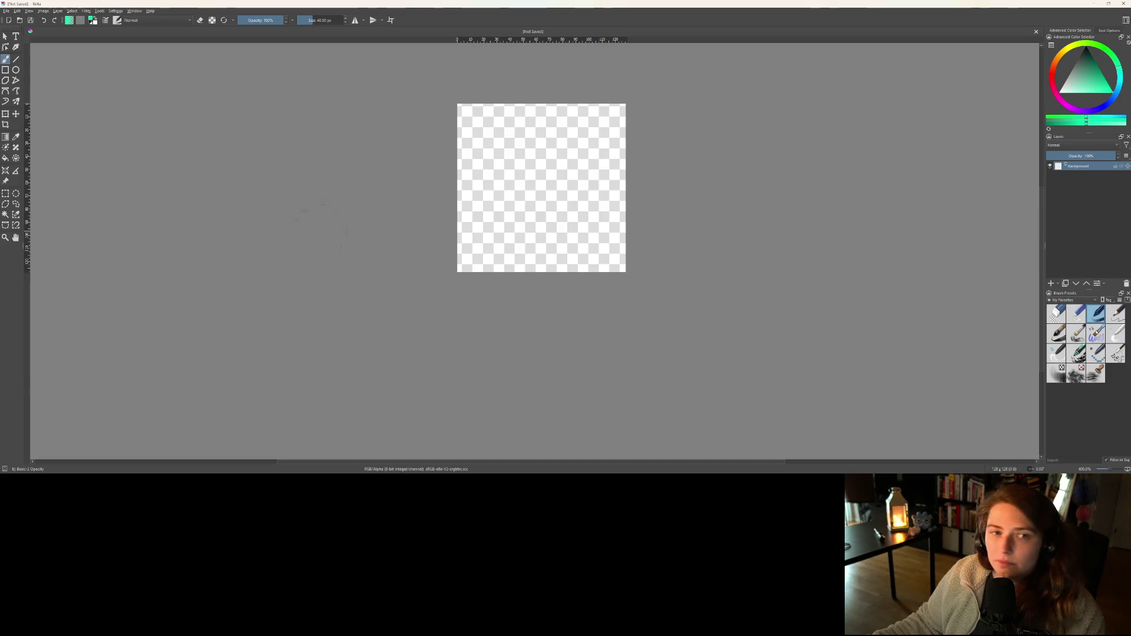
key(f)
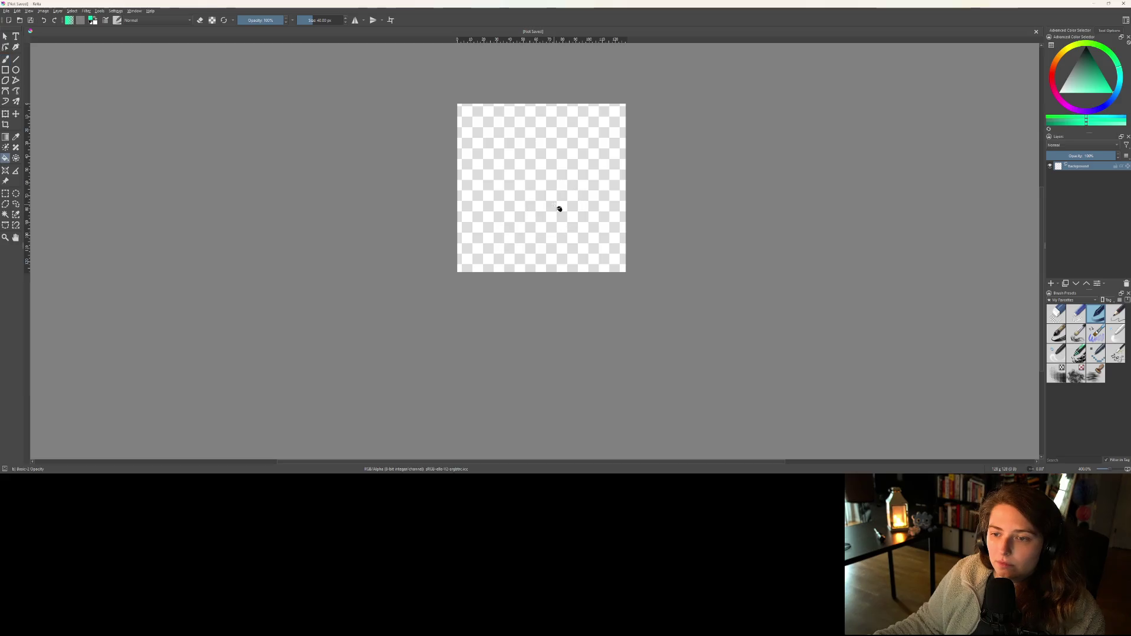
click(1092, 81)
click(477, 194)
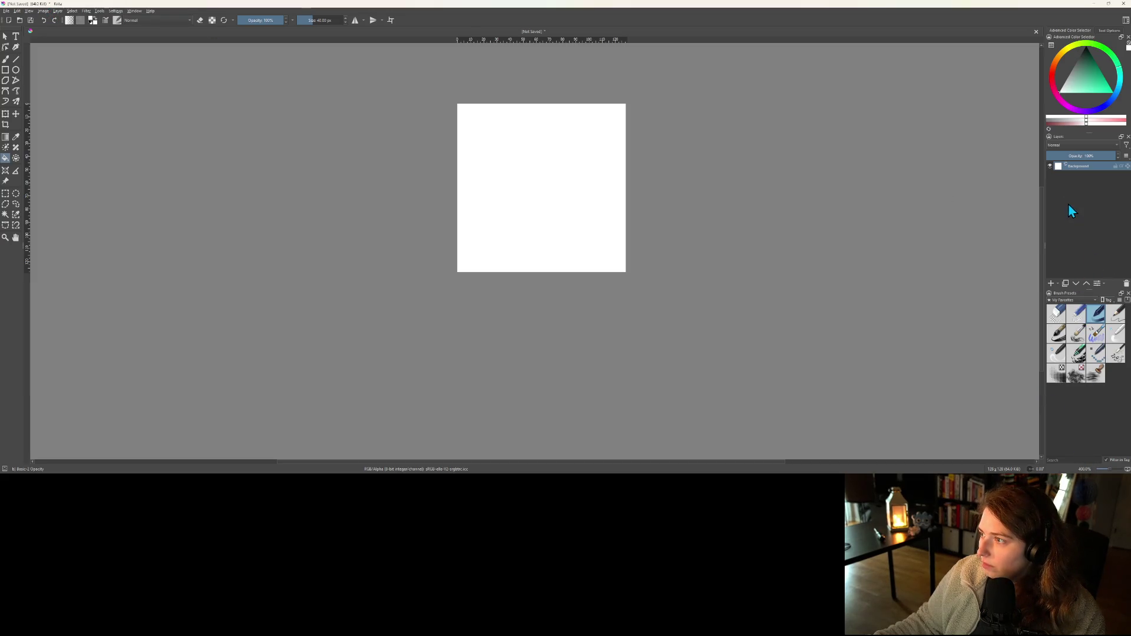
click(28, 11)
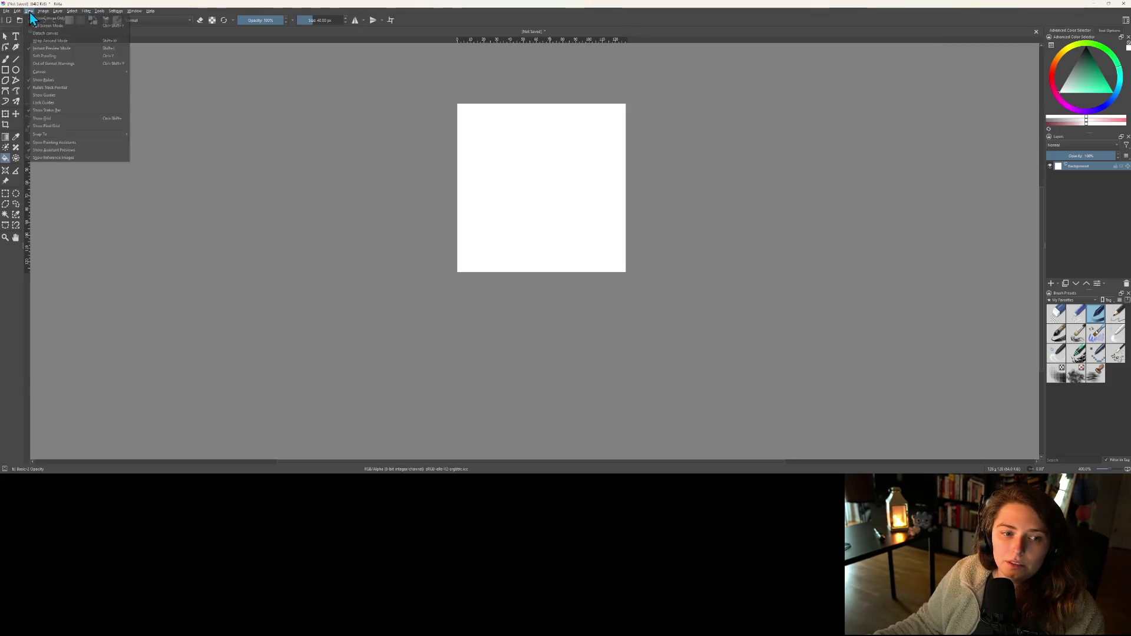
click(69, 96)
scroll(350, 108, up, 5)
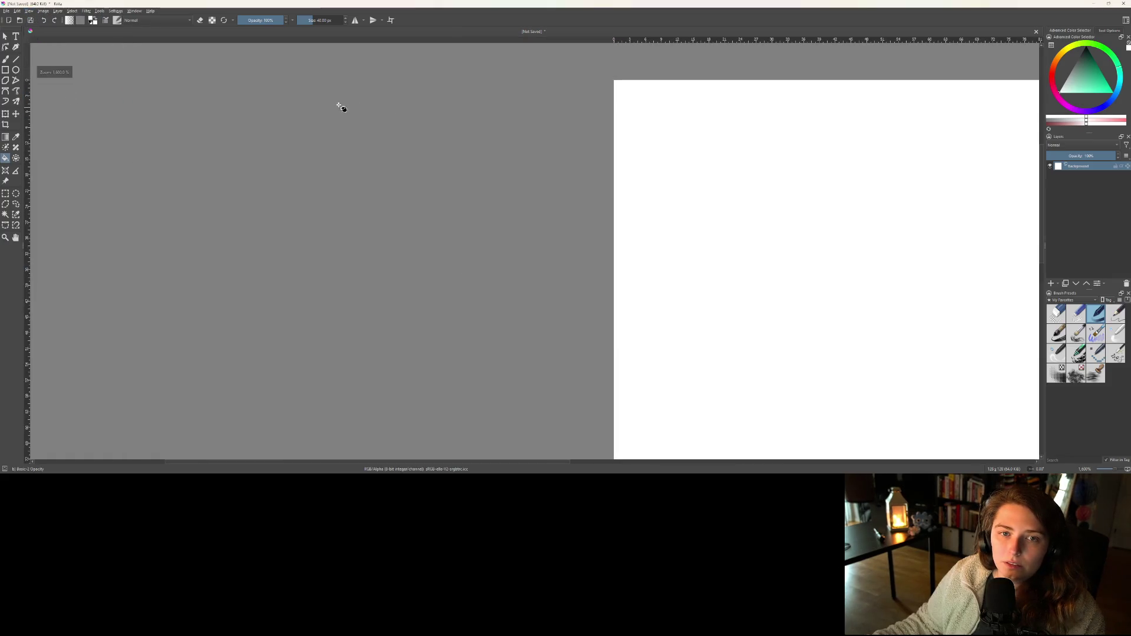
click(27, 12)
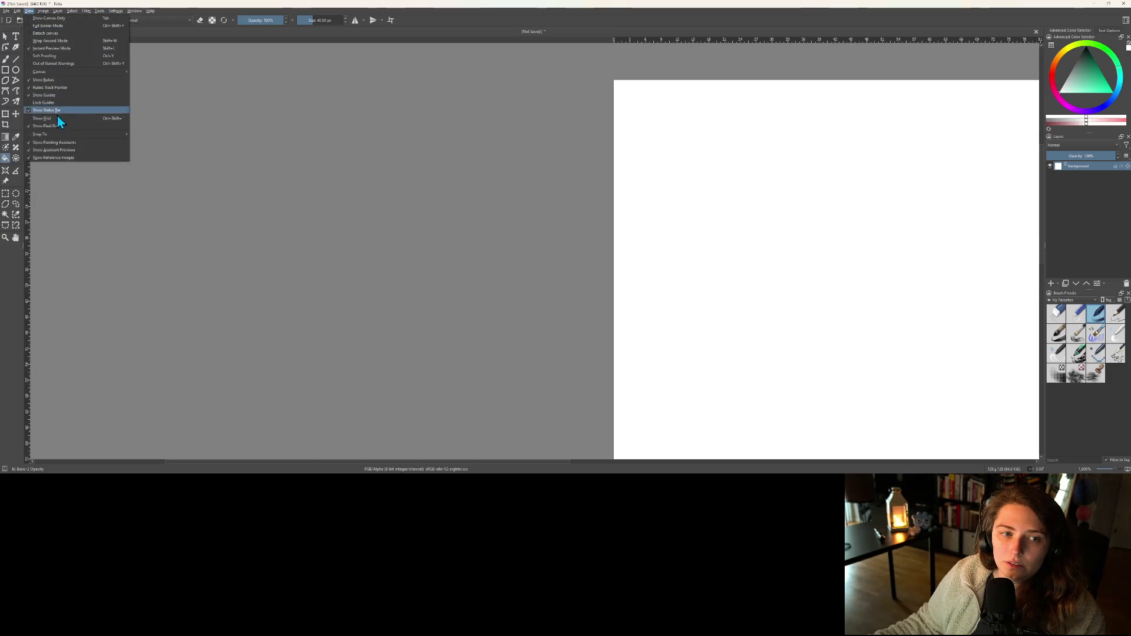
click(41, 118)
scroll(551, 249, down, 3)
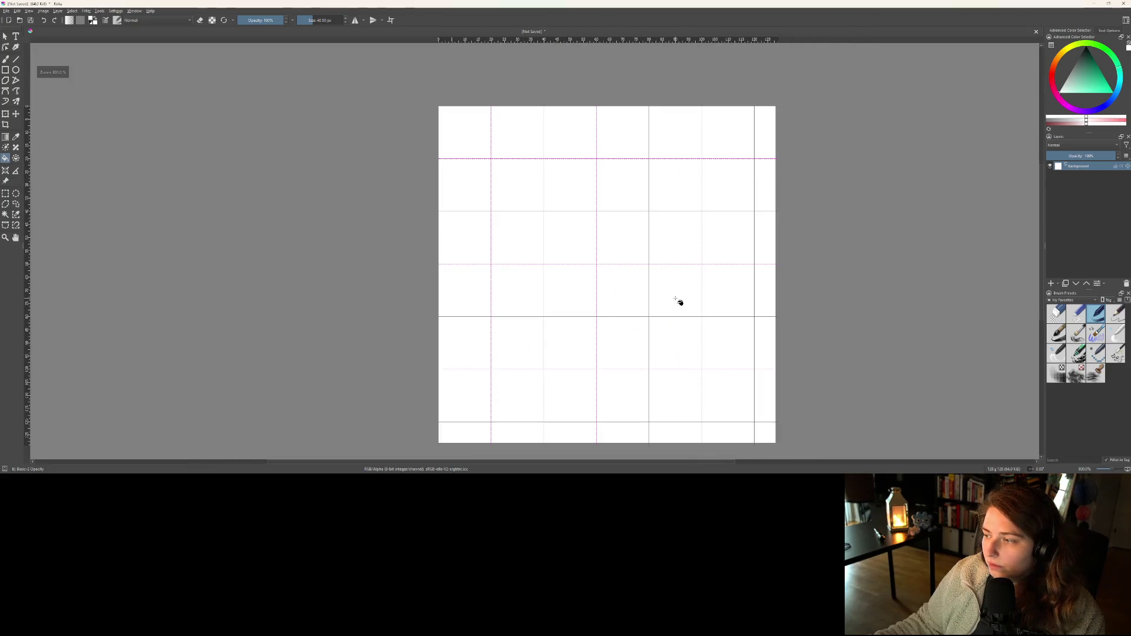
scroll(677, 301, down, 1)
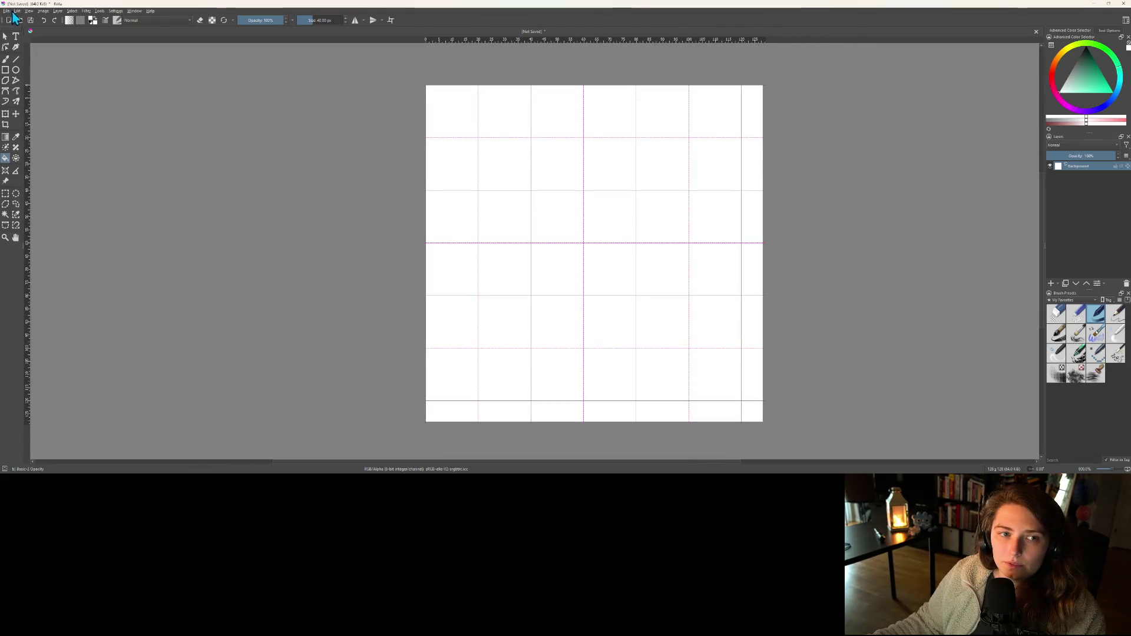
click(47, 13)
mouse_move(30, 15)
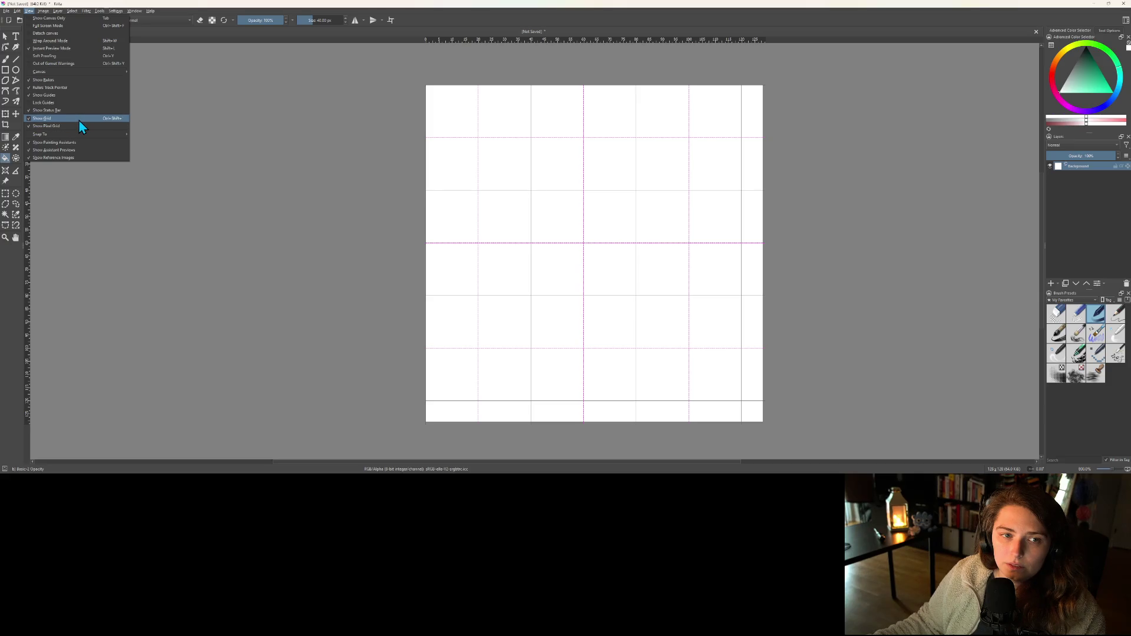
mouse_move(69, 135)
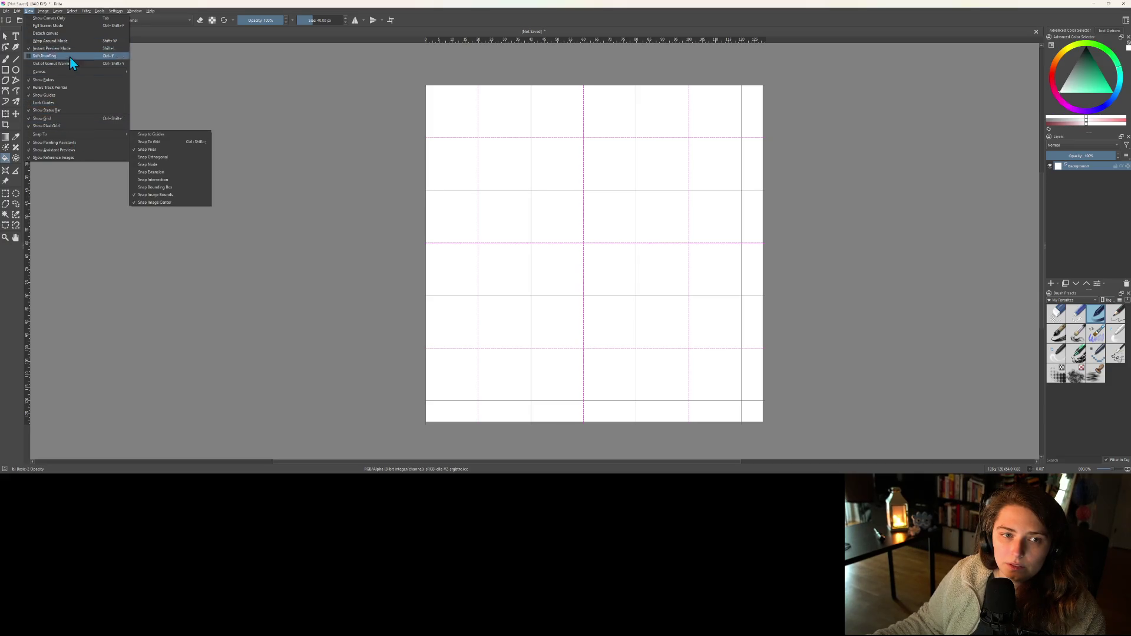
- Show the Grid and Guides docker and set the grid X spacing to 32 px
click(58, 11)
click(116, 11)
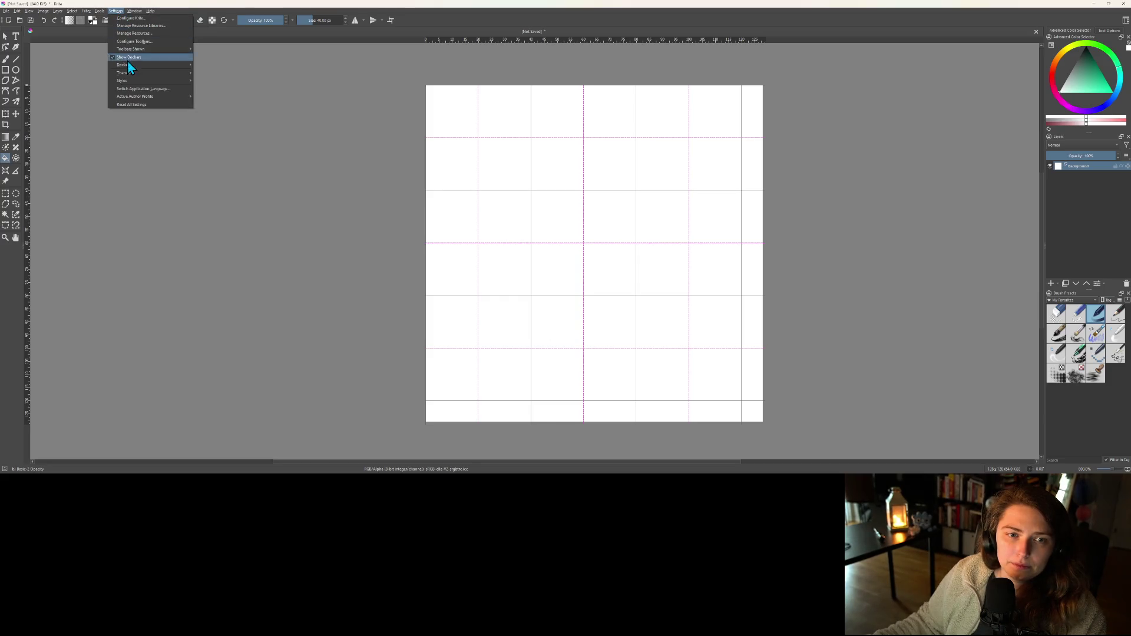
mouse_move(132, 64)
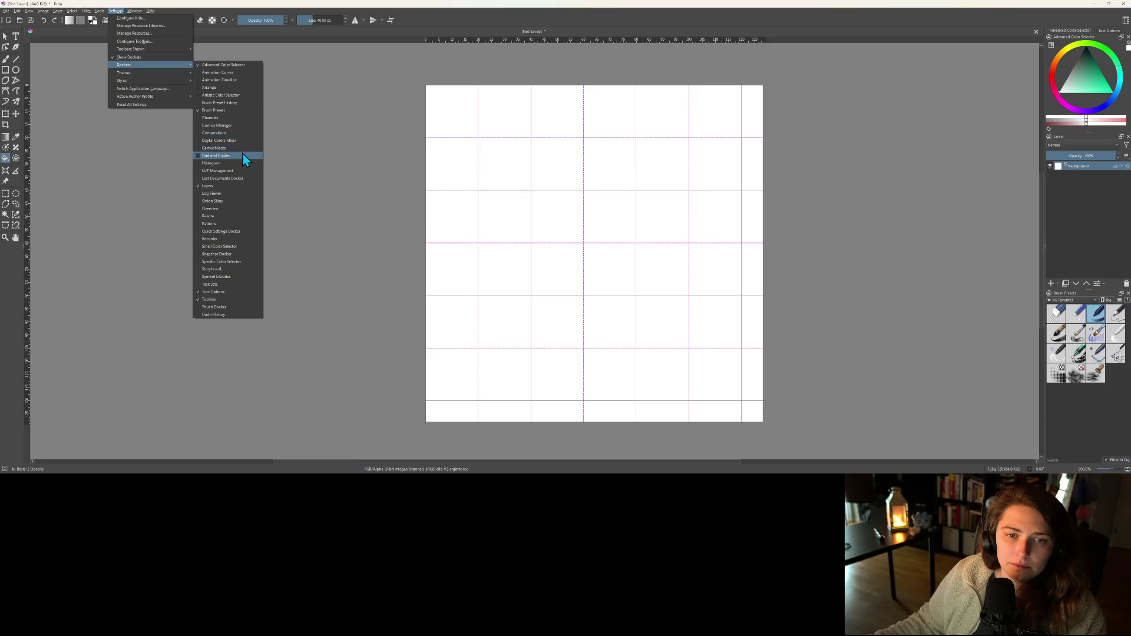
click(199, 156)
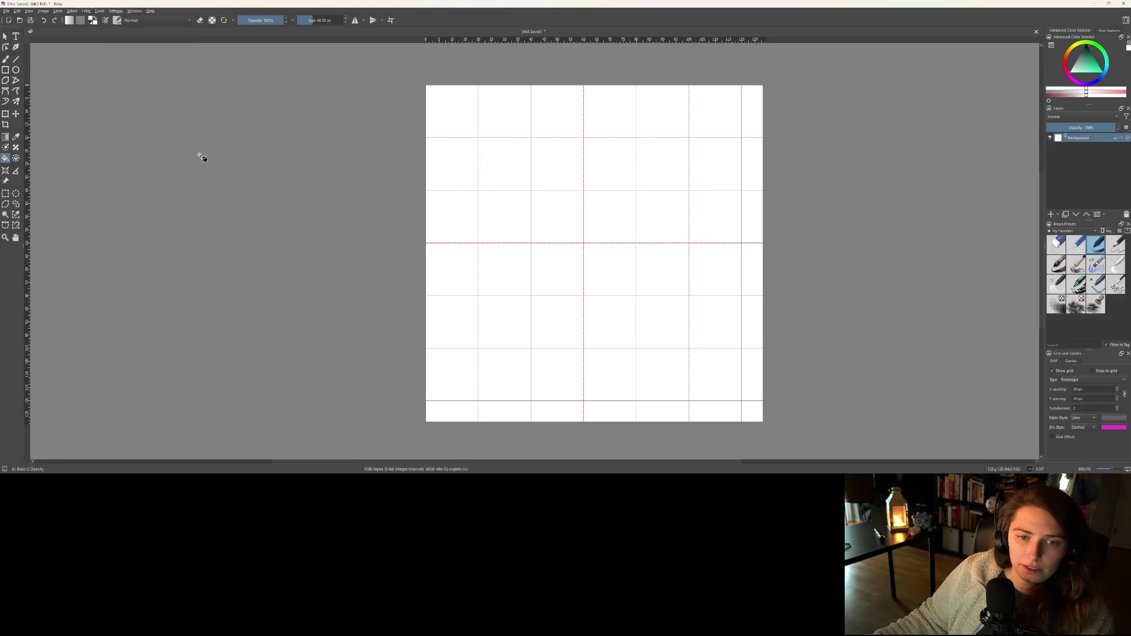
click(1075, 361)
click(1054, 359)
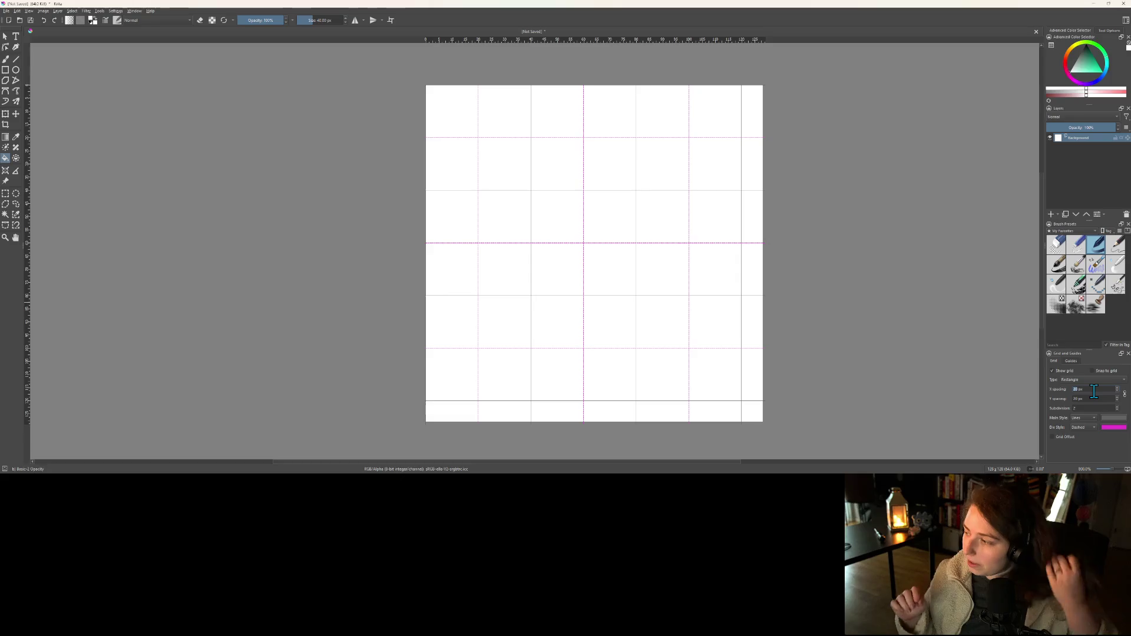
text(32)
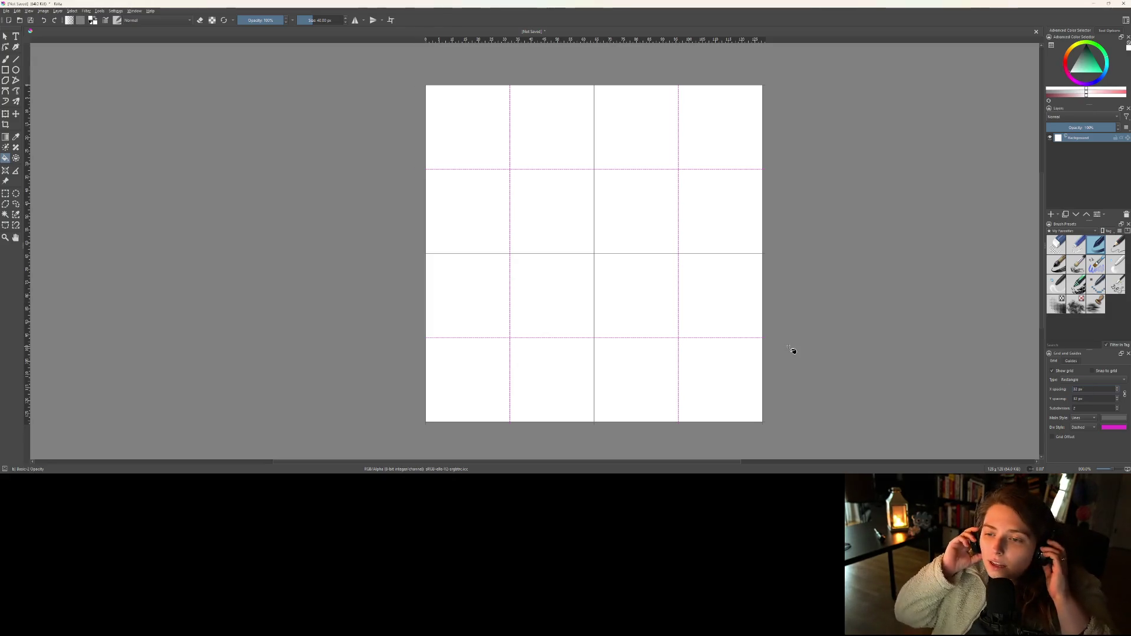
ctrl+scroll(594, 356, up, 1)
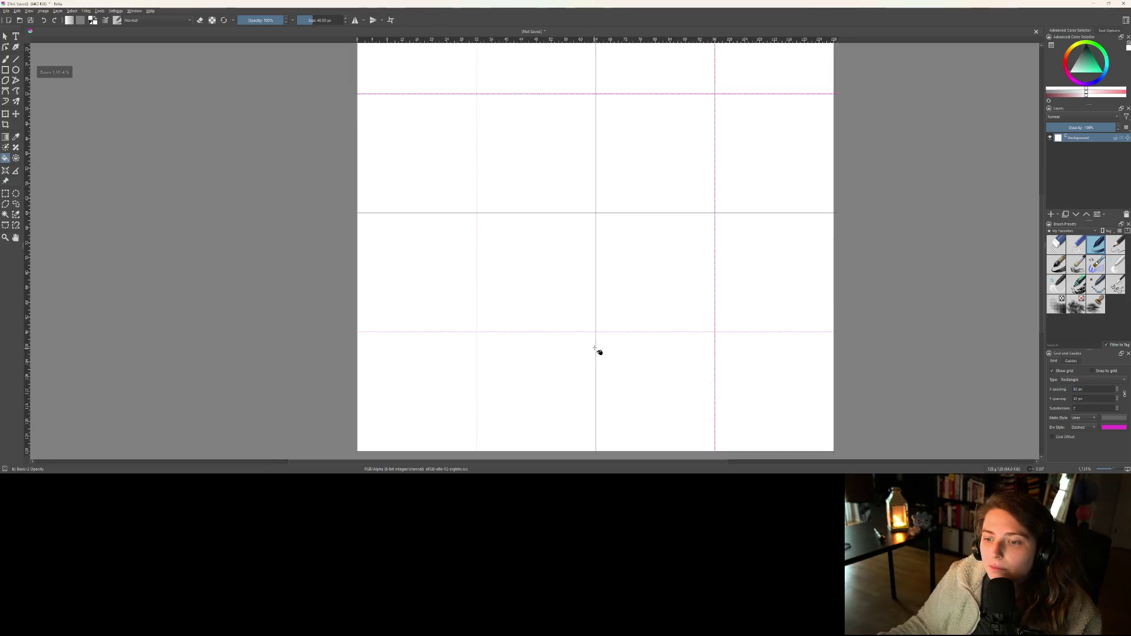
scroll(598, 354, up, 1)
- Switch to the freehand brush at about 2 px, then select the Rectangle tool
key(b)
click(325, 21)
scroll(325, 21, down, 5)
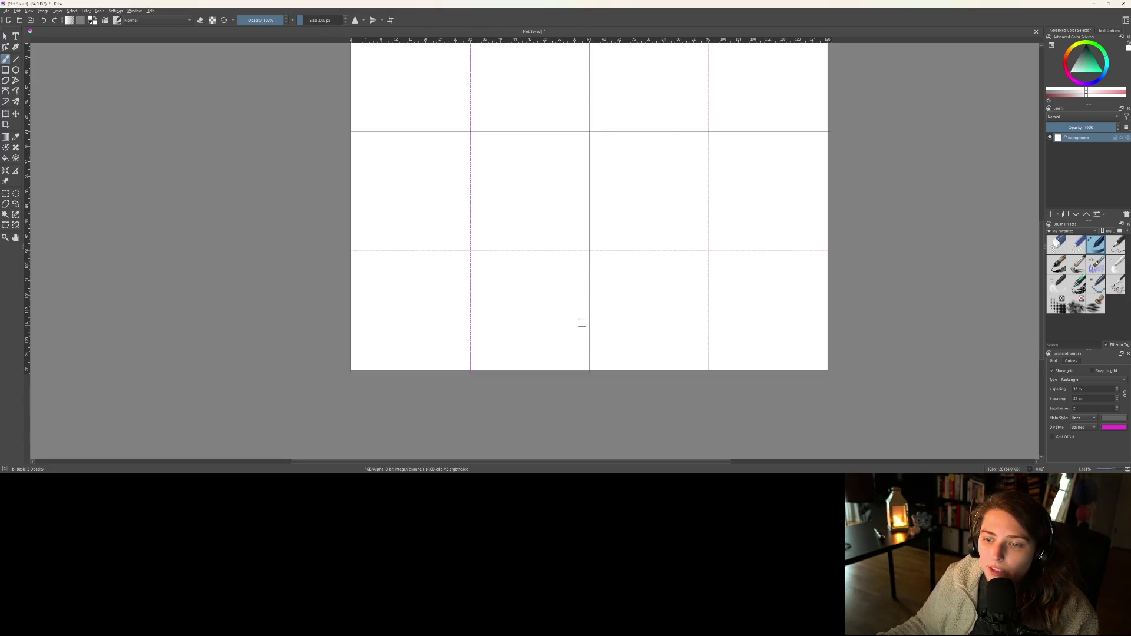
ctrl+scroll(546, 333, up, 2)
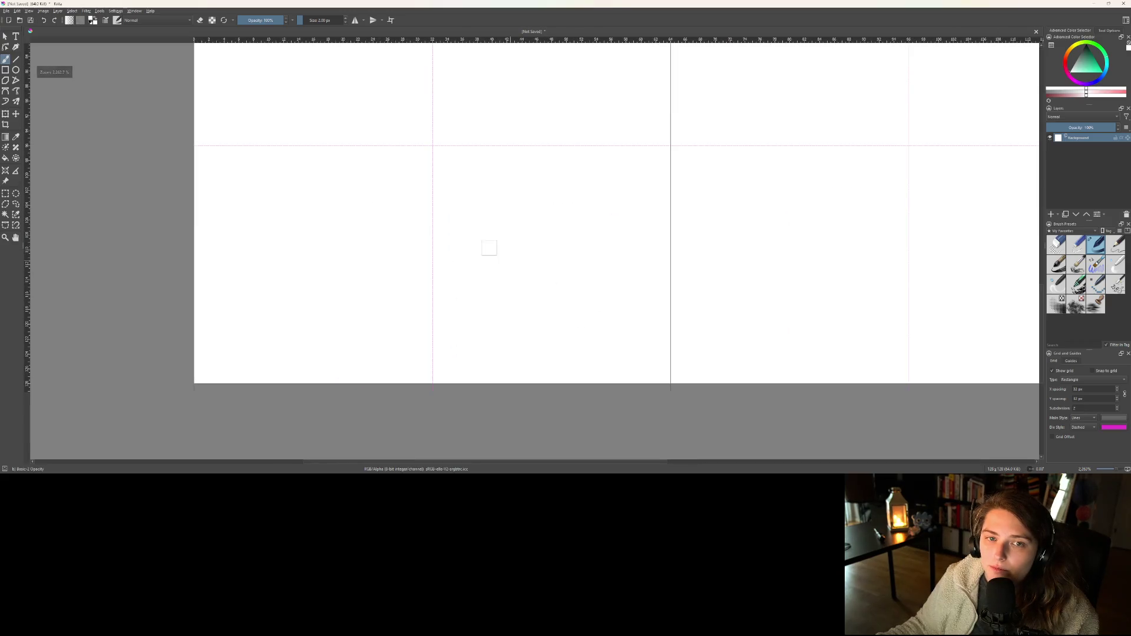
click(5, 70)
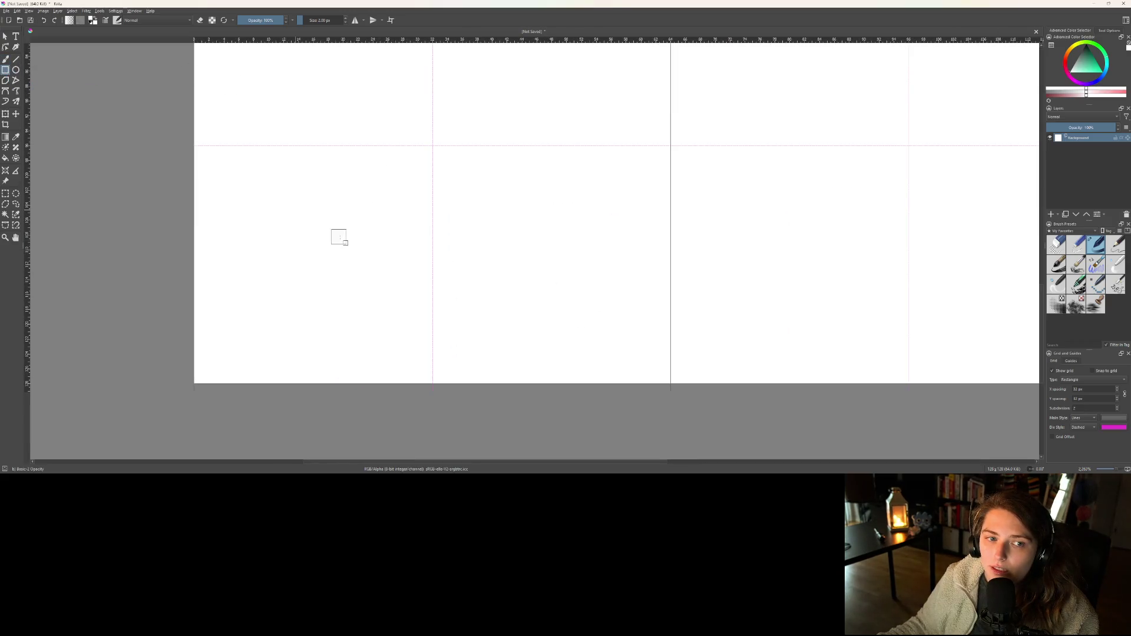
click(206, 163)
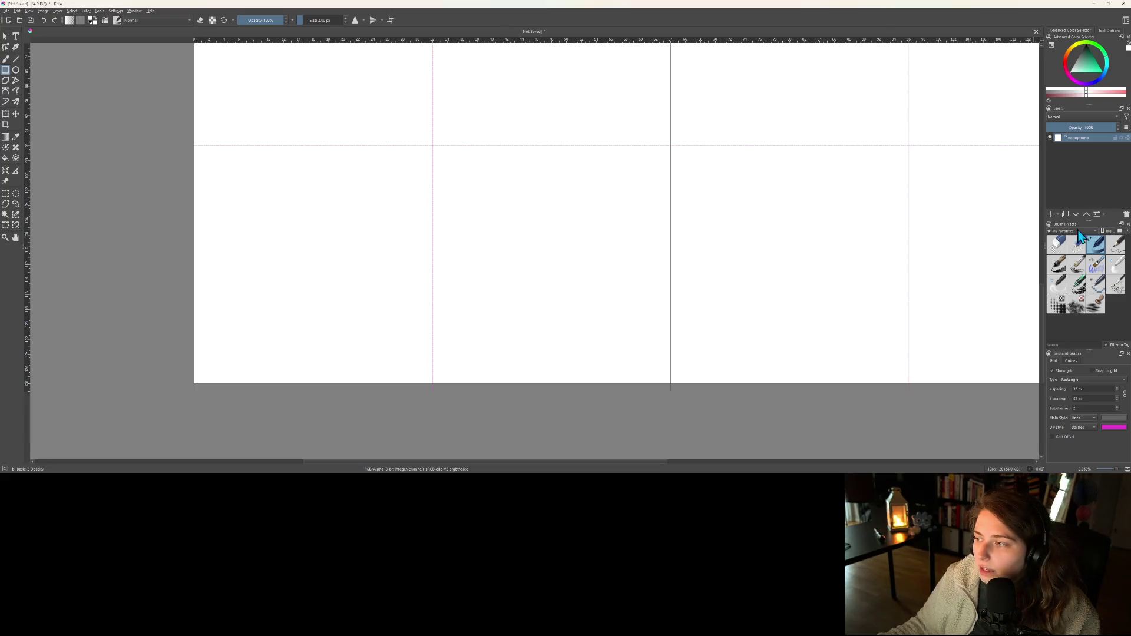
- Add a new paint layer and draw a black square outline near the canvas's top-left
click(1051, 216)
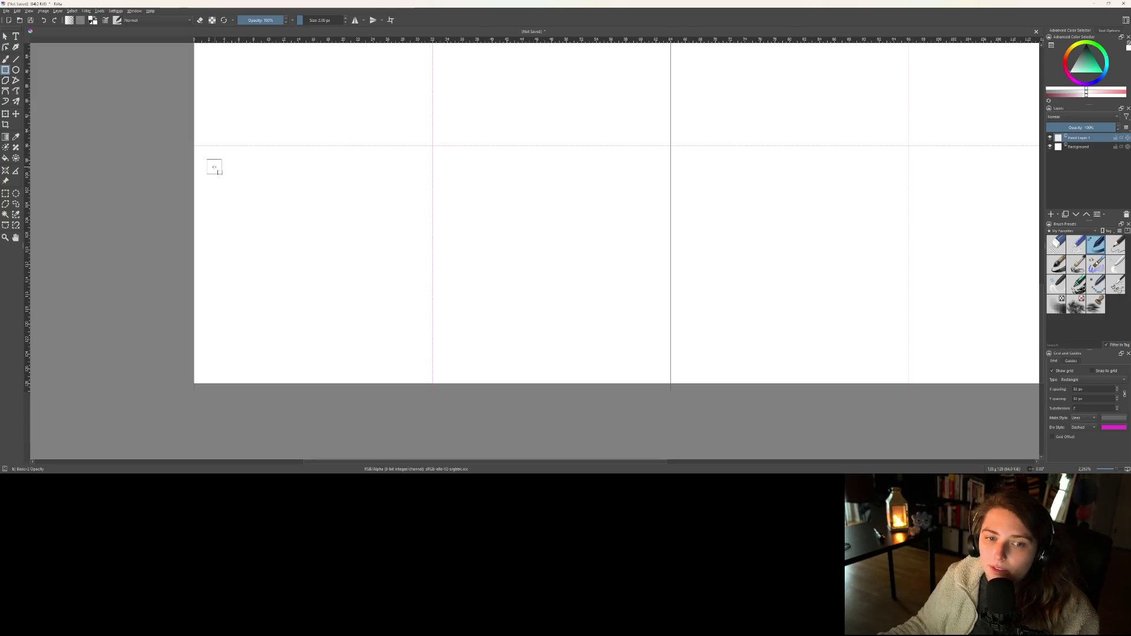
mouse_move(207, 162)
mouse_down()
mouse_move(394, 320)
mouse_move(416, 367)
mouse_up()
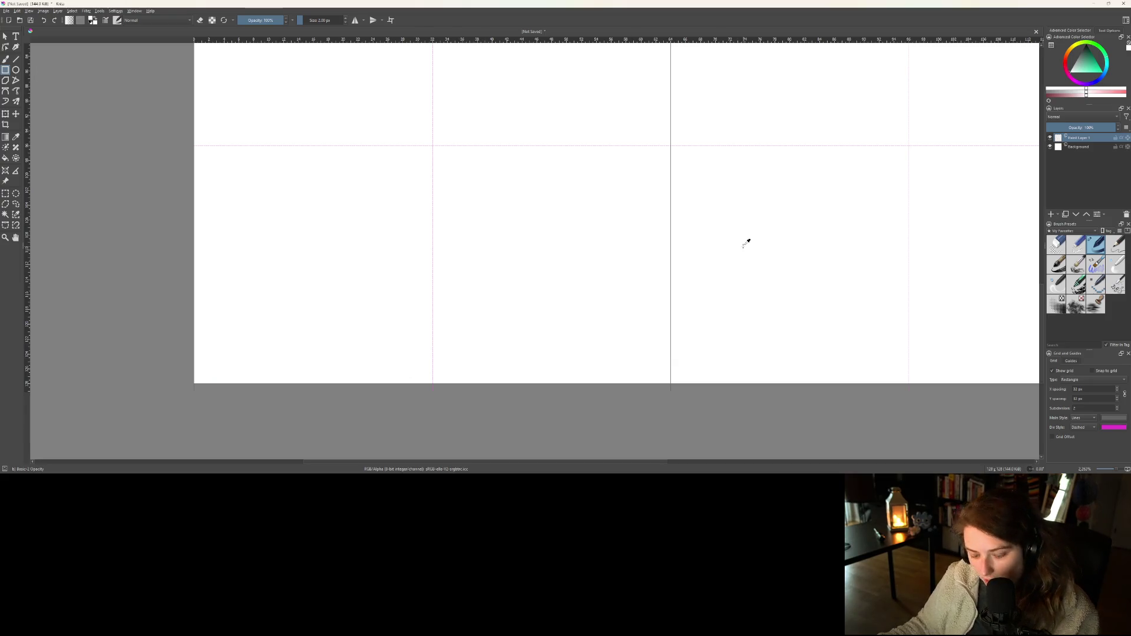
click(1084, 50)
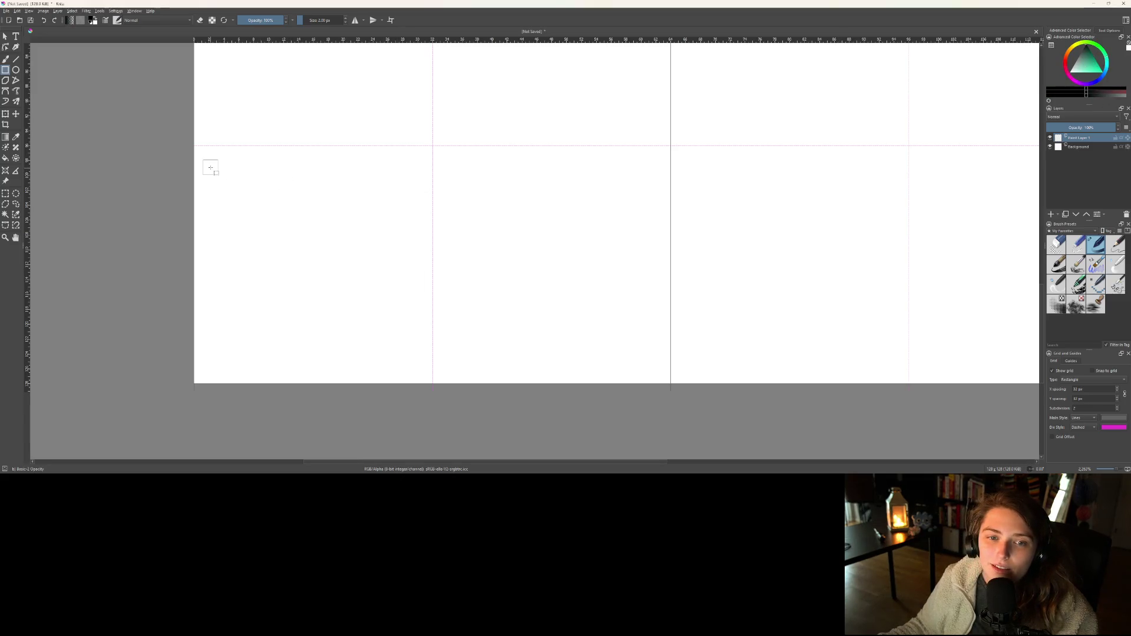
drag(212, 165, 311, 269)
drag(387, 358, 416, 363)
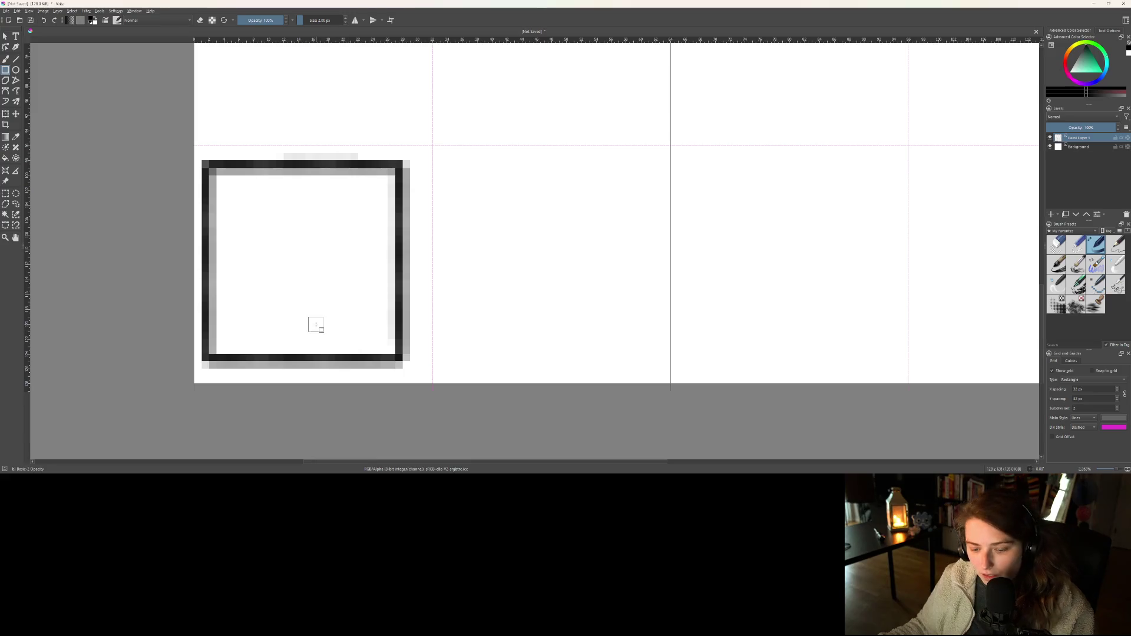
- Nudge the square outline one pixel right with the Move tool, then return to the brush
key(g)
key(t)
drag(313, 320, 315, 319)
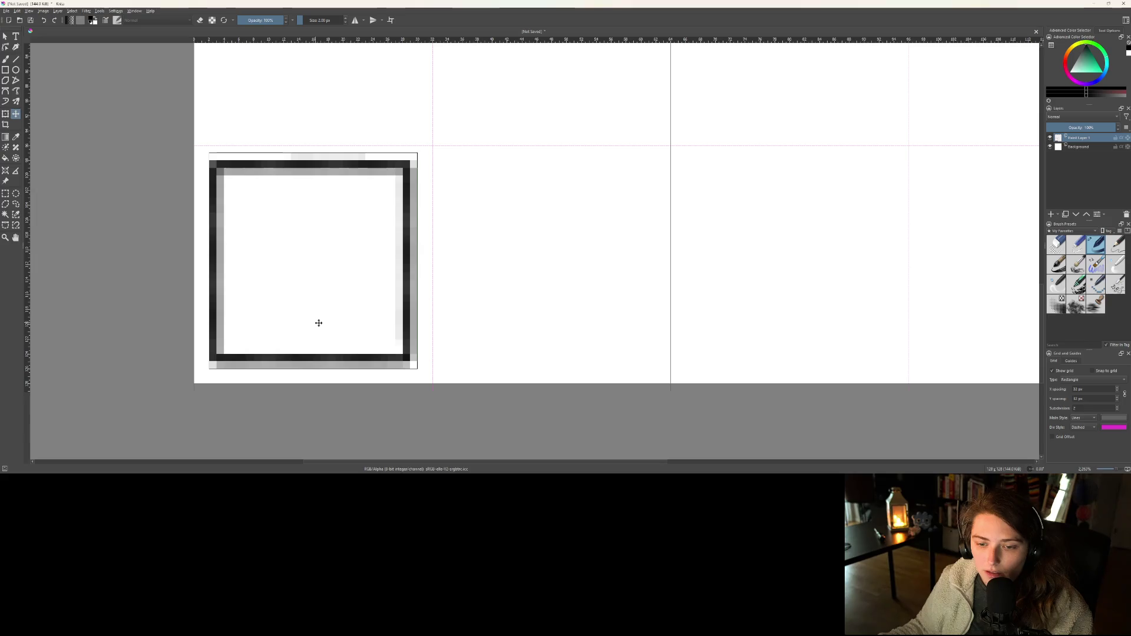
key(b)
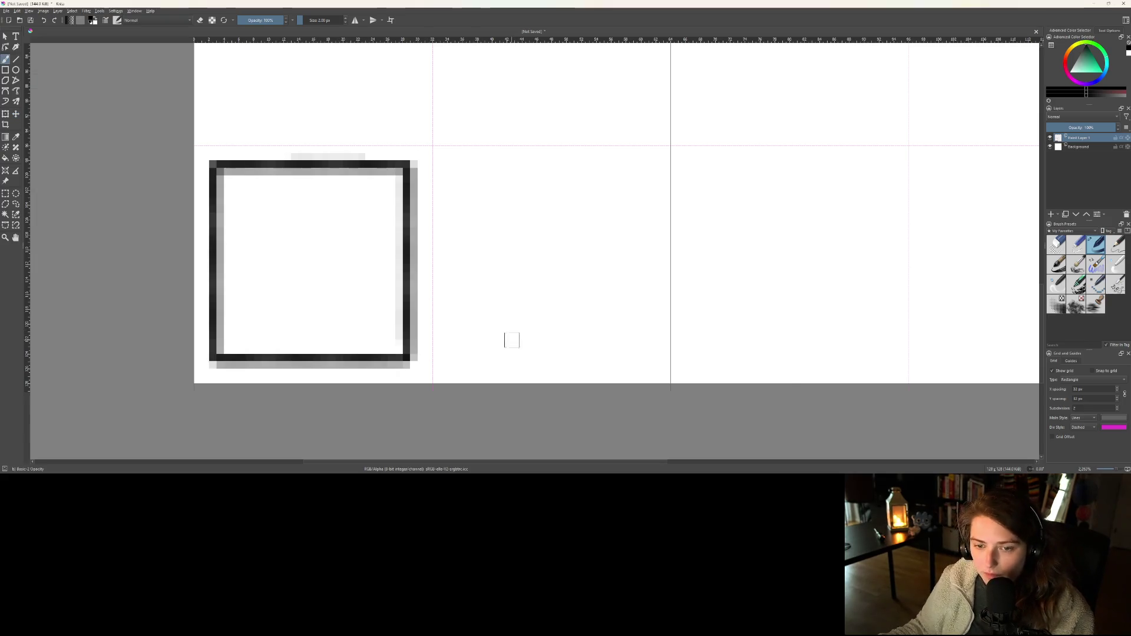
scroll(511, 336, down, 6)
scroll(500, 340, up, 2)
scroll(499, 340, up, 6)
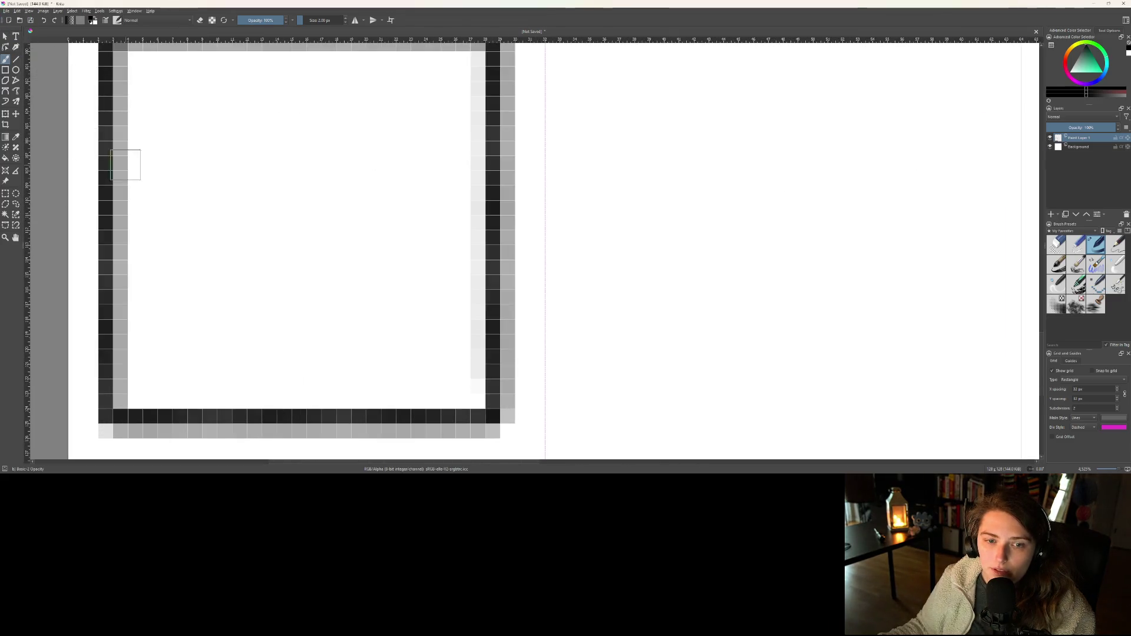
scroll(422, 361, down, 1)
drag(376, 321, 423, 330)
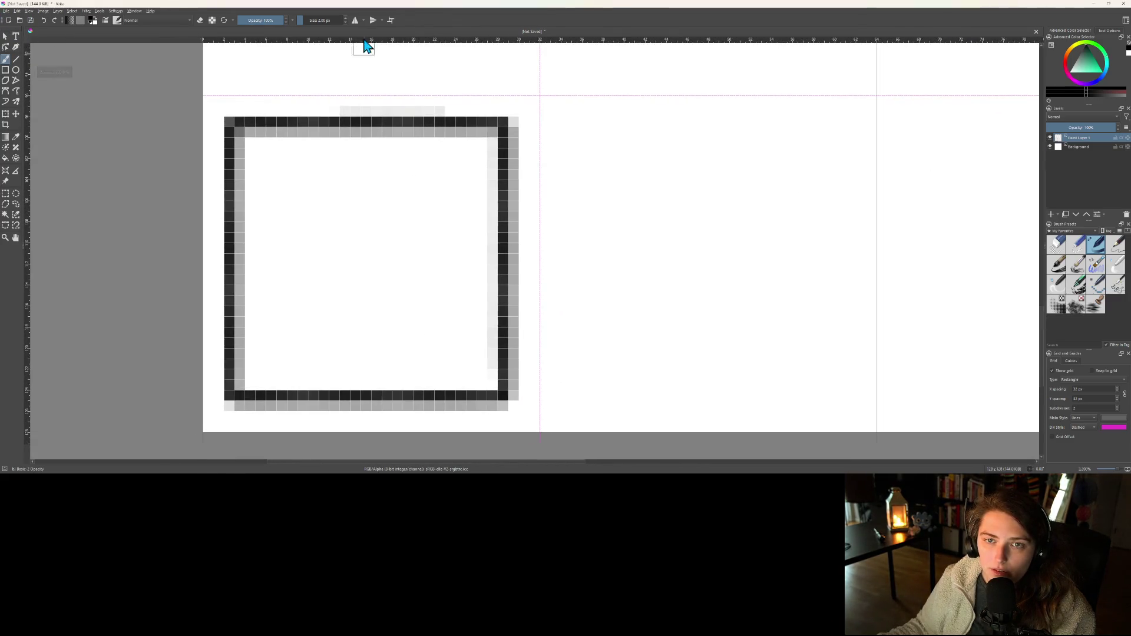
- Enable mirror painting and place both mirror axes through the square's centre
click(355, 20)
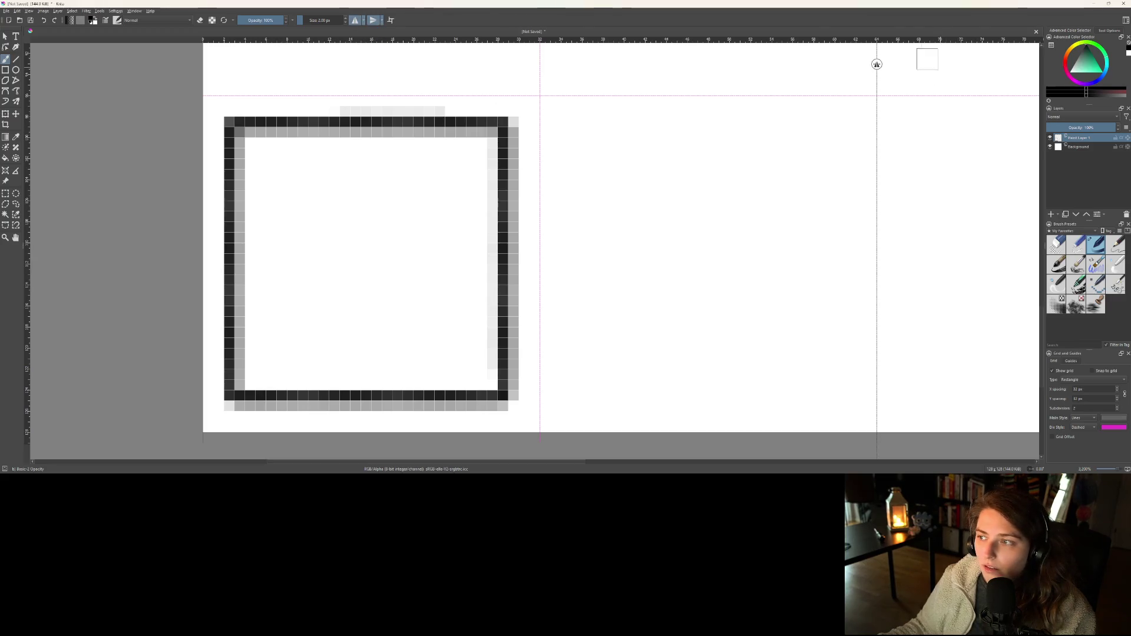
drag(878, 63, 371, 68)
scroll(565, 141, down, 5)
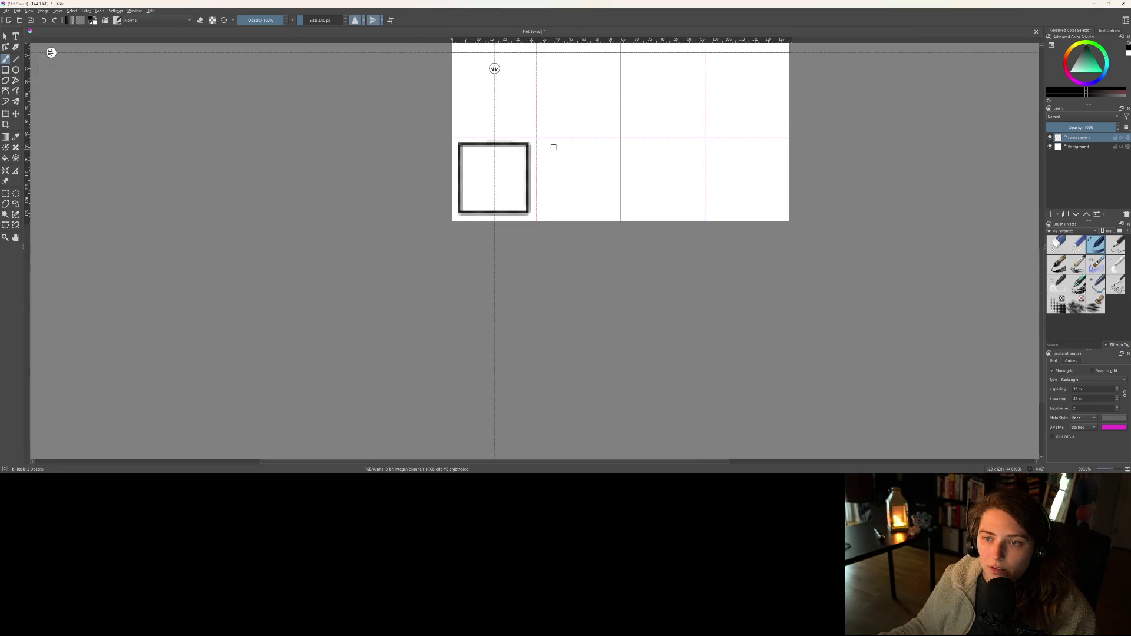
drag(51, 72, 69, 162)
scroll(446, 141, up, 3)
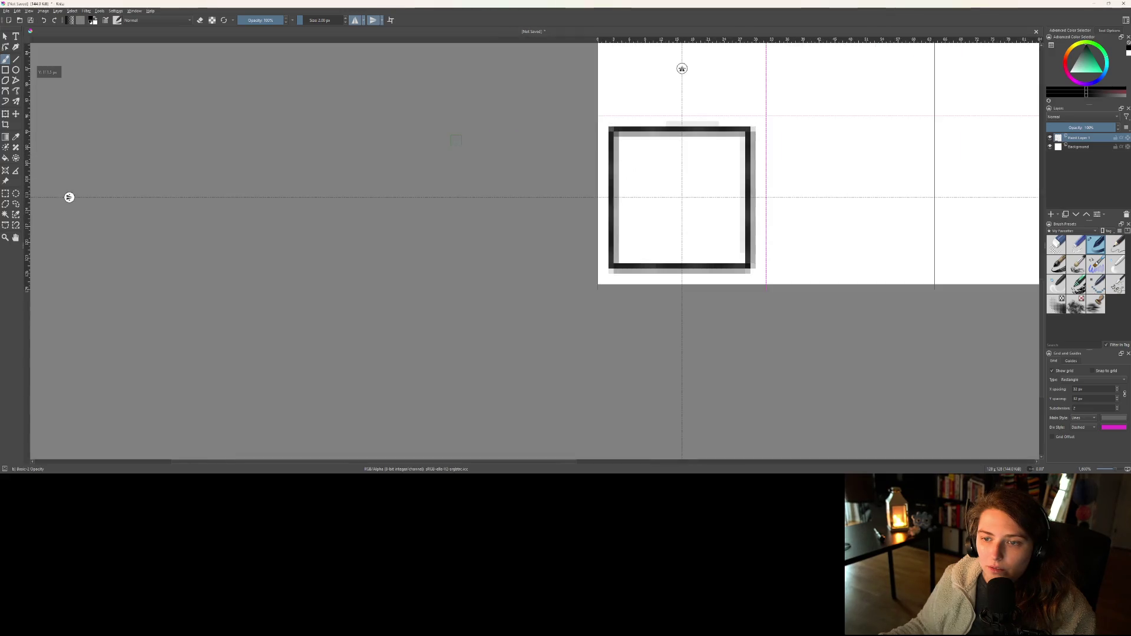
scroll(894, 199, up, 2)
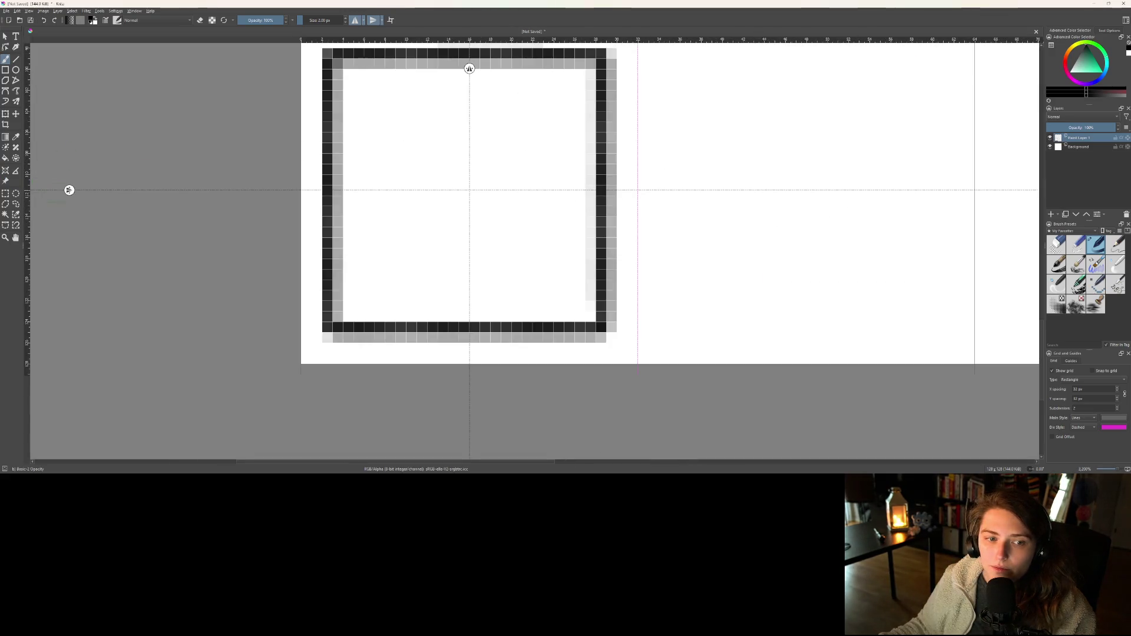
drag(69, 191, 73, 185)
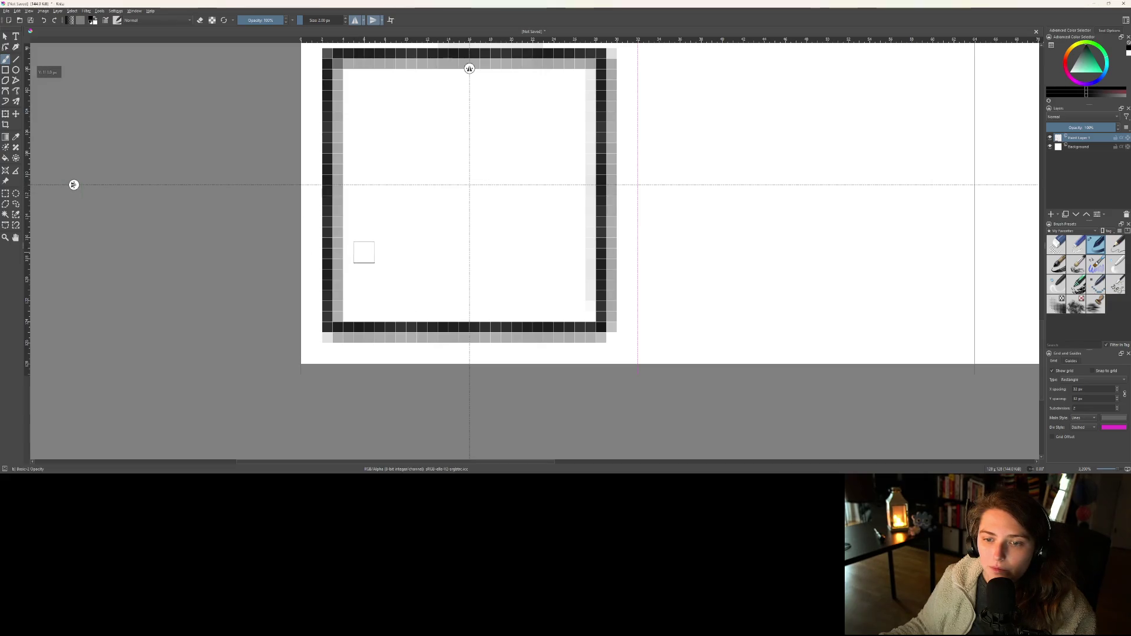
- Dot rivets mirrored into the four corners, then delete the drawn square tile
click(360, 296)
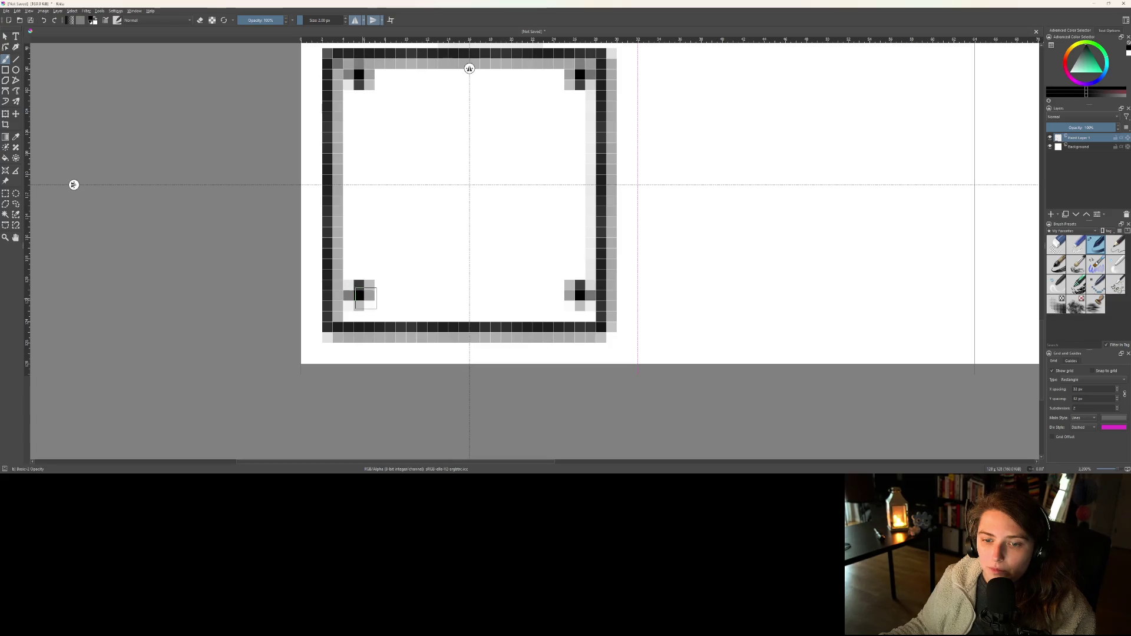
scroll(418, 297, down, 3)
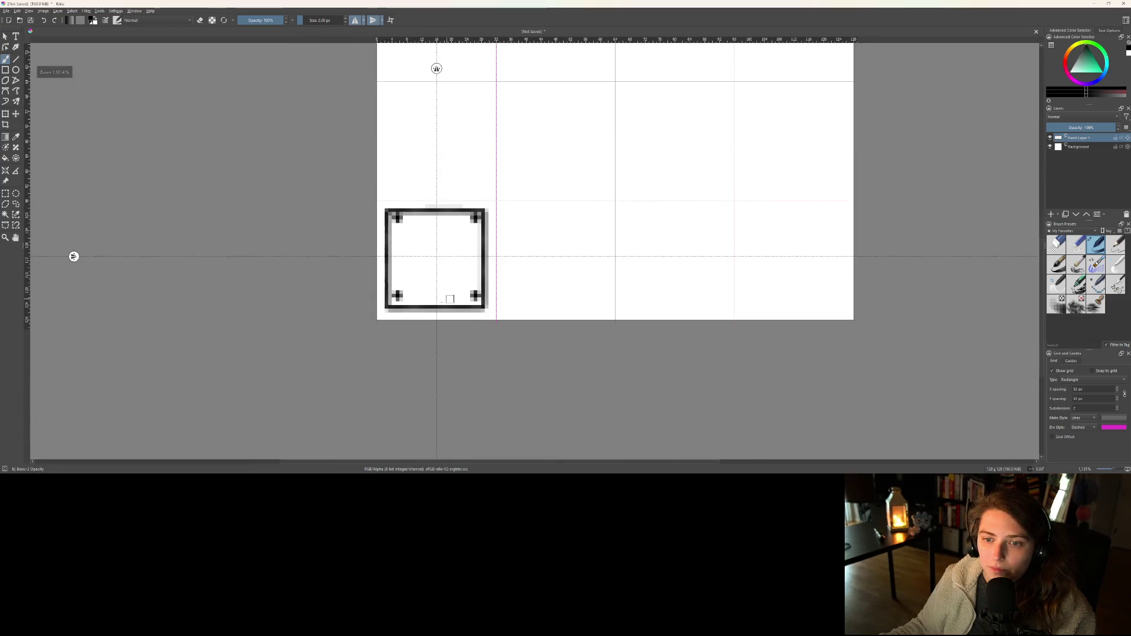
scroll(453, 306, down, 2)
scroll(512, 323, up, 4)
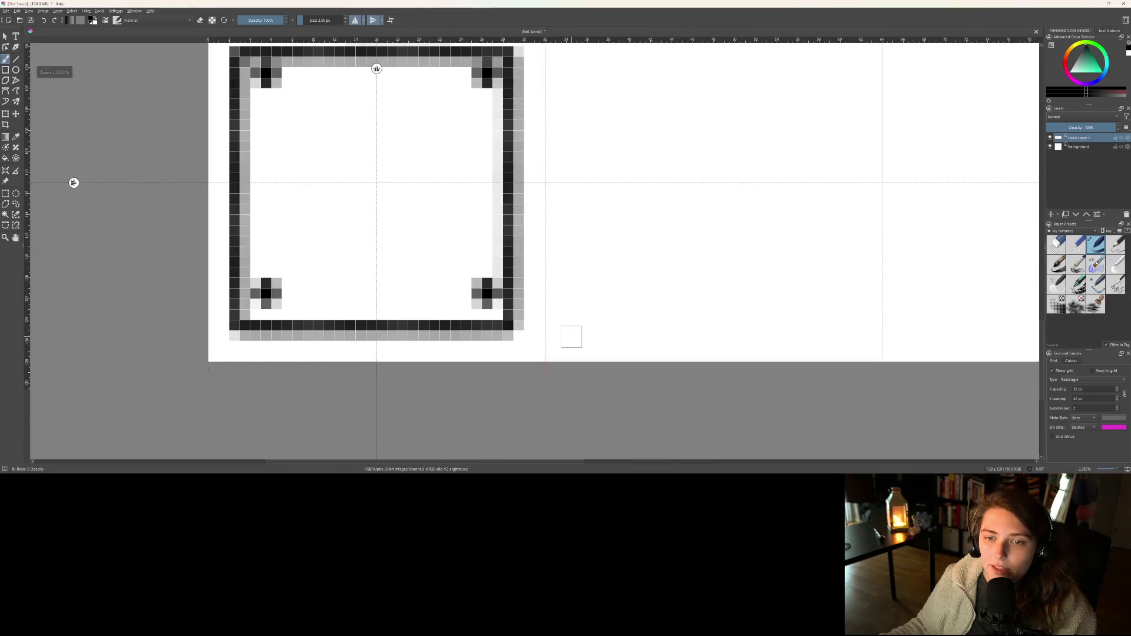
drag(409, 265, 442, 331)
scroll(443, 331, down, 1)
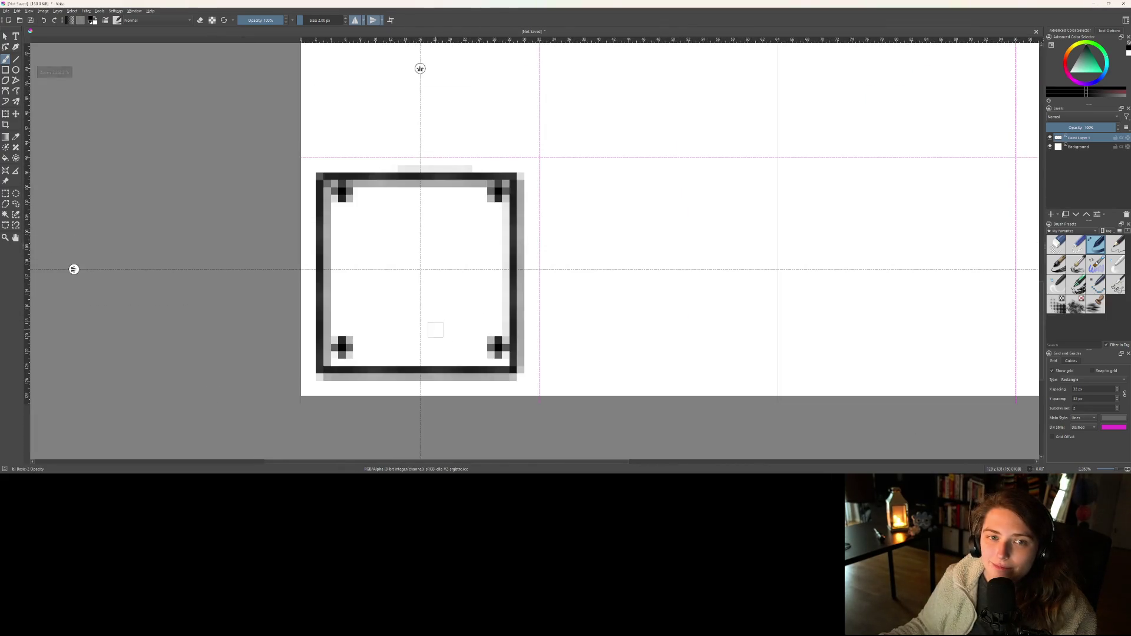
scroll(435, 330, down, 1)
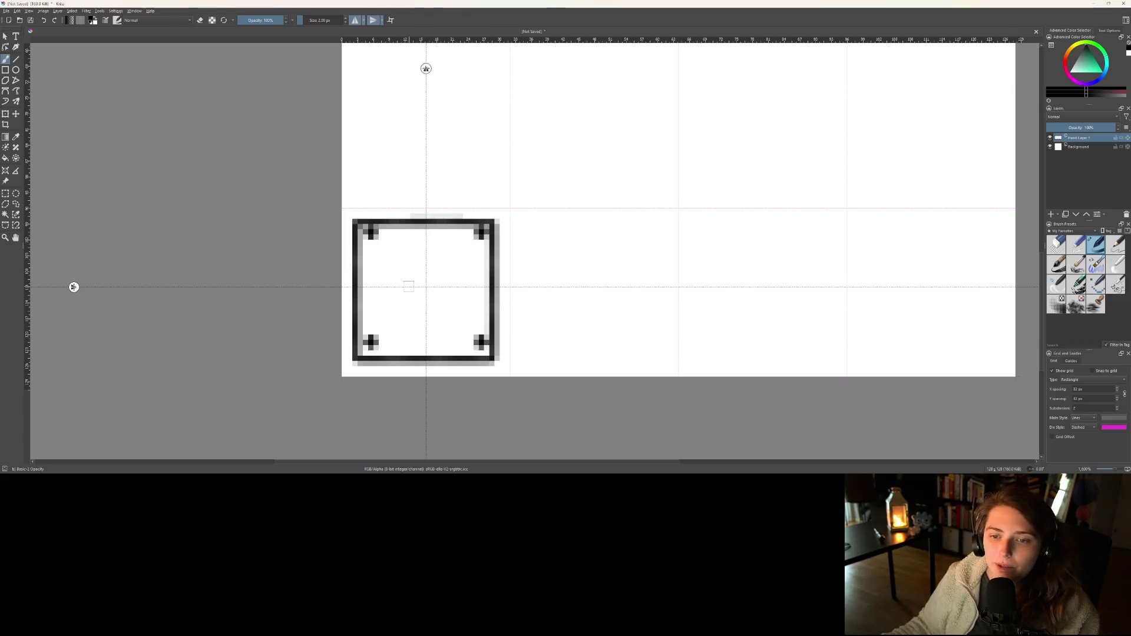
key(Delete)
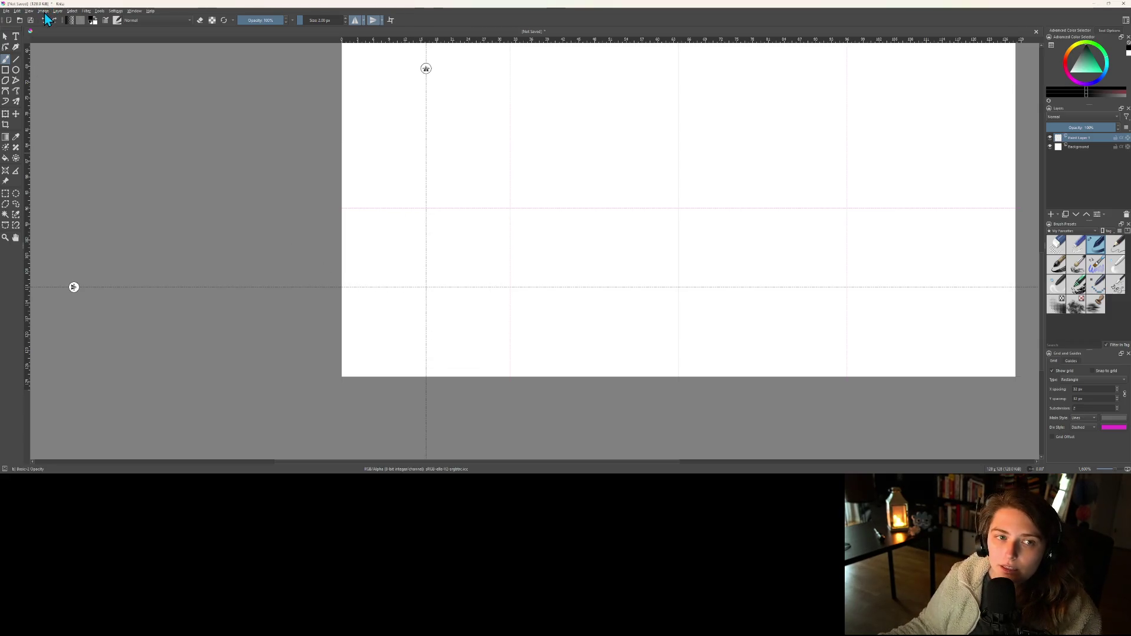
- Resize the canvas to 512 px and zoom out to fit it in view
click(43, 11)
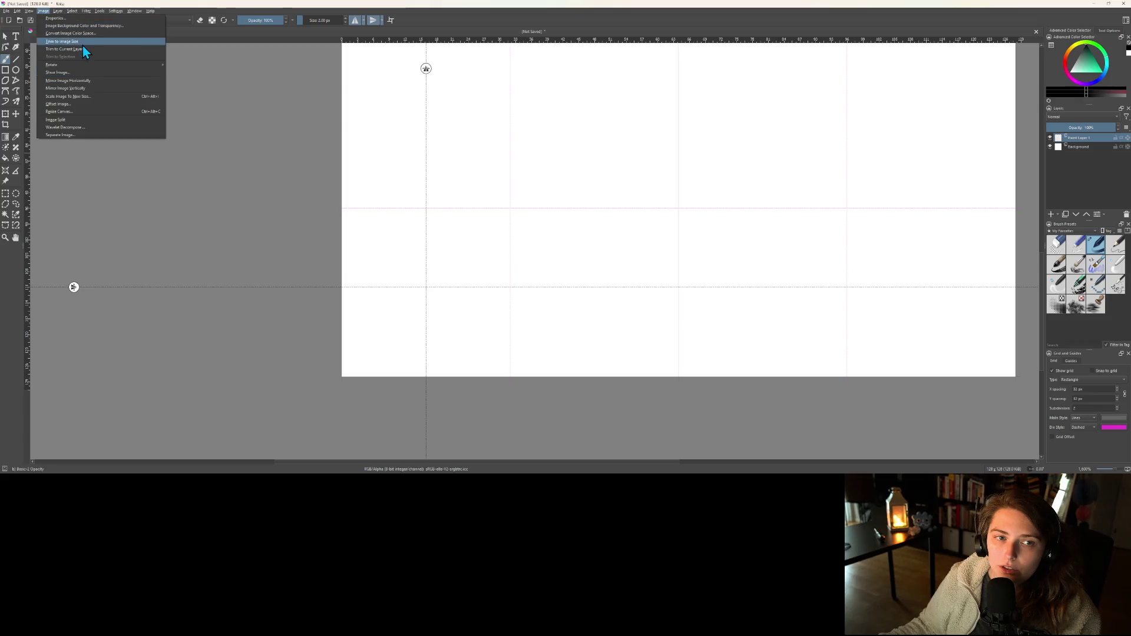
click(70, 111)
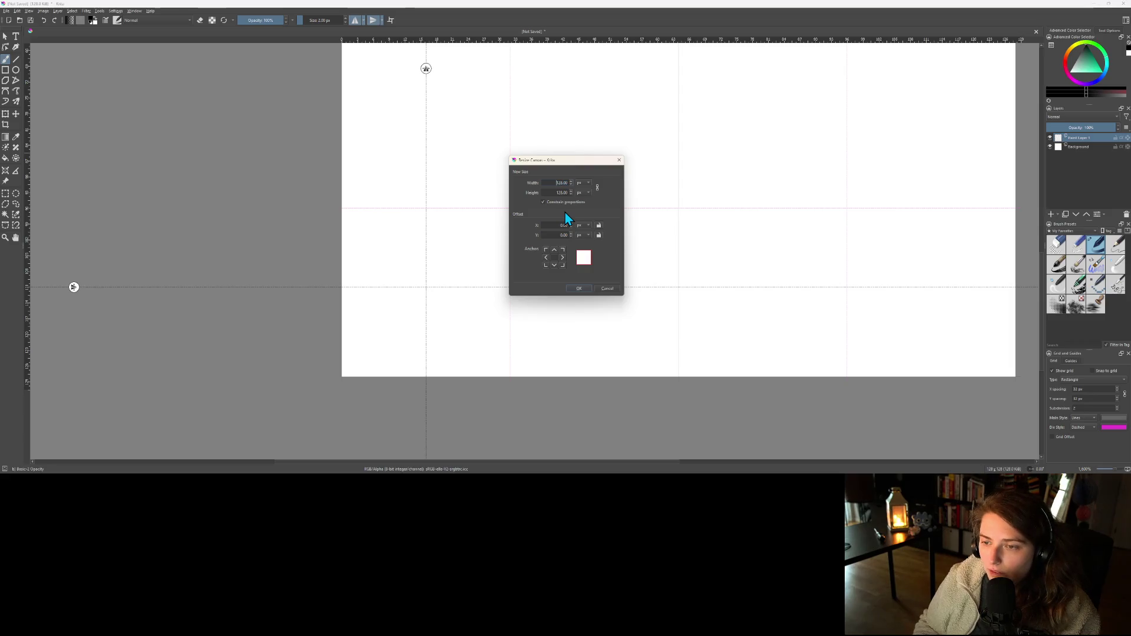
text(512)
key(Return)
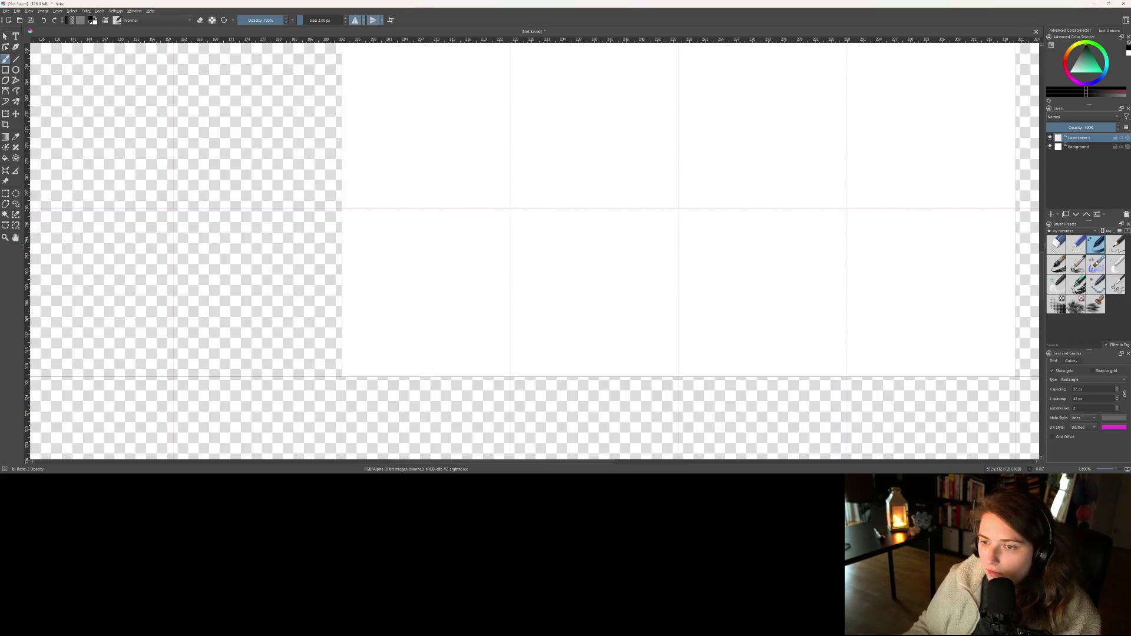
key(minus)
key(minus)
key(minus)
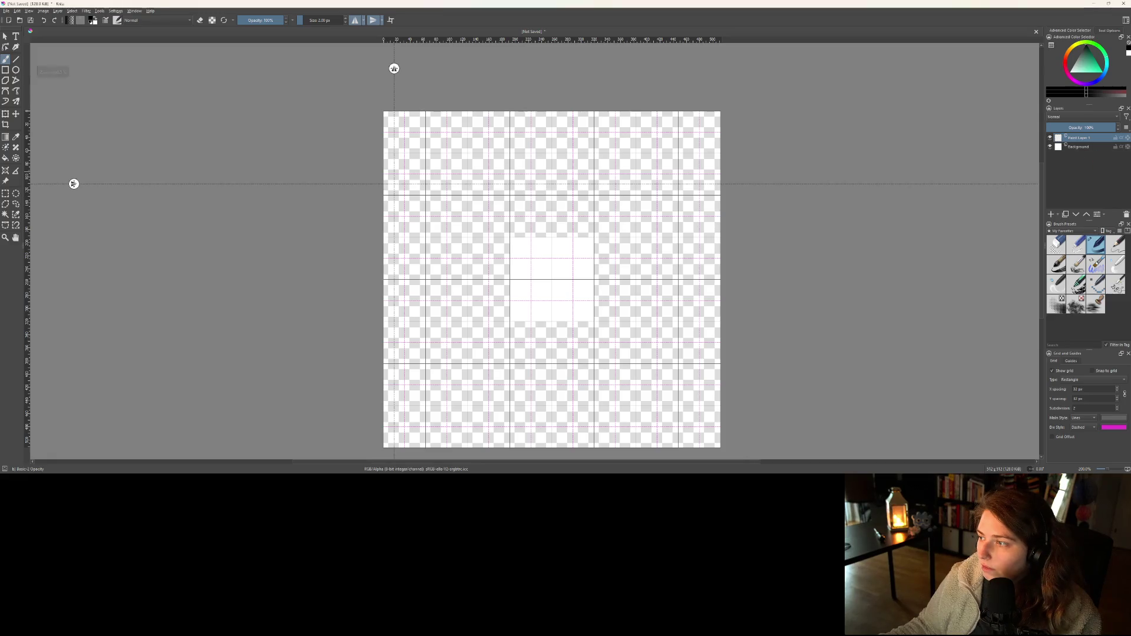
- Flood-fill the Background layer with white and set the grid spacing to 128 px
click(1097, 147)
key(f)
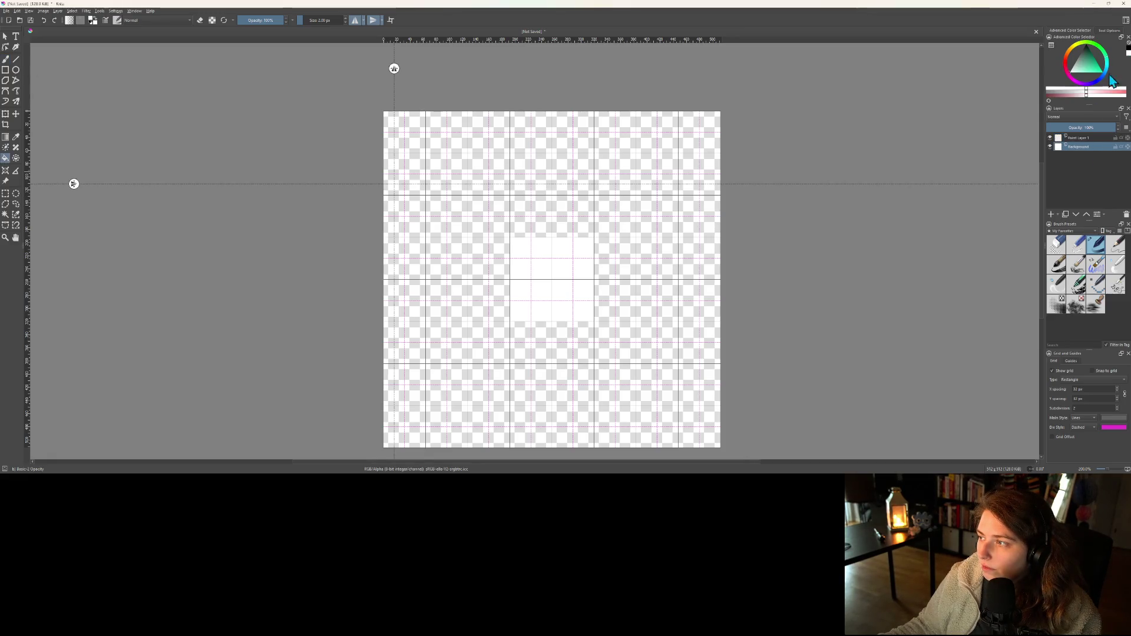
click(644, 316)
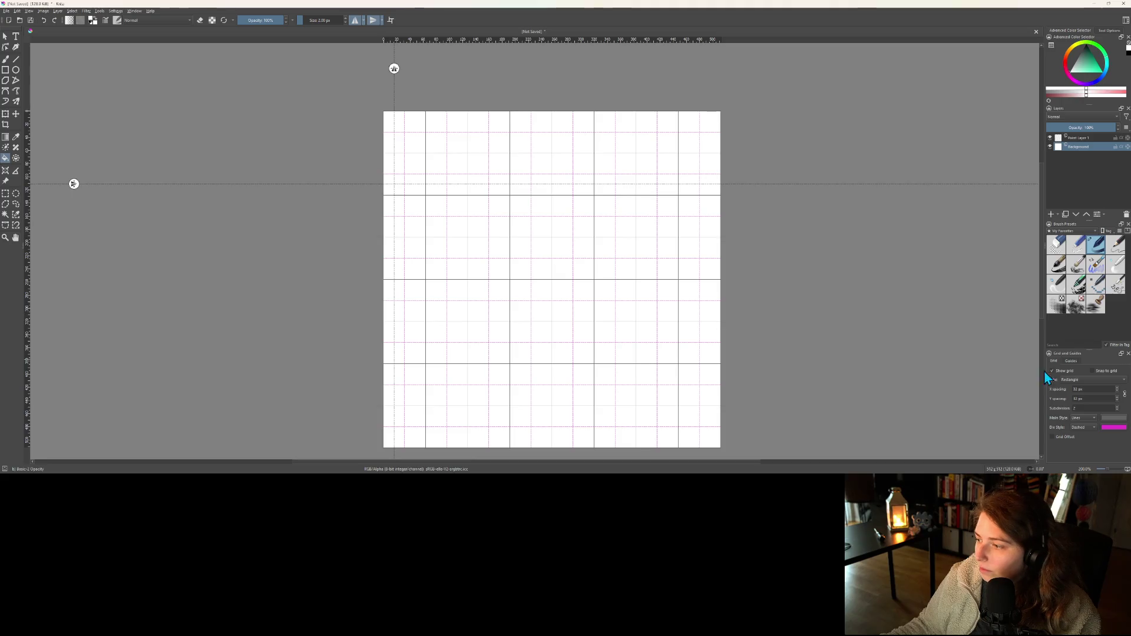
double_click(1102, 392)
text(128)
key(Return)
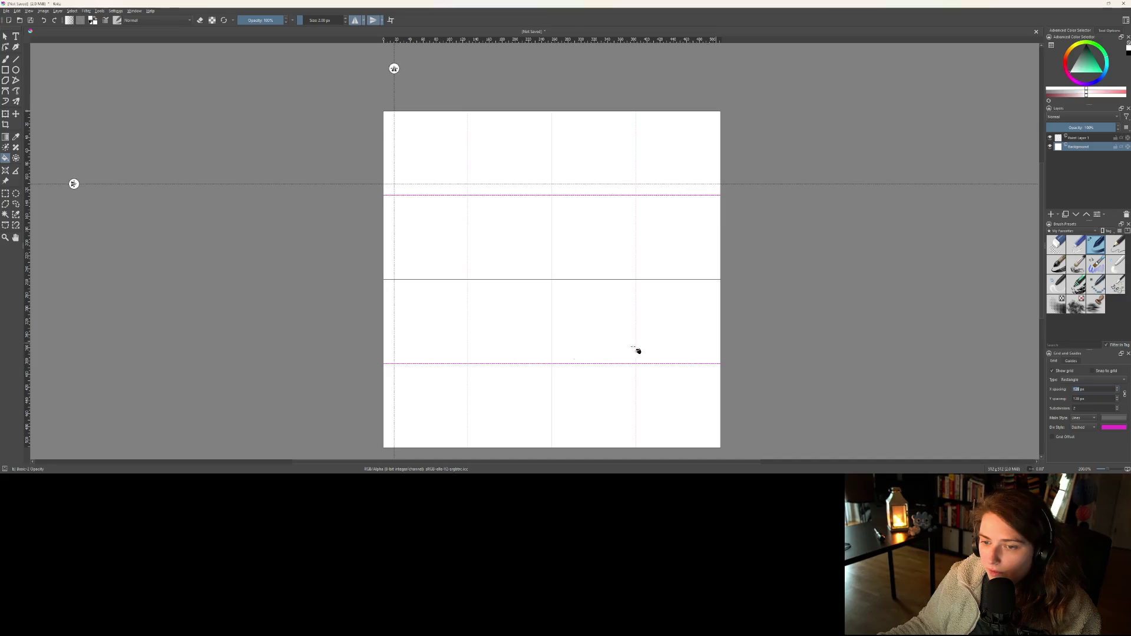
- Move the vertical guide to X 62.5 px, lower the horizontal guide, and disable both mirrors
drag(626, 377, 617, 325)
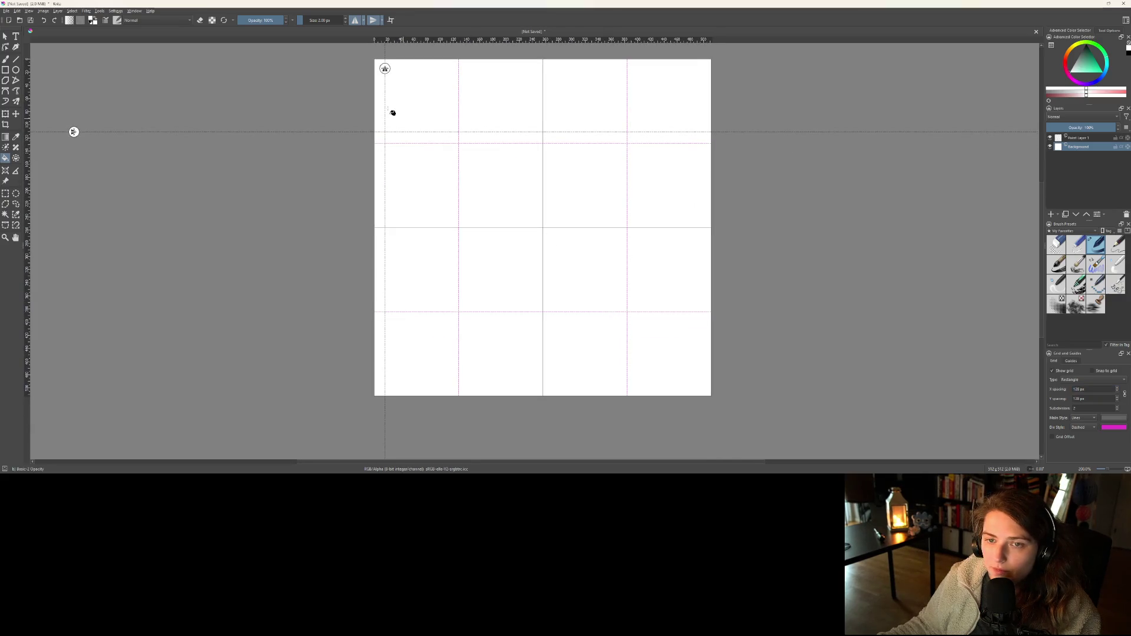
drag(384, 68, 416, 80)
mouse_move(73, 132)
mouse_down()
mouse_move(71, 368)
mouse_move(76, 353)
mouse_up()
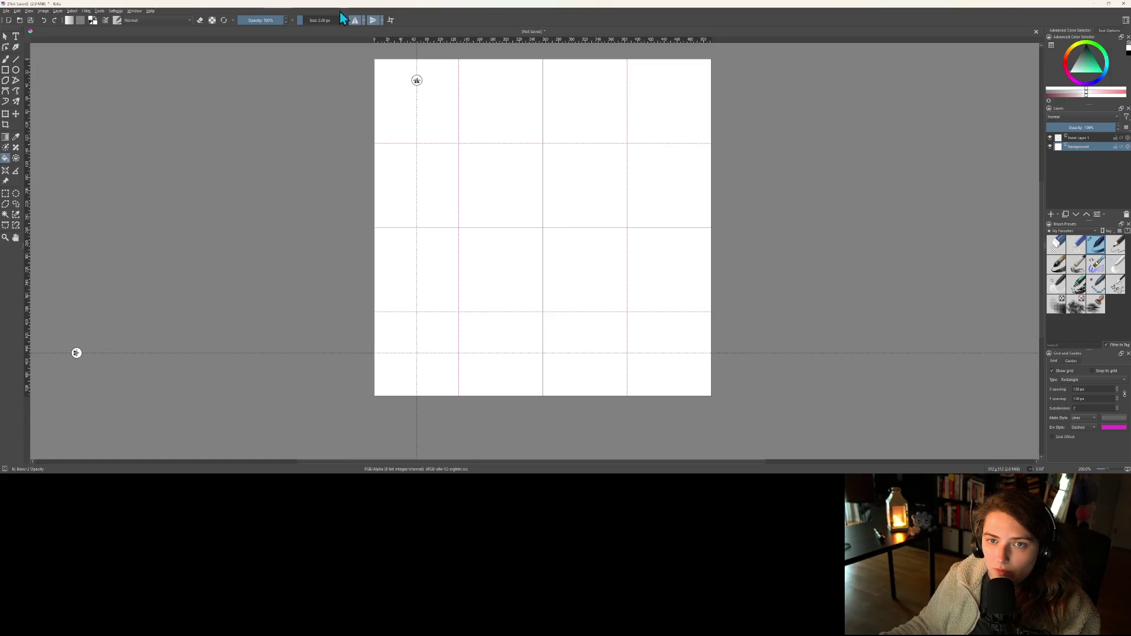
click(371, 19)
click(355, 19)
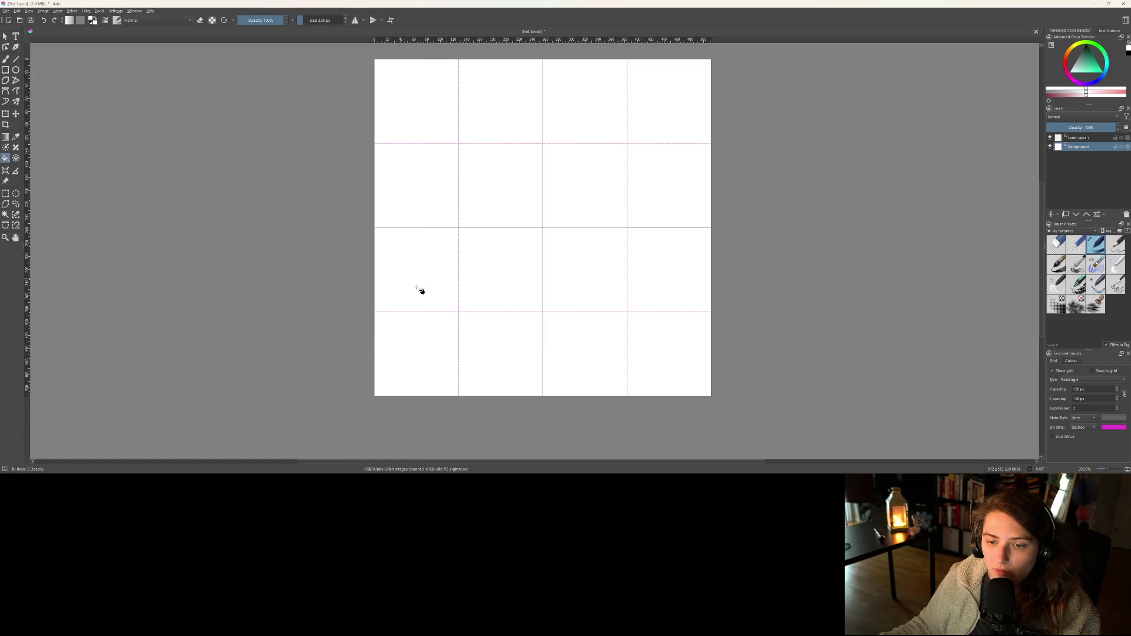
scroll(413, 285, up, 3)
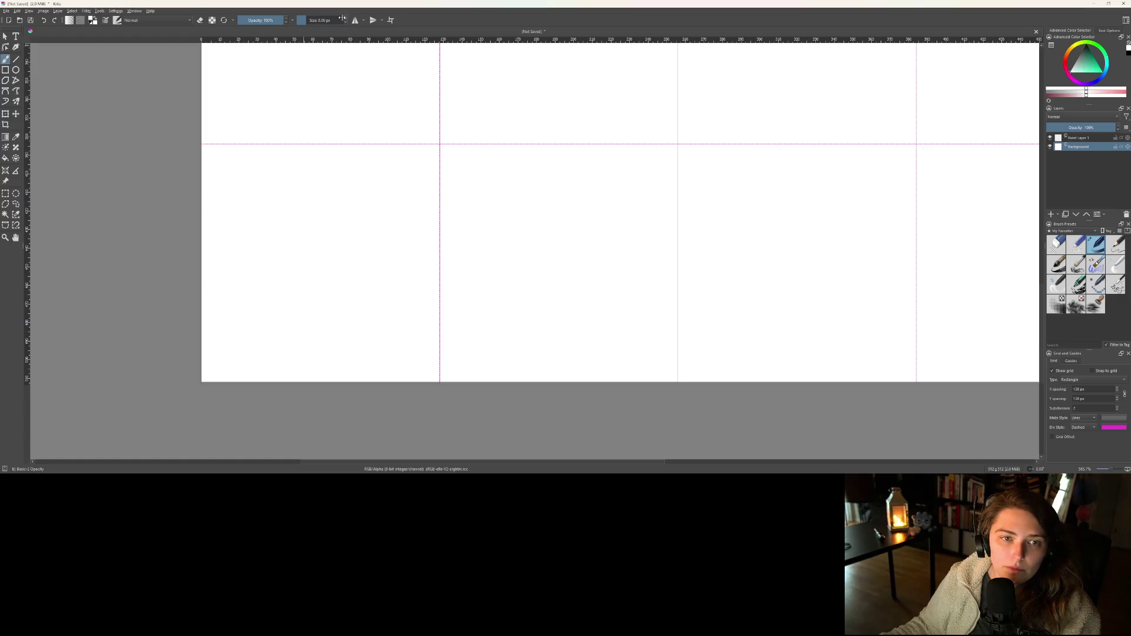
- Choose the Rectangle tool, make Paint Layer 1 active, and set the colour to black
click(9, 70)
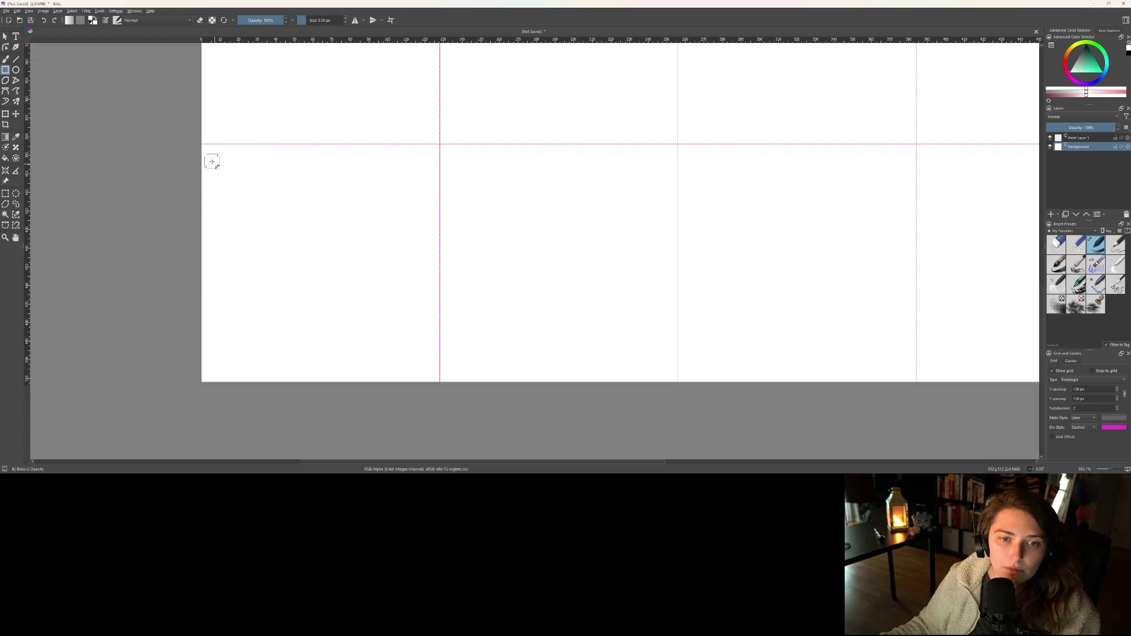
mouse_move(217, 163)
mouse_down()
mouse_move(308, 228)
mouse_move(421, 358)
mouse_up()
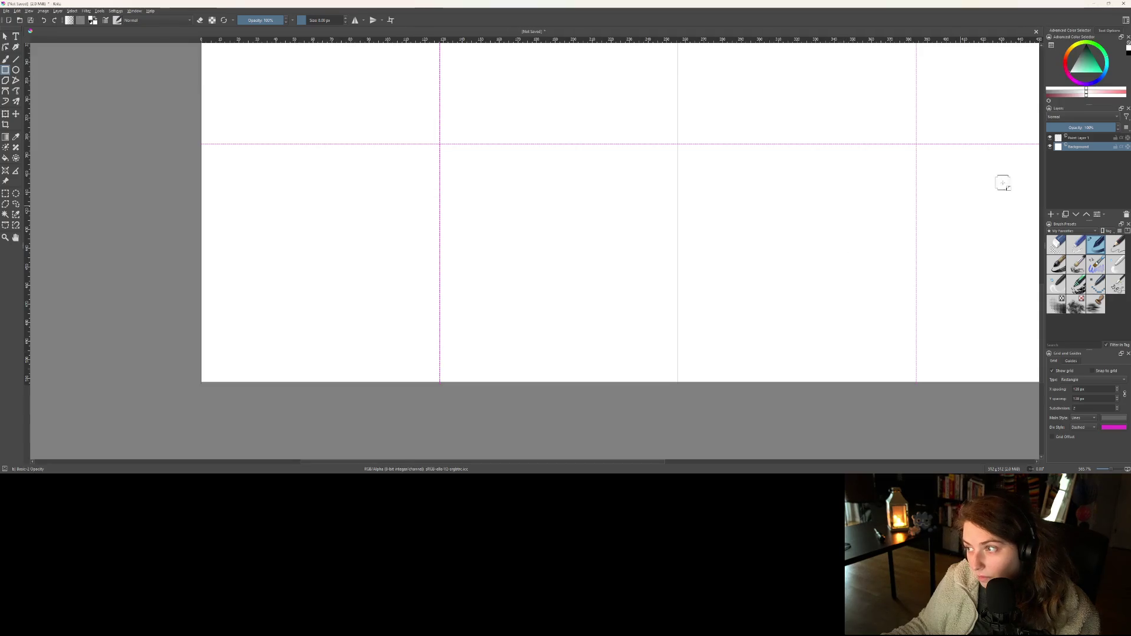
click(1079, 138)
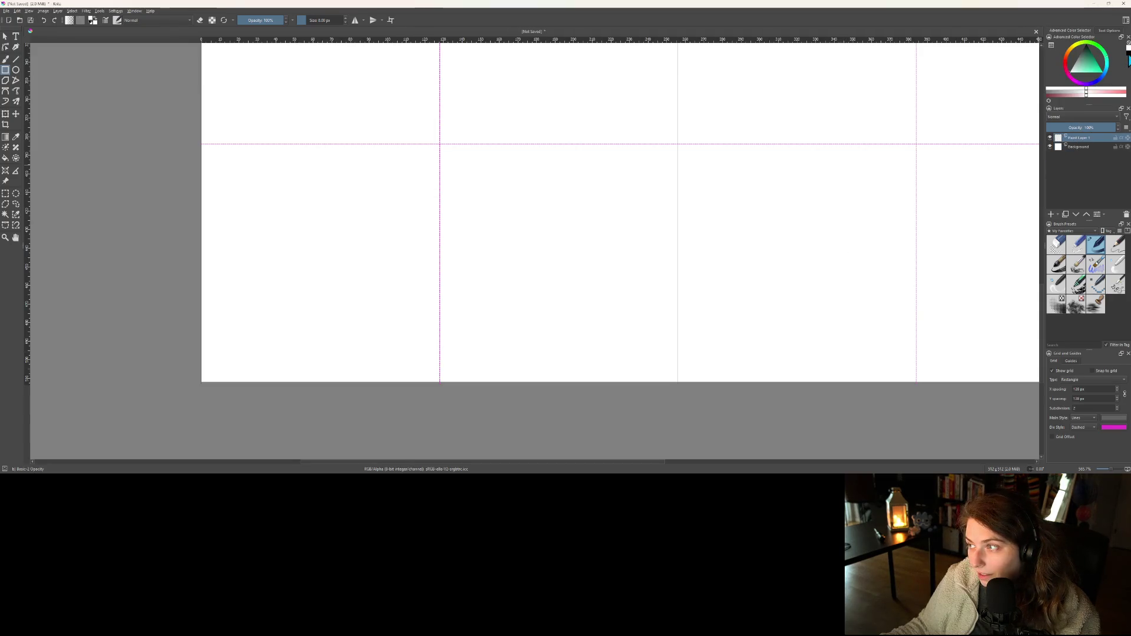
click(1128, 59)
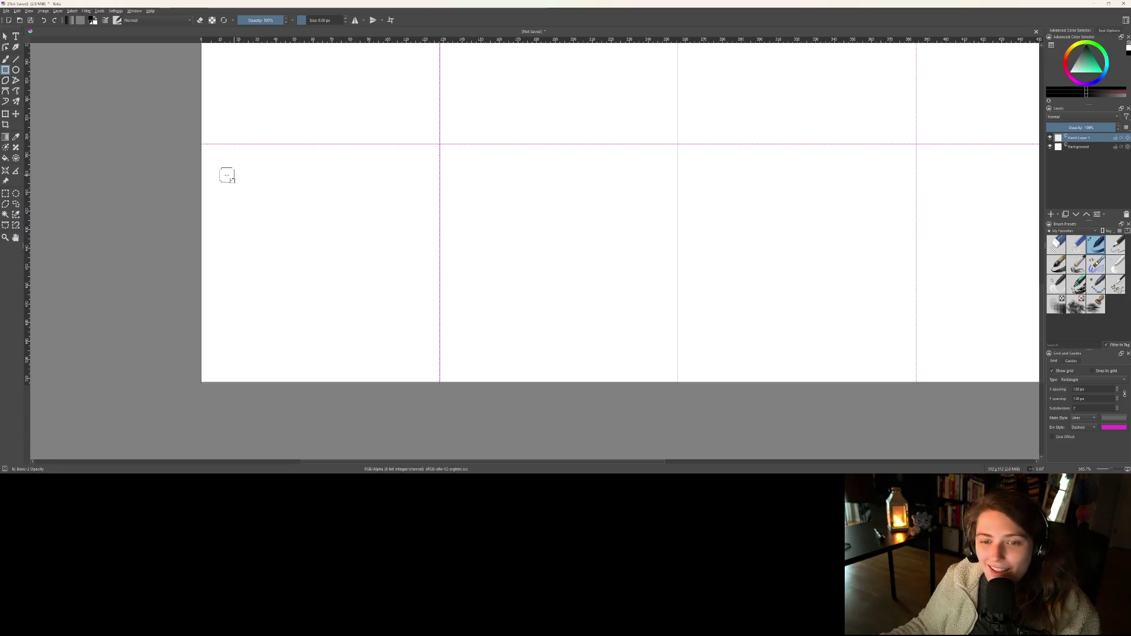
- Draw the thick square outline in the corner grid cell and nudge it slightly right
drag(221, 165, 421, 353)
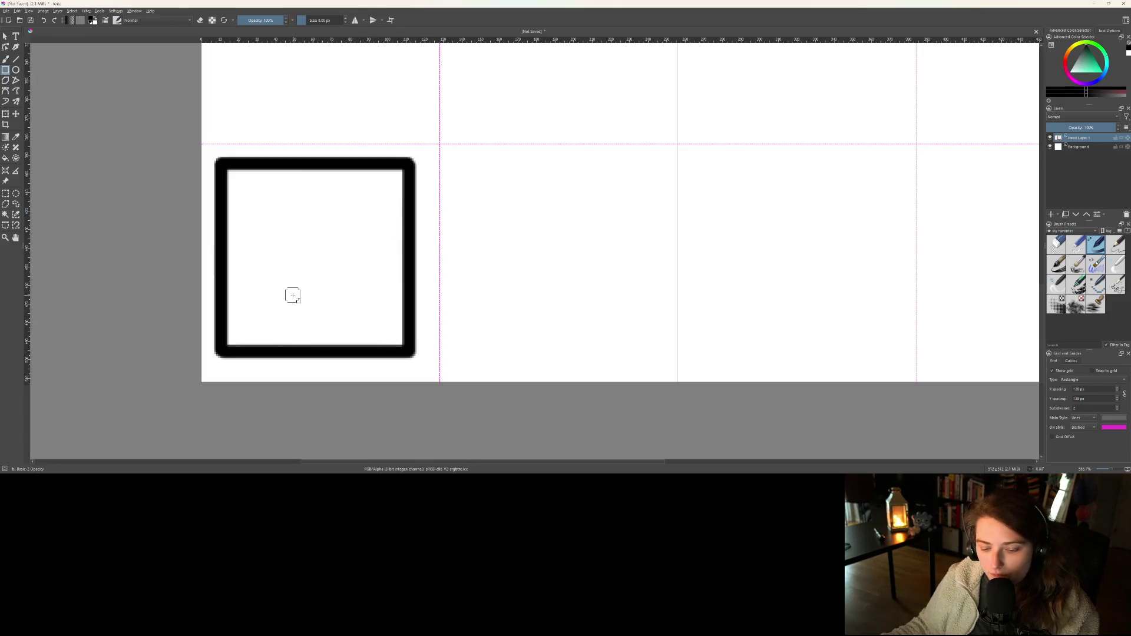
key(t)
drag(292, 295, 298, 294)
scroll(262, 236, up, 1)
key(b)
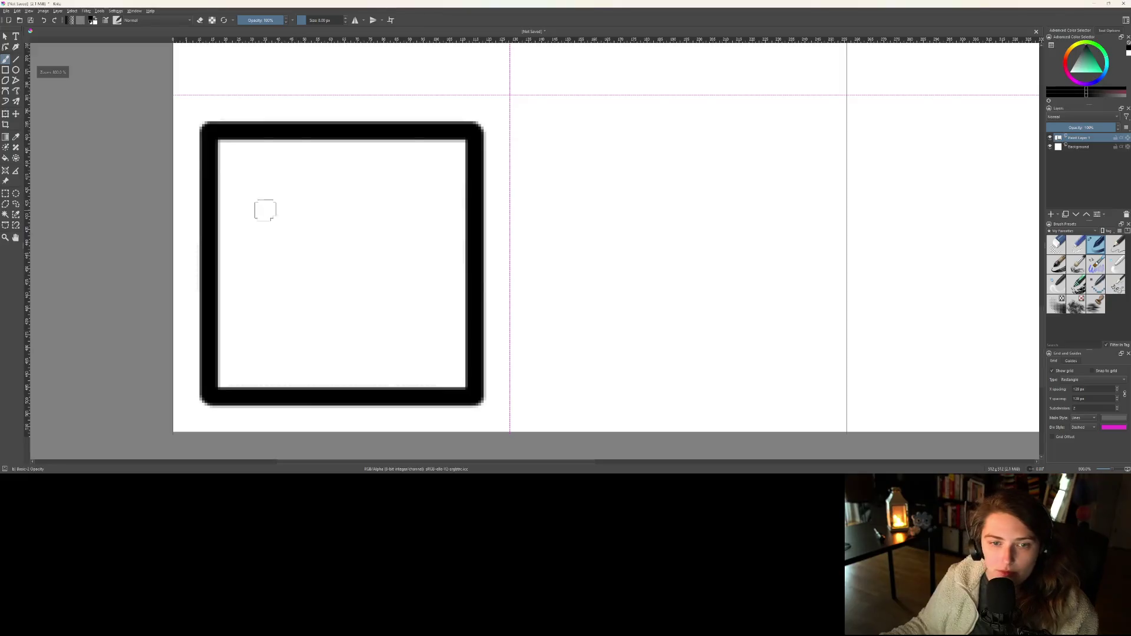
- Turn on horizontal and vertical mirror painting and align both axes with the square's centre
click(355, 20)
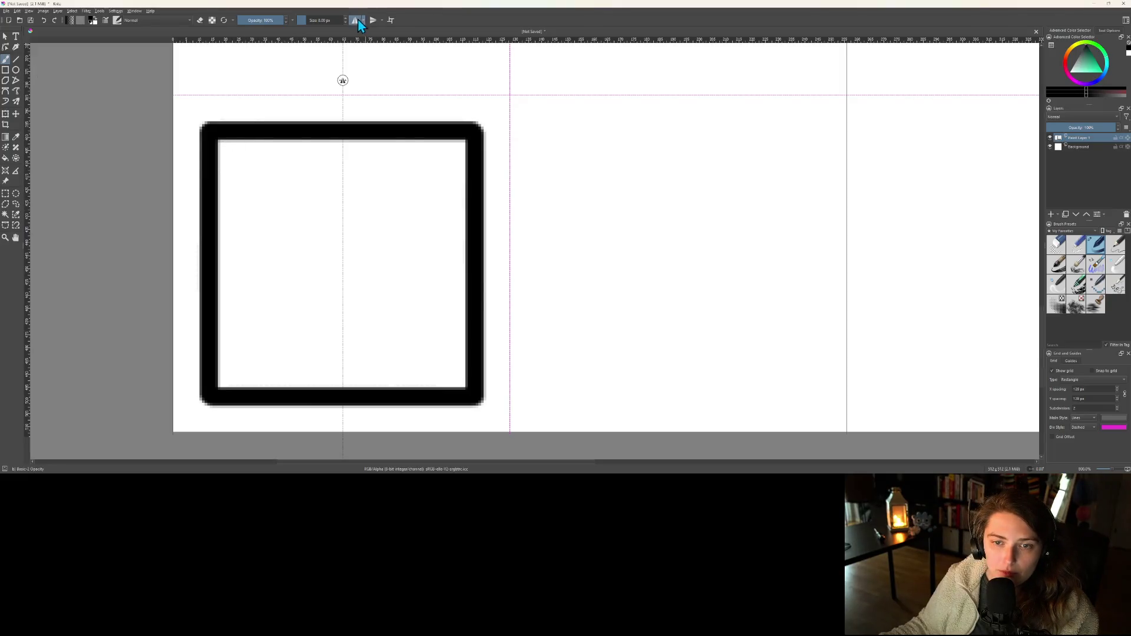
click(373, 19)
drag(343, 80, 333, 82)
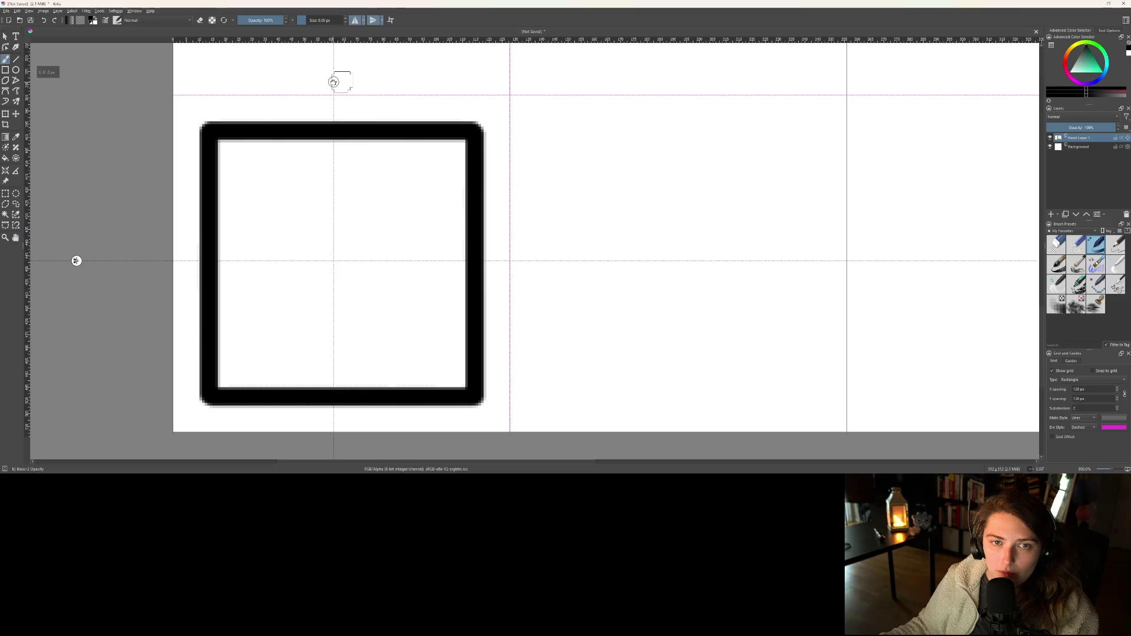
drag(333, 82, 341, 82)
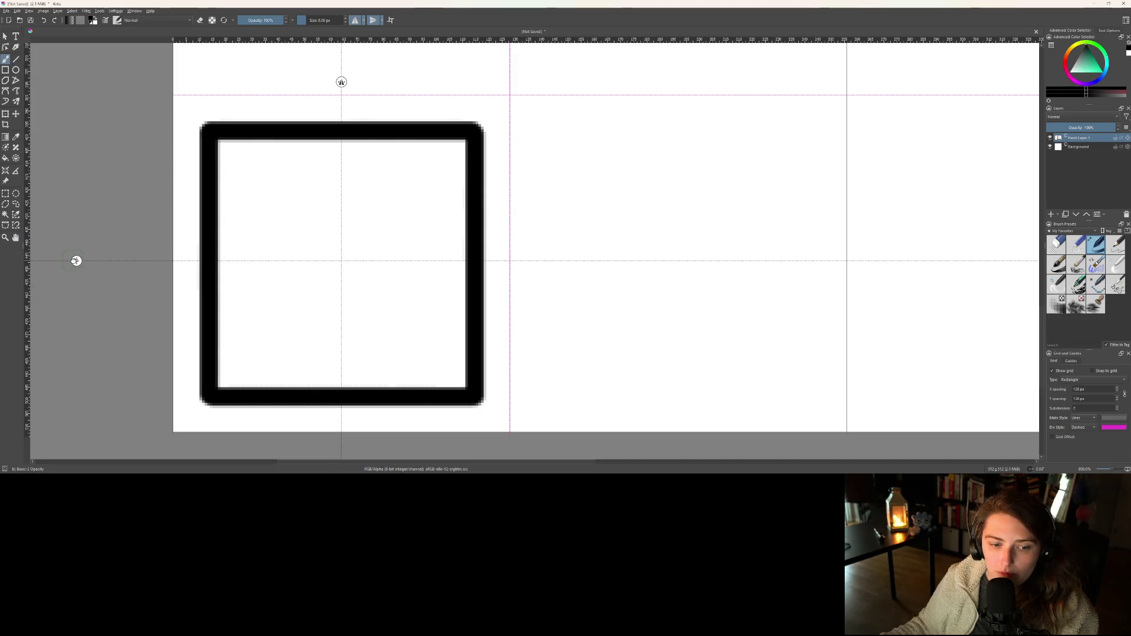
drag(76, 261, 74, 258)
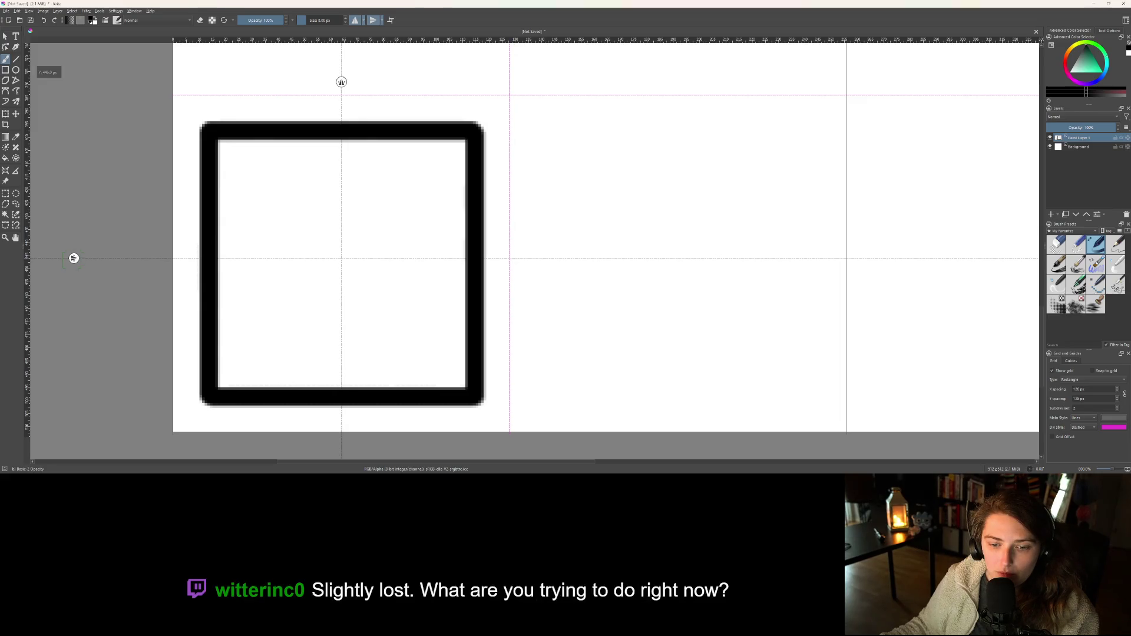
- Paint mirrored rivet dots in the four inner corners, redoing them smaller
click(243, 165)
click(246, 165)
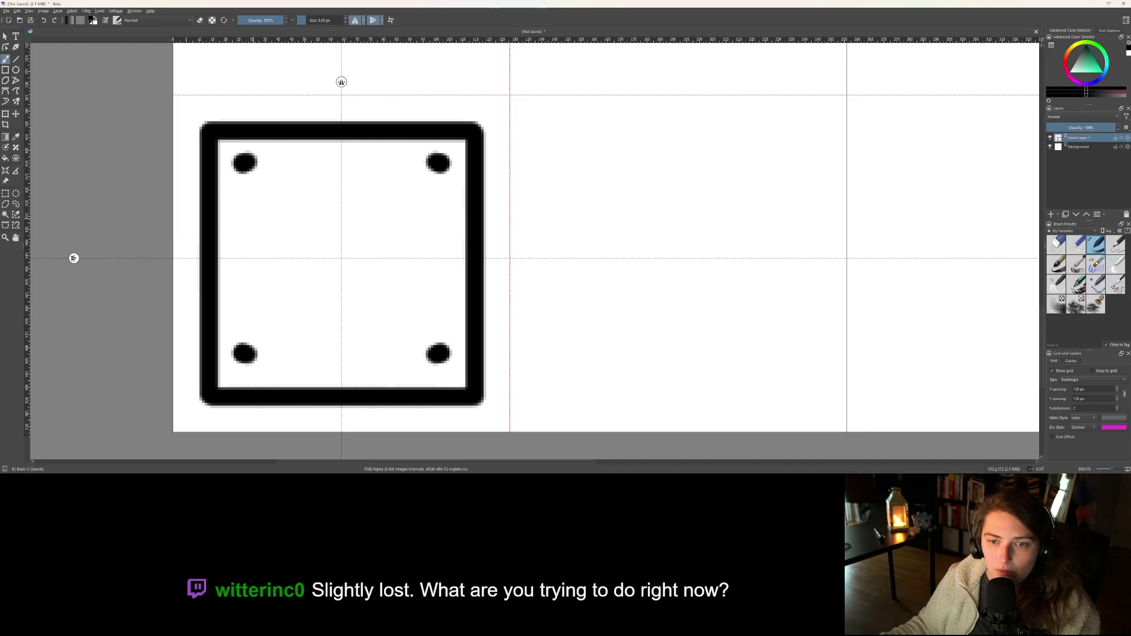
key(ctrl+z)
key(ctrl+z)
click(240, 159)
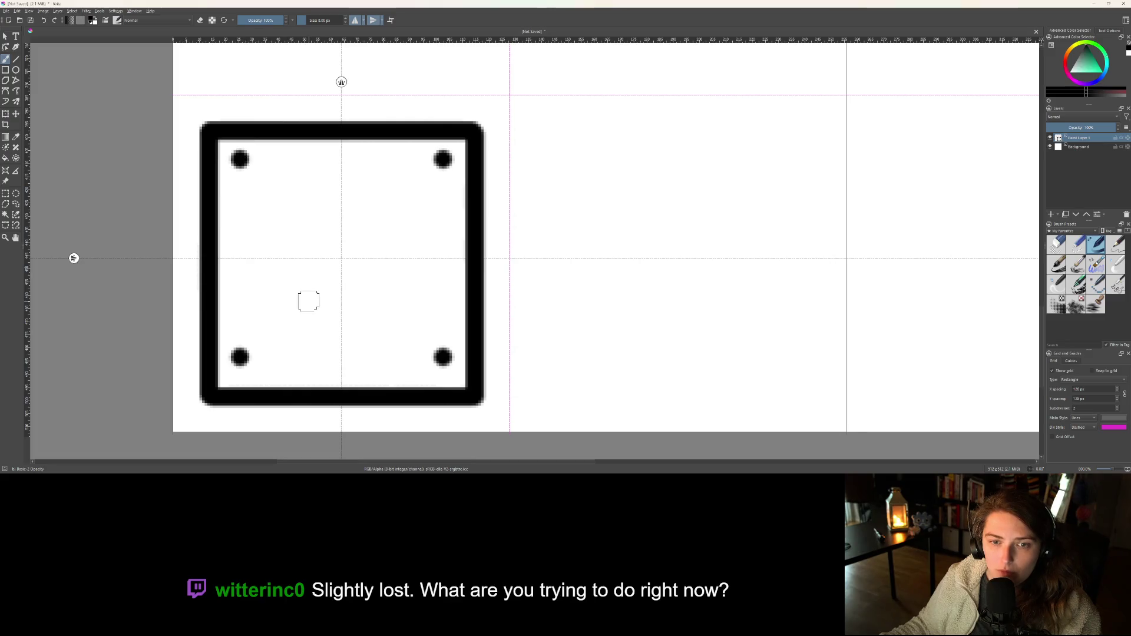
scroll(312, 295, down, 4)
scroll(343, 321, up, 3)
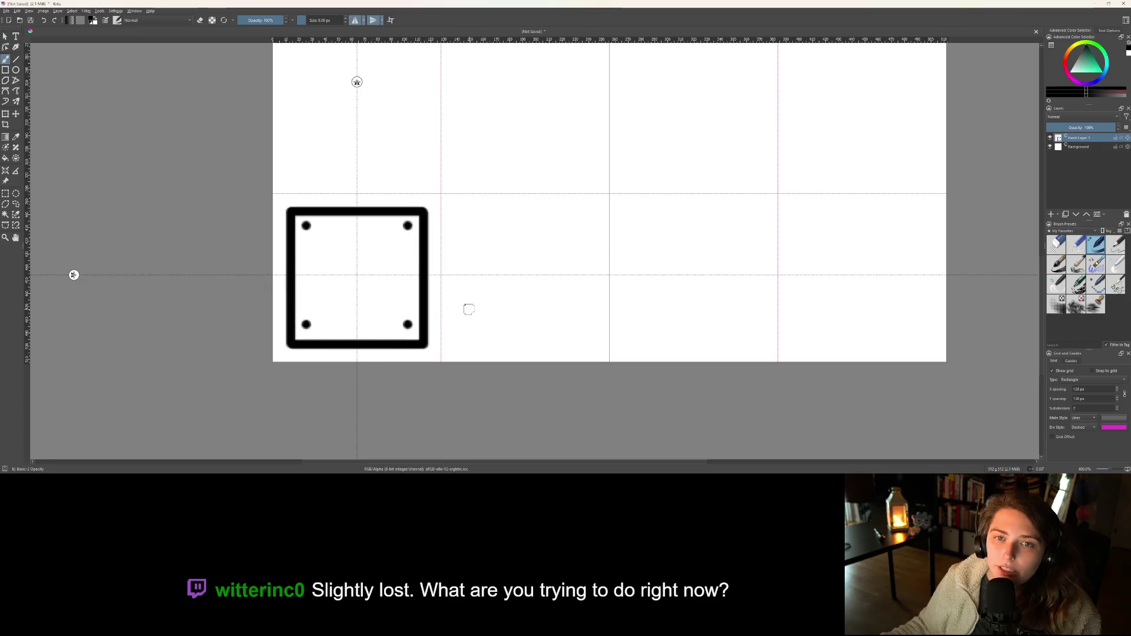
- Lower Paint Layer 1's opacity to about 40%
click(1075, 128)
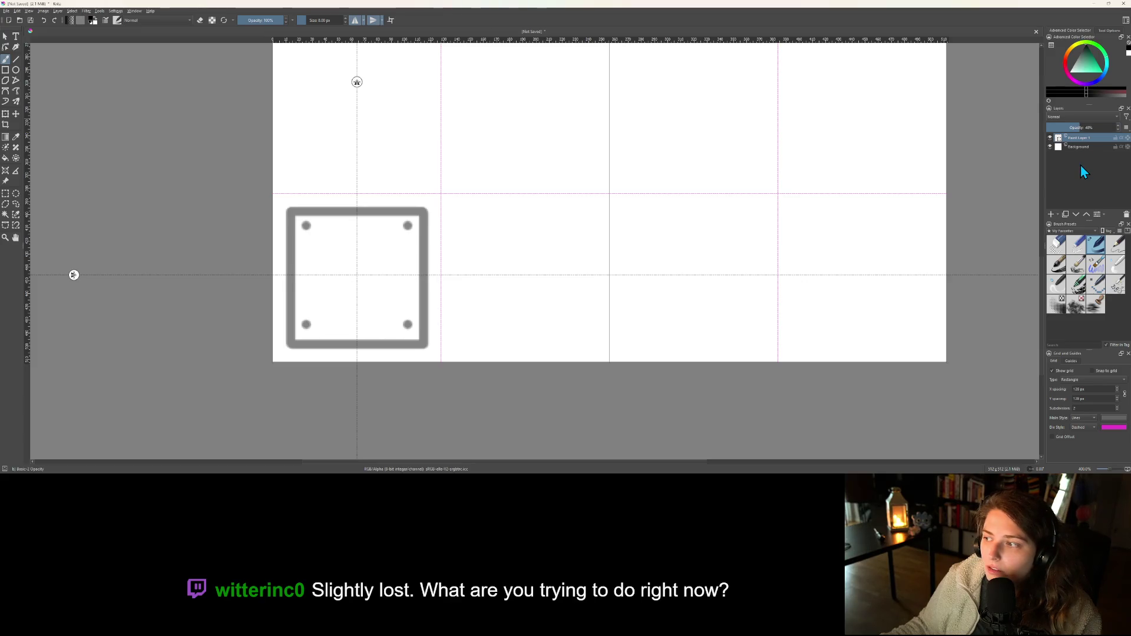
scroll(650, 177, down, 5)
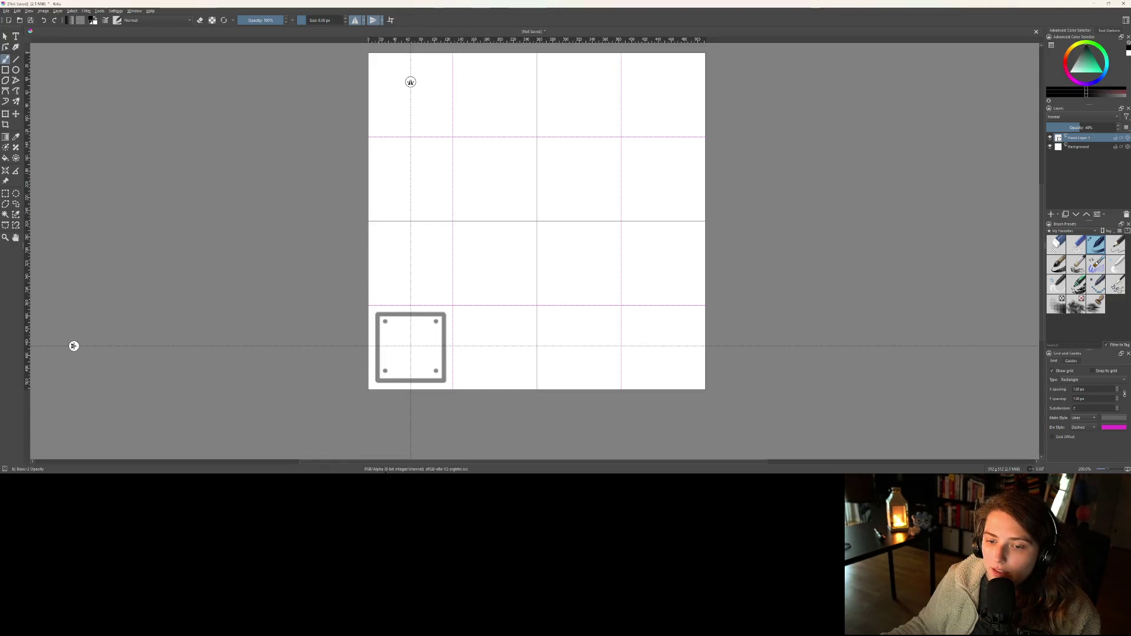
scroll(433, 365, up, 4)
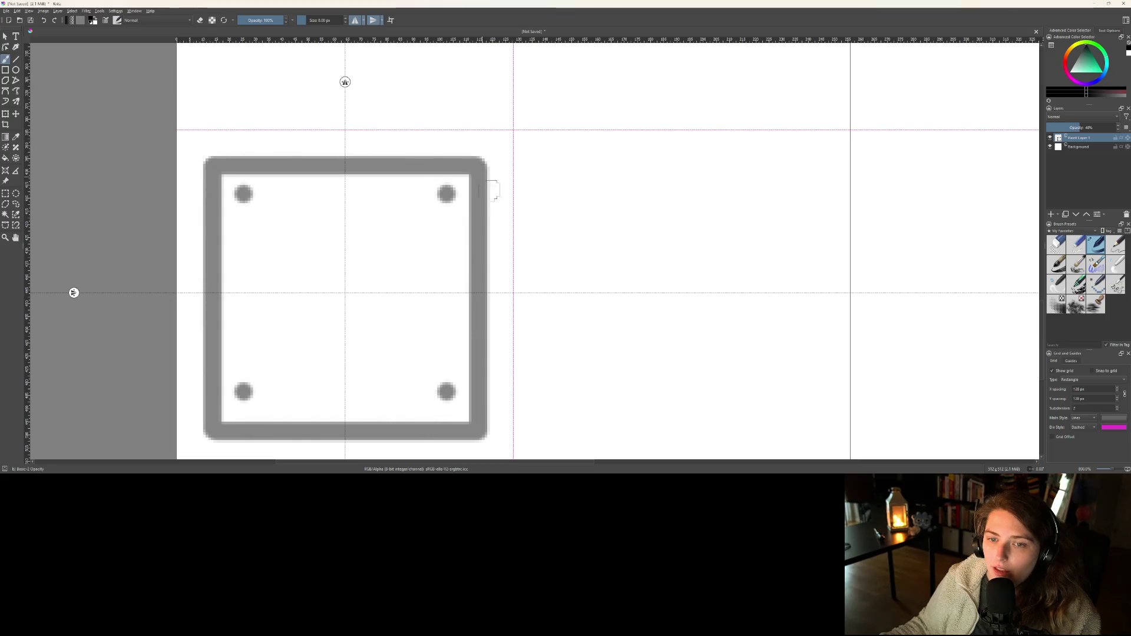
scroll(450, 417, down, 4)
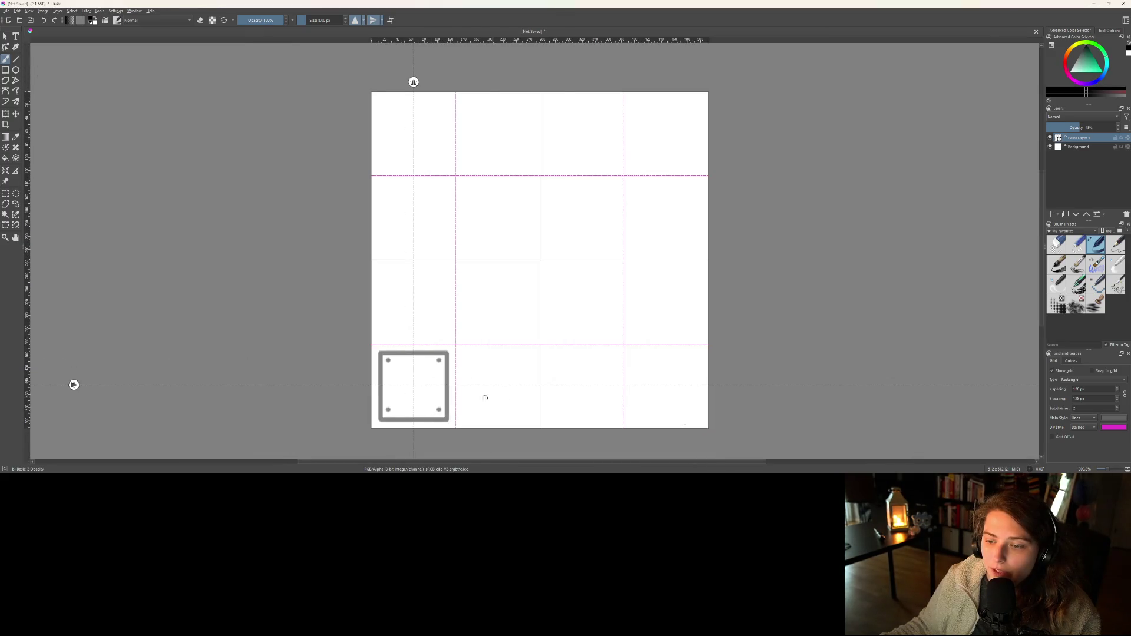
scroll(469, 401, up, 1)
scroll(470, 401, up, 2)
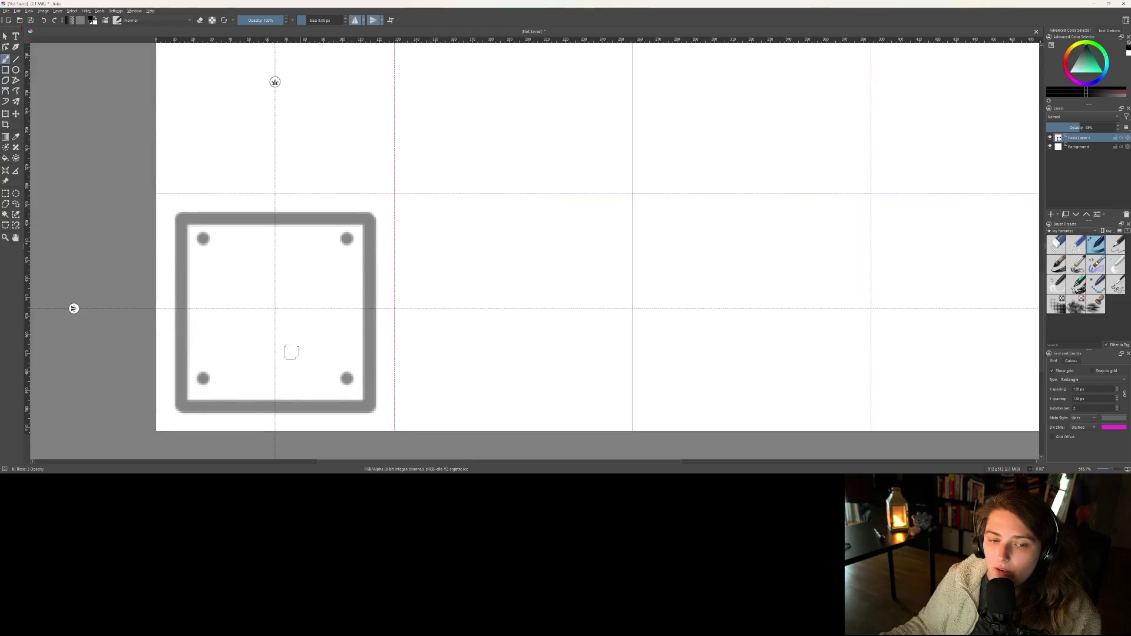
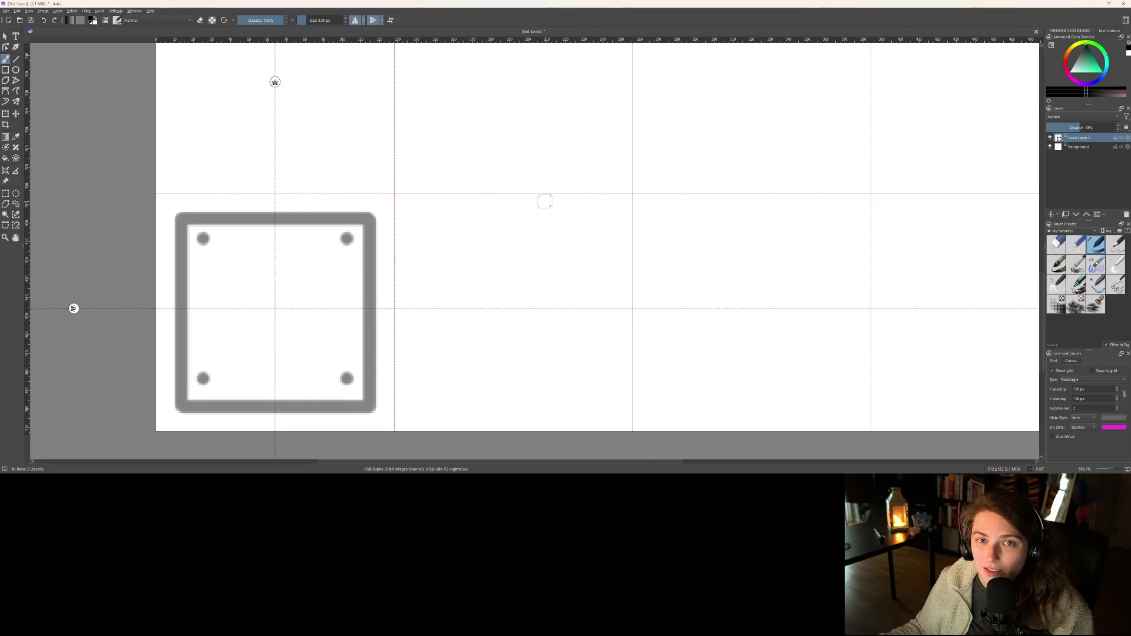
- Zoom out and drag the bolted square frame from the bottom-left corner to the canvas centre
scroll(544, 201, down, 5)
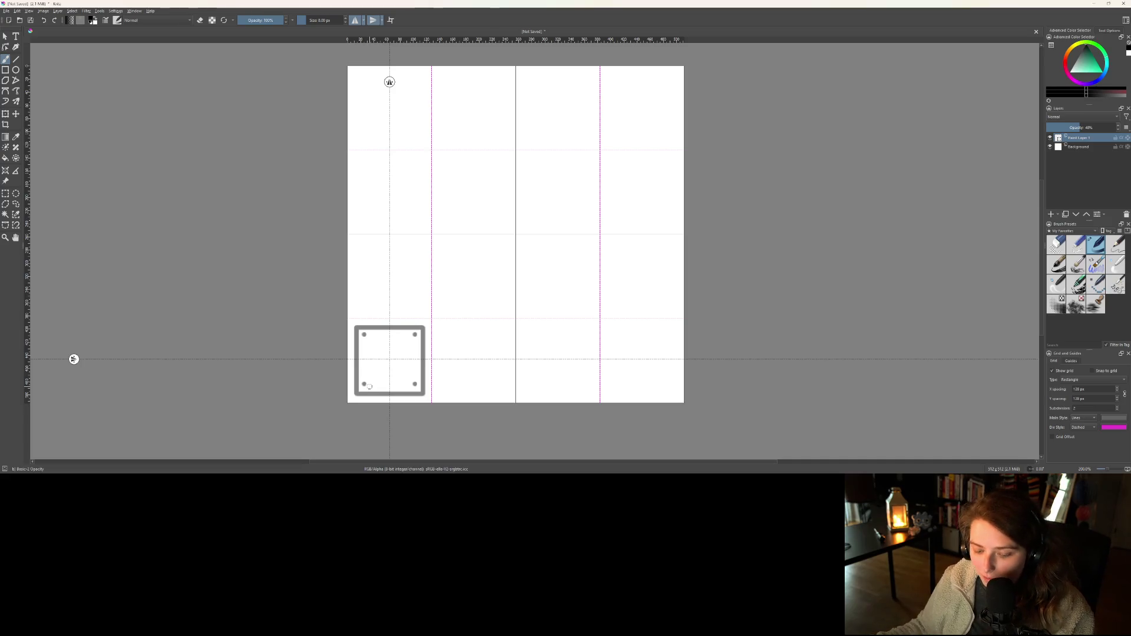
key(t)
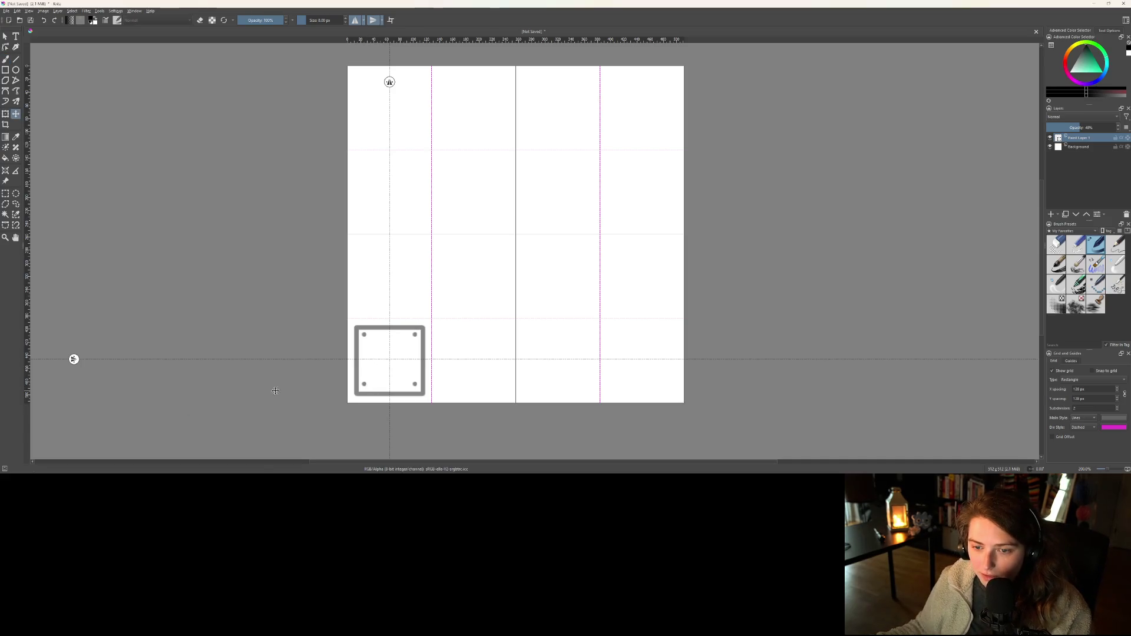
mouse_move(298, 369)
mouse_down()
mouse_move(499, 287)
mouse_move(496, 267)
mouse_up()
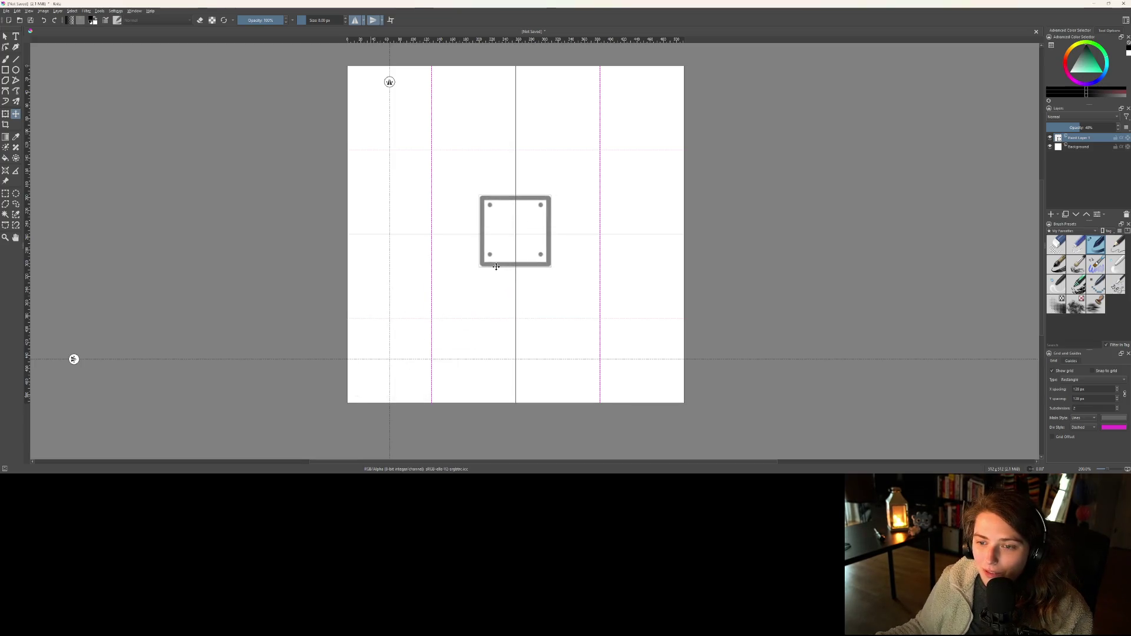
click(43, 11)
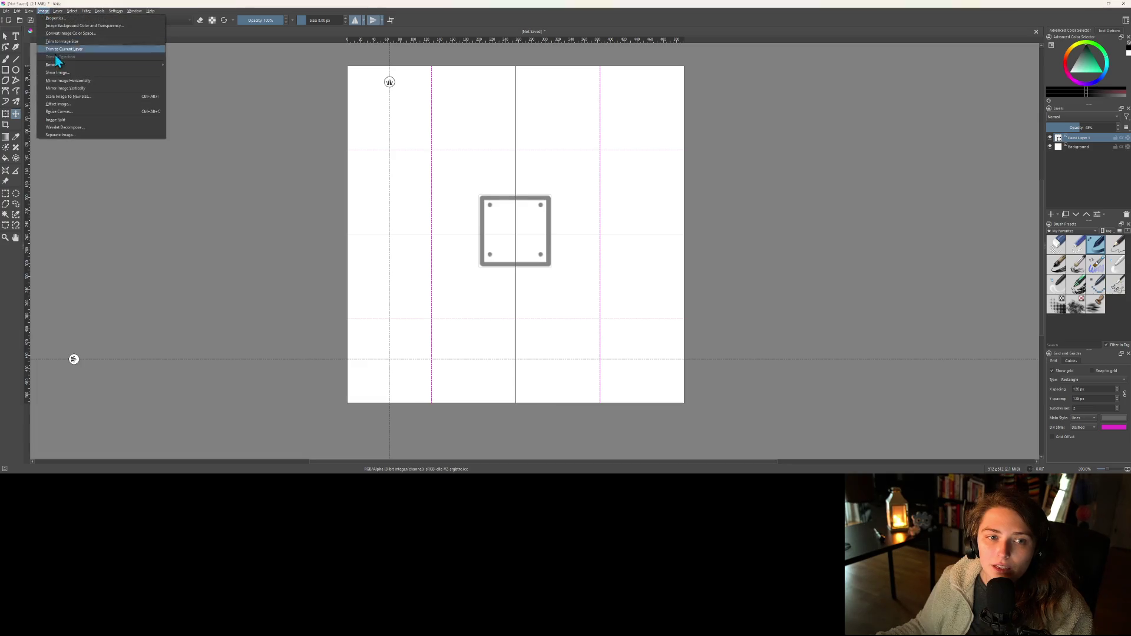
- Resize the canvas to 128 pixels
click(68, 111)
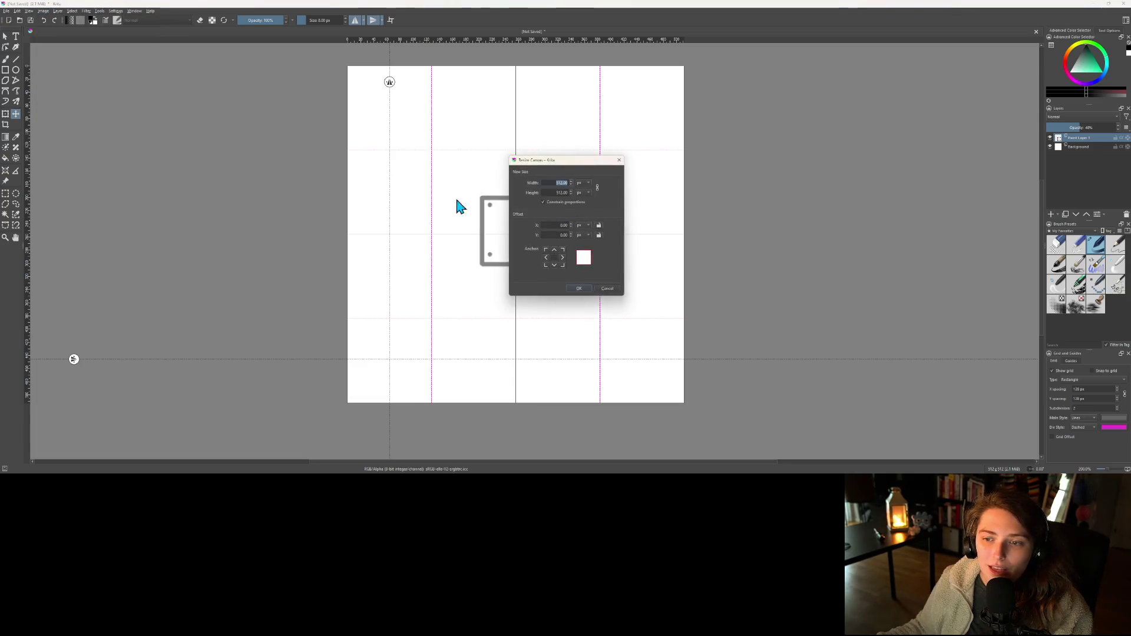
text(128)
key(Return)
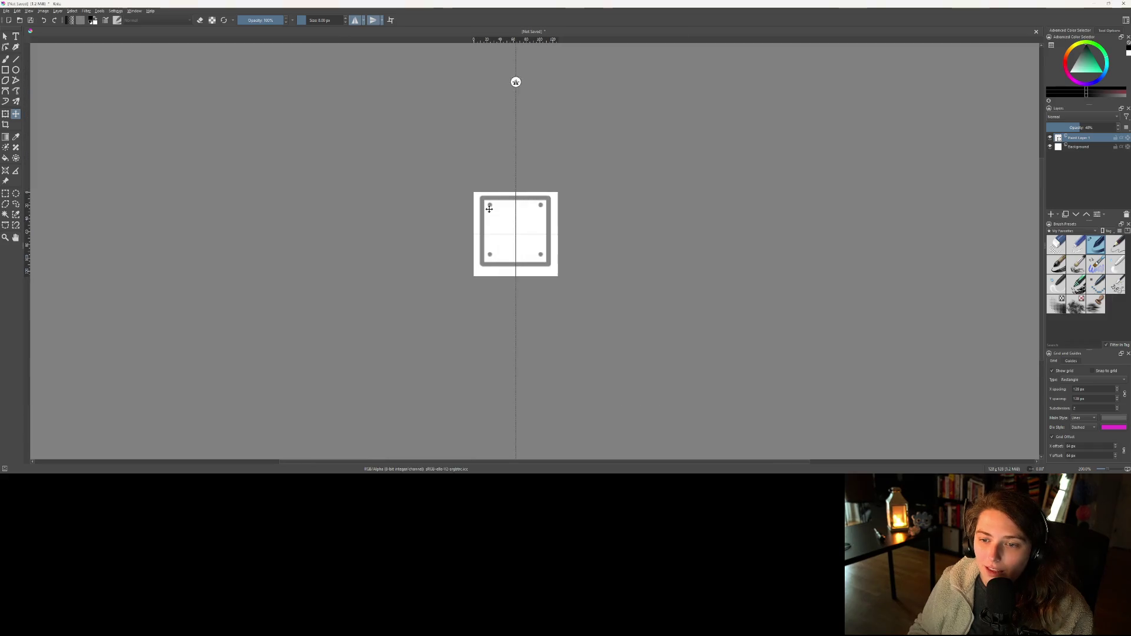
- Nudge the frame down and one pixel left, and raise the layer opacity to 100%
mouse_move(503, 229)
mouse_down()
mouse_move(500, 248)
mouse_move(458, 259)
mouse_move(466, 262)
mouse_up()
scroll(505, 232, up, 4)
key(Left)
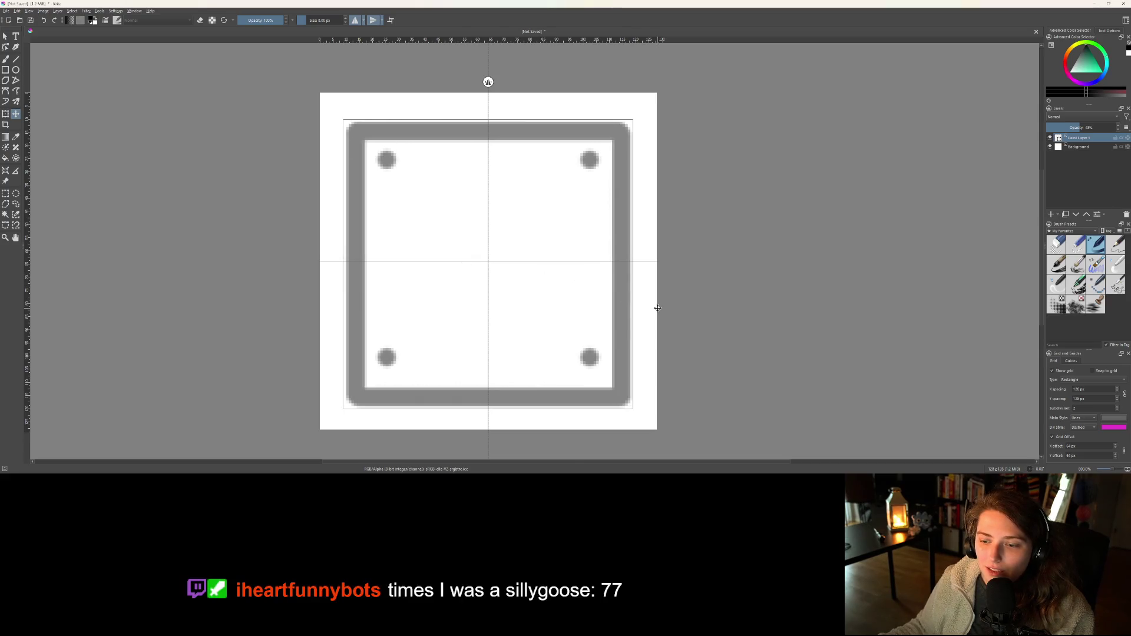
click(1093, 126)
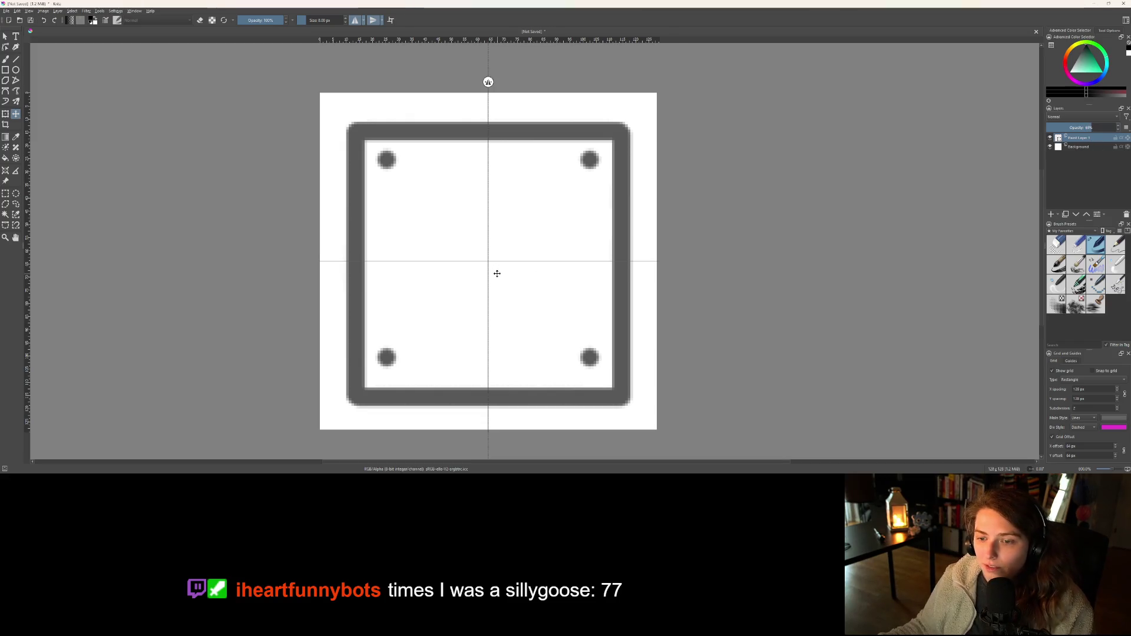
key(ctrl+t)
- Scale the frame up slightly so it nearly fills the 128-pixel canvas, checking it at several zooms
drag(633, 119, 642, 110)
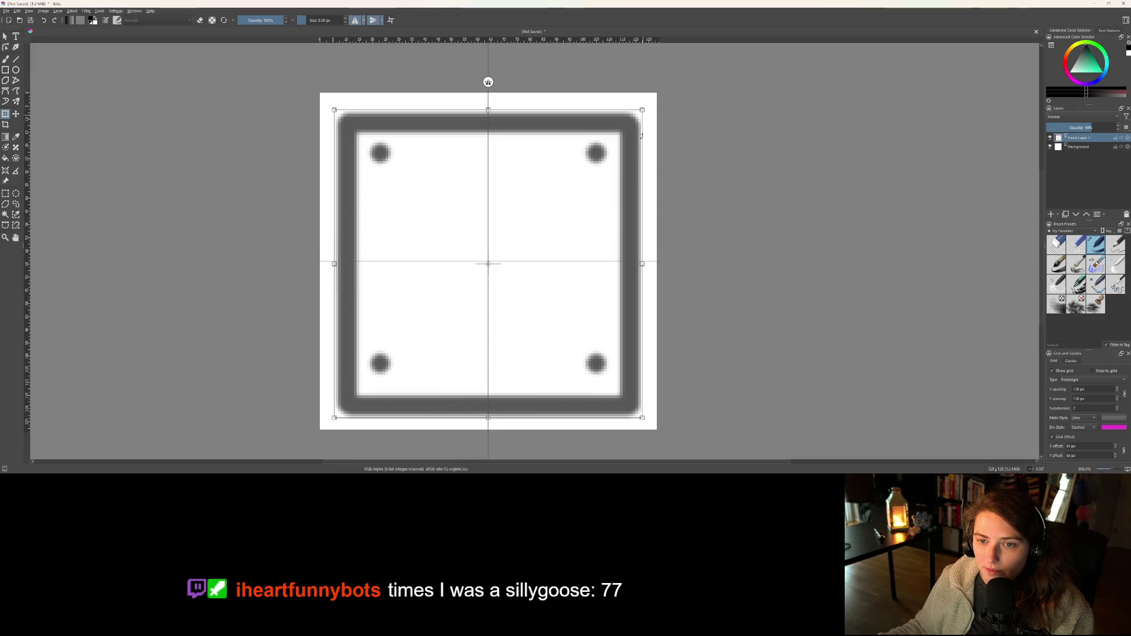
key(t)
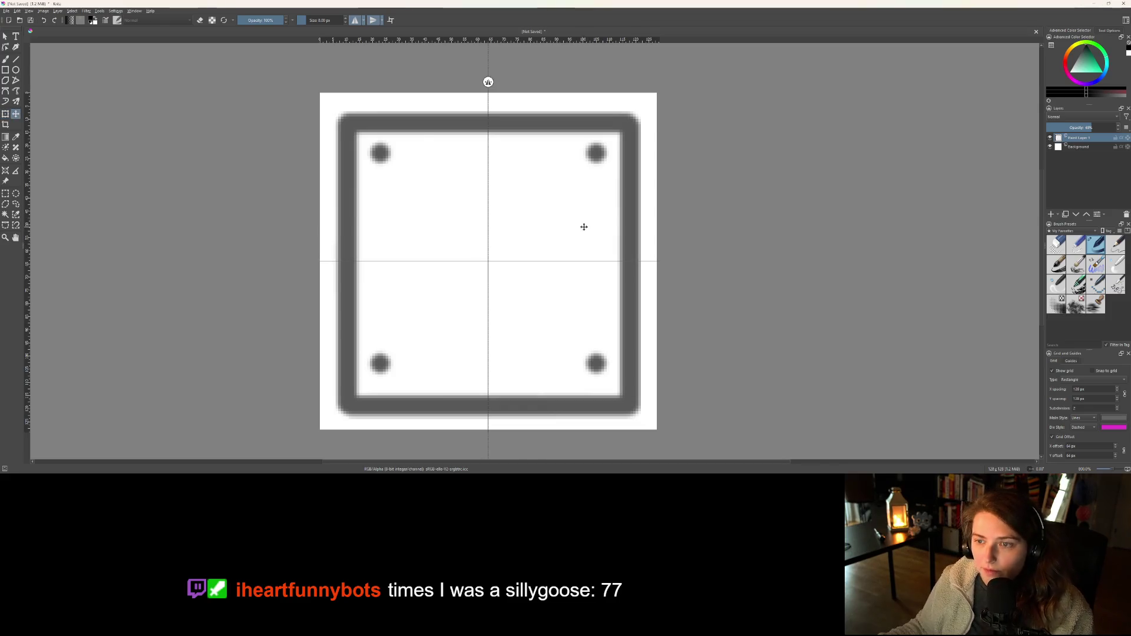
scroll(581, 224, down, 7)
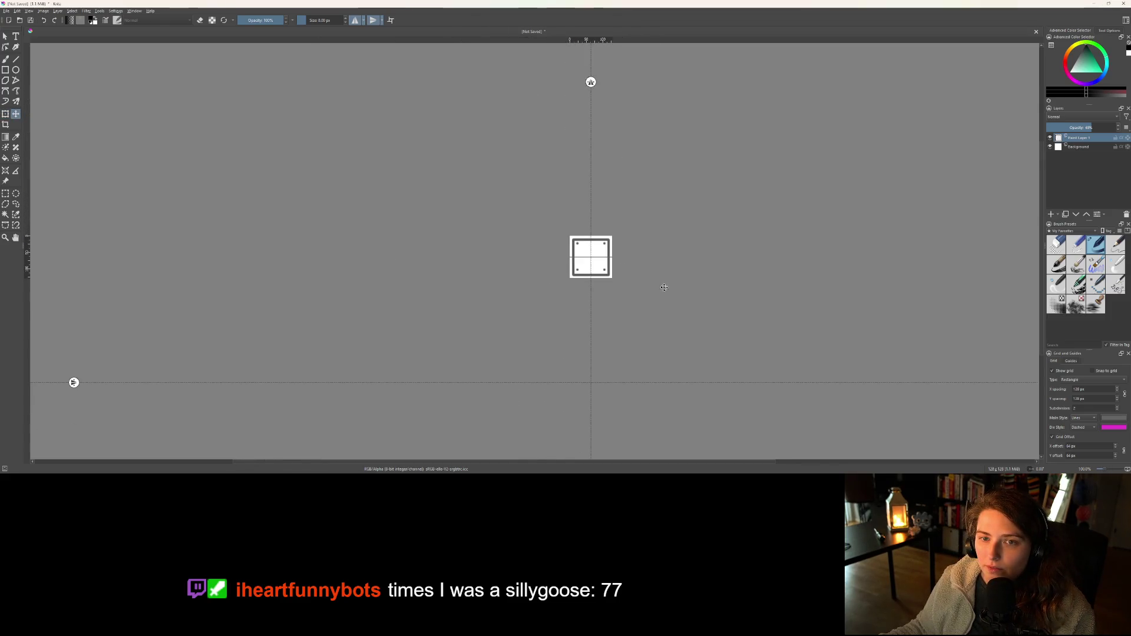
scroll(627, 290, up, 3)
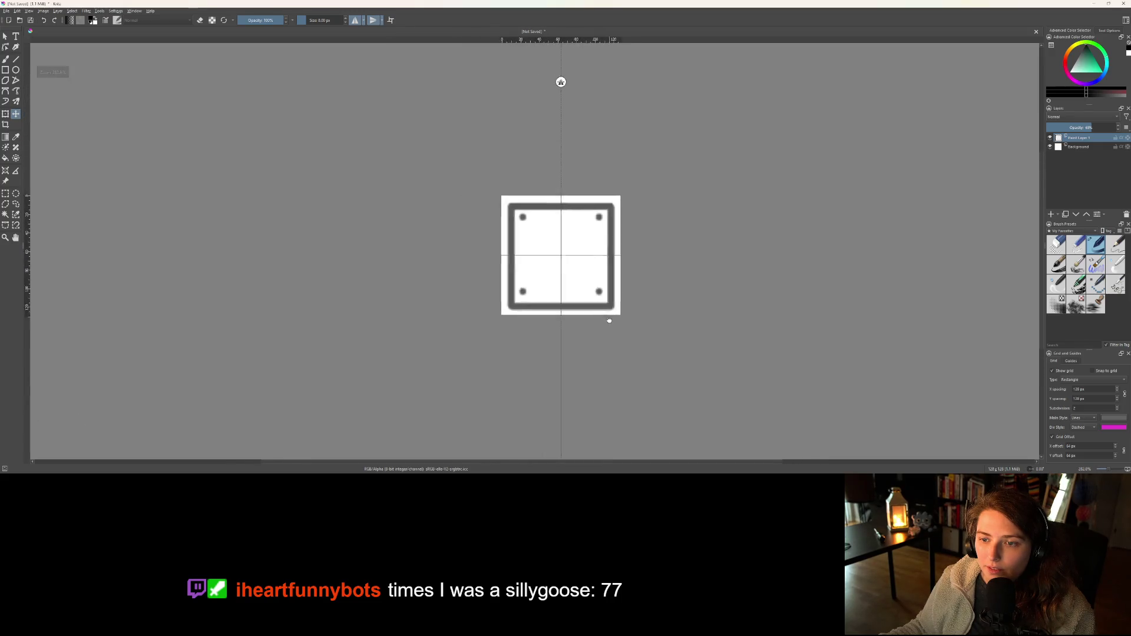
scroll(606, 320, up, 2)
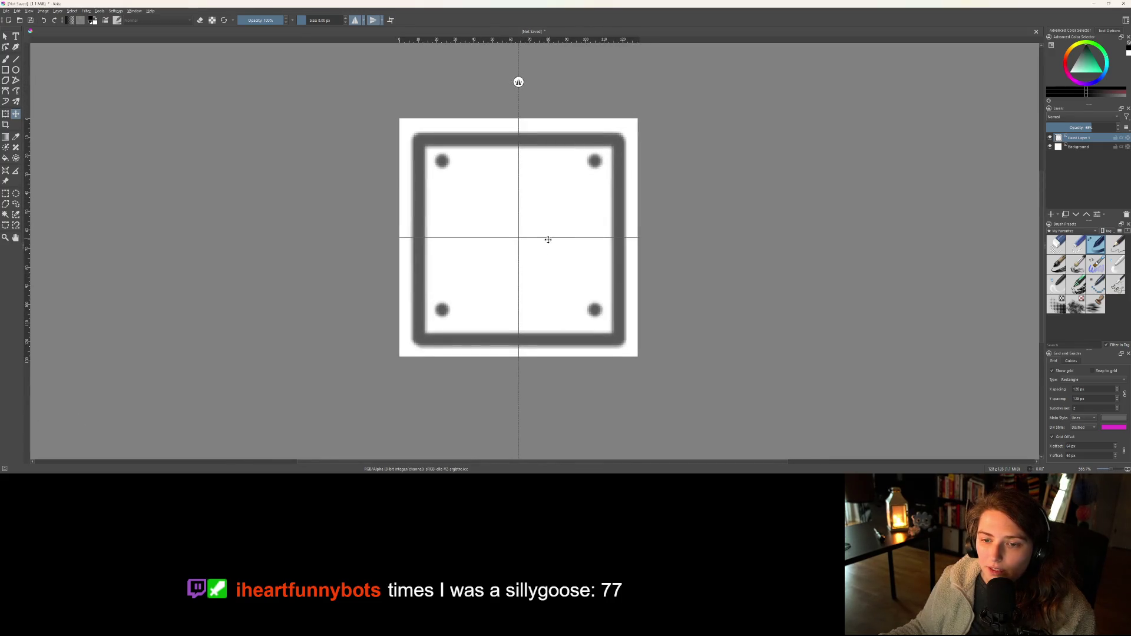
scroll(514, 281, down, 2)
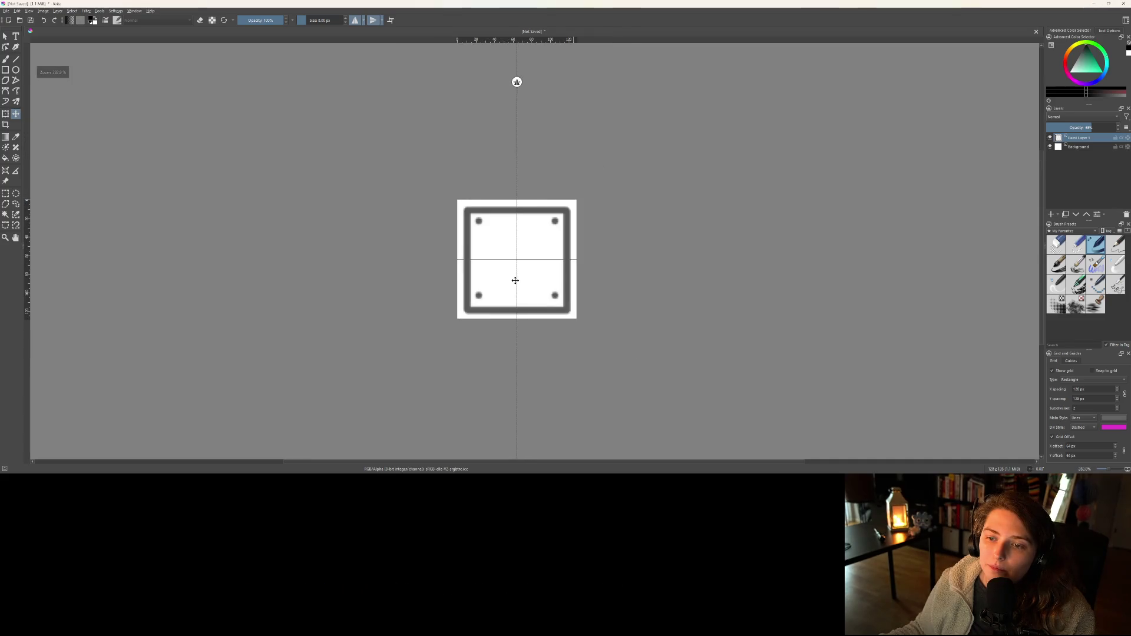
scroll(563, 311, up, 1)
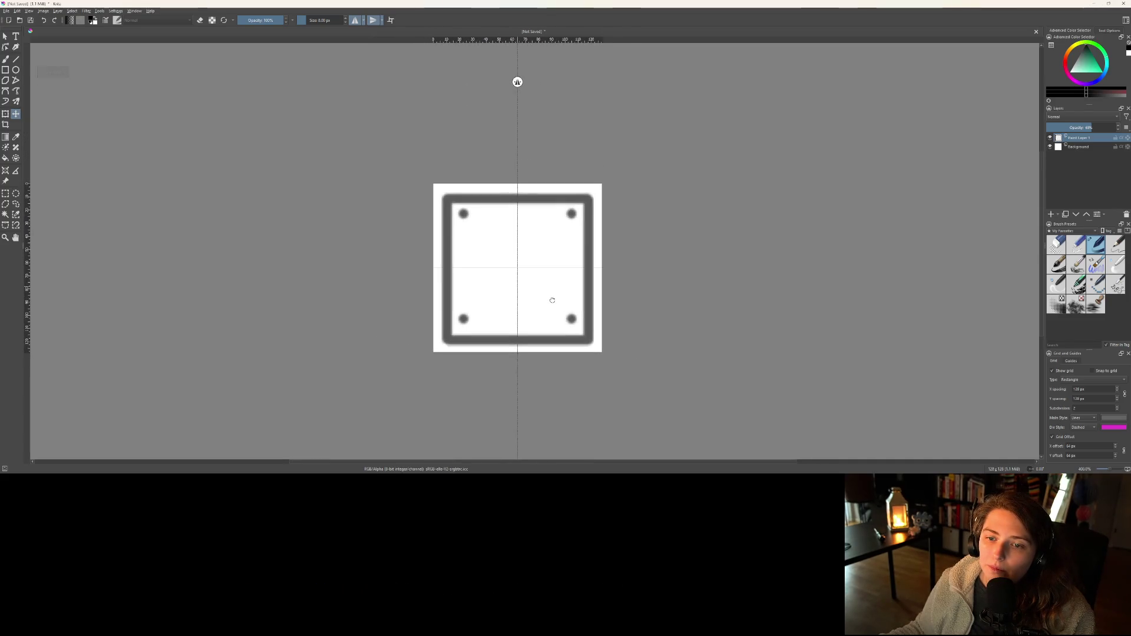
scroll(565, 306, up, 1)
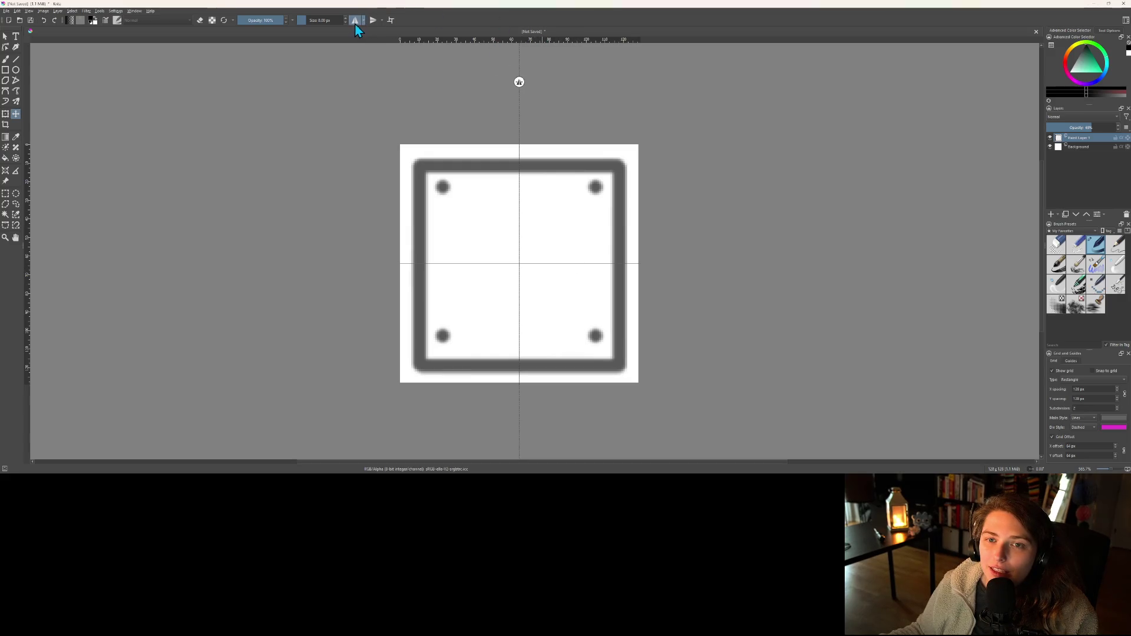
scroll(553, 293, down, 2)
scroll(565, 300, up, 2)
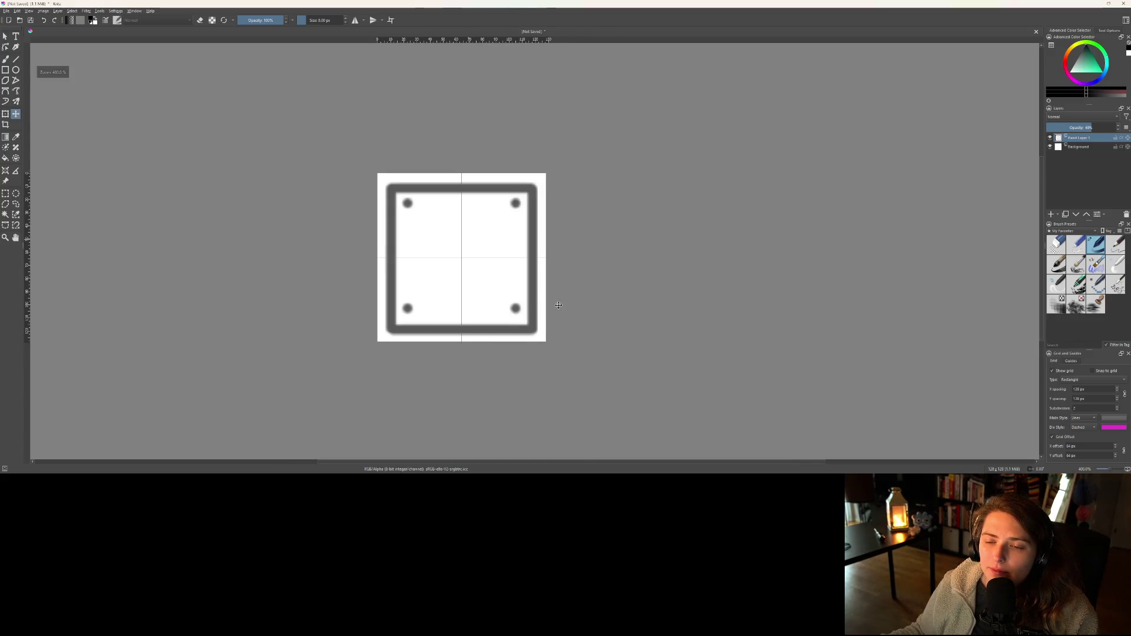
drag(557, 304, 550, 315)
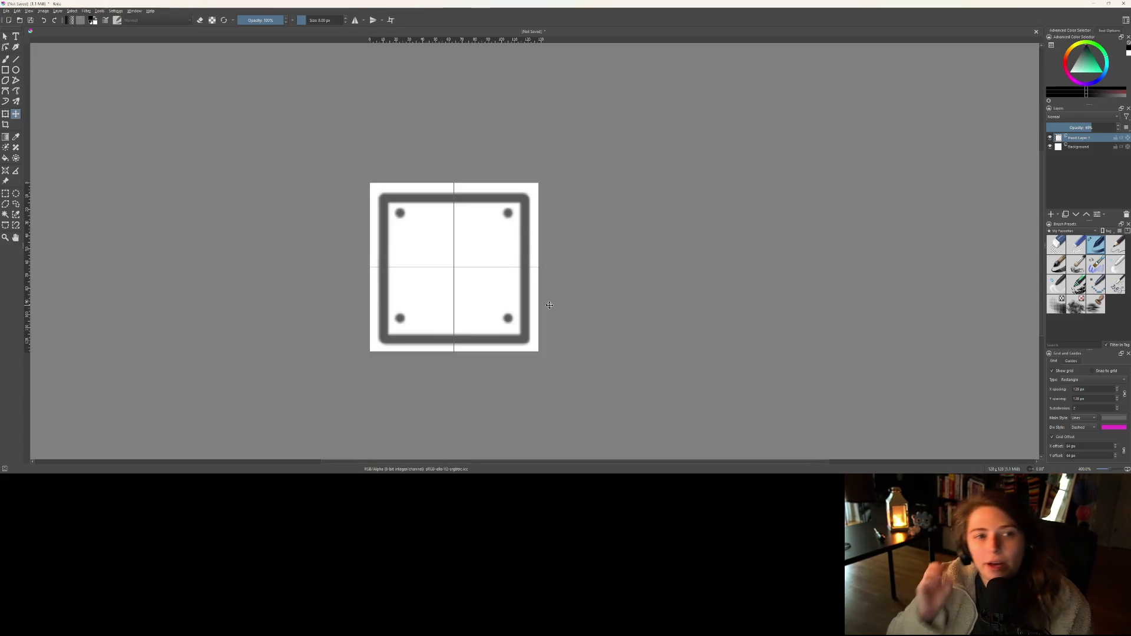
key(ctrl+s)
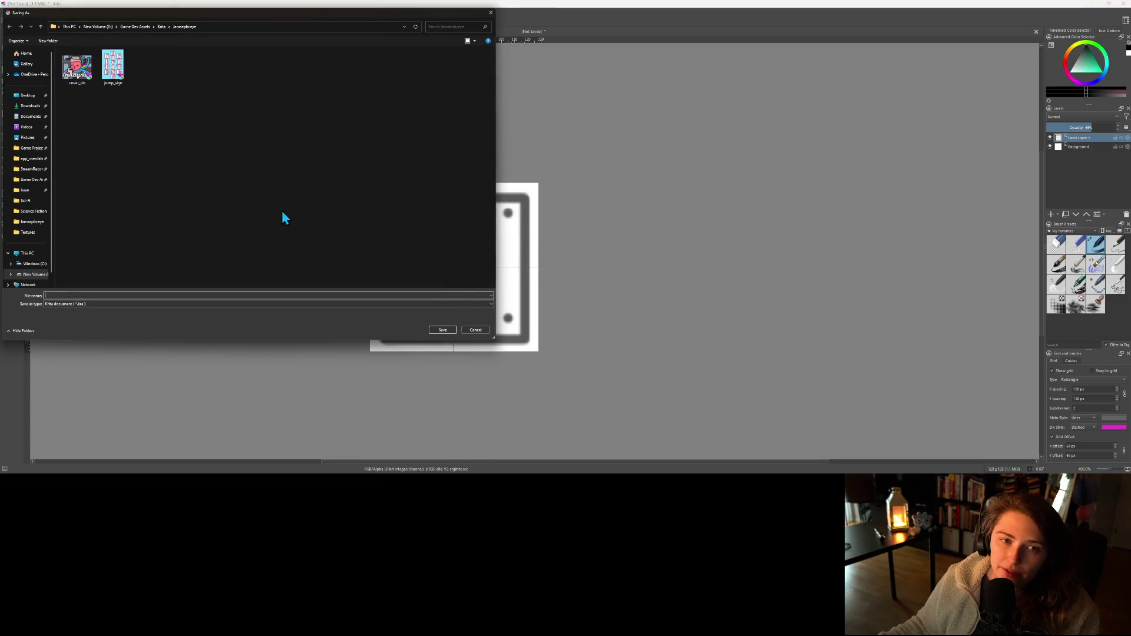
- Save the drawing as space_wall_panel_texture.kra in the Krita bean folder
click(161, 28)
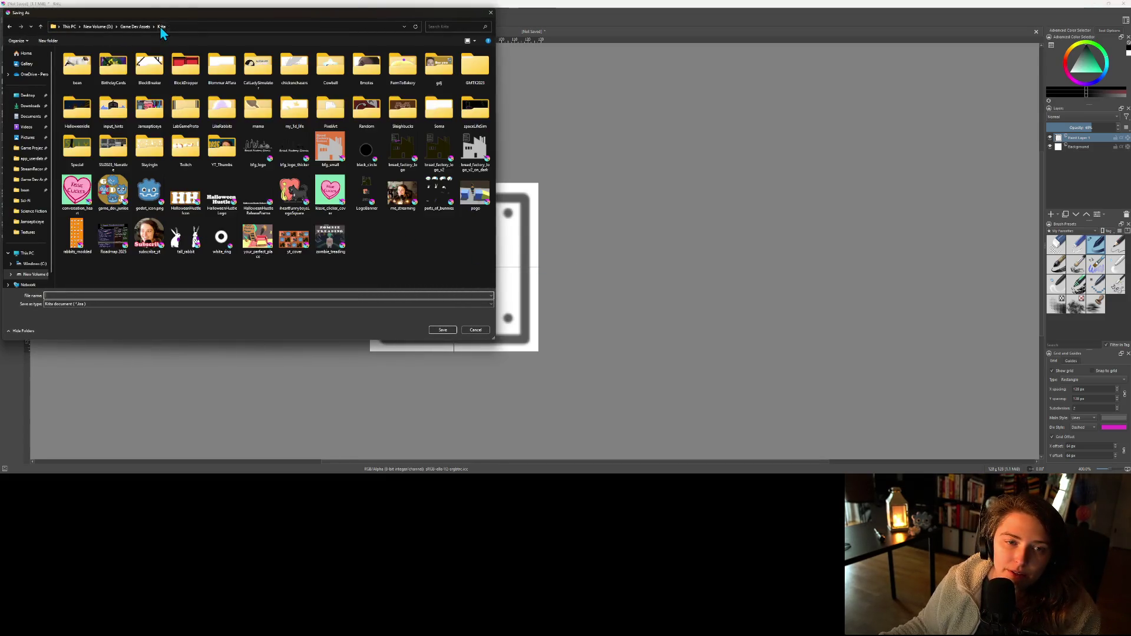
double_click(76, 64)
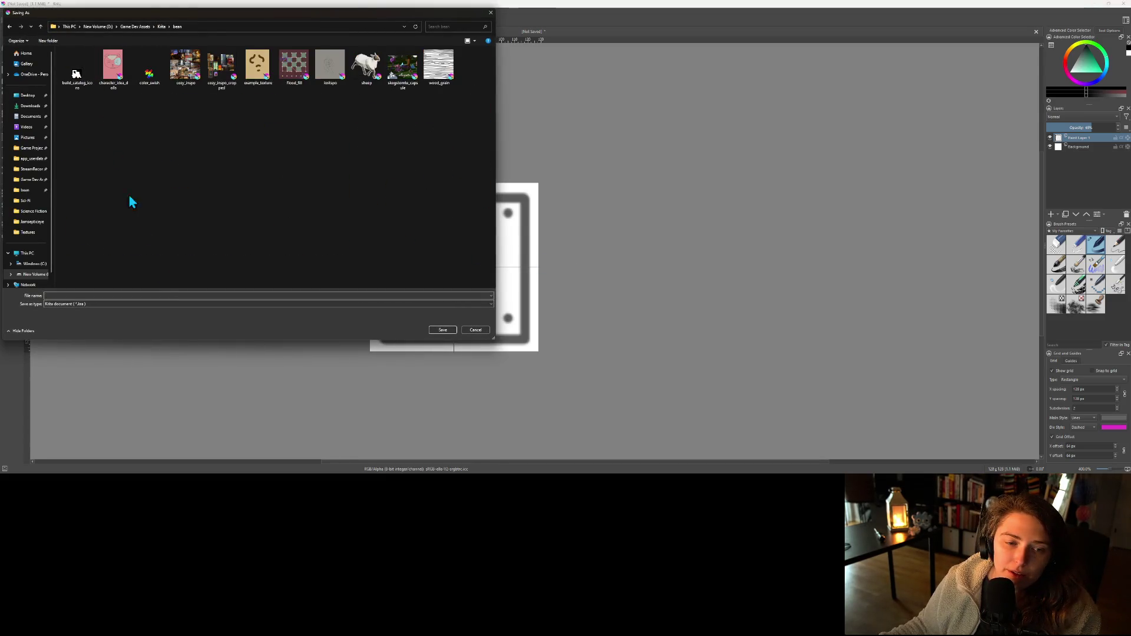
click(177, 296)
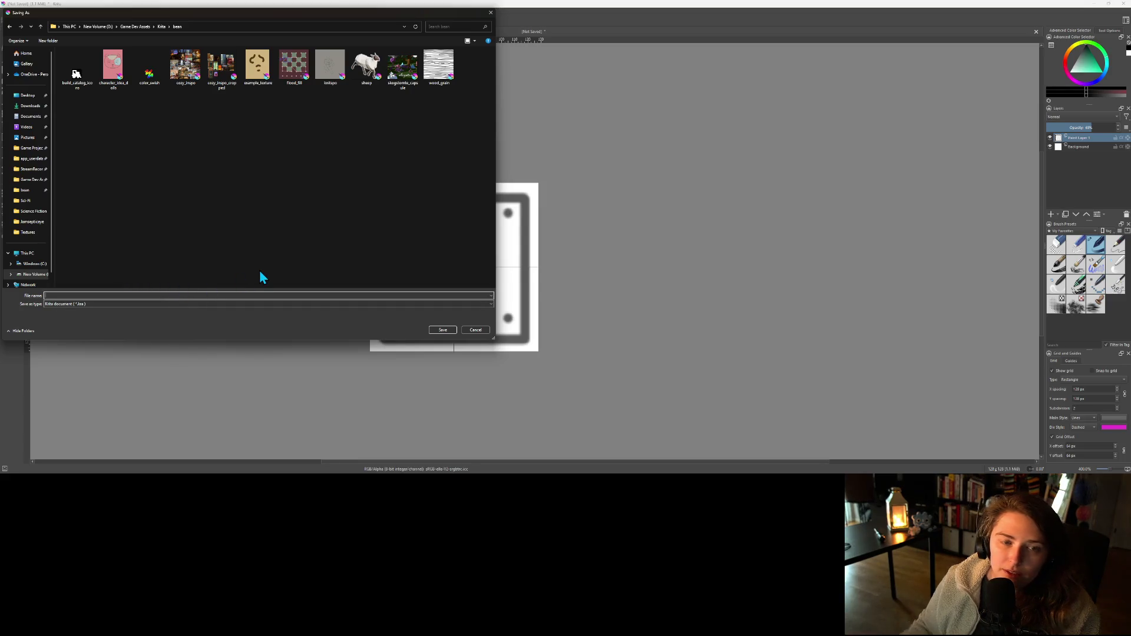
text(spr)
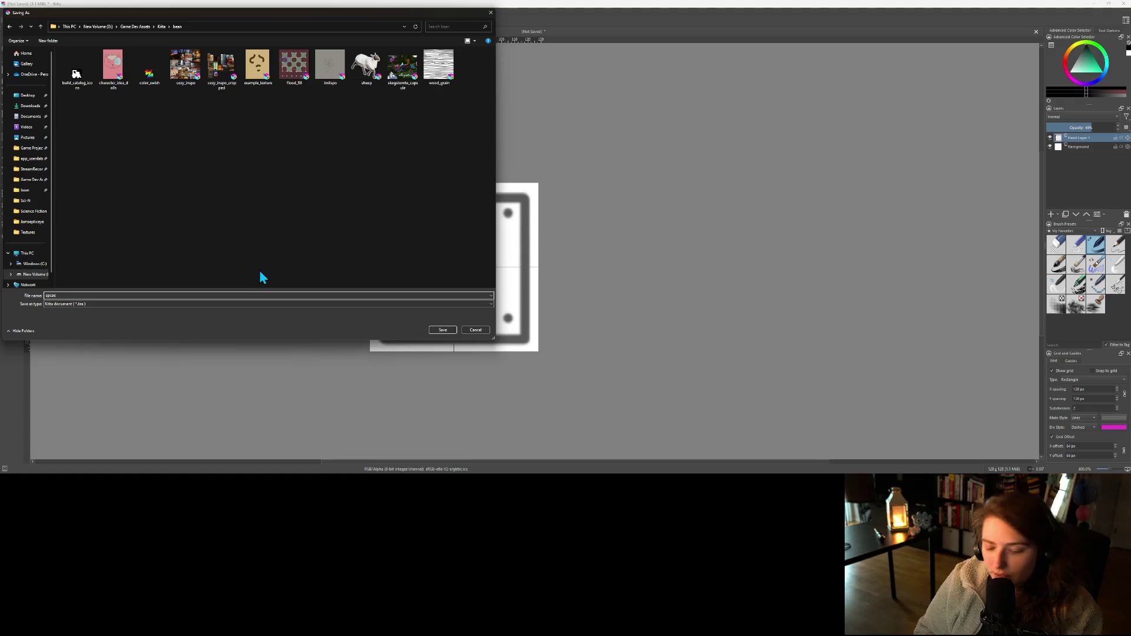
key(BackSpace)
key(BackSpace)
key(BackSpace)
text(r)
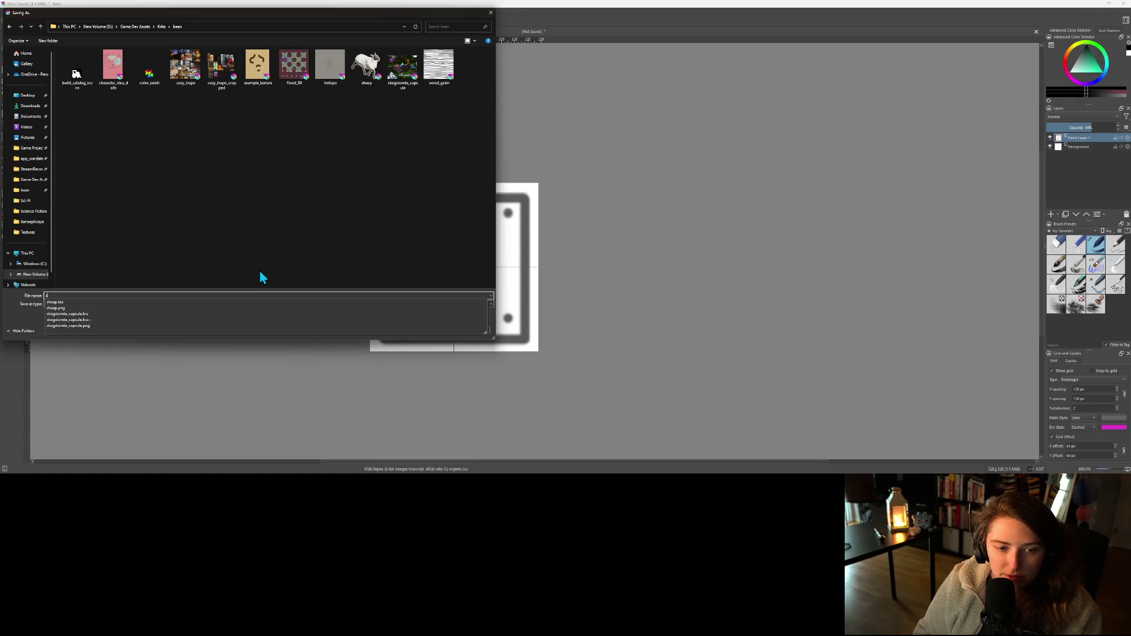
text(e_wall_panel_panel_texture)
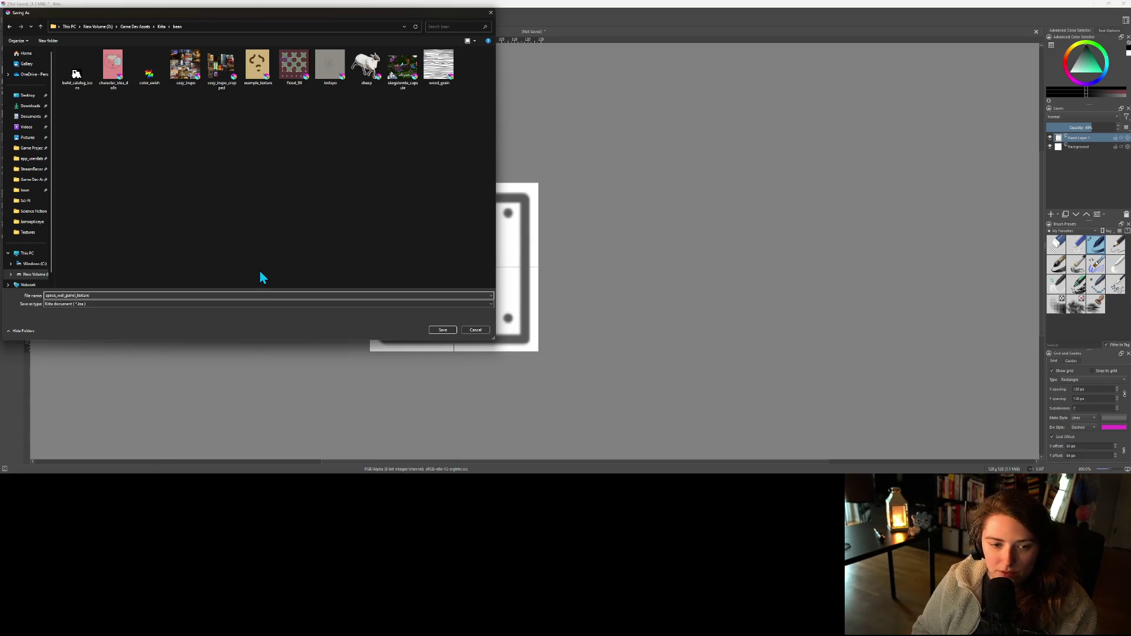
key(Return)
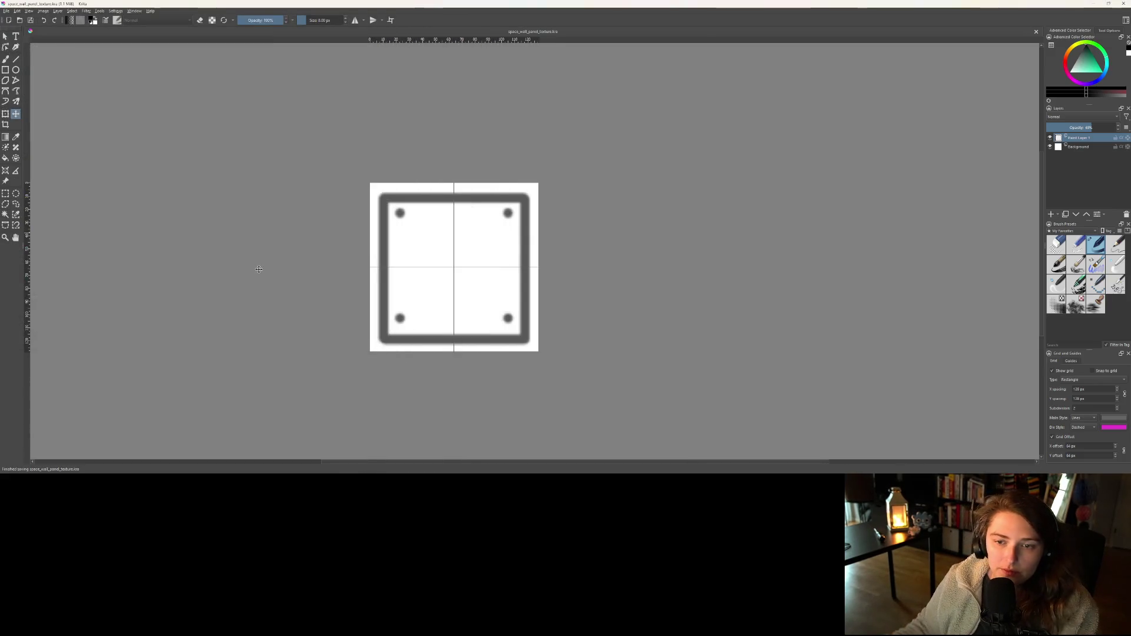
- Export it as space_wall_panel_texture.png and minimize Krita
click(7, 12)
click(36, 83)
click(91, 305)
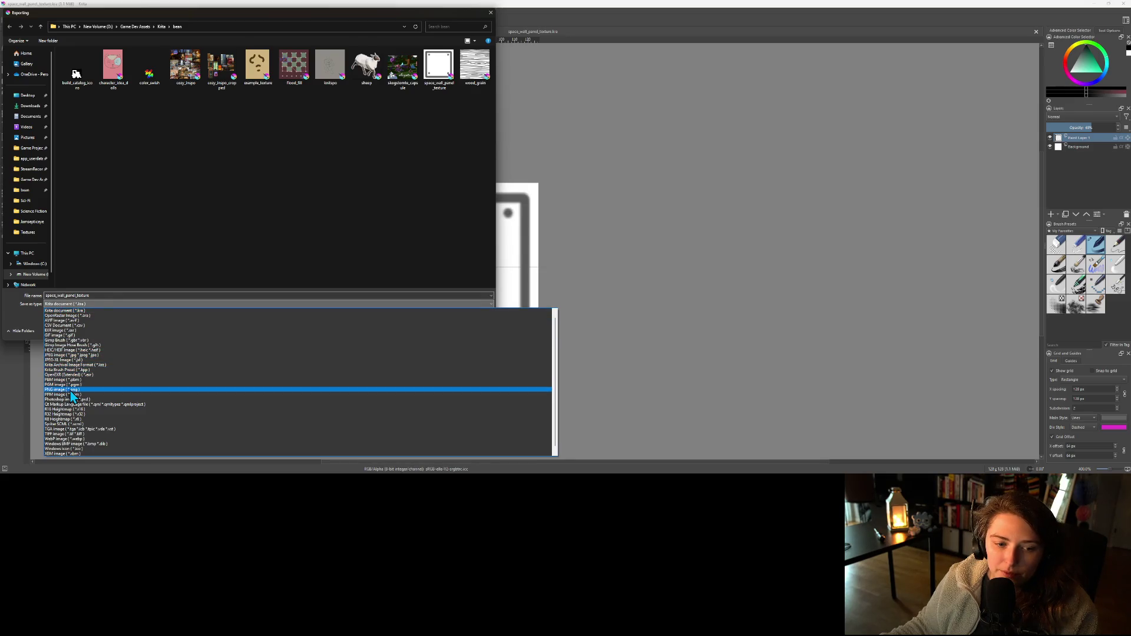
click(74, 390)
click(451, 333)
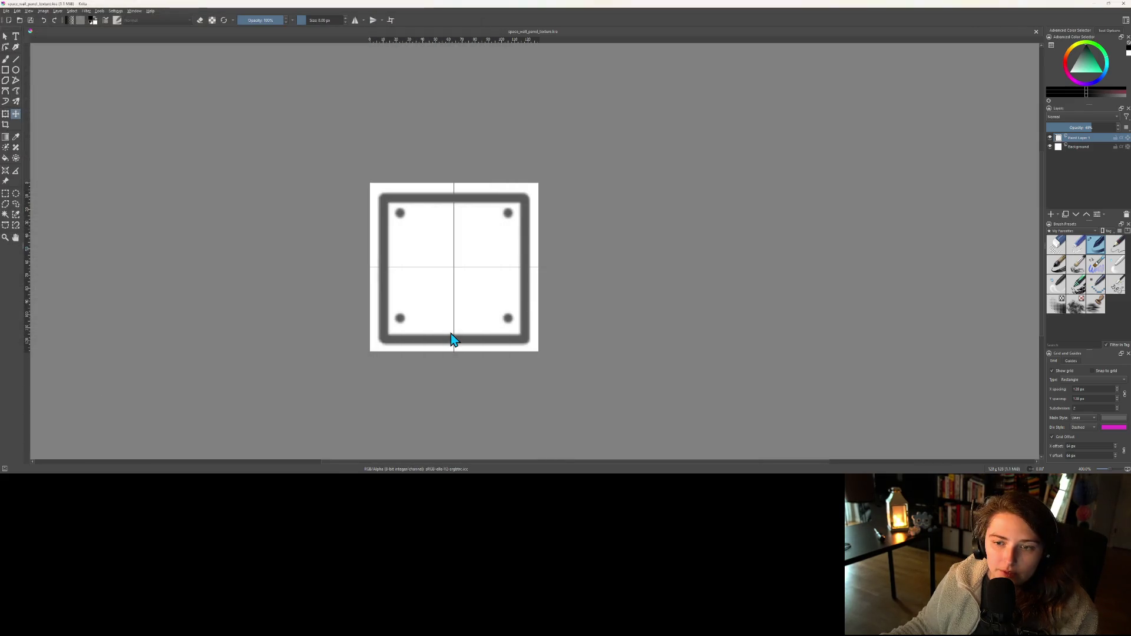
click(593, 295)
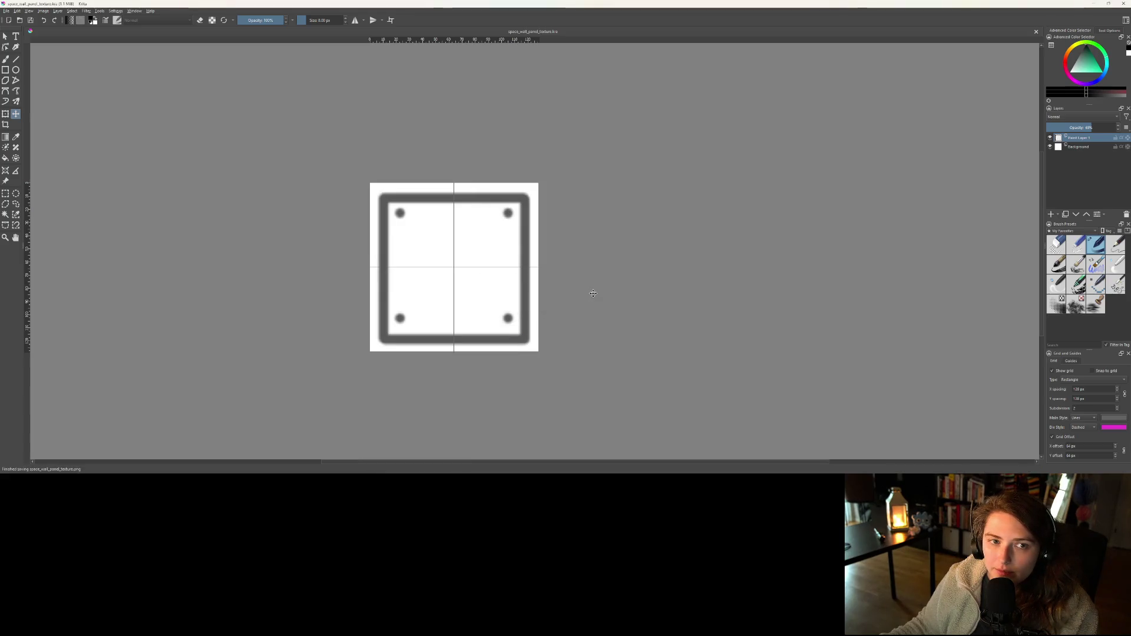
click(1094, 4)
- Collapse the building folder and open the materials folder in the system file manager
scroll(90, 330, up, 5)
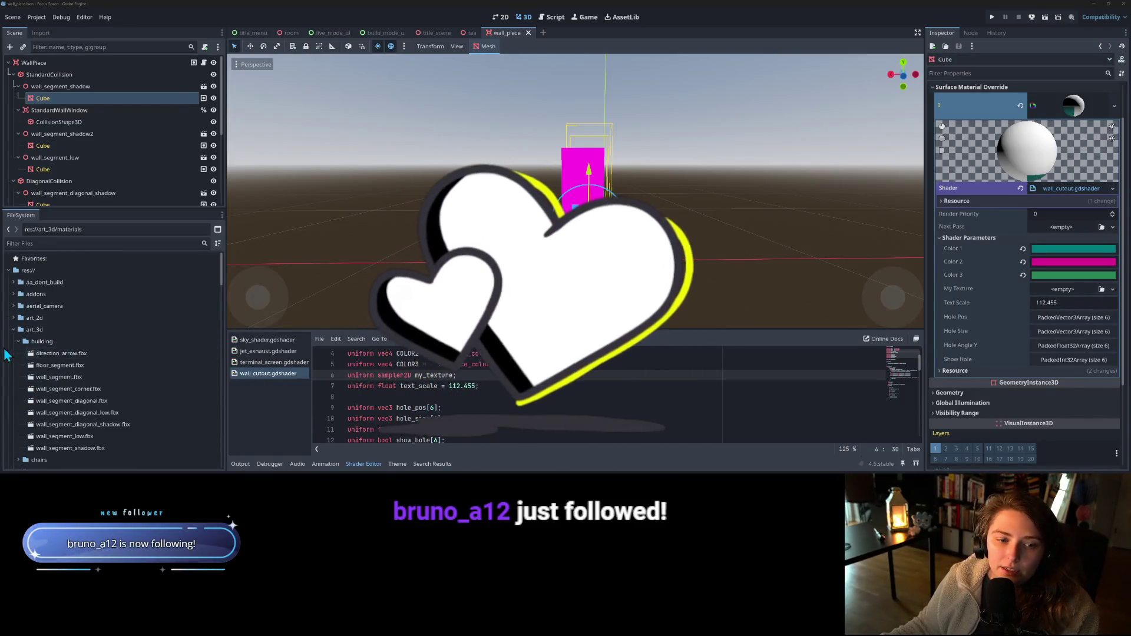
click(18, 342)
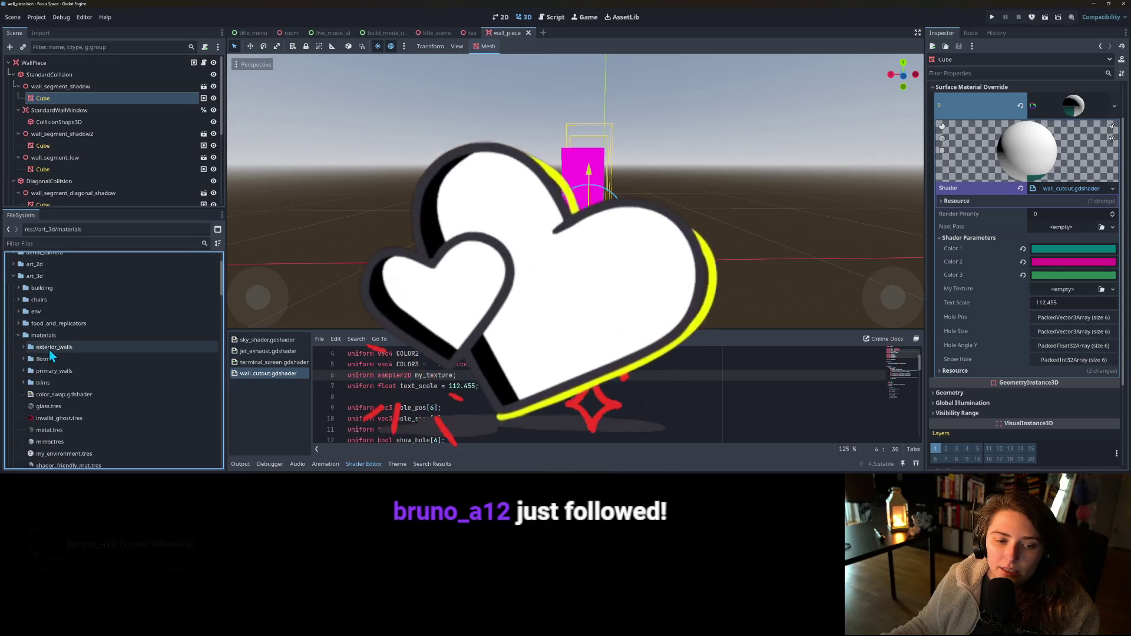
scroll(42, 301, down, 3)
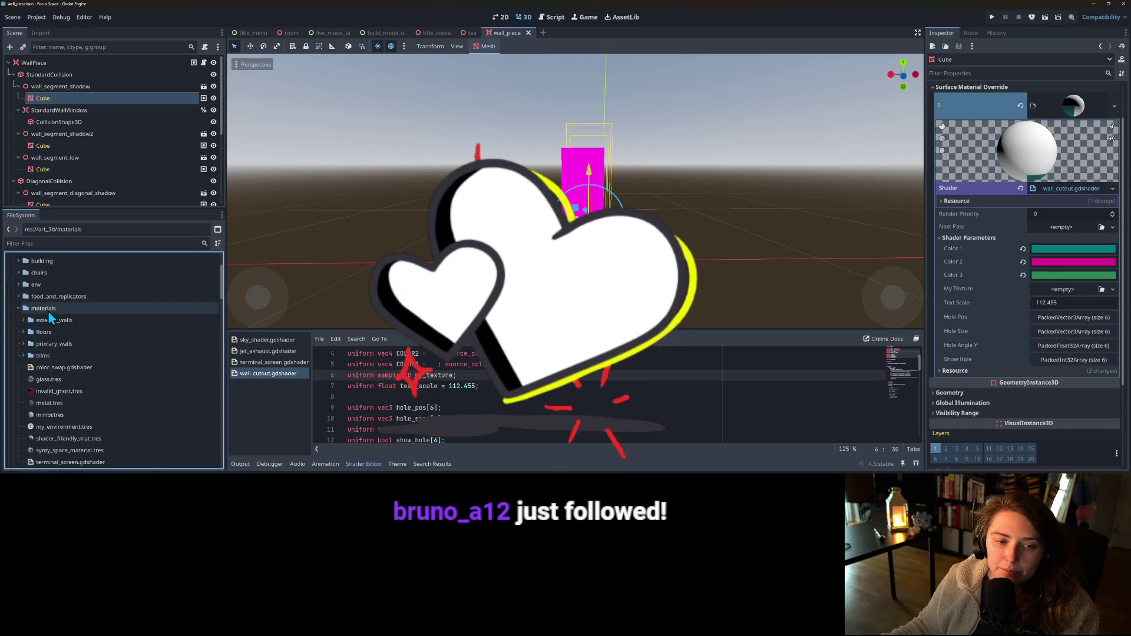
right_click(47, 308)
click(121, 469)
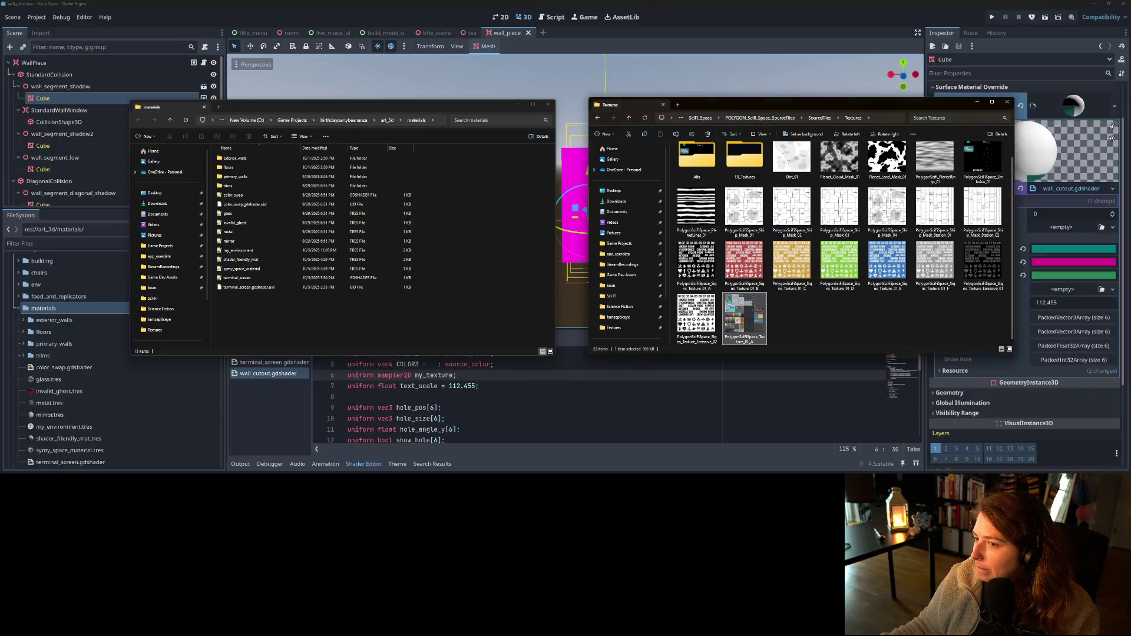
- Drag space_wall_panel_texture from Game Dev Assets > Krita > bean into the materials folder
click(700, 120)
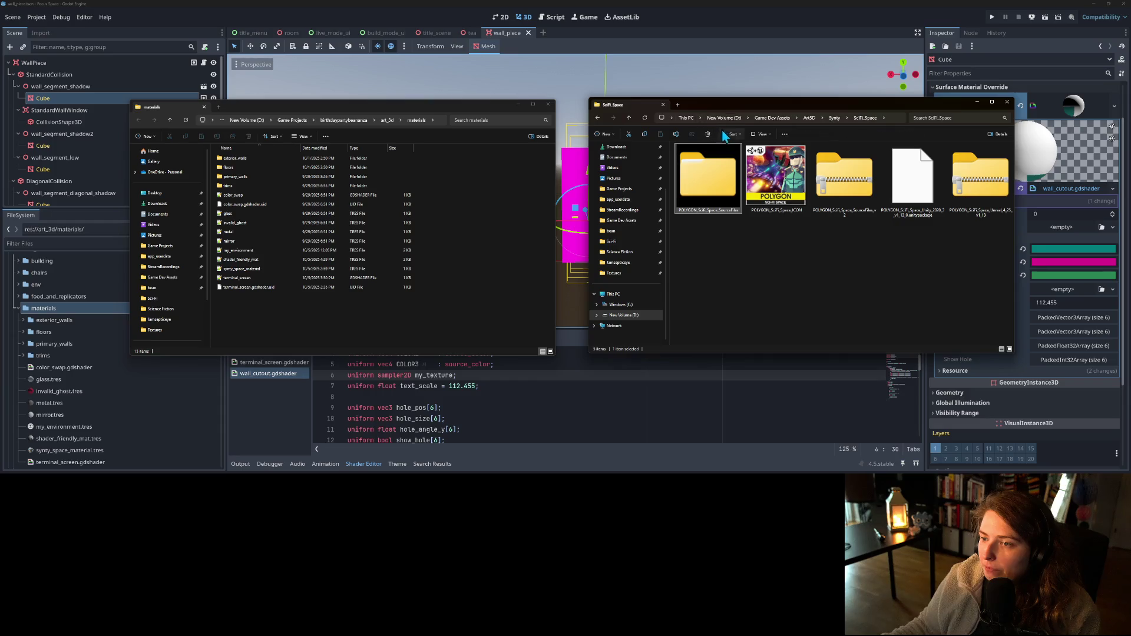
click(765, 118)
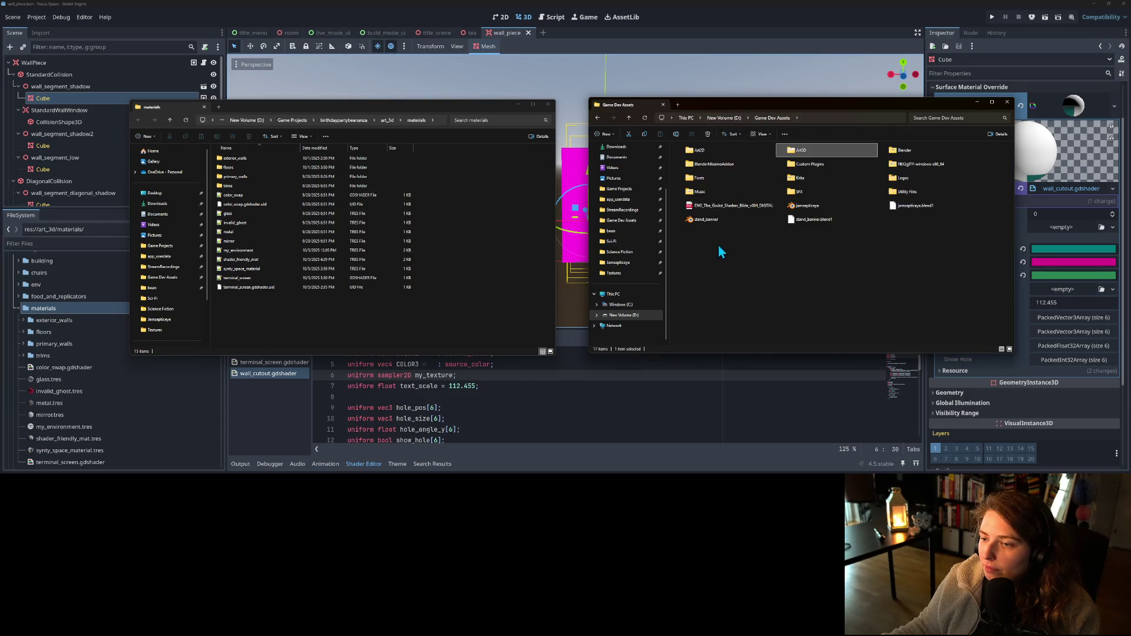
double_click(833, 179)
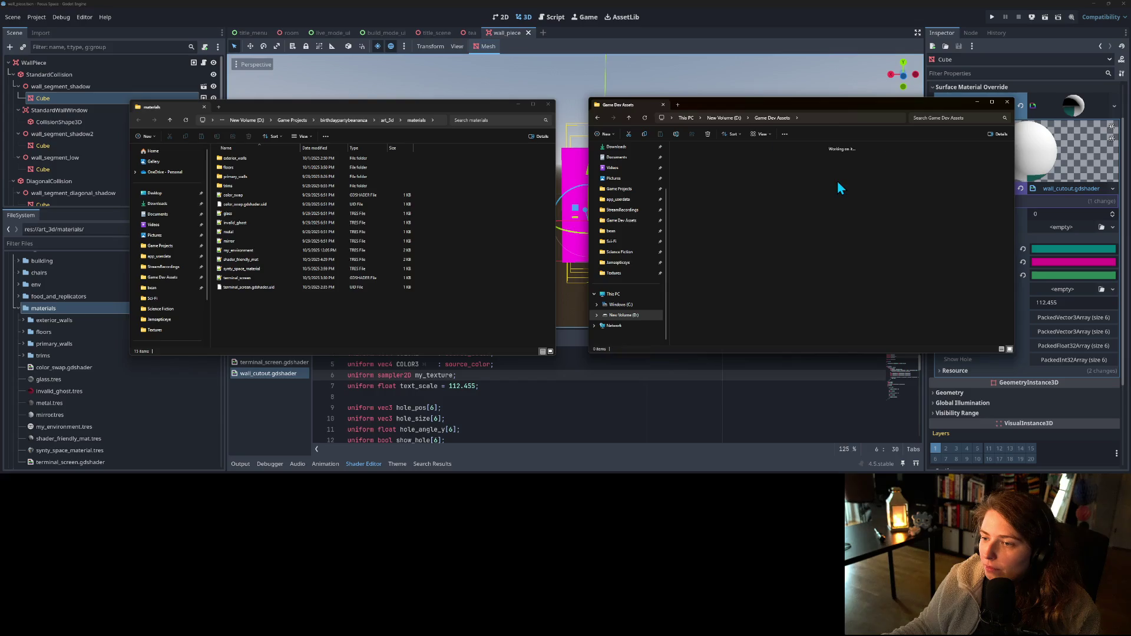
double_click(690, 165)
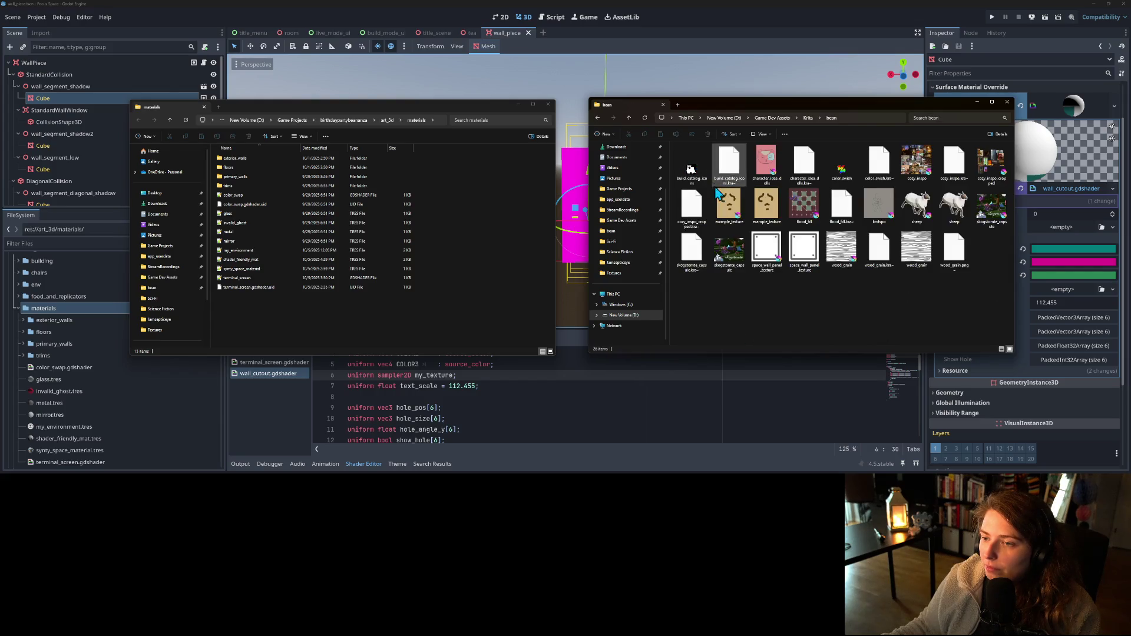
click(810, 264)
drag(810, 264, 401, 324)
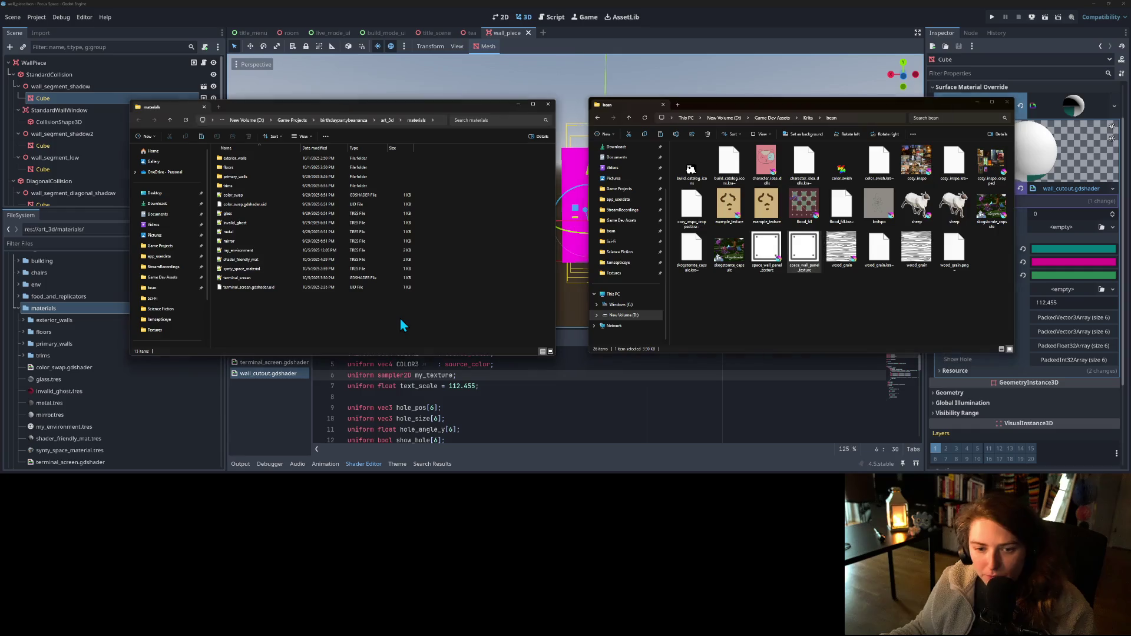
click(571, 236)
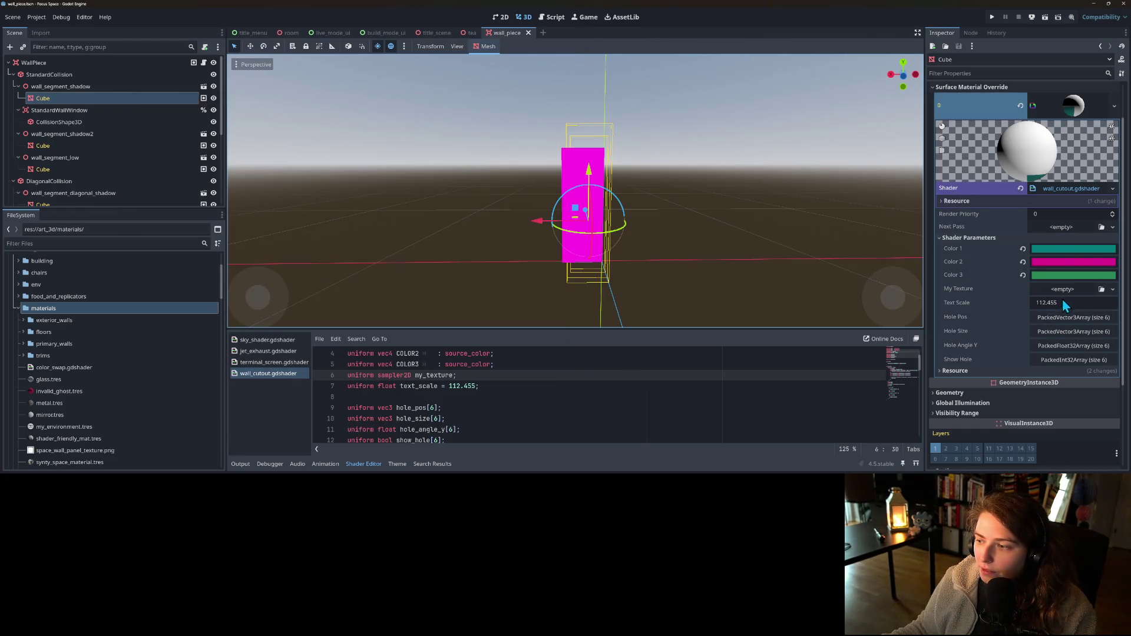
- Assign space_wall_panel_texture.png to My Texture and set the Text Scale value
click(1106, 289)
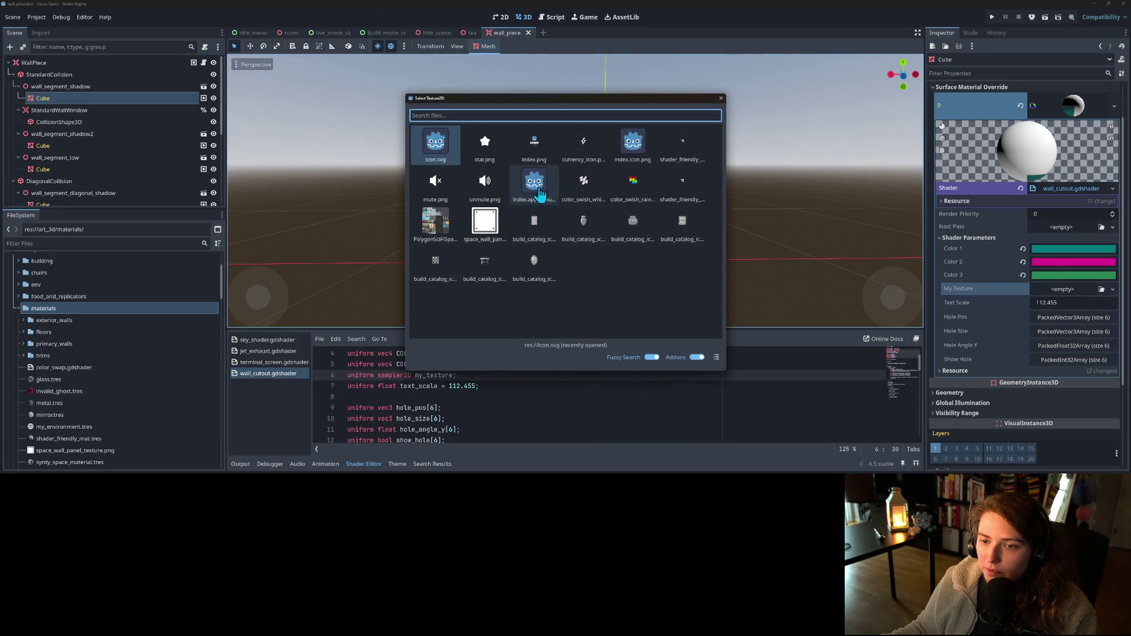
double_click(483, 220)
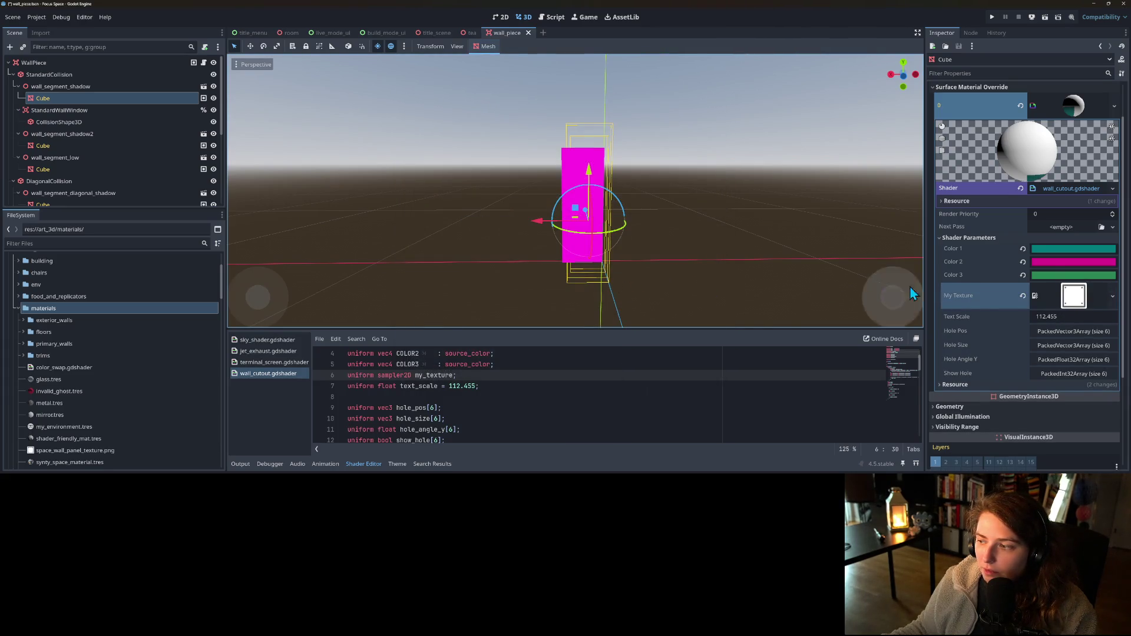
click(1066, 316)
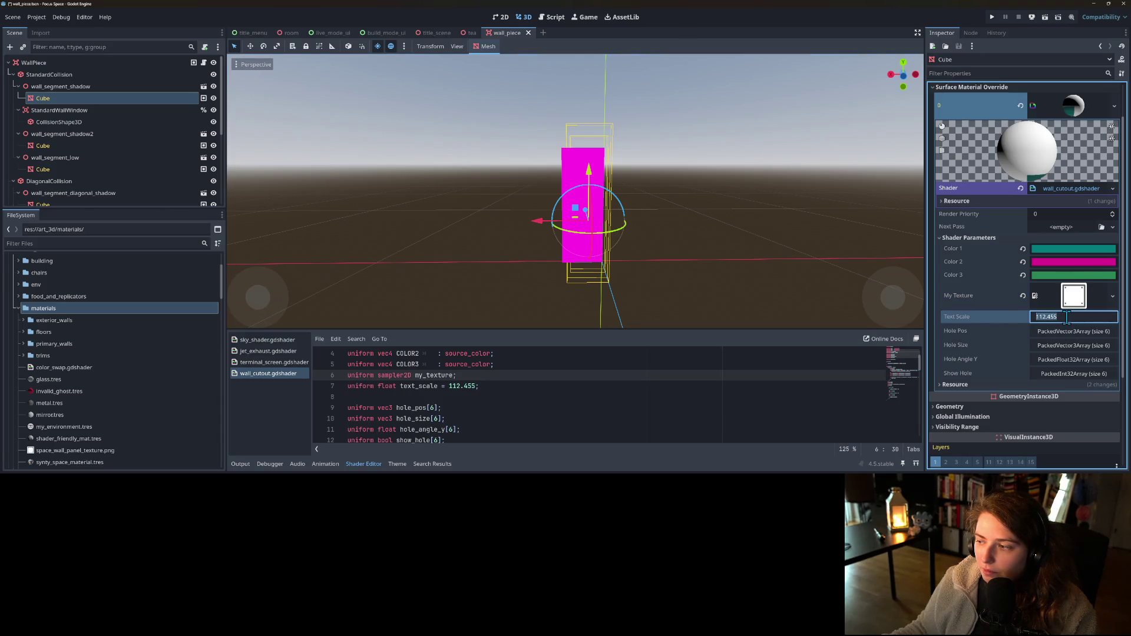
text(4.0)
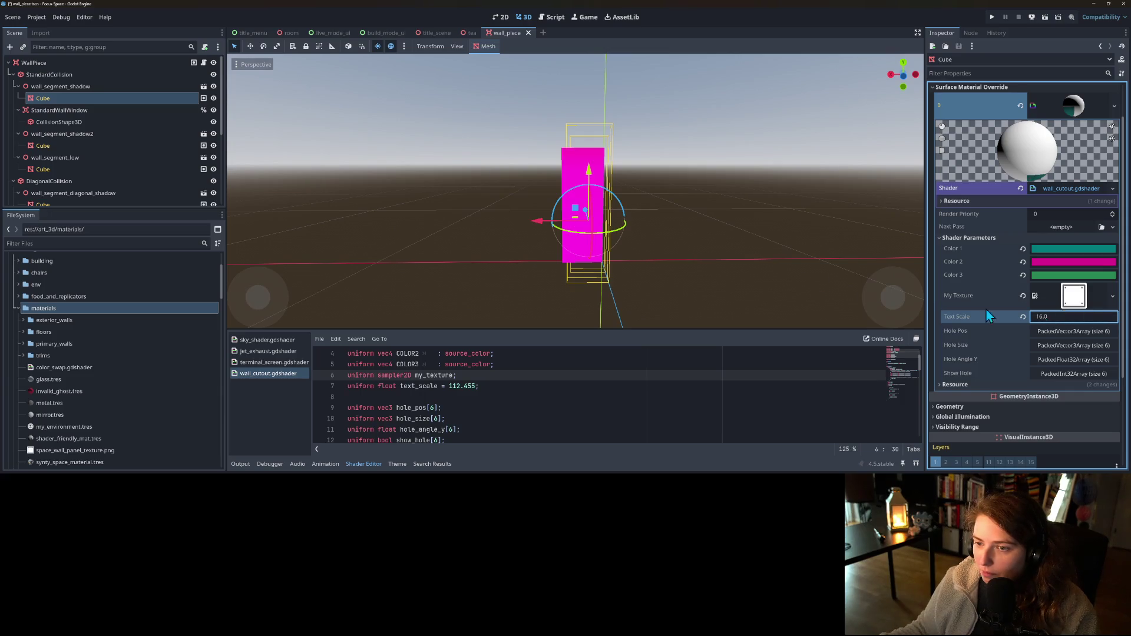
- Enlarge the shader editor and start replacing the text_scale default on line 7 with 4
scroll(592, 256, up, 3)
mouse_move(593, 255)
mouse_down()
mouse_move(793, 279)
mouse_move(866, 270)
mouse_move(770, 270)
mouse_move(822, 260)
mouse_move(793, 263)
mouse_up()
scroll(770, 270, down, 2)
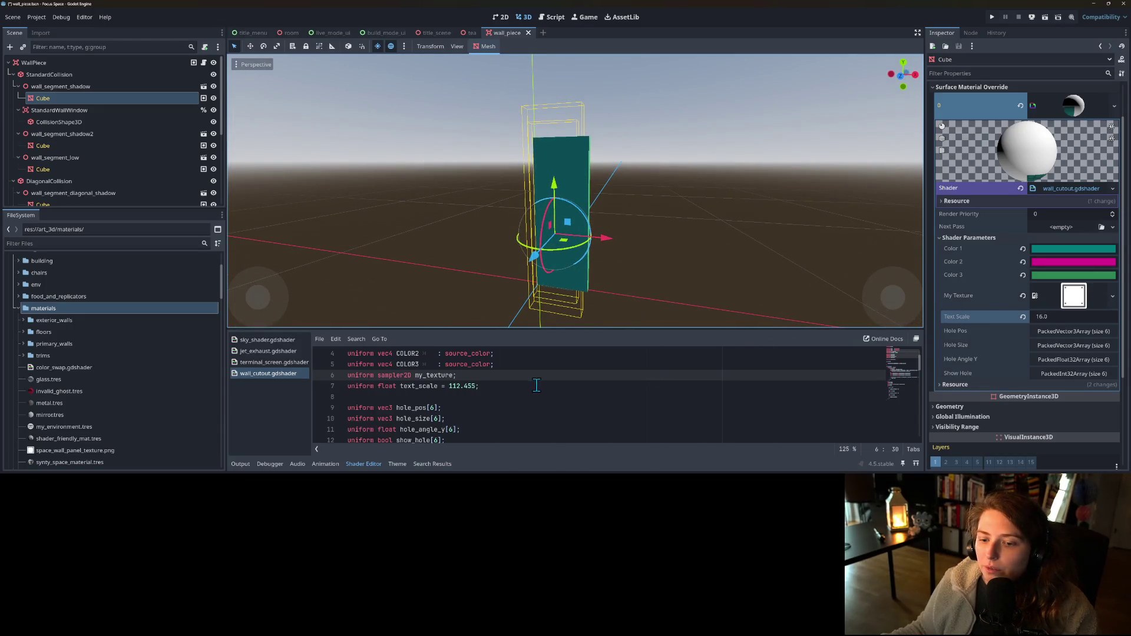
scroll(539, 387, down, 3)
drag(525, 330, 525, 173)
scroll(473, 272, up, 3)
drag(448, 229, 480, 231)
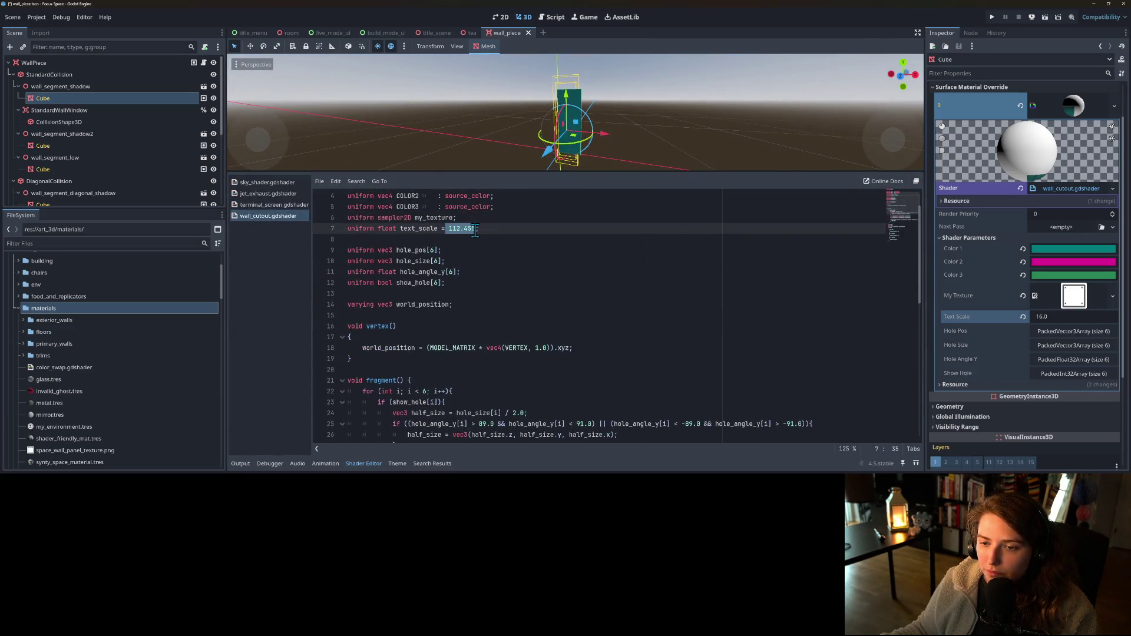
text(4)
key(ctrl+s)
- Complete the text_scale default as 4.0 and save
text(.0)
key(ctrl+s)
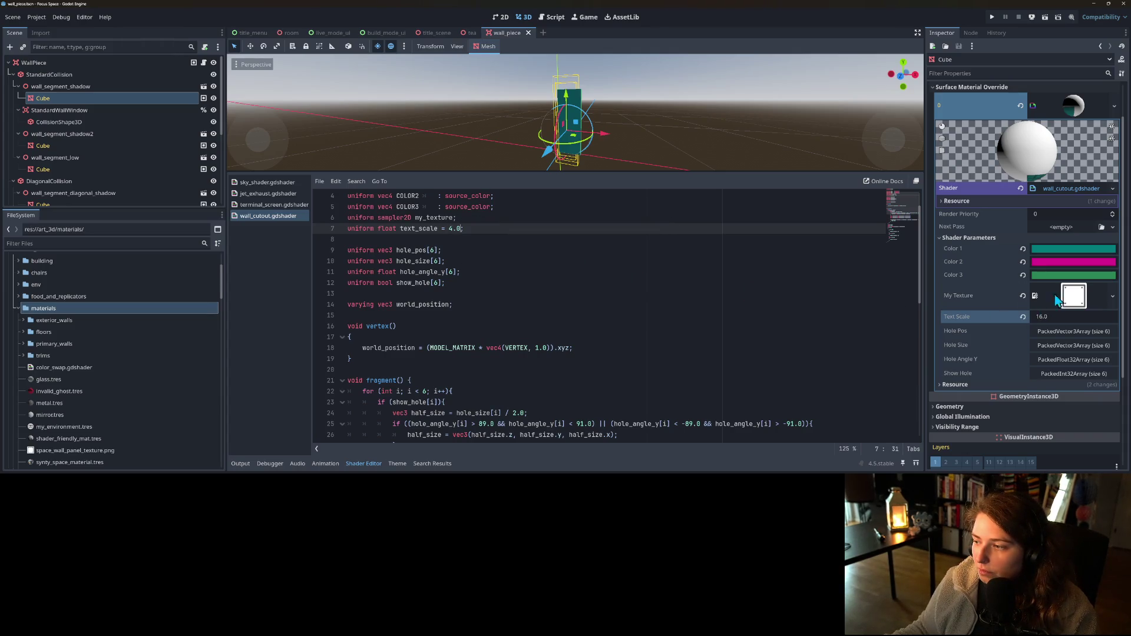
scroll(589, 330, down, 10)
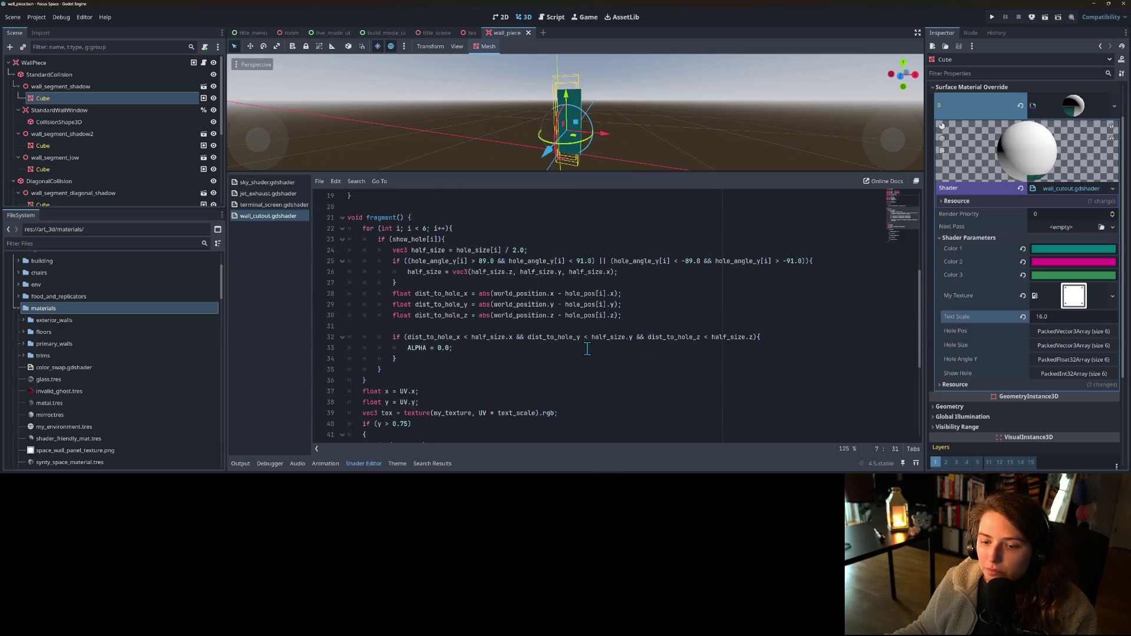
scroll(445, 358, up, 2)
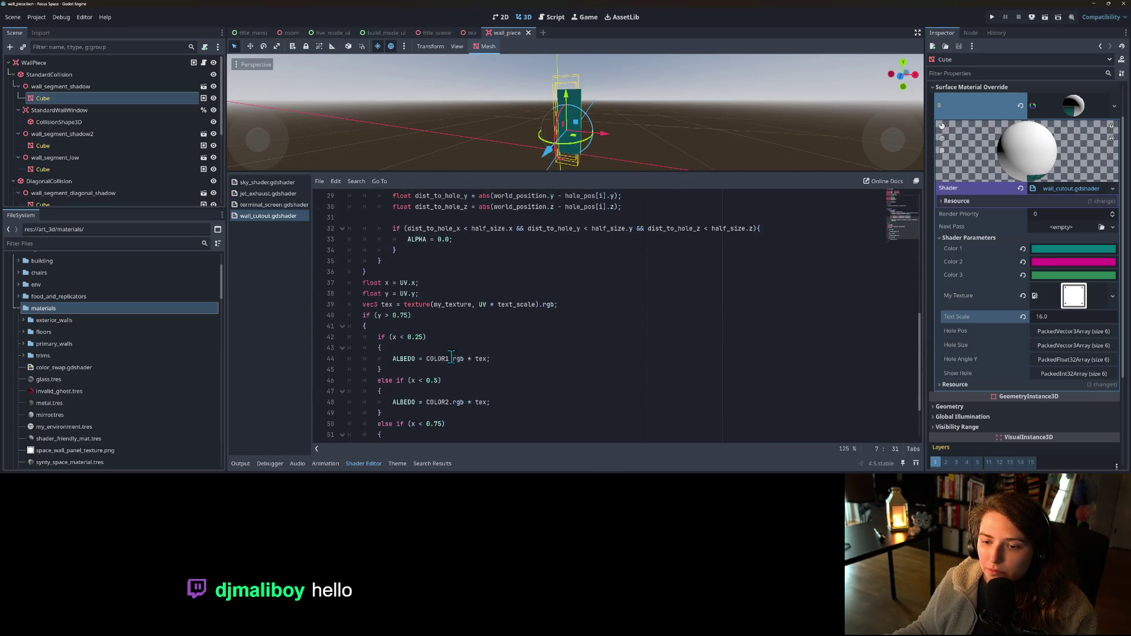
- Move the texture sampling line 39 into the first colour branch
click(458, 302)
scroll(458, 307, down, 1)
double_click(504, 272)
click(499, 272)
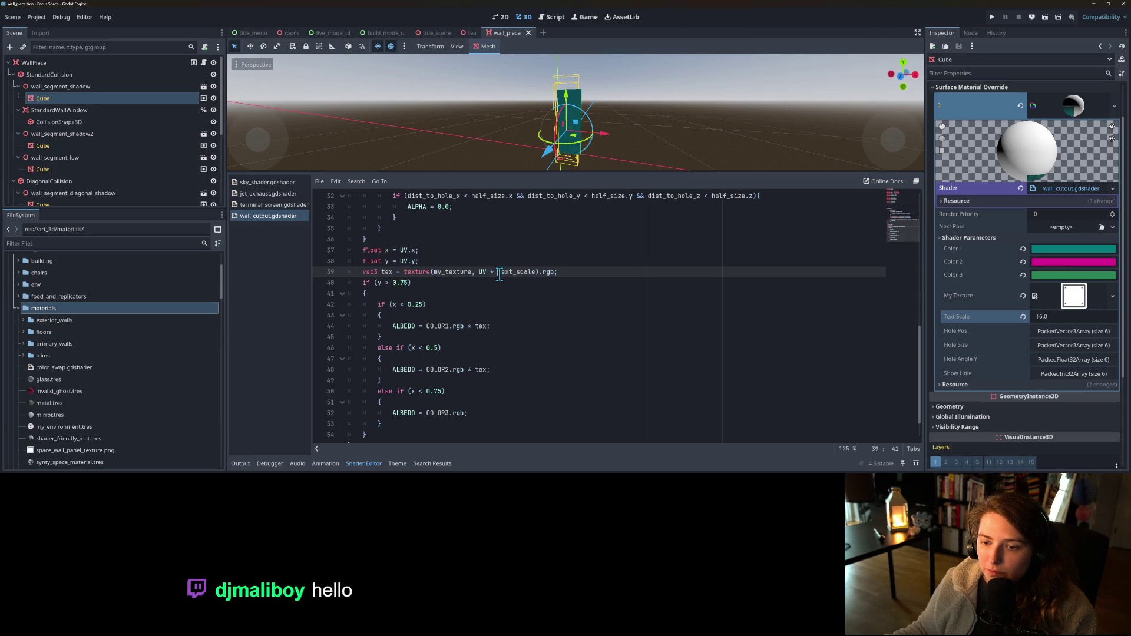
scroll(415, 293, down, 1)
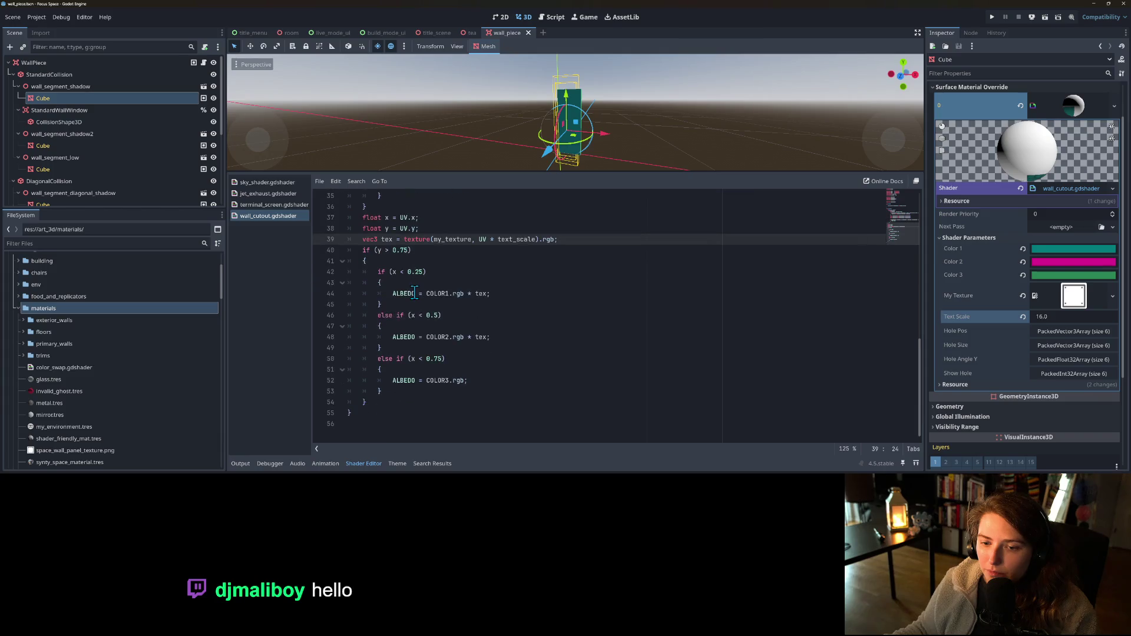
scroll(415, 293, up, 1)
scroll(389, 253, down, 1)
drag(364, 239, 566, 243)
key(ctrl+c)
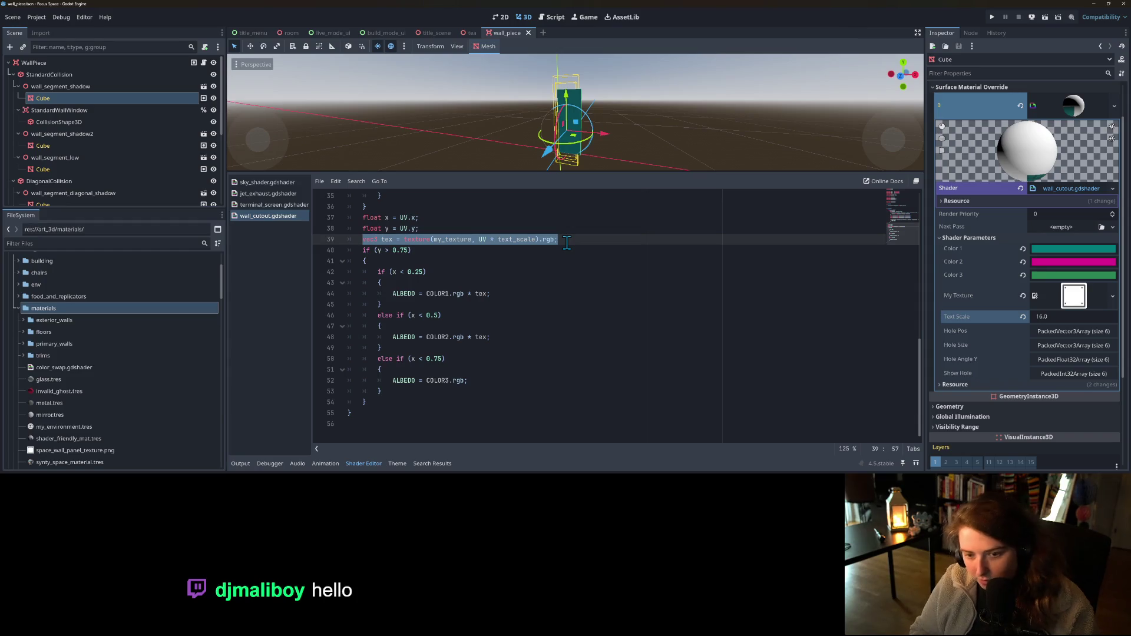
key(BackSpace)
key(BackSpace)
key(Down)
key(Down)
key(Down)
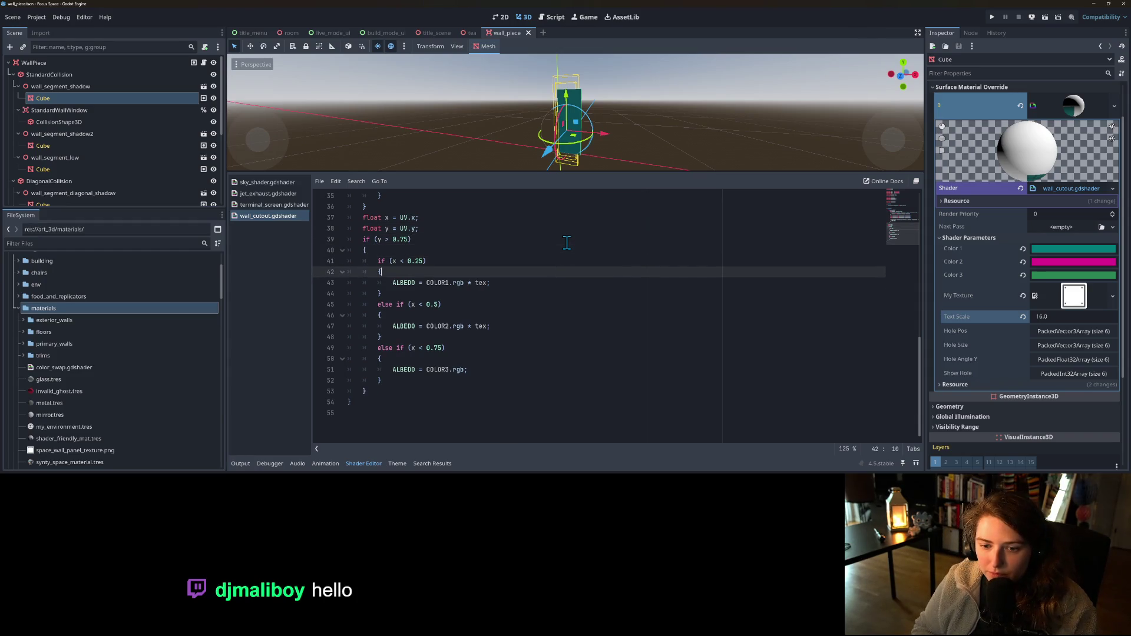
key(Return)
key(ctrl+v)
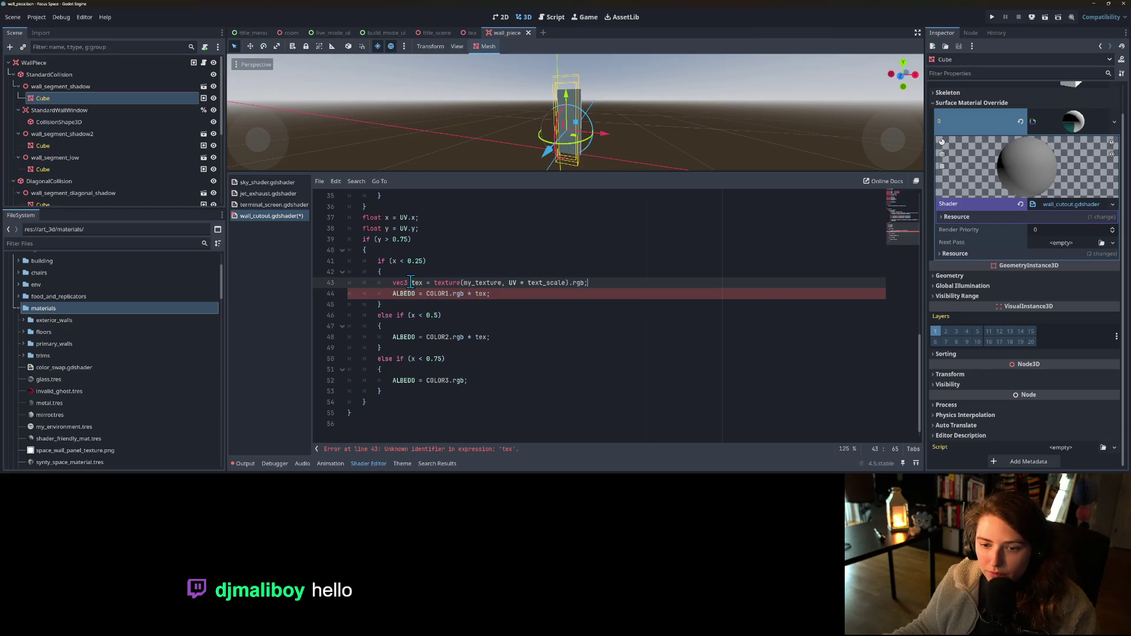
- Paste the texture sampling line into the second colour branch too and save the shader
click(422, 326)
key(Return)
key(ctrl+v)
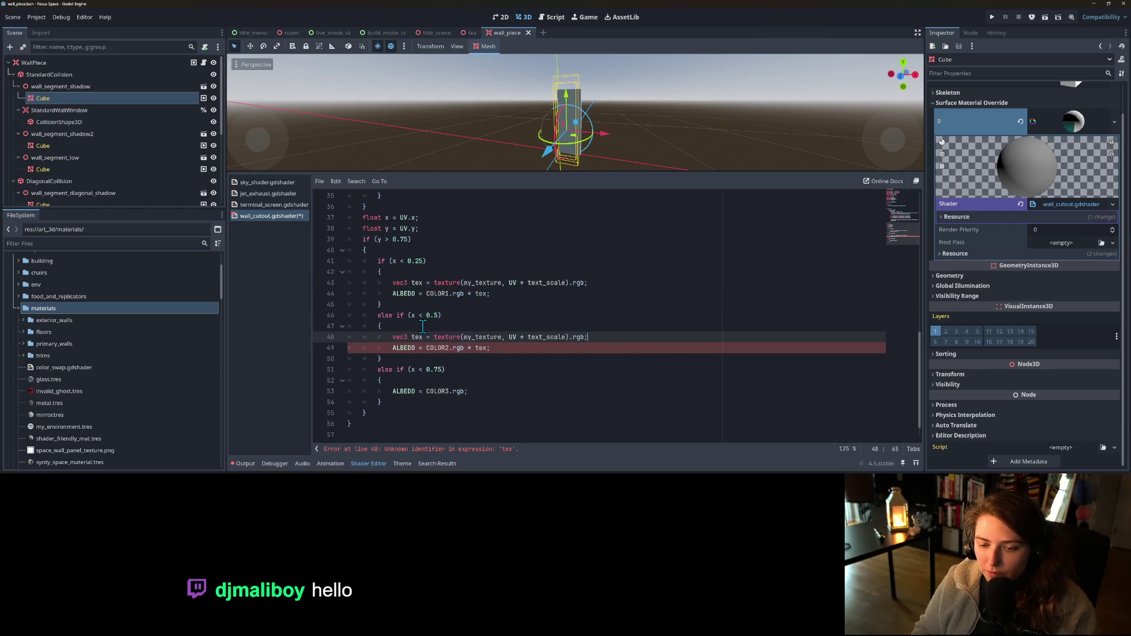
double_click(533, 337)
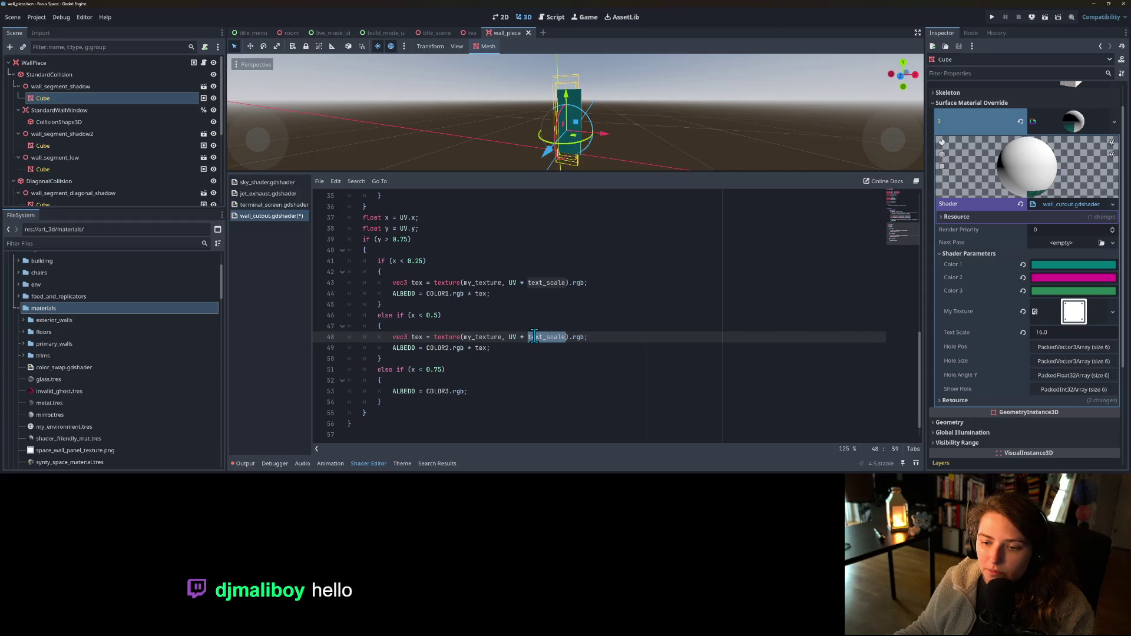
click(505, 337)
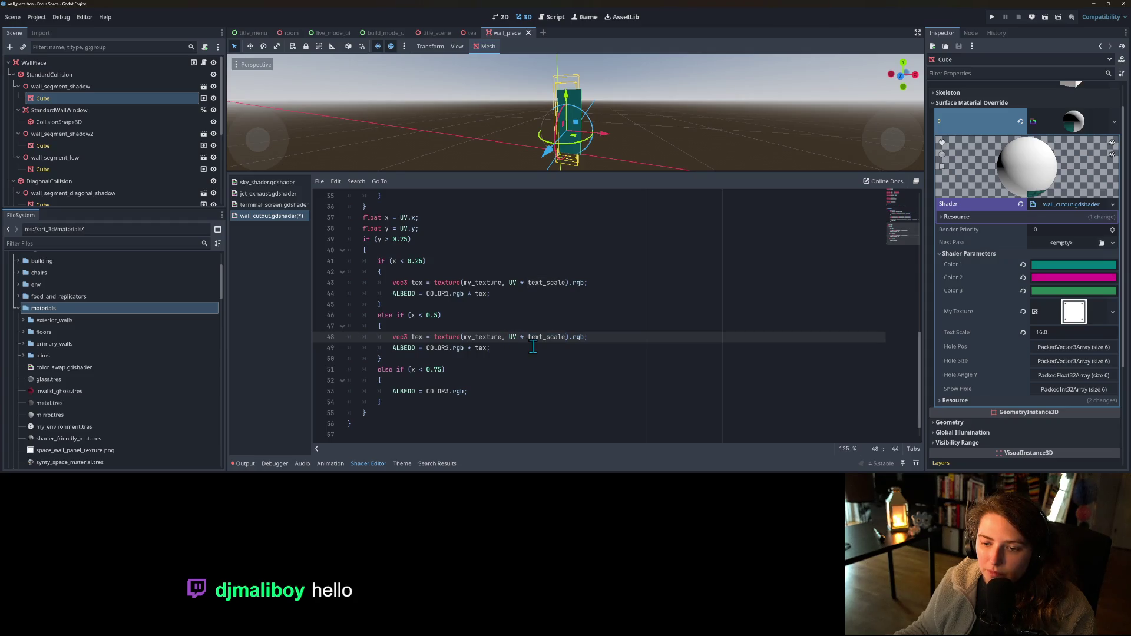
scroll(517, 345, down, 1)
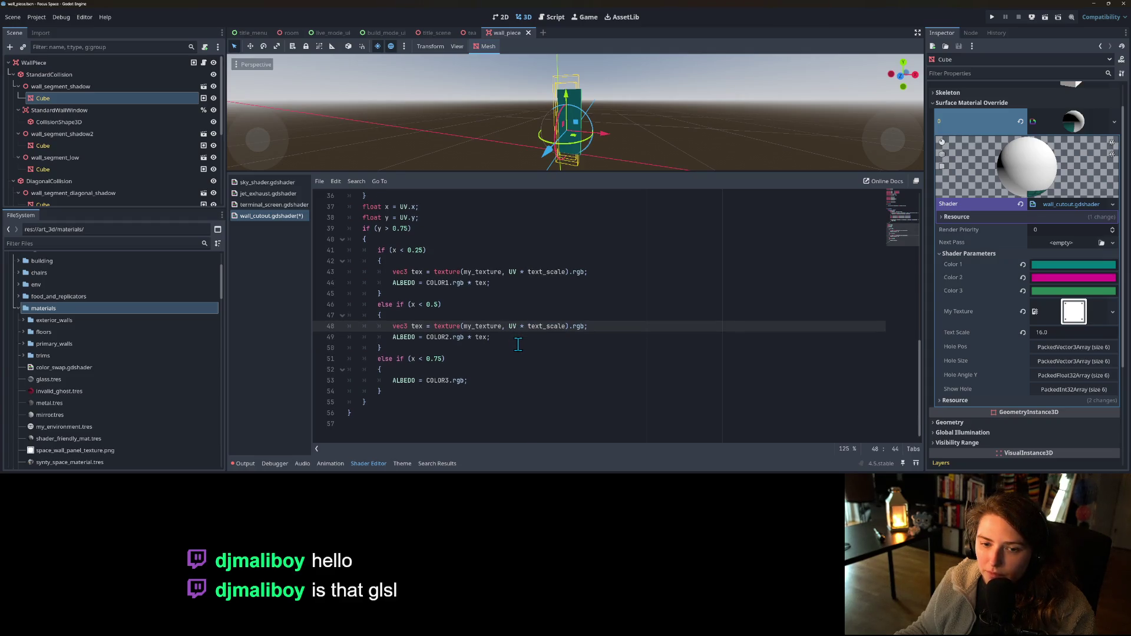
key(ctrl+s)
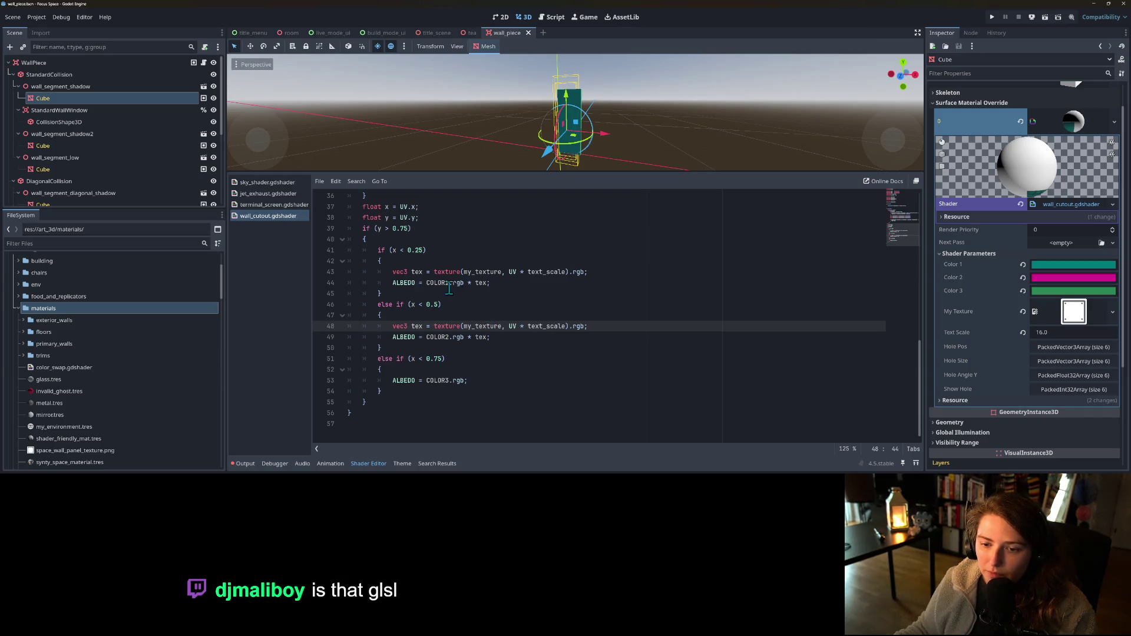
- Begin a new vec2 declaration line above the texture lookup in the x < 0.5 branch
scroll(473, 330, up, 1)
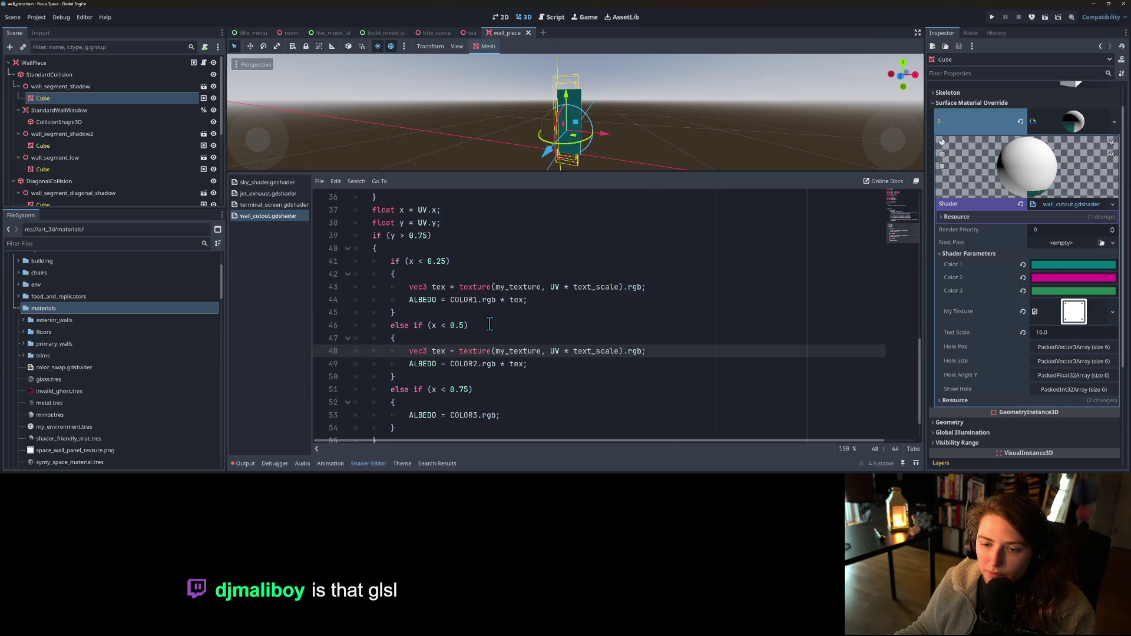
scroll(544, 365, down, 1)
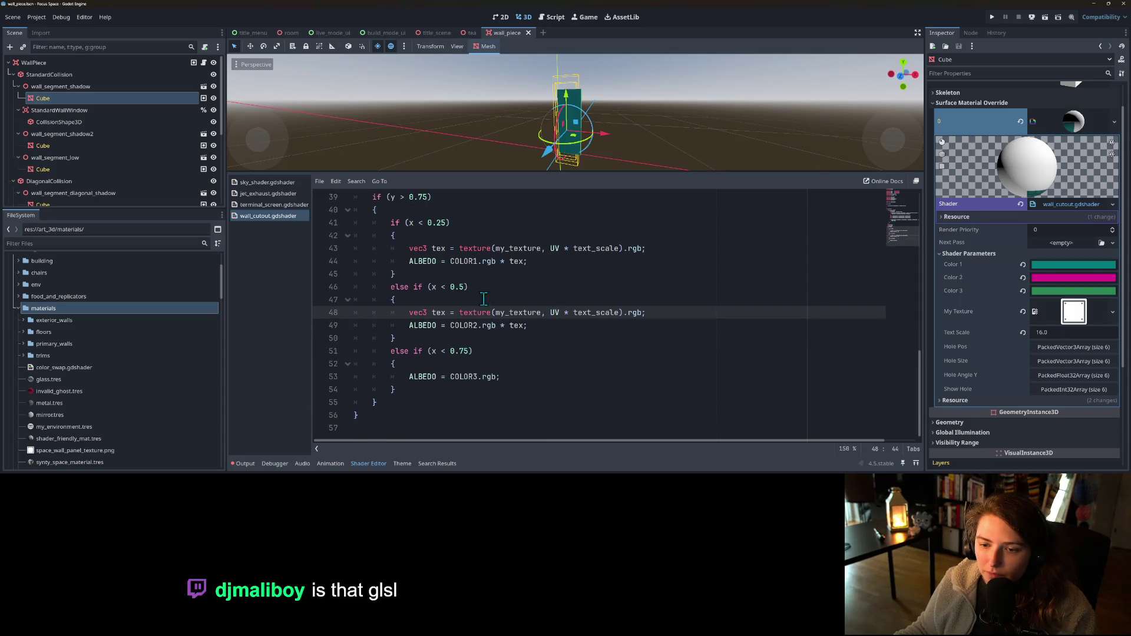
double_click(434, 290)
click(556, 313)
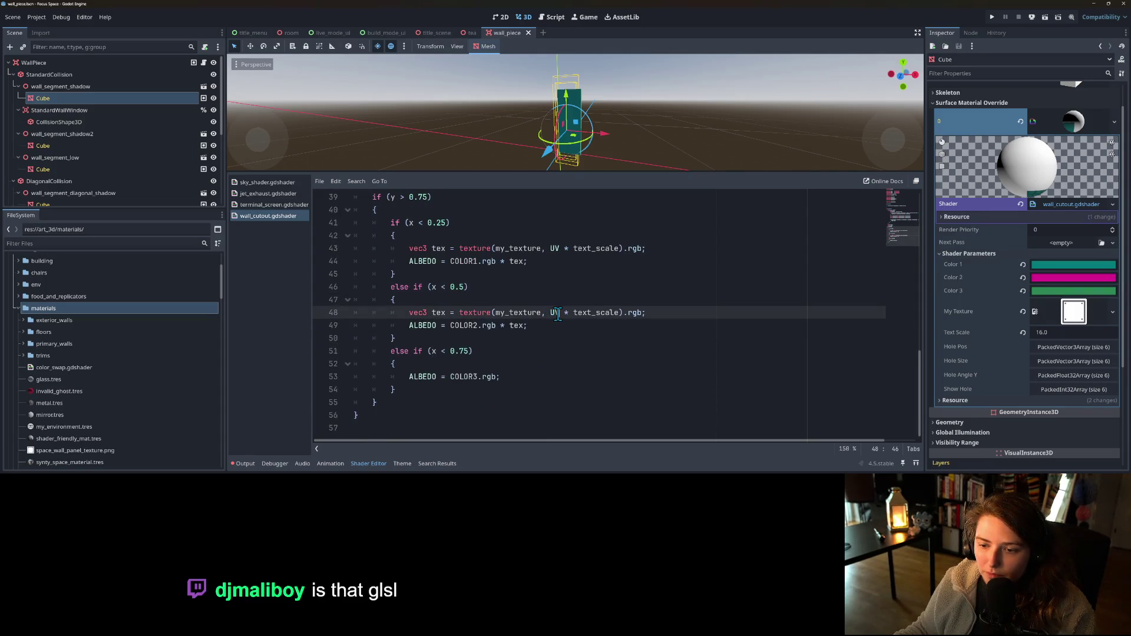
key(ctrl+shift+Return)
text(vec)
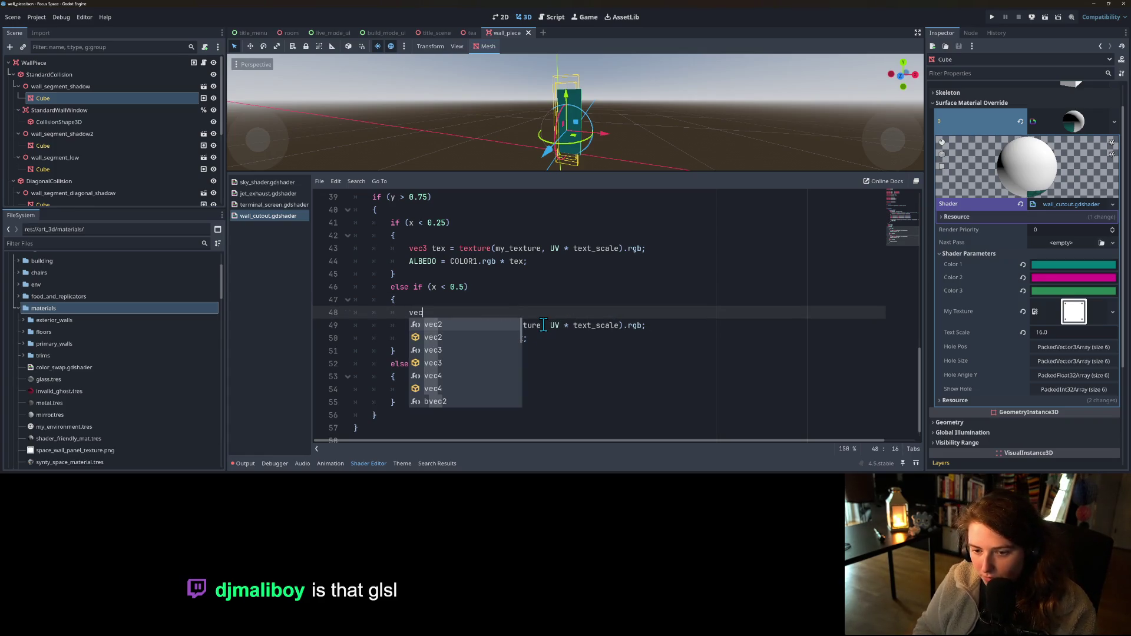
text(2 new)
text(_uc)
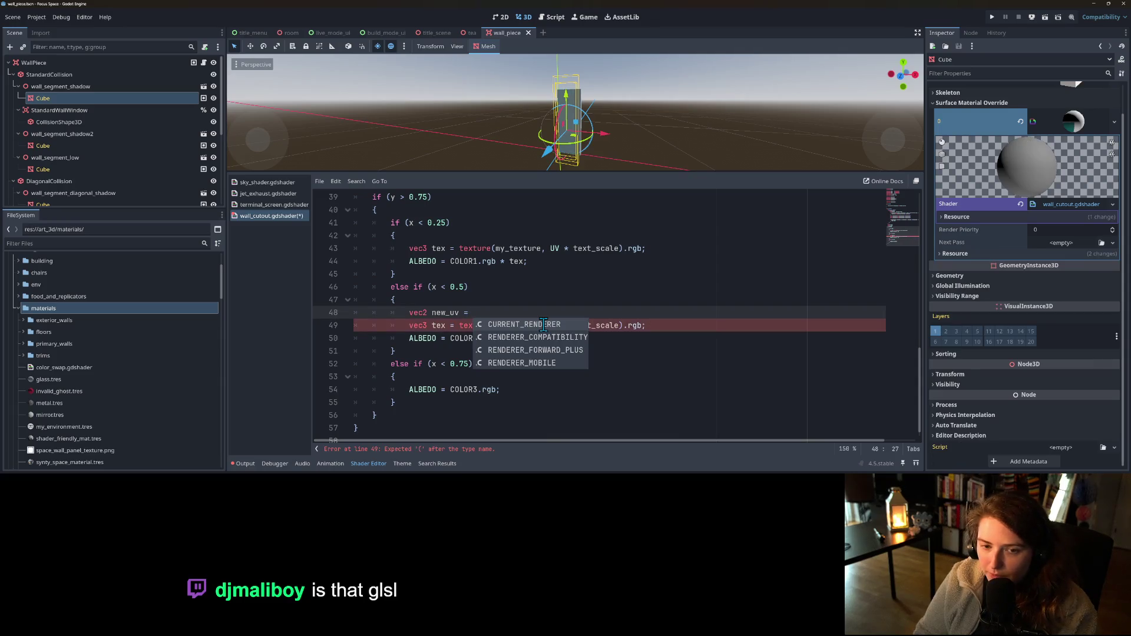
- Fix the typo and write new_uv as vec2((x-0.25)..., y*4.0)
key(Escape)
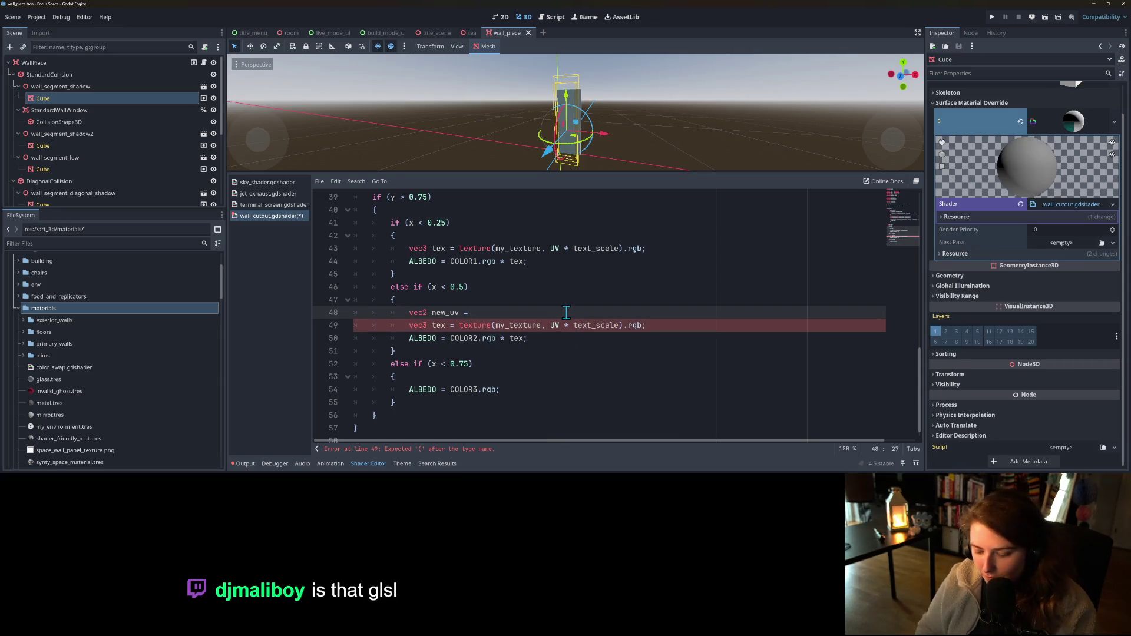
text(U)
key(BackSpace)
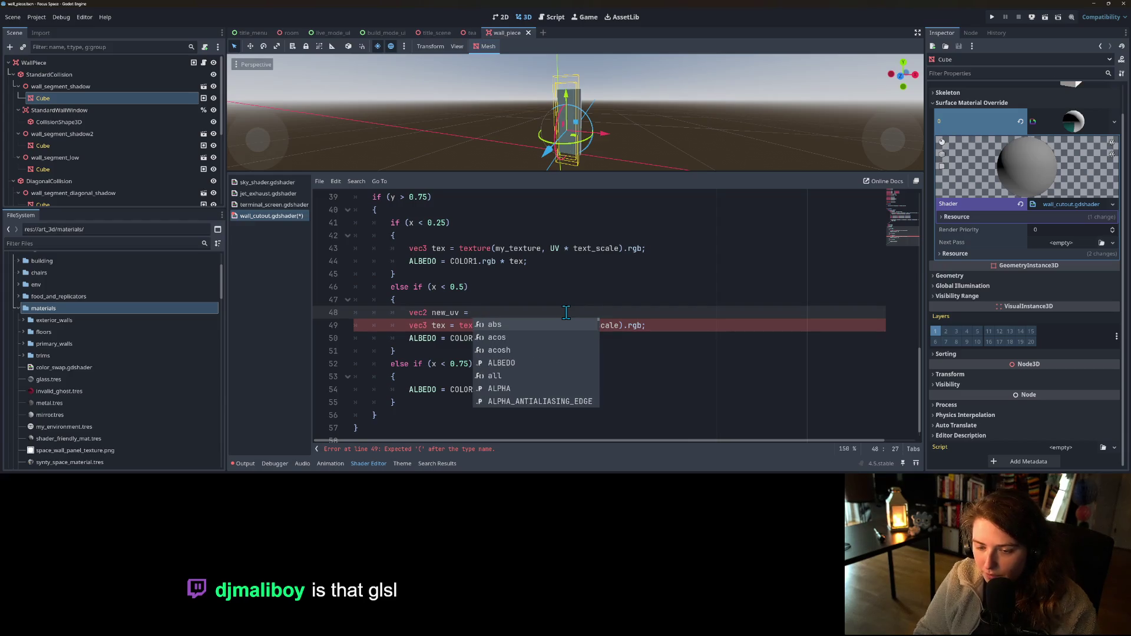
text(vec2()
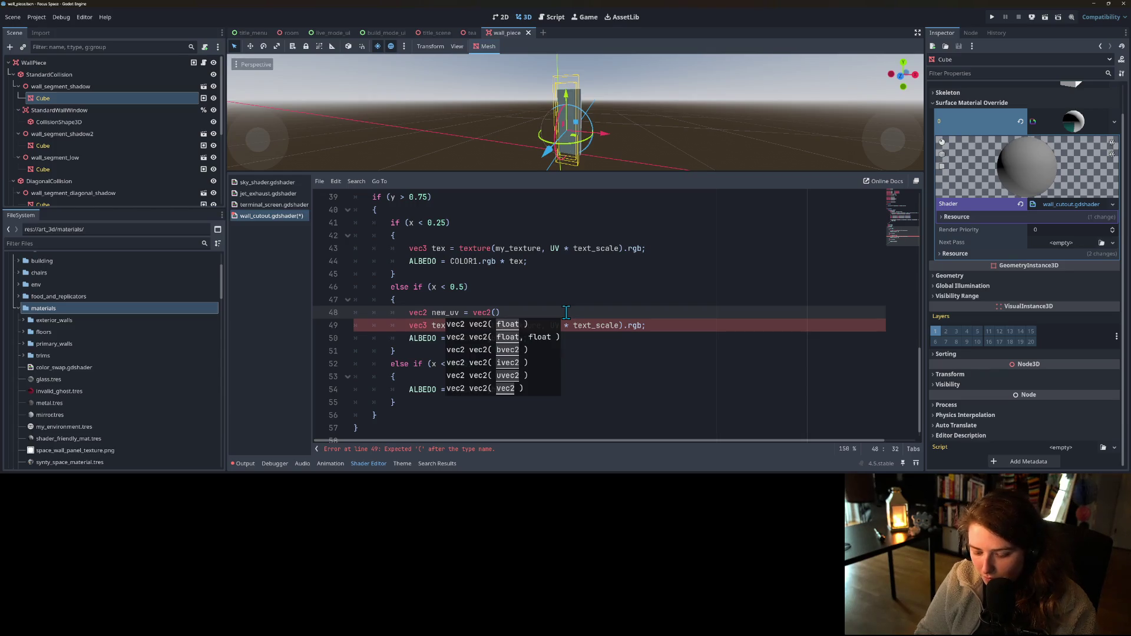
text(x)
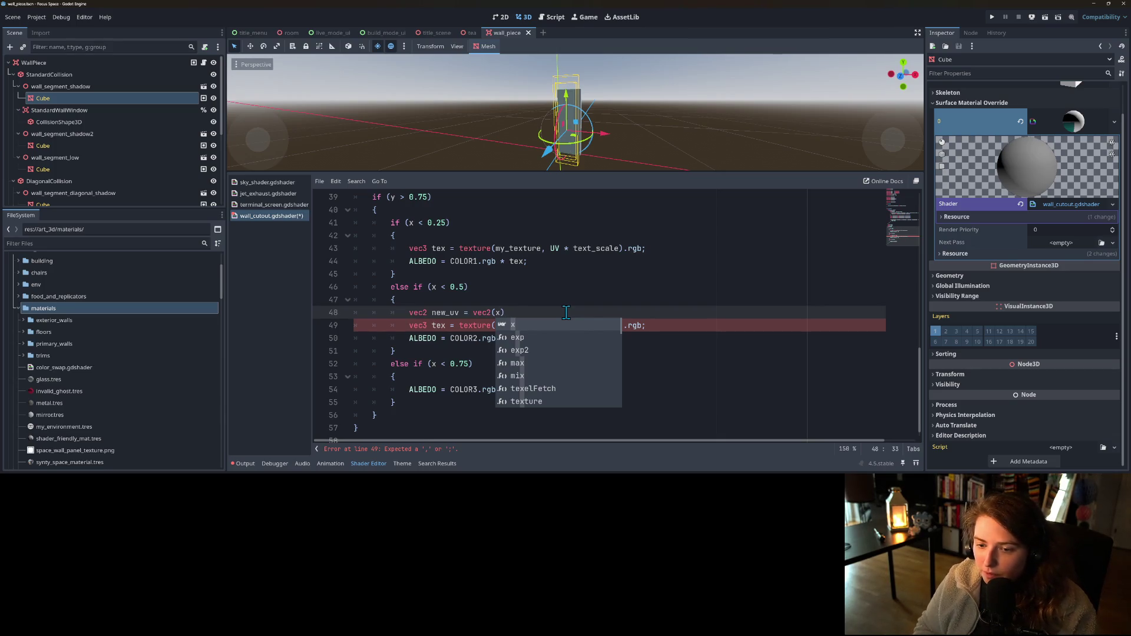
key(Left)
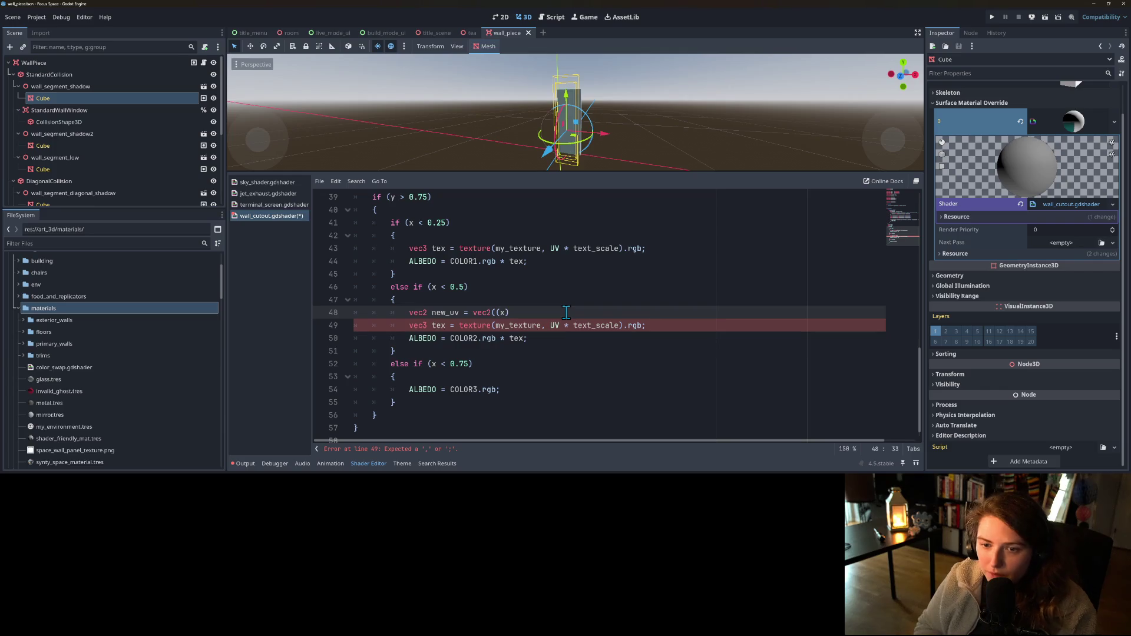
text(()
key(Right)
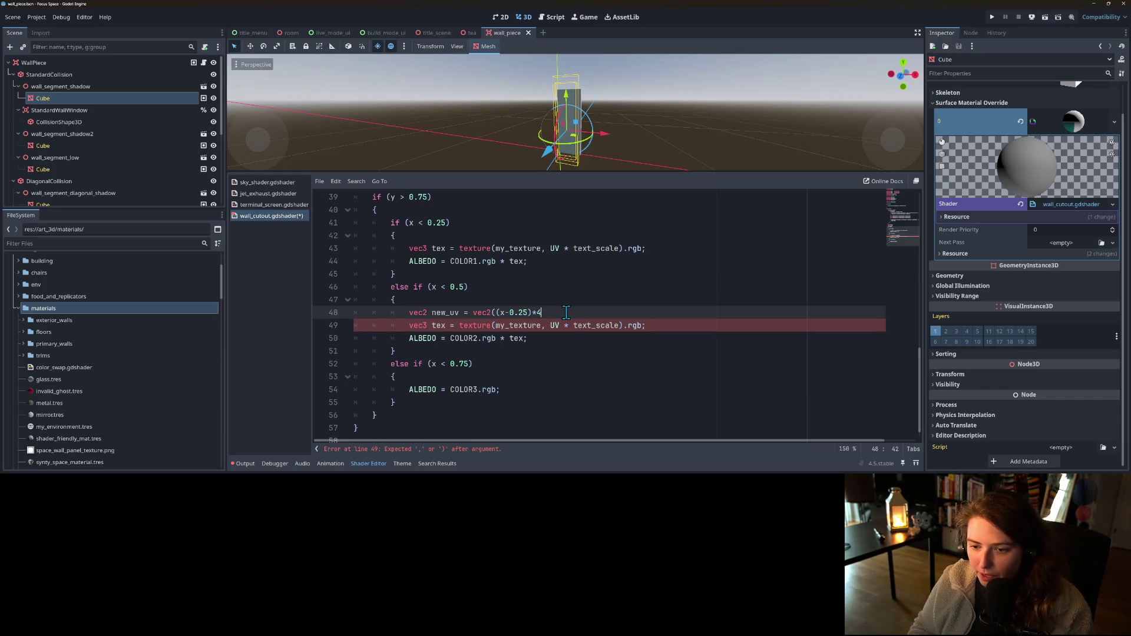
text(, )
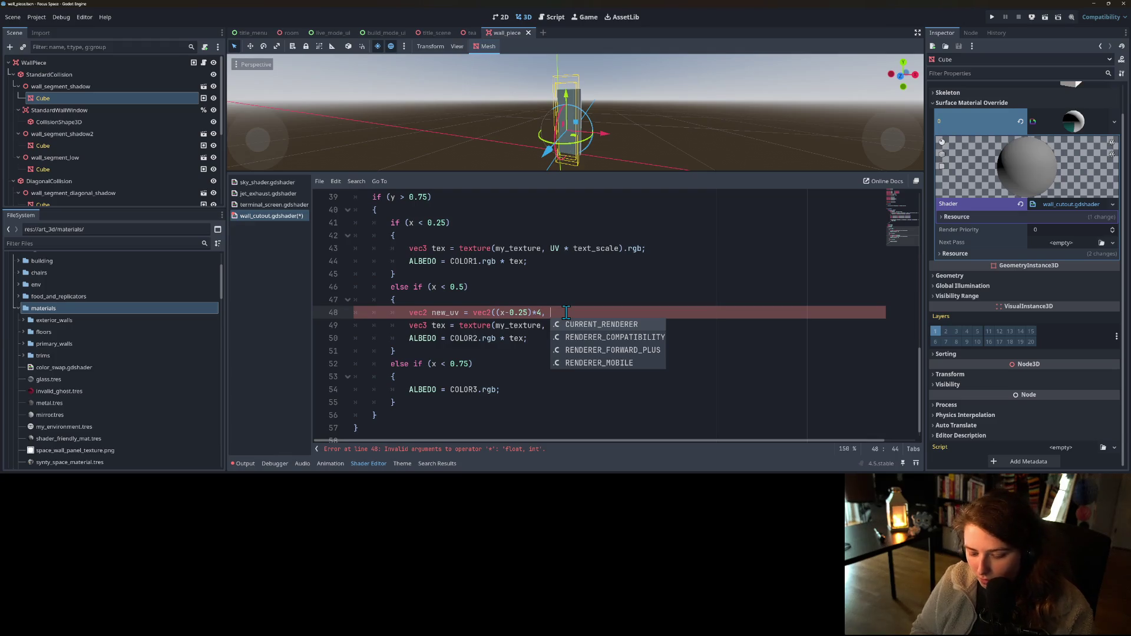
text(y*4.0)
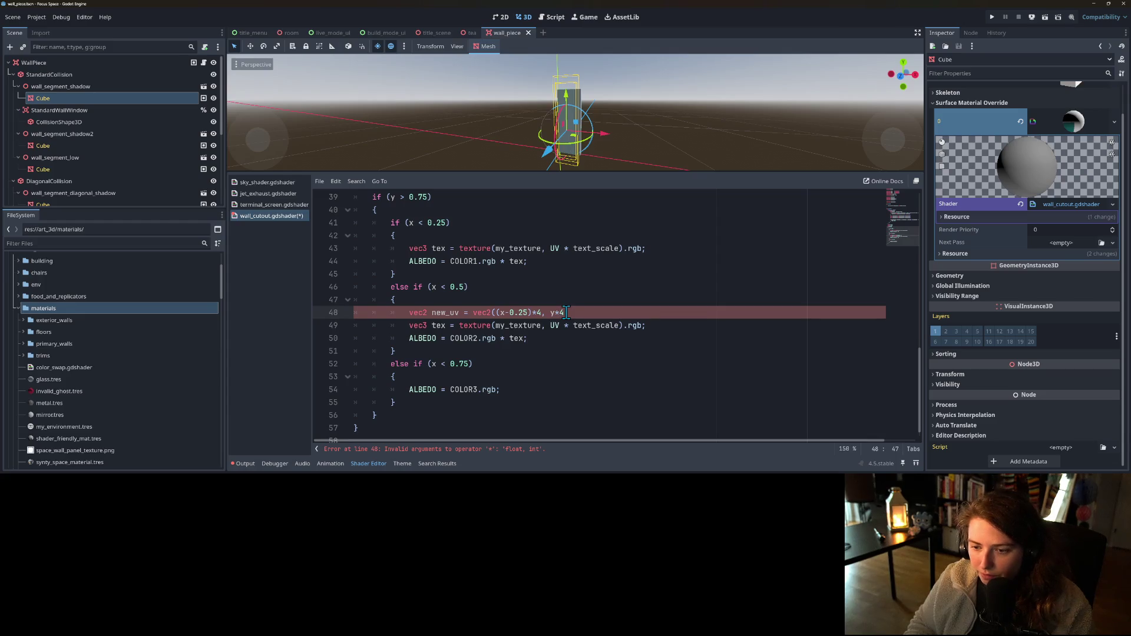
text())
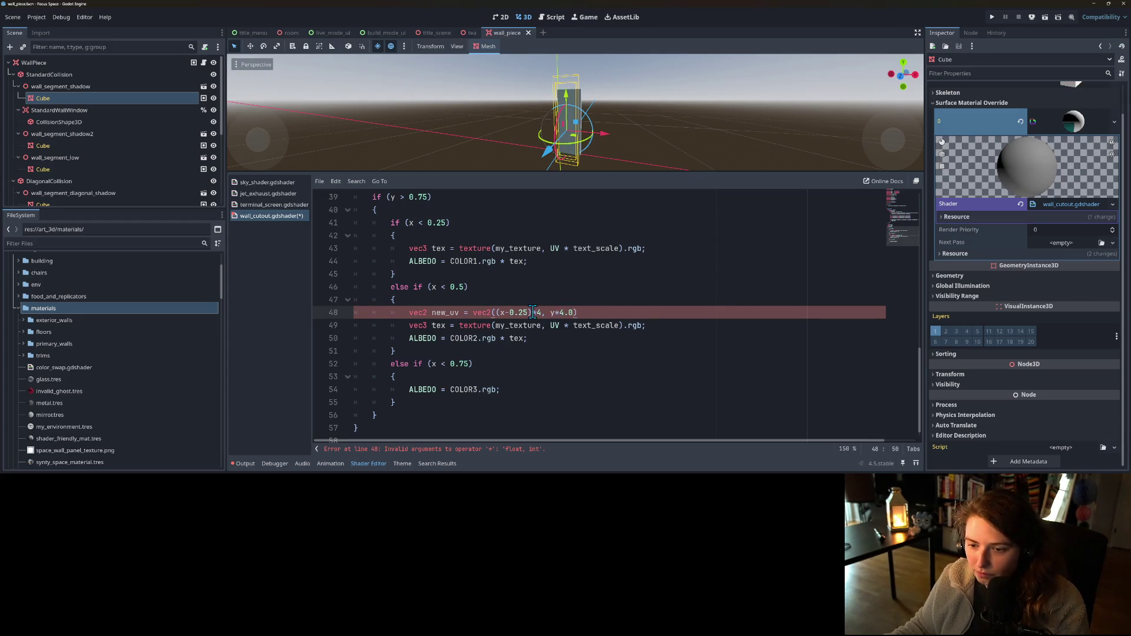
- Make the x multiplier 4.0 and tidy the spacing around the multiplication signs
click(541, 312)
text(.0)
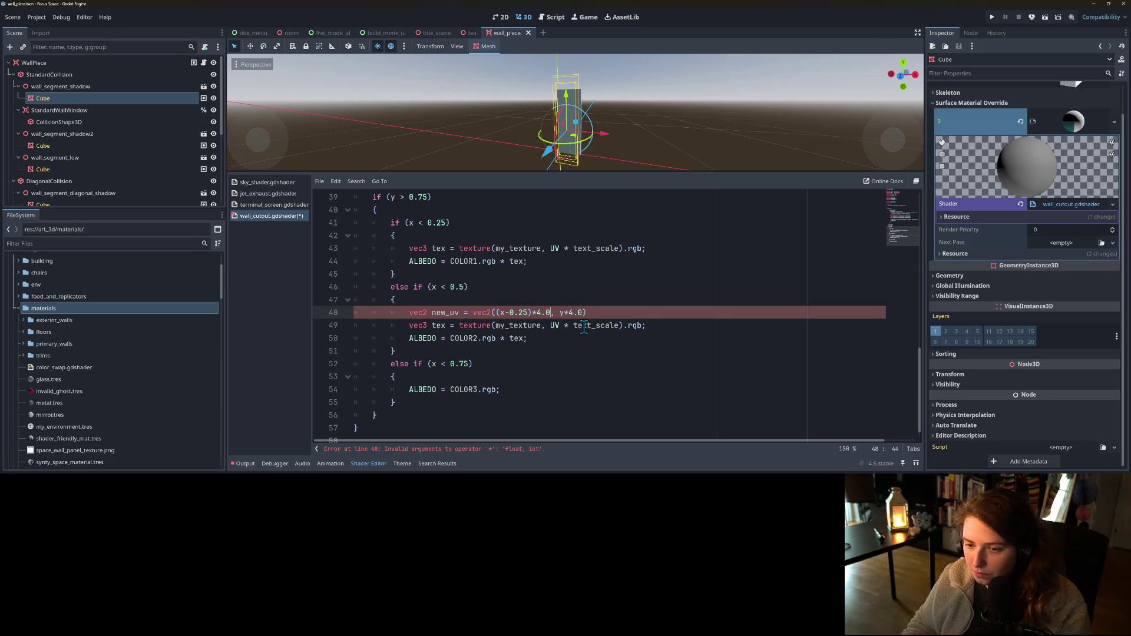
key(Left)
key(Left)
key(Left)
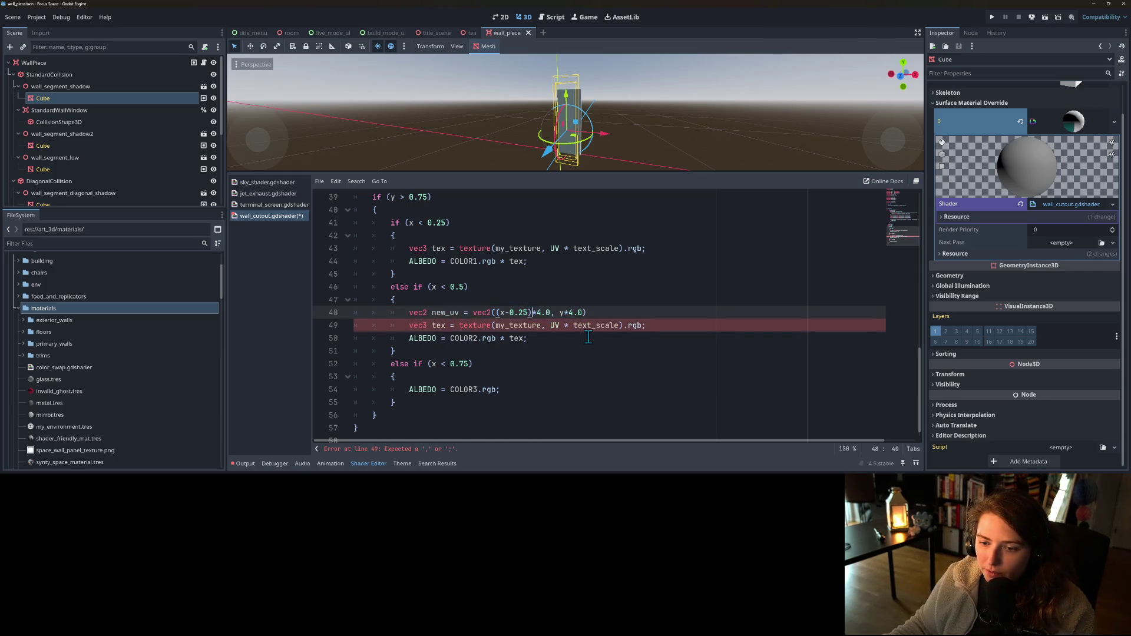
key(Right)
key(Right)
key(Right)
key(Right)
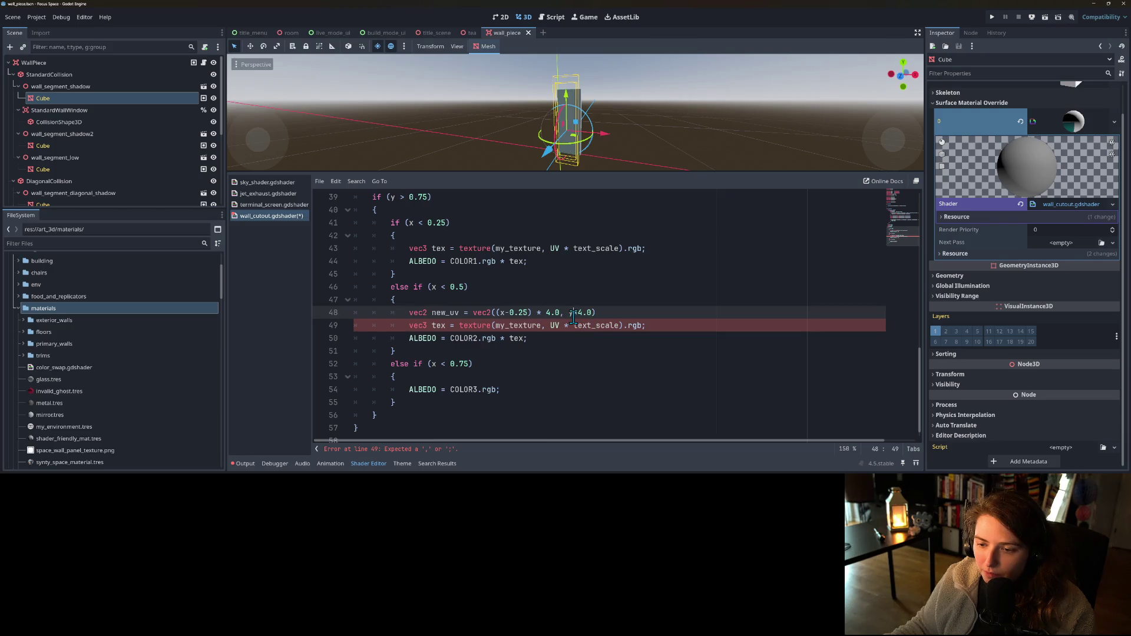
key(Right)
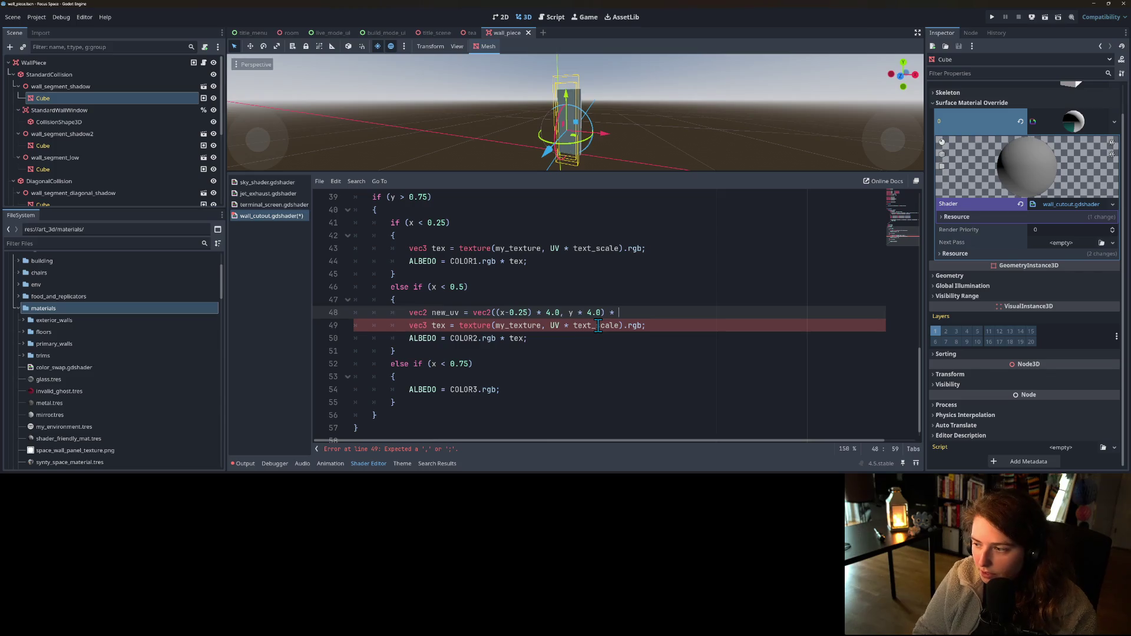
text(tex)
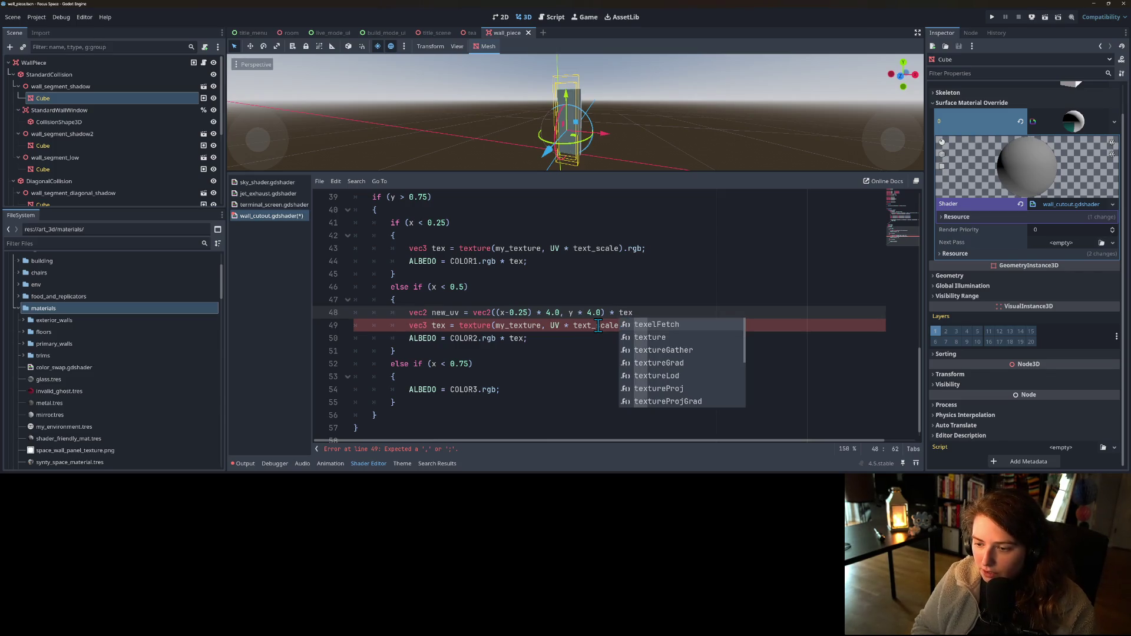
scroll(598, 326, up, 12)
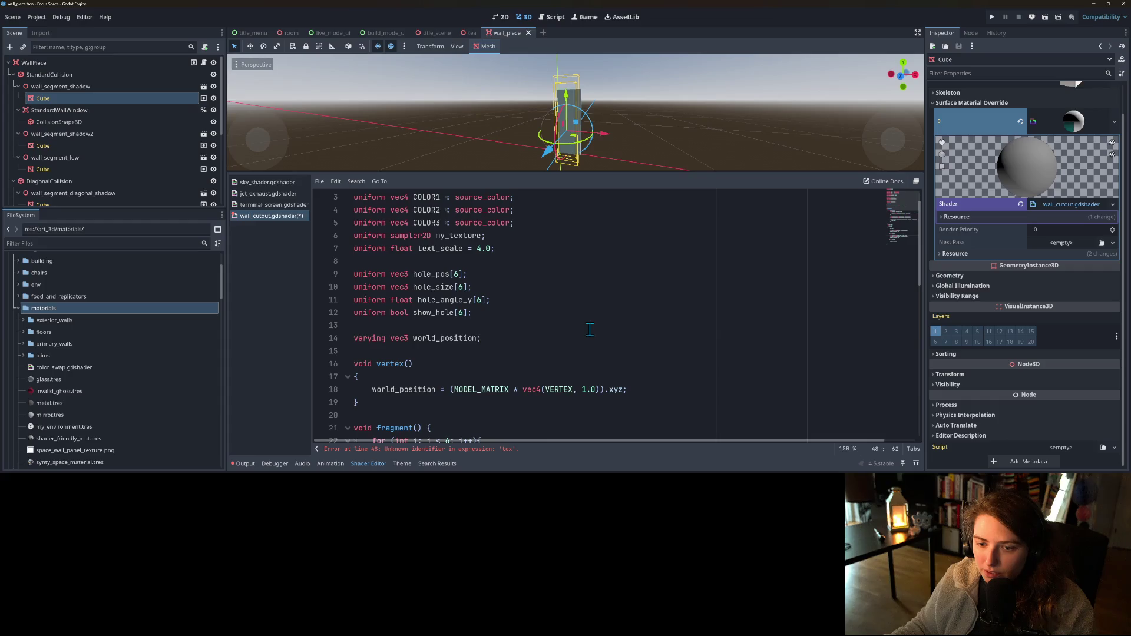
- End the new_uv line with text_scale;
scroll(589, 330, down, 12)
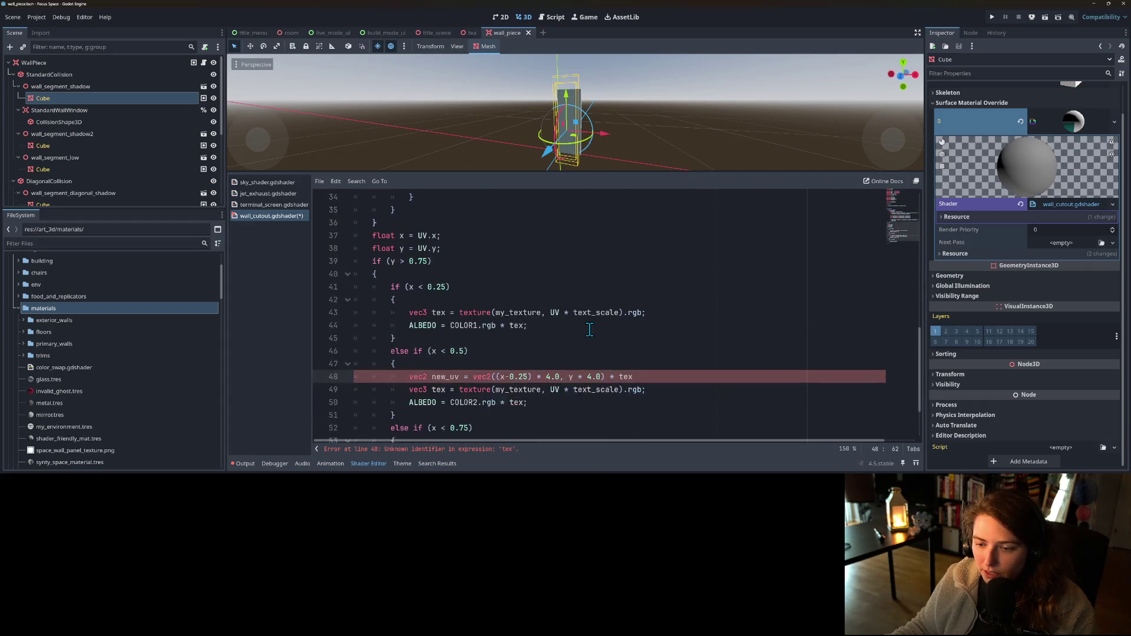
text(t_s)
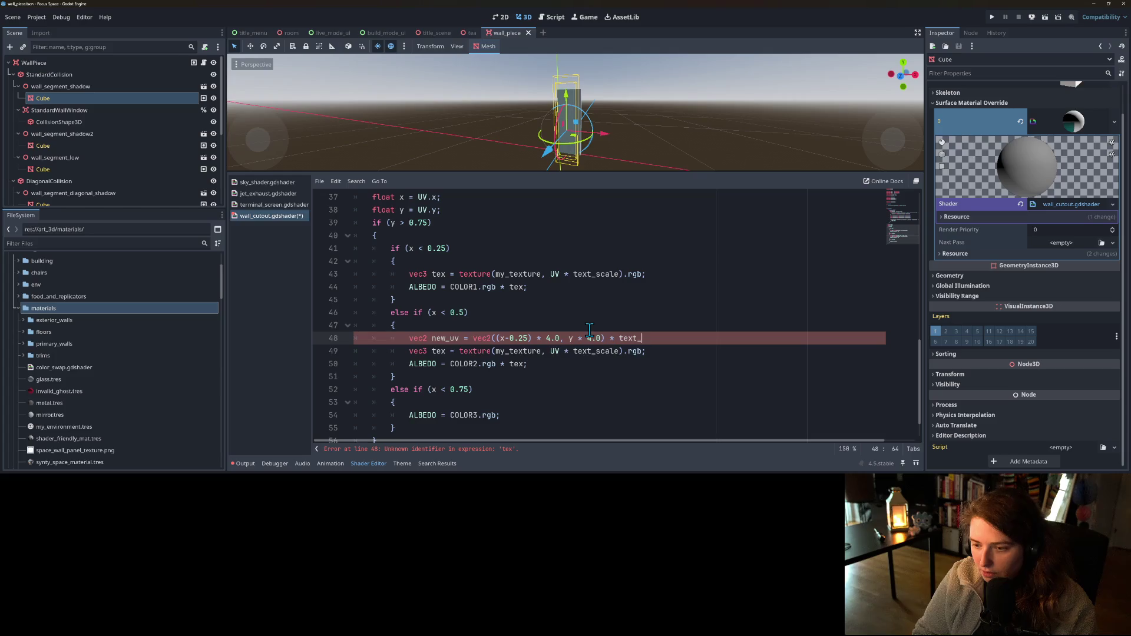
key(Return)
text(;)
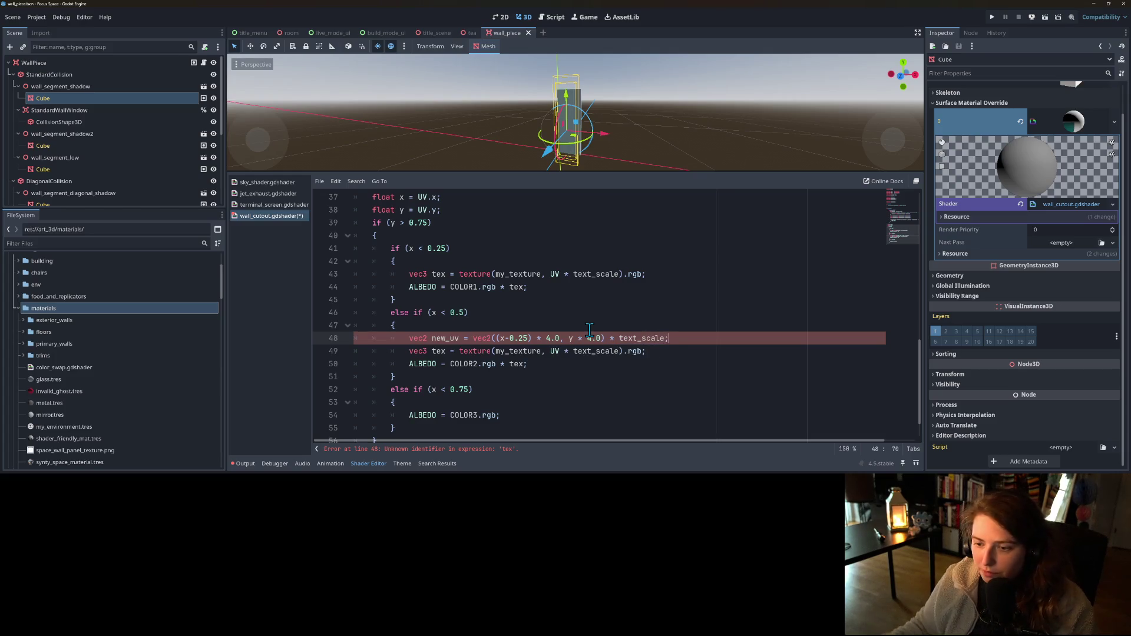
- Change the text_scale default on line 7 to 1.0 and save the shader
scroll(629, 340, up, 12)
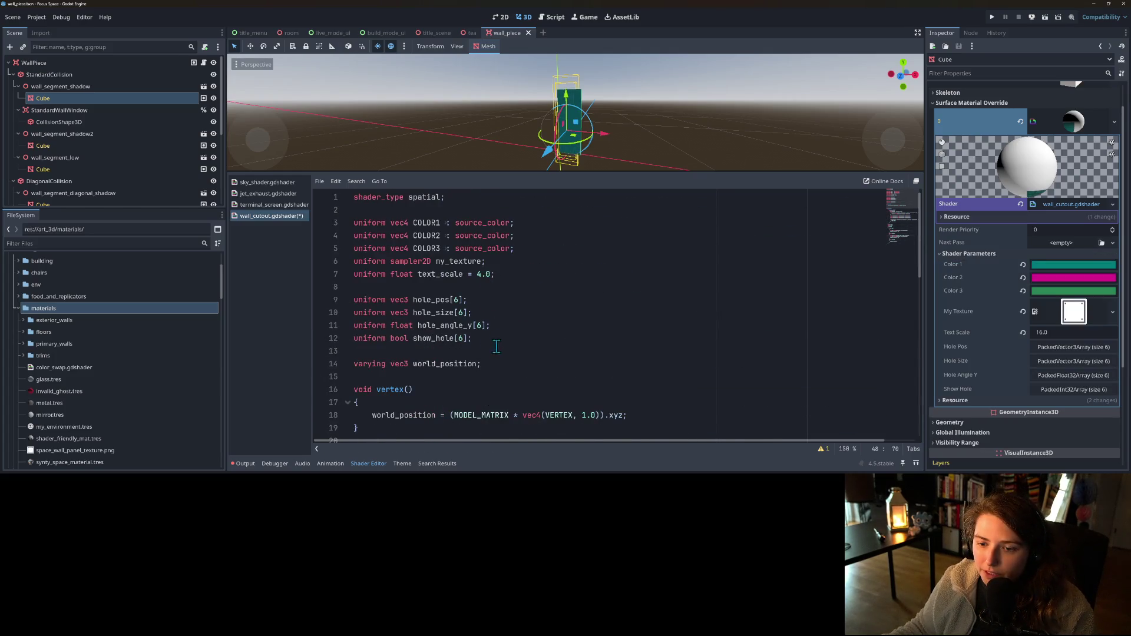
scroll(497, 357, down, 1)
scroll(500, 358, up, 1)
click(479, 274)
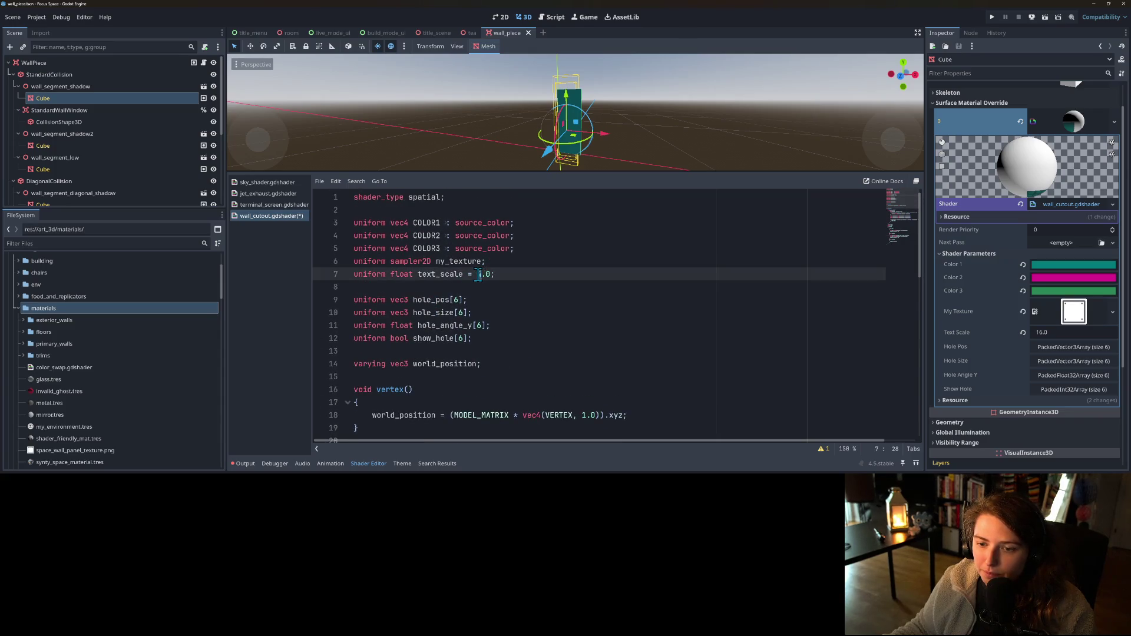
text(1)
key(ctrl+s)
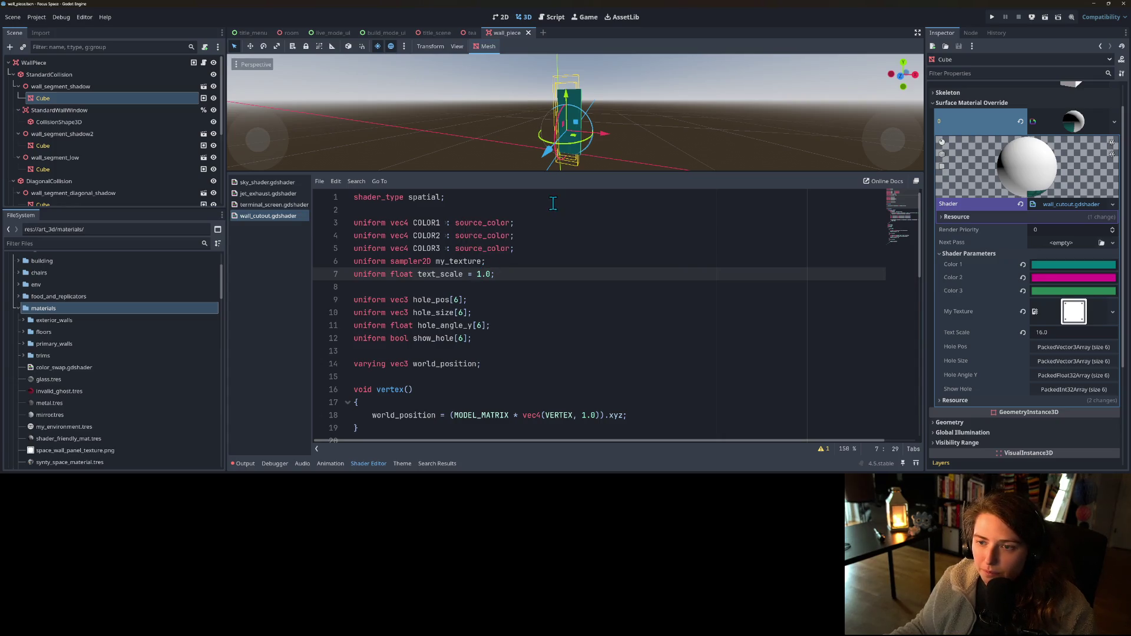
scroll(559, 353, down, 10)
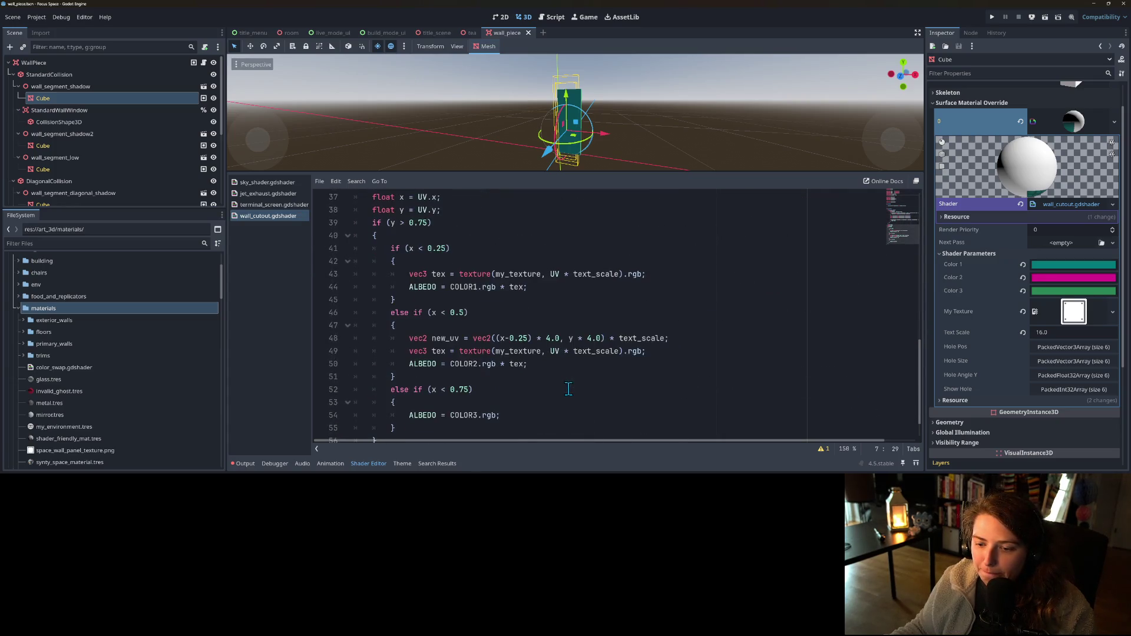
double_click(411, 339)
- Make the x < 0.5 branch sample new_uv instead of UV * text_scale, declared as vec2
click(449, 341)
double_click(448, 340)
key(ctrl+c)
drag(546, 352, 617, 355)
key(ctrl+v)
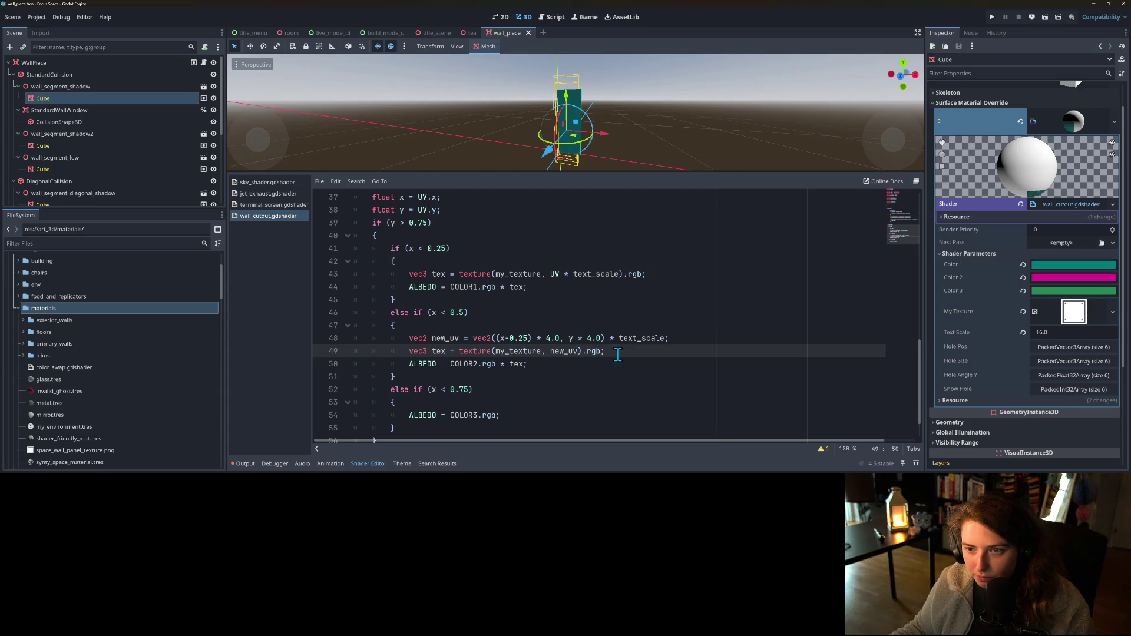
click(509, 338)
double_click(418, 338)
text(vec2)
- Copy the new_uv line into the x < 0.25 branch and save the shader
key(ctrl+c)
click(434, 265)
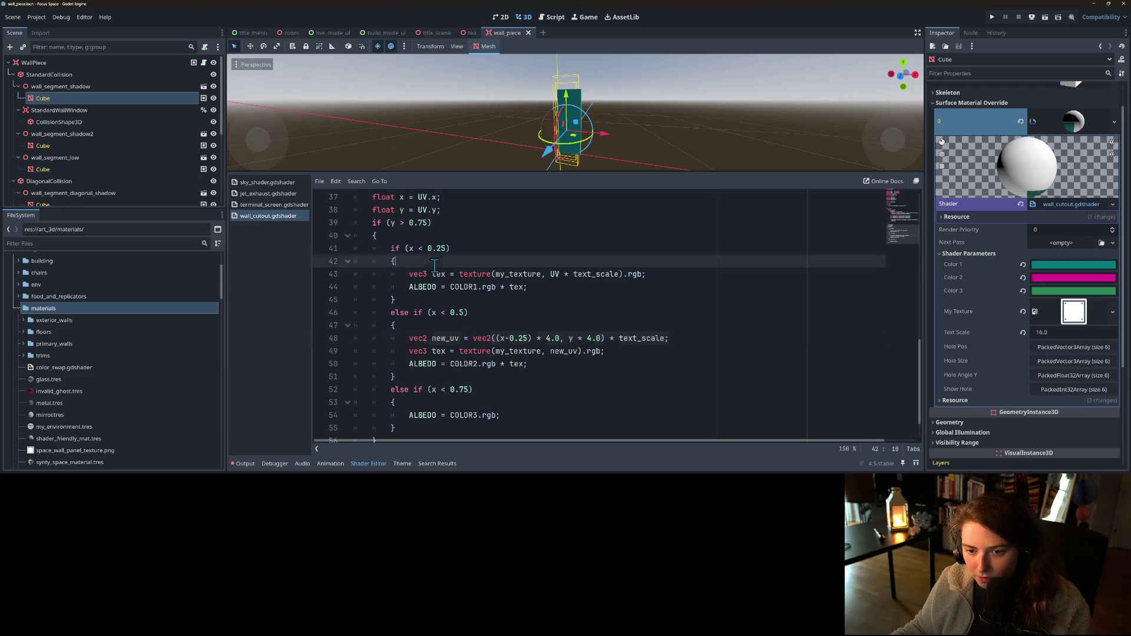
key(Return)
key(ctrl+v)
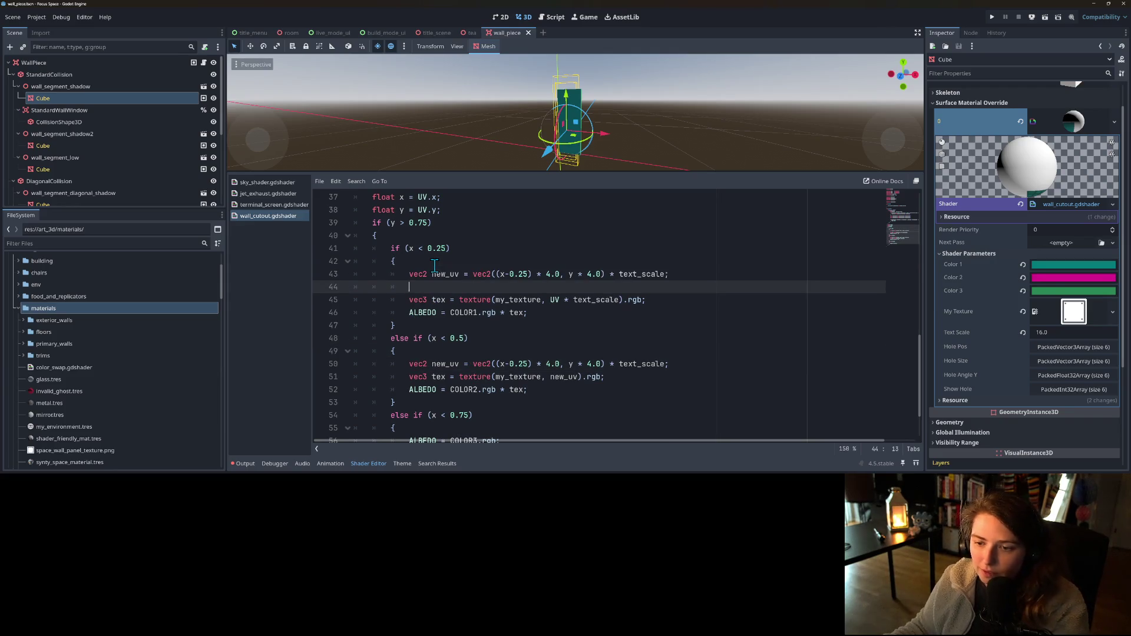
key(BackSpace)
key(BackSpace)
key(BackSpace)
drag(529, 274, 509, 274)
key(BackSpace)
key(BackSpace)
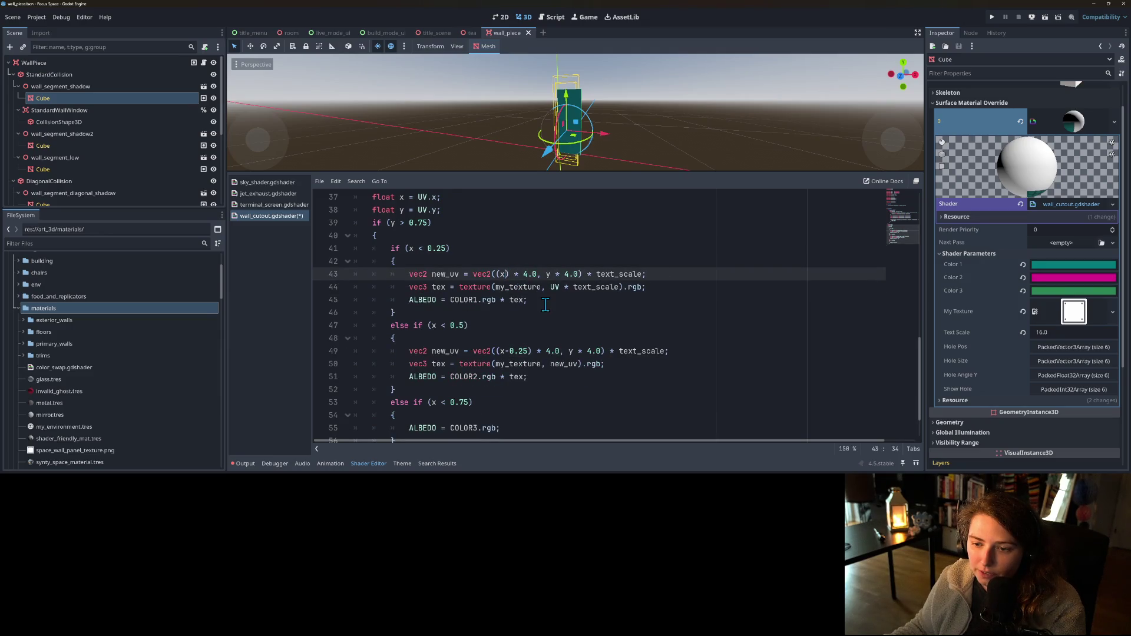
key(ctrl+s)
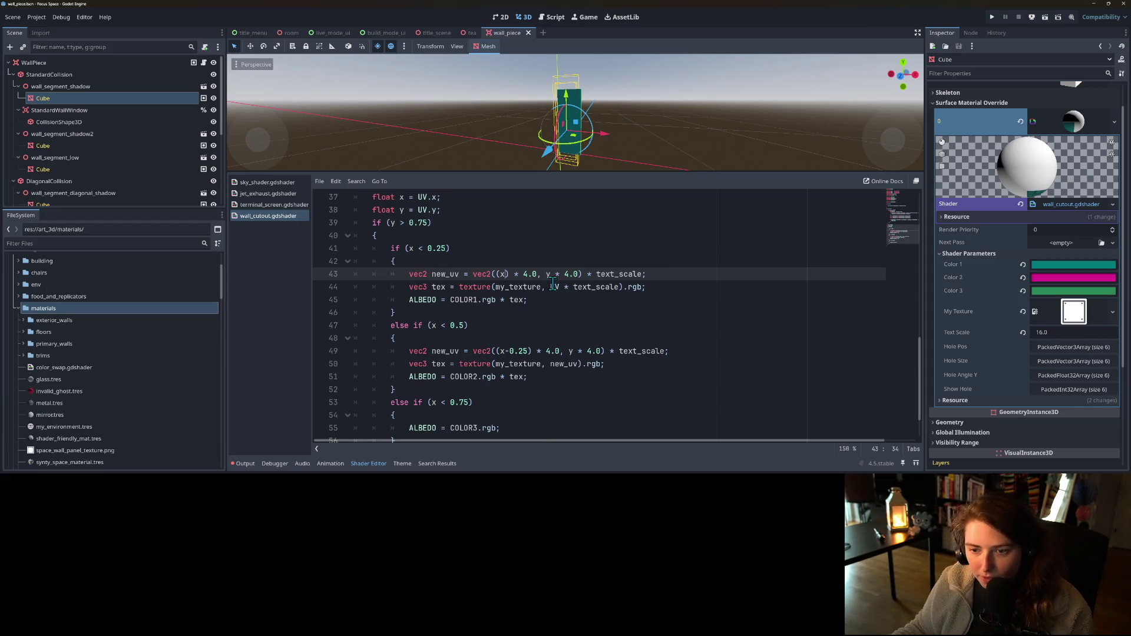
- Offset y by 0.75 in the new_uv lines 43 and 49, then save the shader
text((y)
text(-)
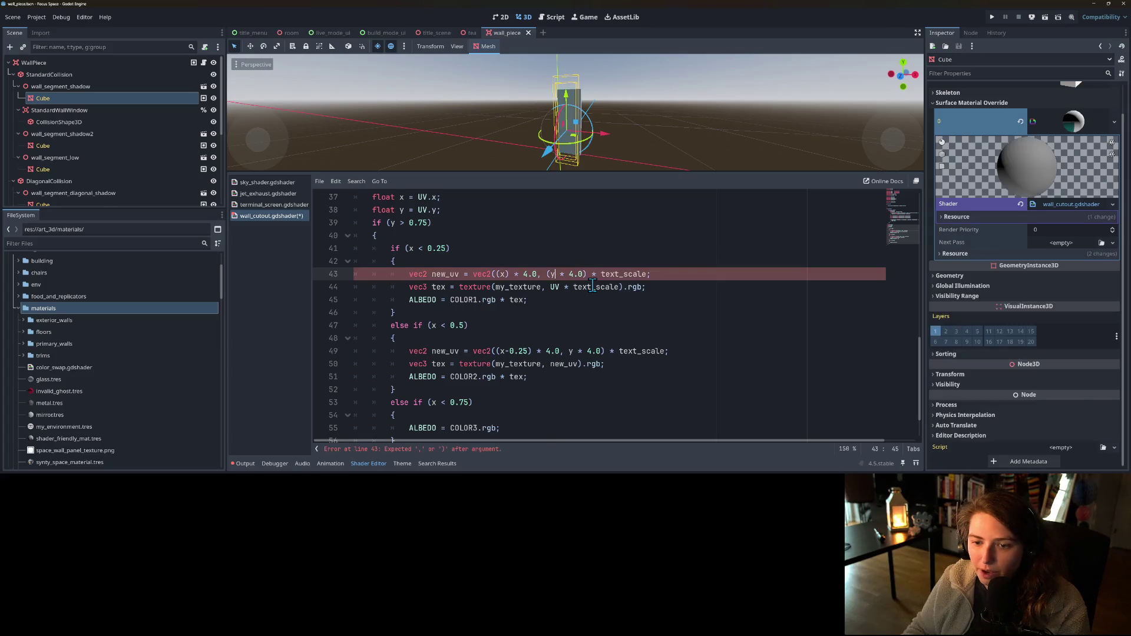
text(.75))
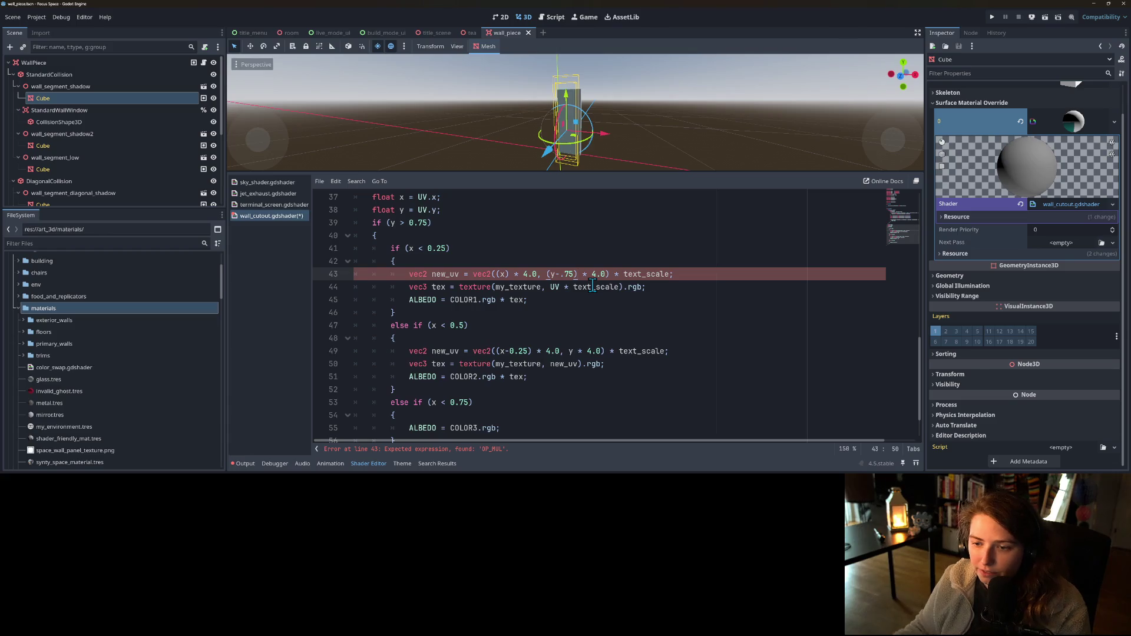
click(559, 274)
text(0)
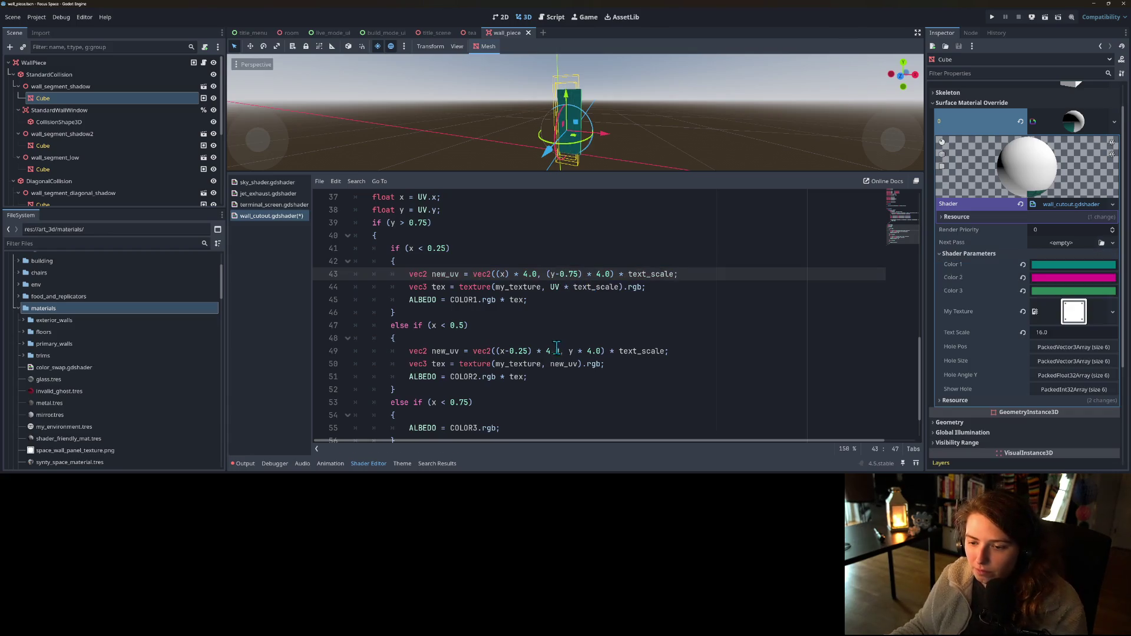
click(569, 351)
text(()
key(Right)
text(-0.75))
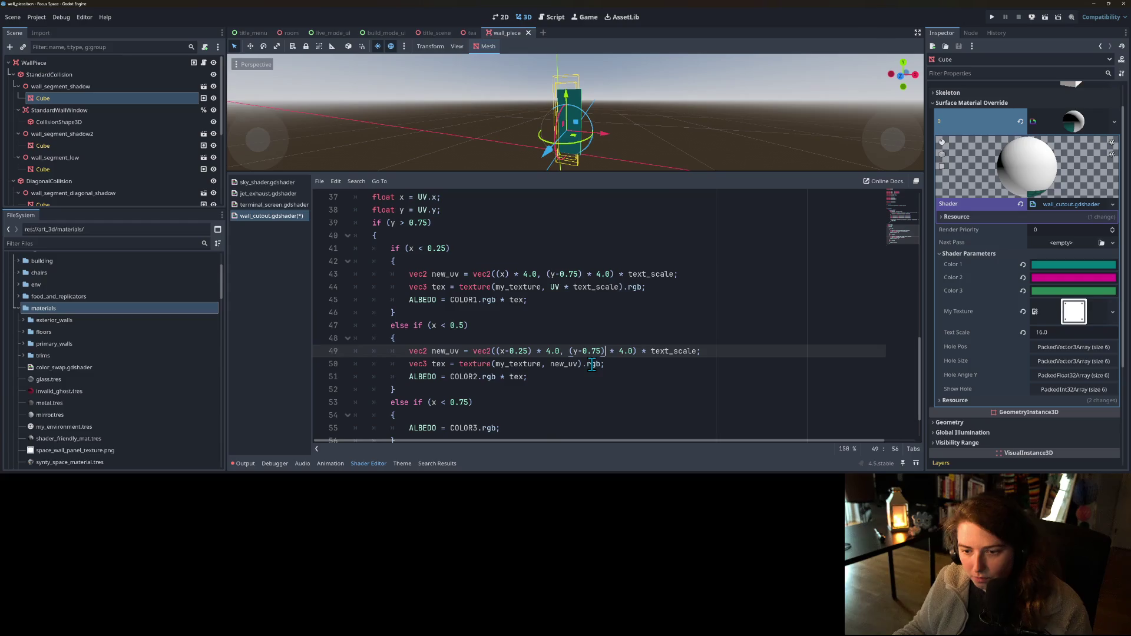
key(ctrl+s)
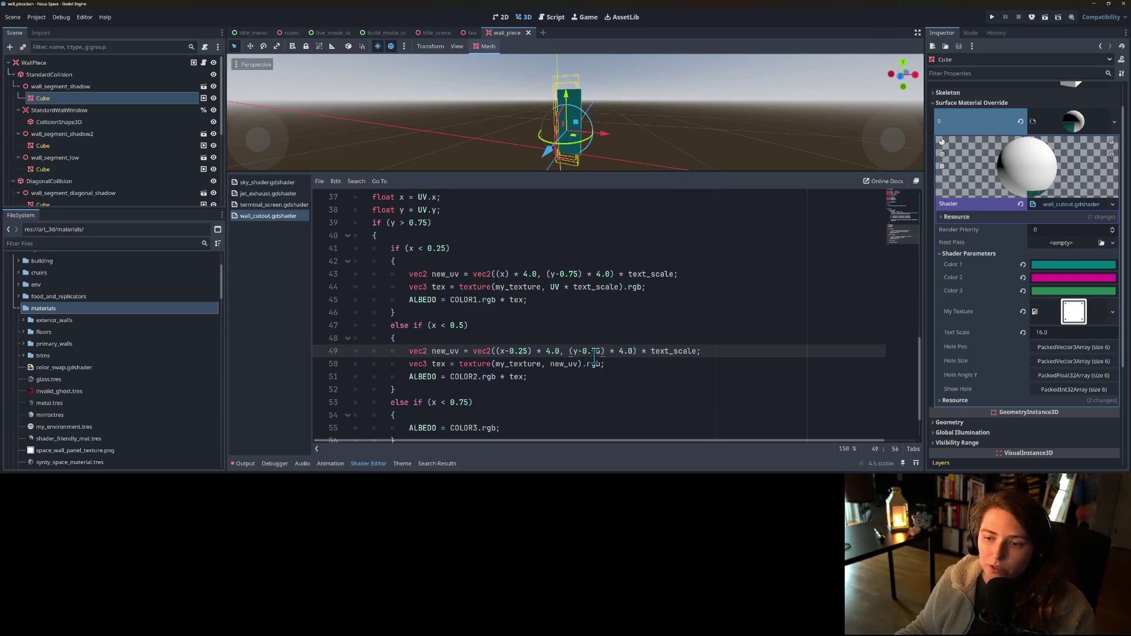
click(629, 350)
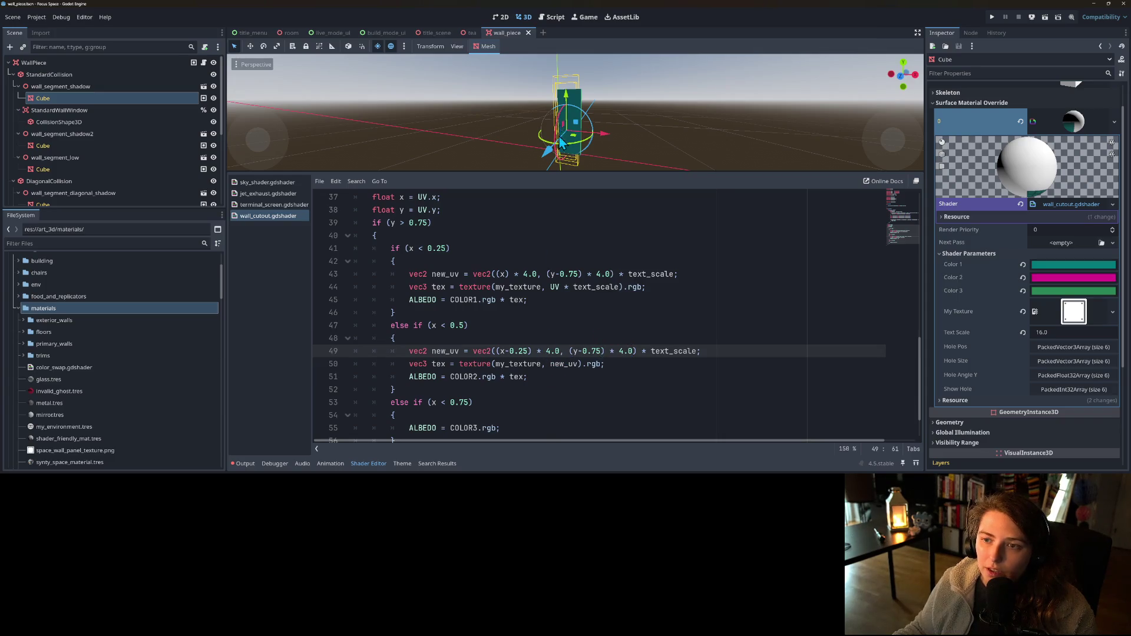
scroll(558, 135, up, 3)
mouse_move(577, 123)
mouse_down()
mouse_move(429, 151)
mouse_move(430, 124)
mouse_move(400, 125)
mouse_move(494, 137)
mouse_up()
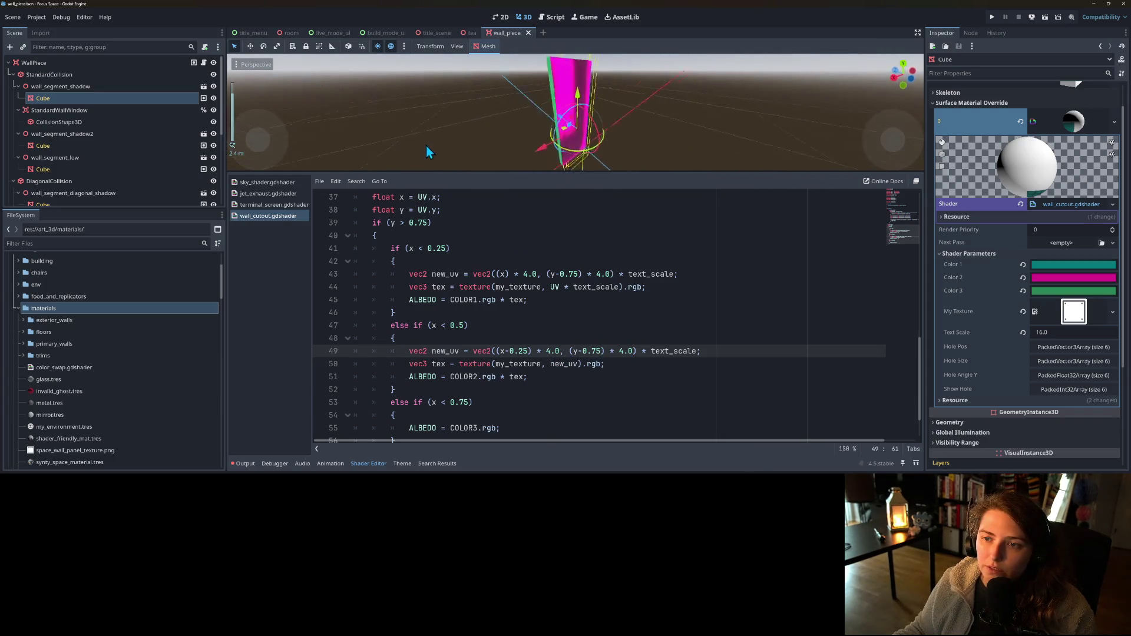
- Set the shader's Text Scale parameter to 1 and orbit the wall to check its texture
click(1066, 333)
text(1)
key(Return)
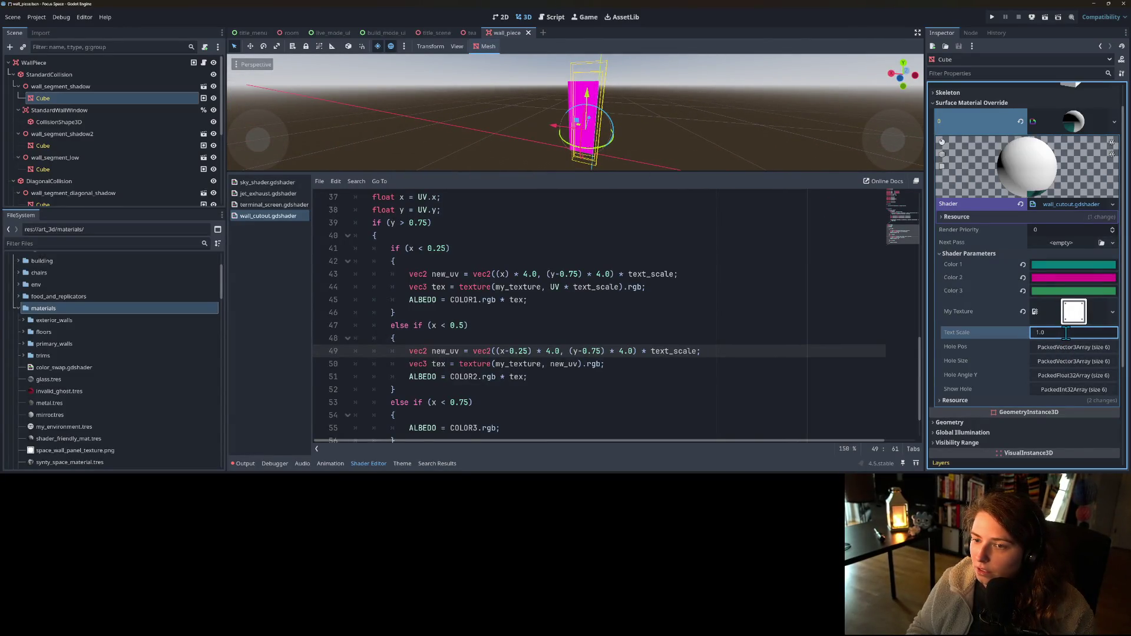
drag(624, 132, 811, 129)
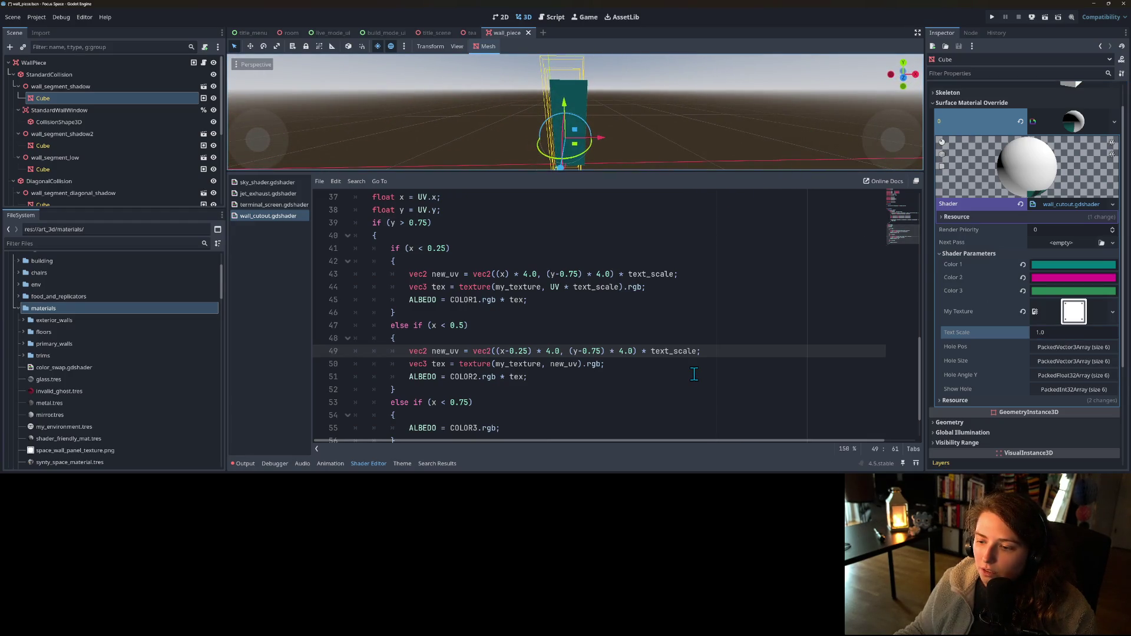
scroll(694, 373, up, 2)
scroll(693, 373, down, 3)
scroll(693, 374, up, 2)
scroll(694, 374, down, 2)
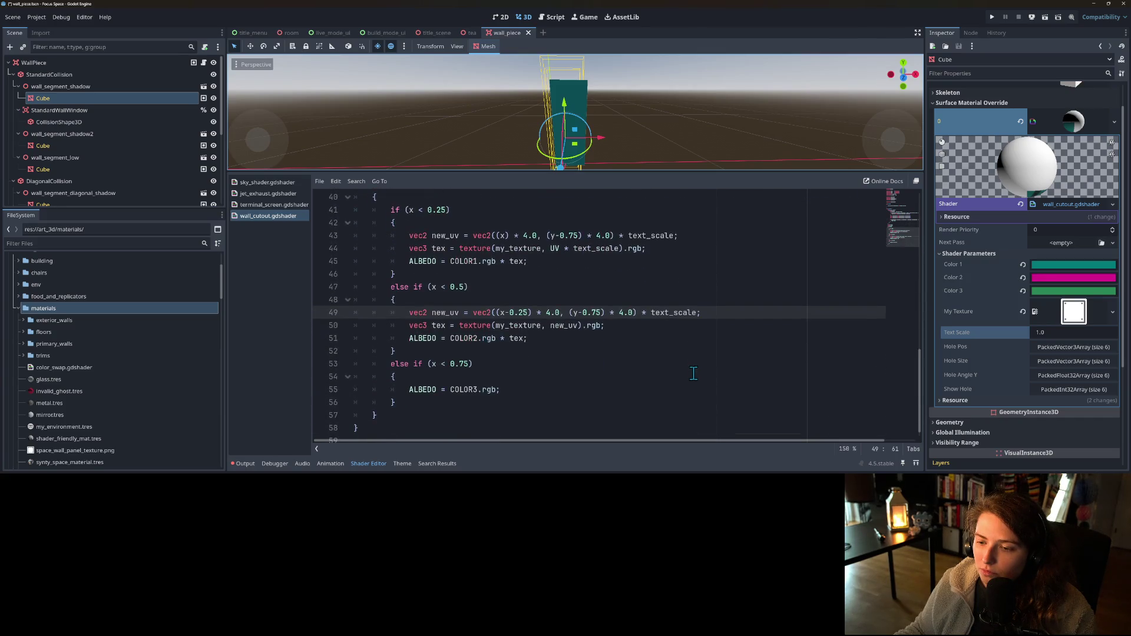
- Place the caret in line 43's y offset and re-inspect the wall from nearby angles
click(644, 325)
click(560, 235)
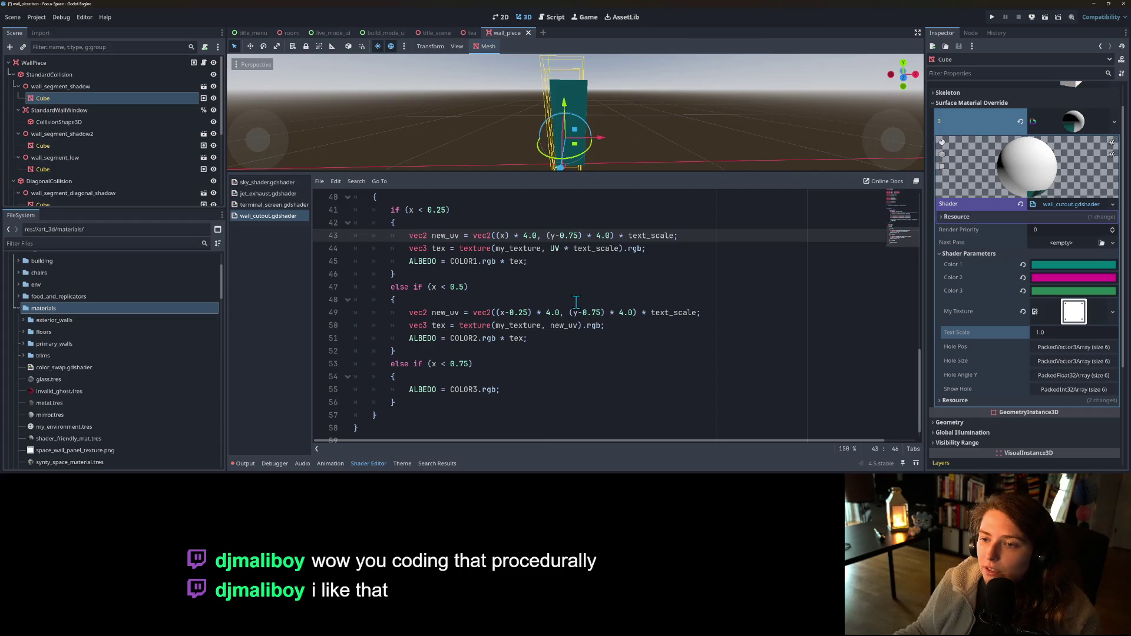
mouse_move(642, 158)
mouse_down()
mouse_move(476, 139)
mouse_move(657, 143)
mouse_up()
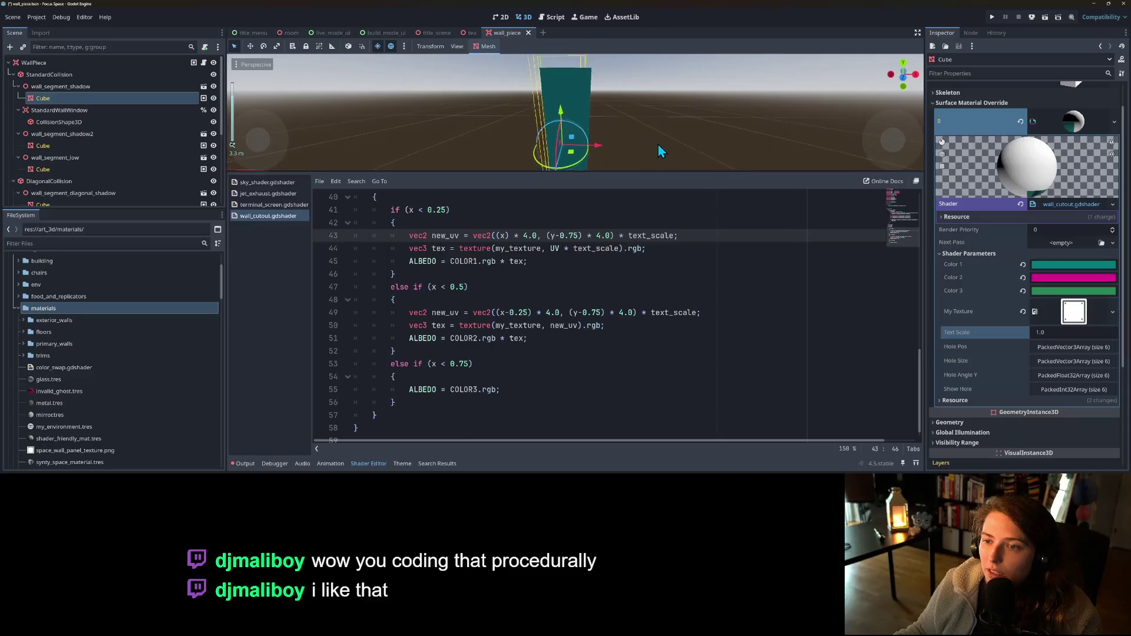
scroll(652, 143, down, 1)
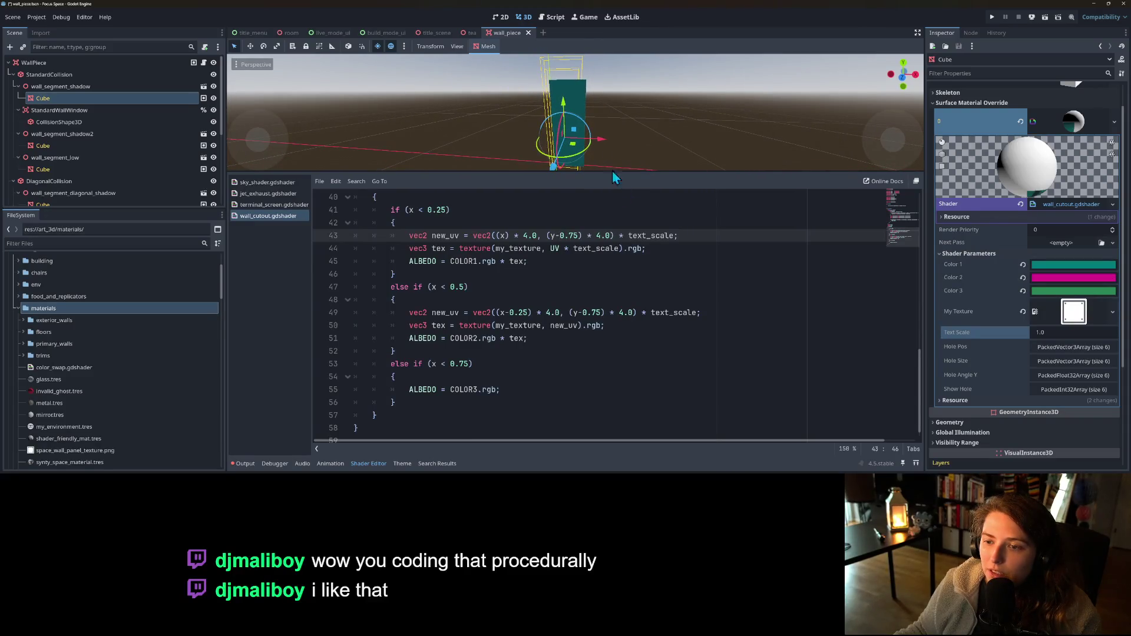
mouse_move(637, 114)
mouse_down()
mouse_move(633, 102)
mouse_move(620, 115)
mouse_up()
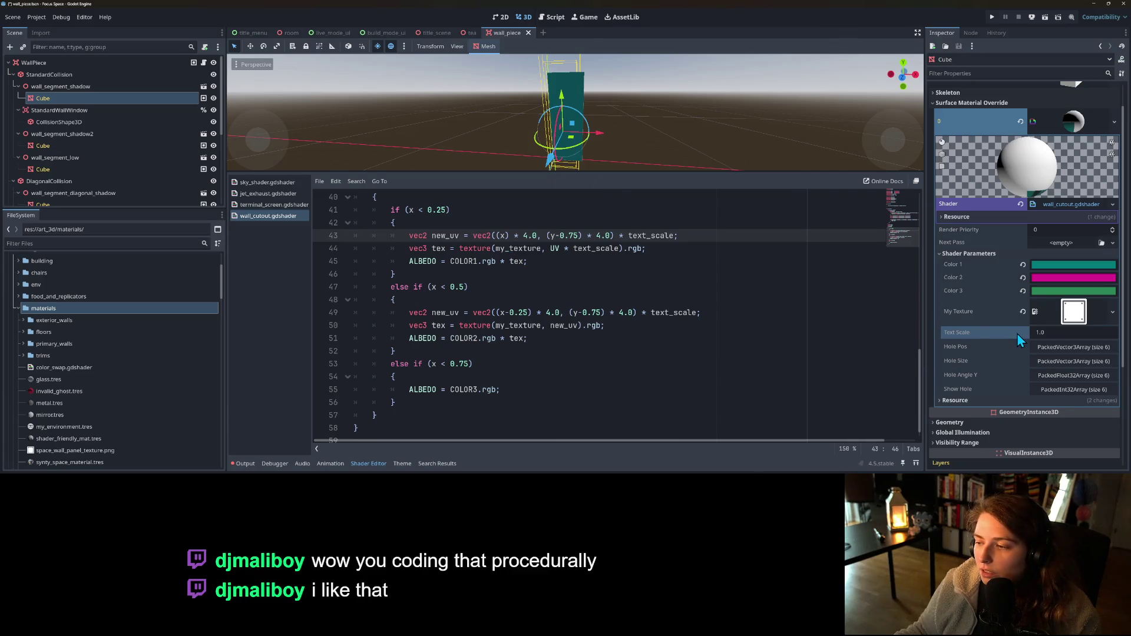
scroll(605, 326, up, 1)
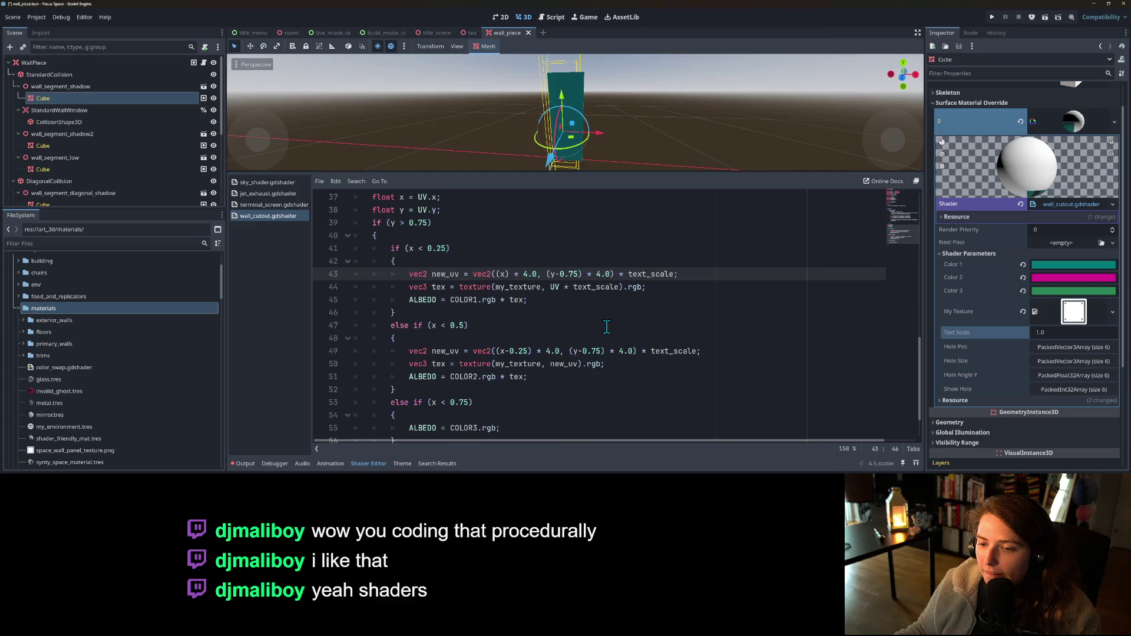
- Wrap line 43's y term in parentheses, closing after 4.0
scroll(606, 327, down, 1)
click(548, 236)
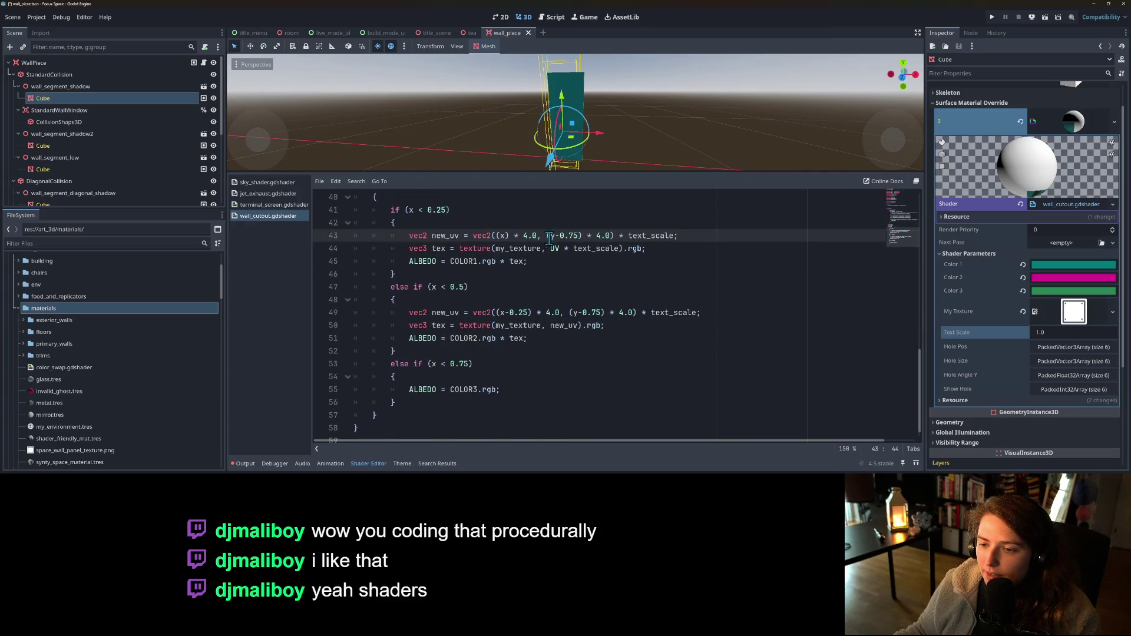
text(()
scroll(551, 262, up, 2)
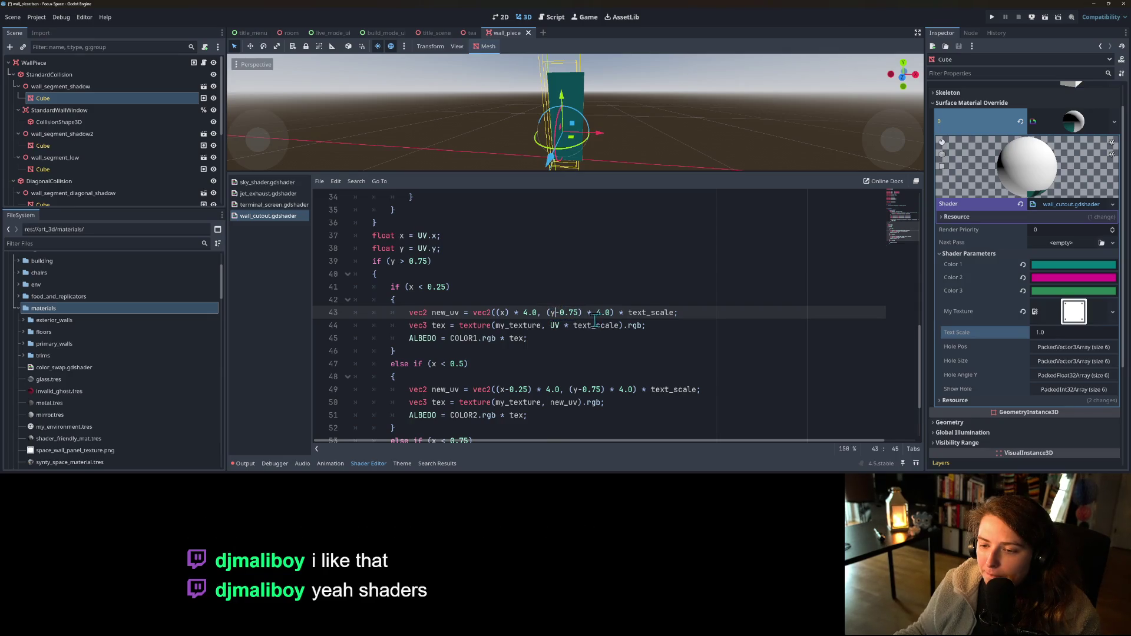
click(610, 313)
text())
- Change Text Scale to 0.1 and orbit the wall to inspect the texture
click(1062, 333)
text(2)
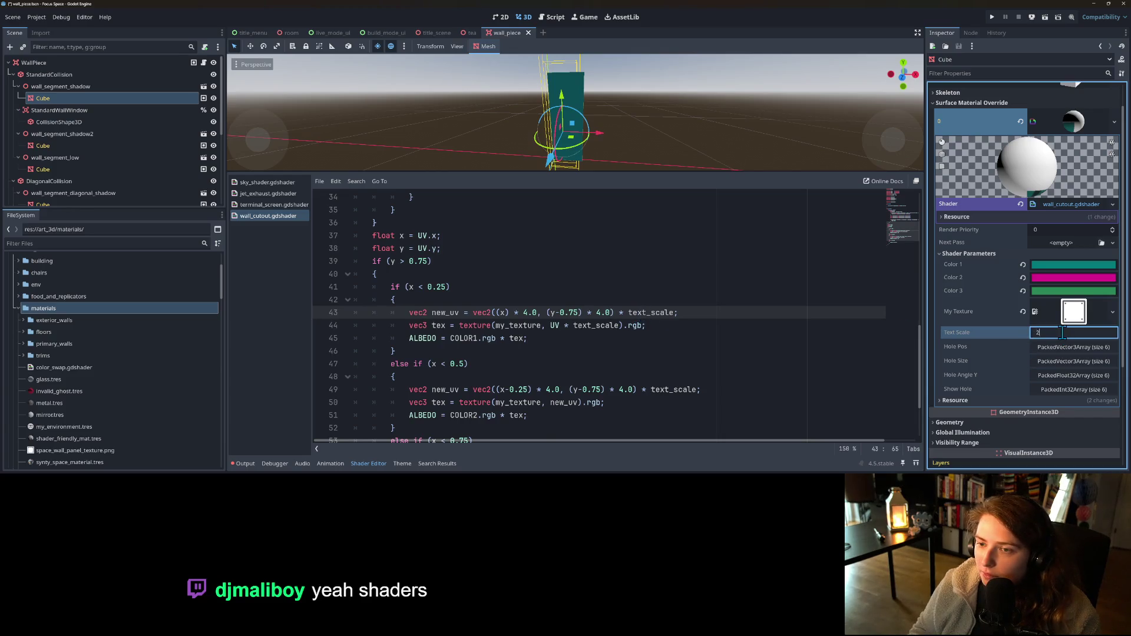
text(0)
key(BackSpace)
key(BackSpace)
text(0.1)
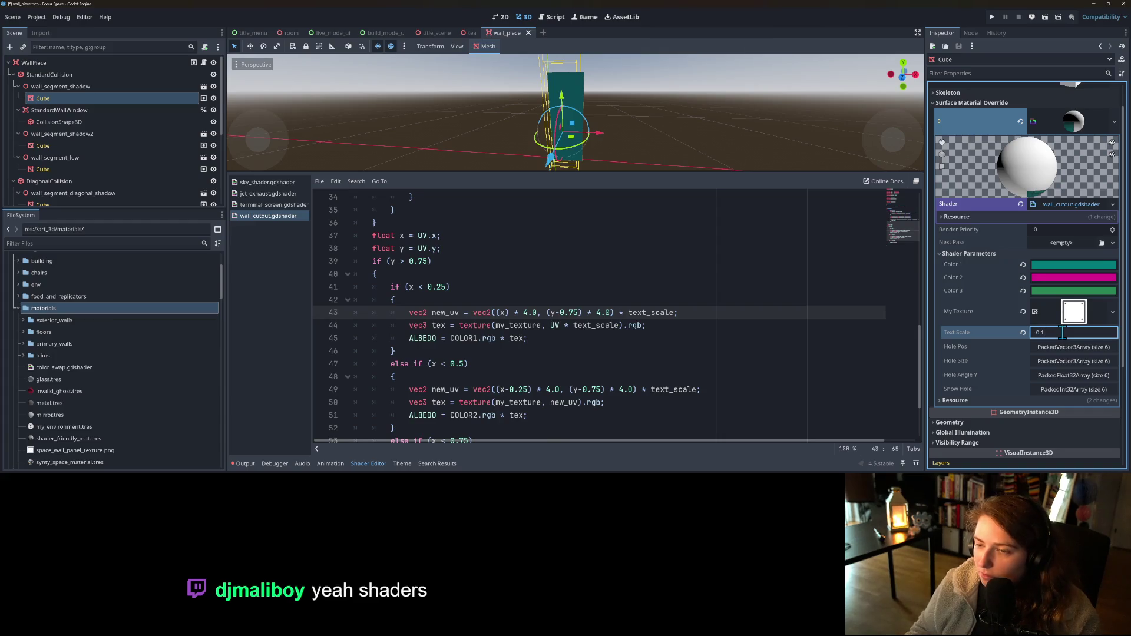
scroll(665, 111, down, 2)
mouse_move(670, 114)
mouse_down()
mouse_move(469, 118)
mouse_move(662, 142)
mouse_move(648, 148)
mouse_move(682, 141)
mouse_up()
scroll(682, 142, up, 1)
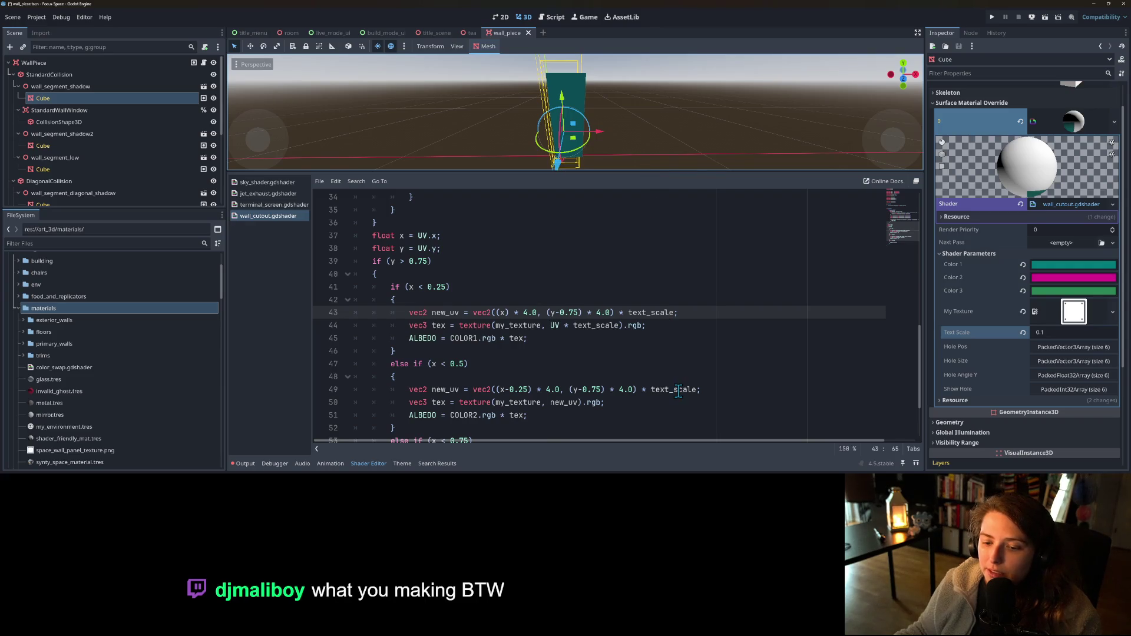
scroll(571, 405, down, 2)
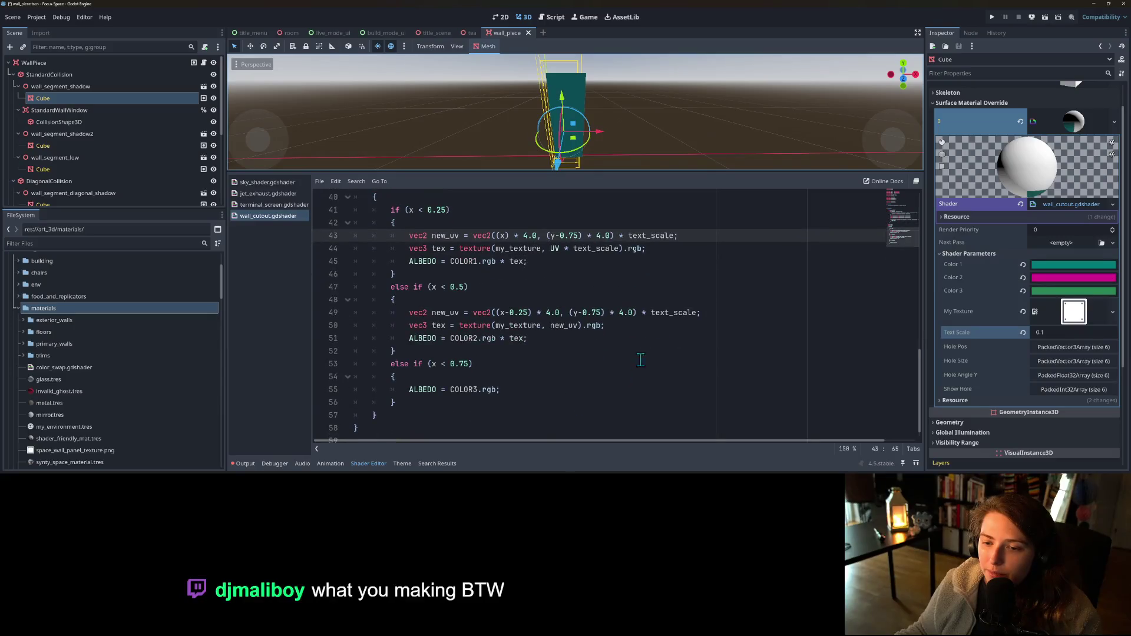
- Review the offsets on shader lines 45–50 and begin re-editing the Text Scale value
click(606, 260)
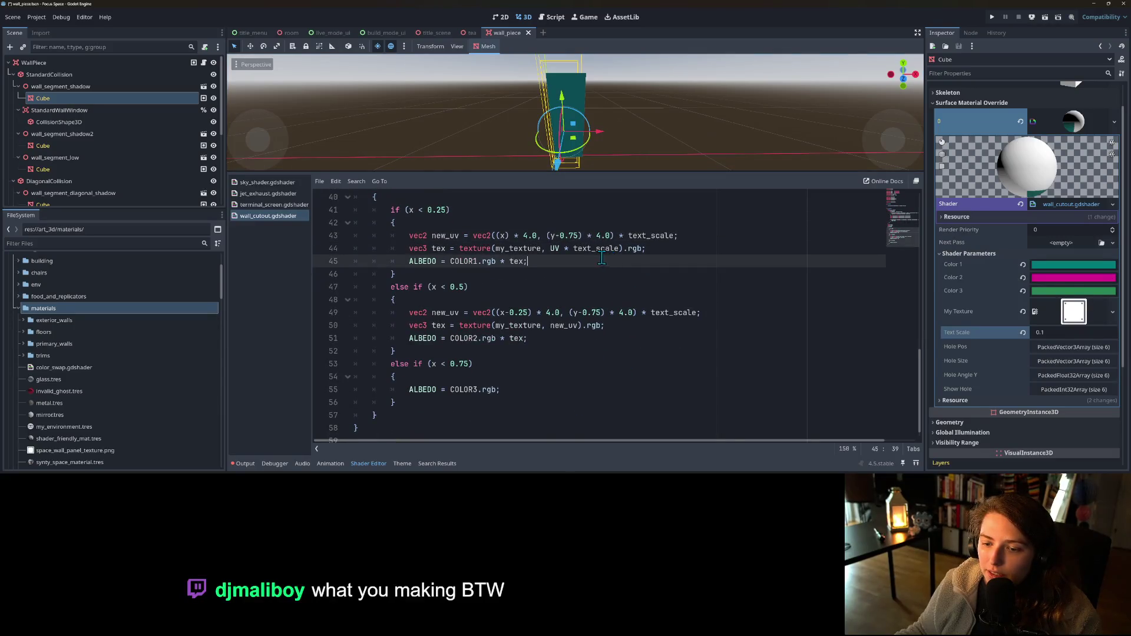
click(516, 338)
click(607, 326)
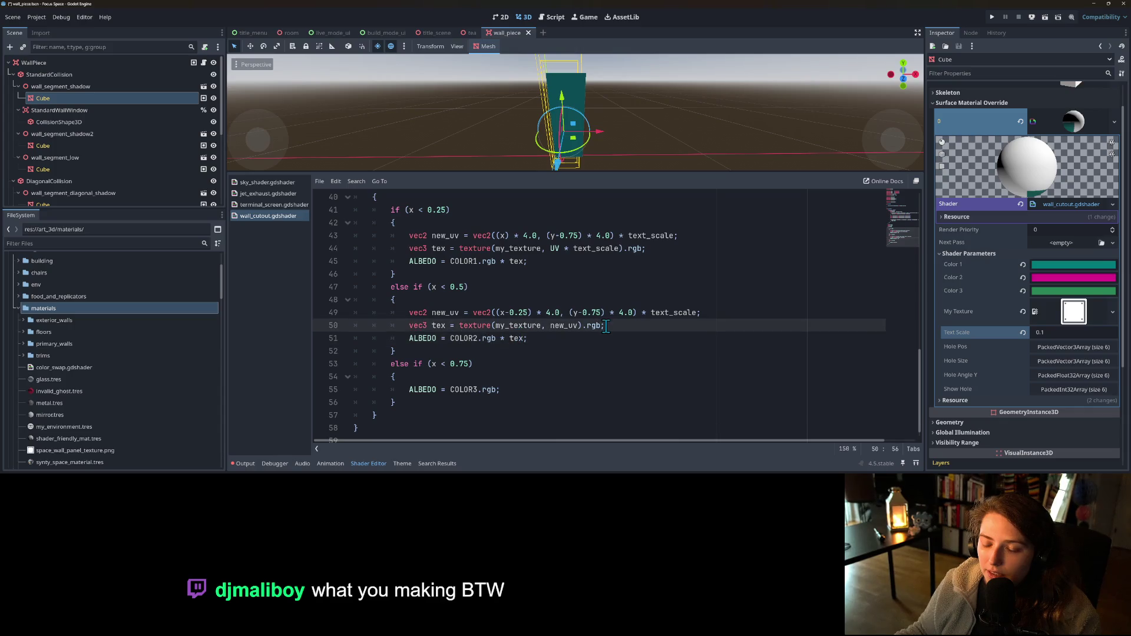
click(730, 313)
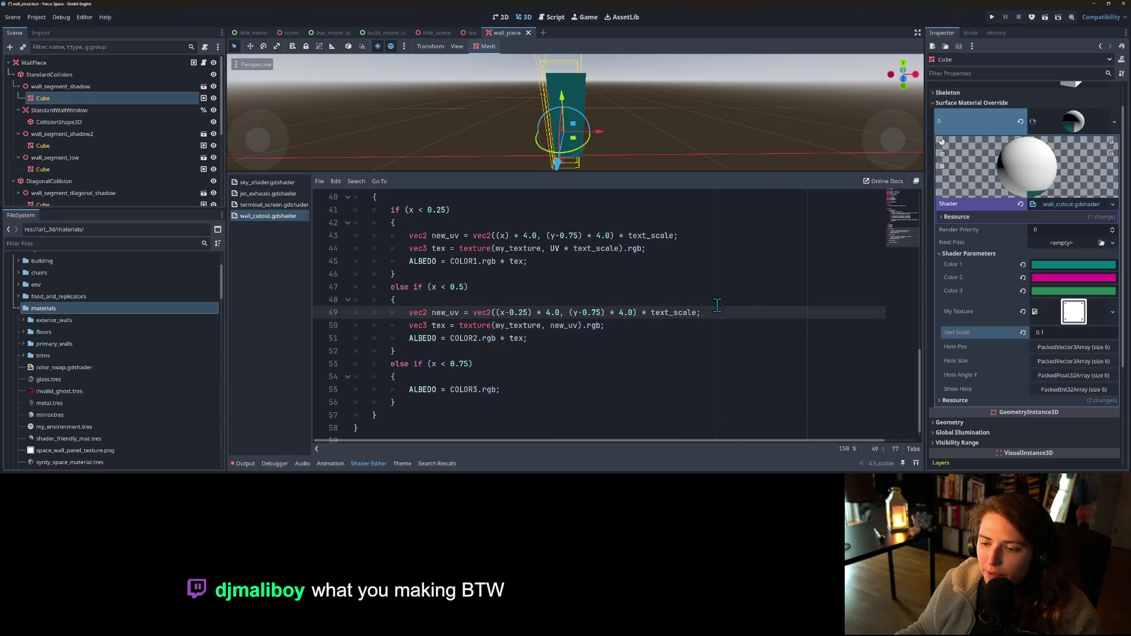
click(584, 312)
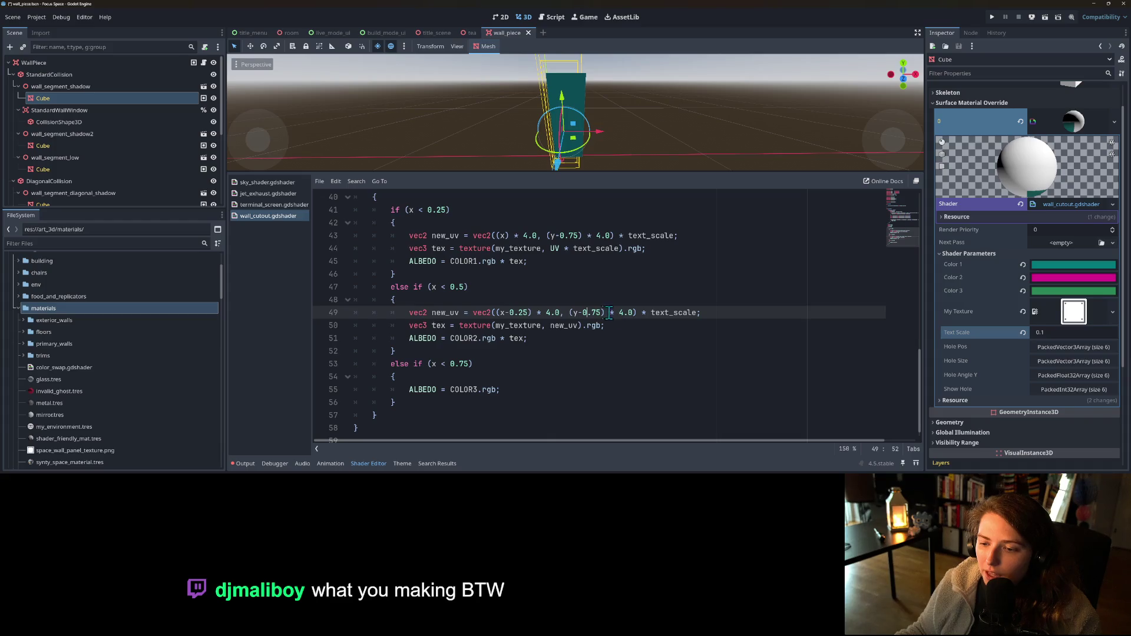
click(522, 313)
key(Left)
key(Left)
key(Left)
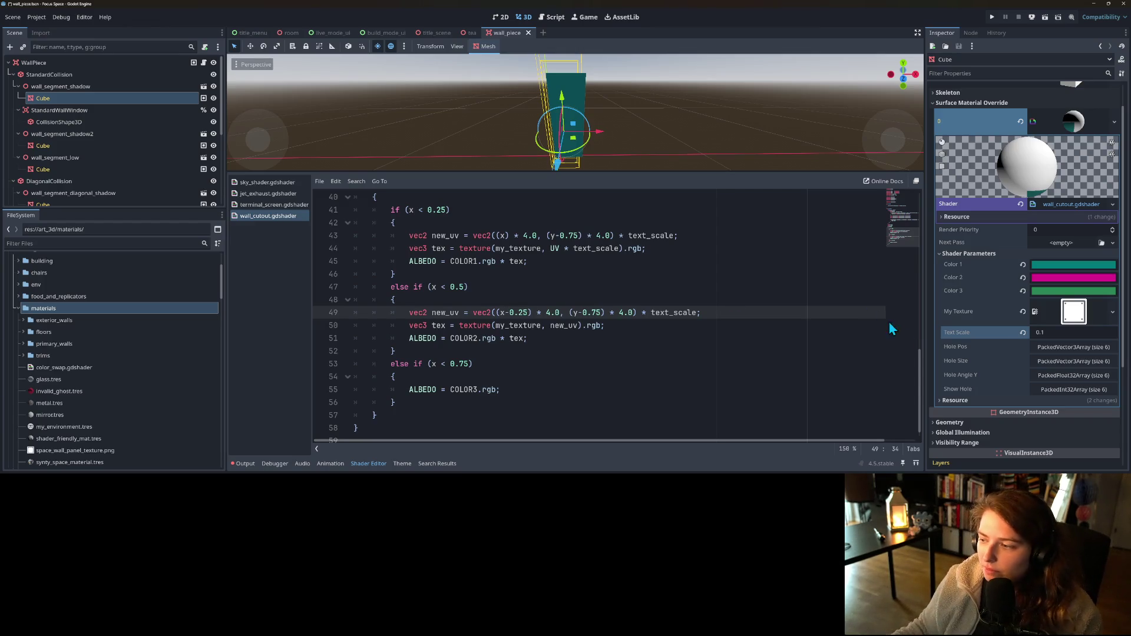
click(1062, 332)
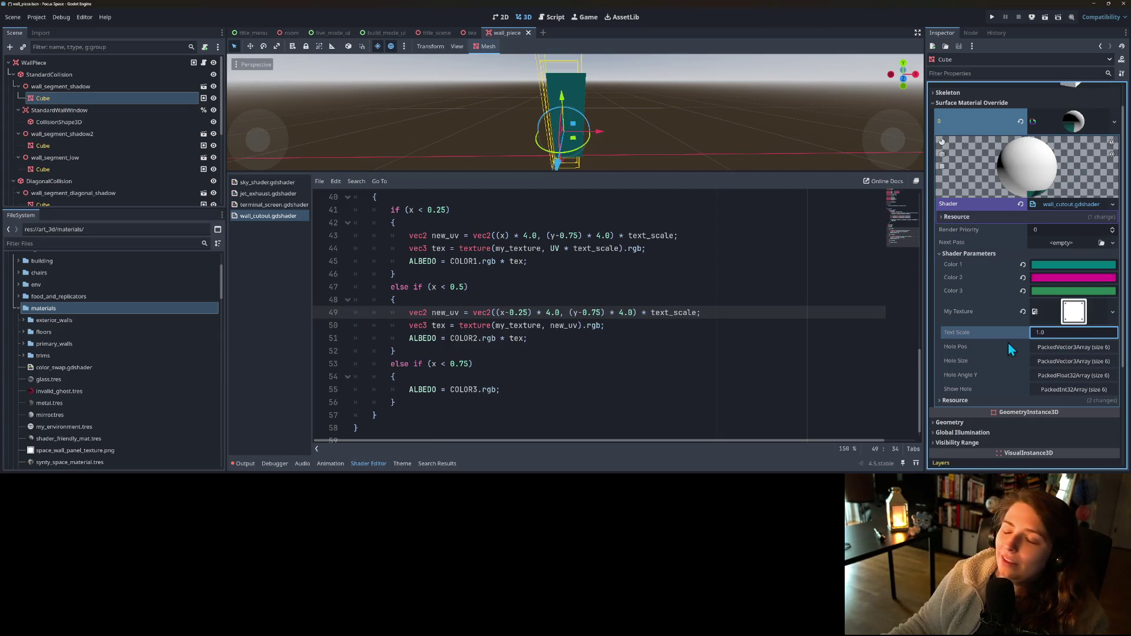
- Look through wall_cutout.gdshader, select new_uv on line 49, and save the wall_piece scene
scroll(587, 335, up, 6)
scroll(588, 335, down, 2)
scroll(587, 335, up, 2)
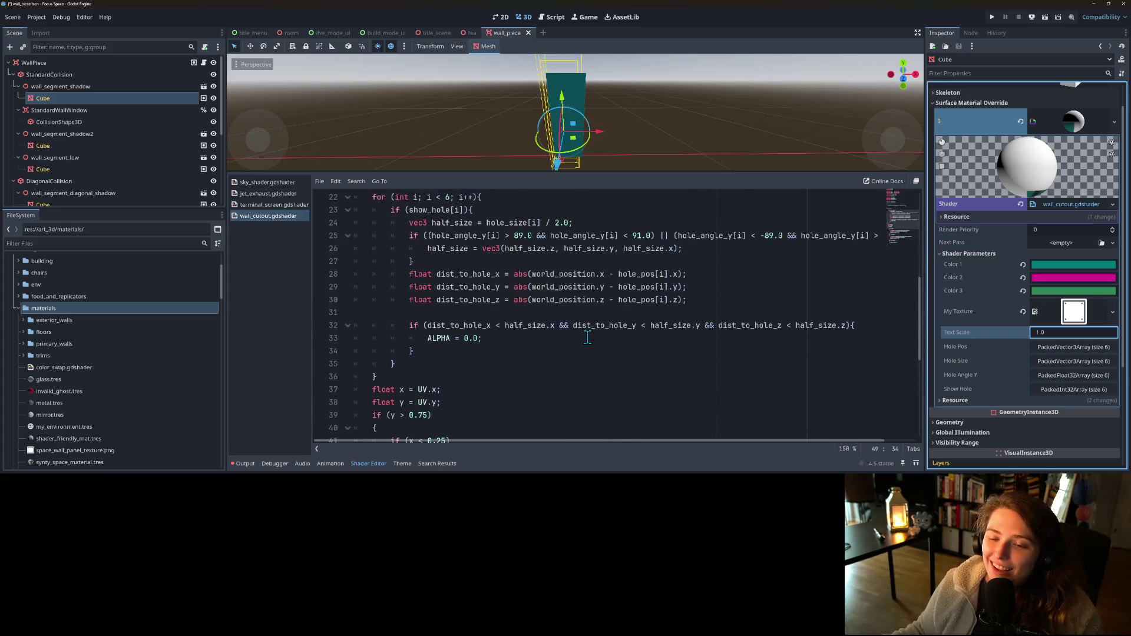
scroll(587, 336, down, 2)
scroll(587, 335, down, 2)
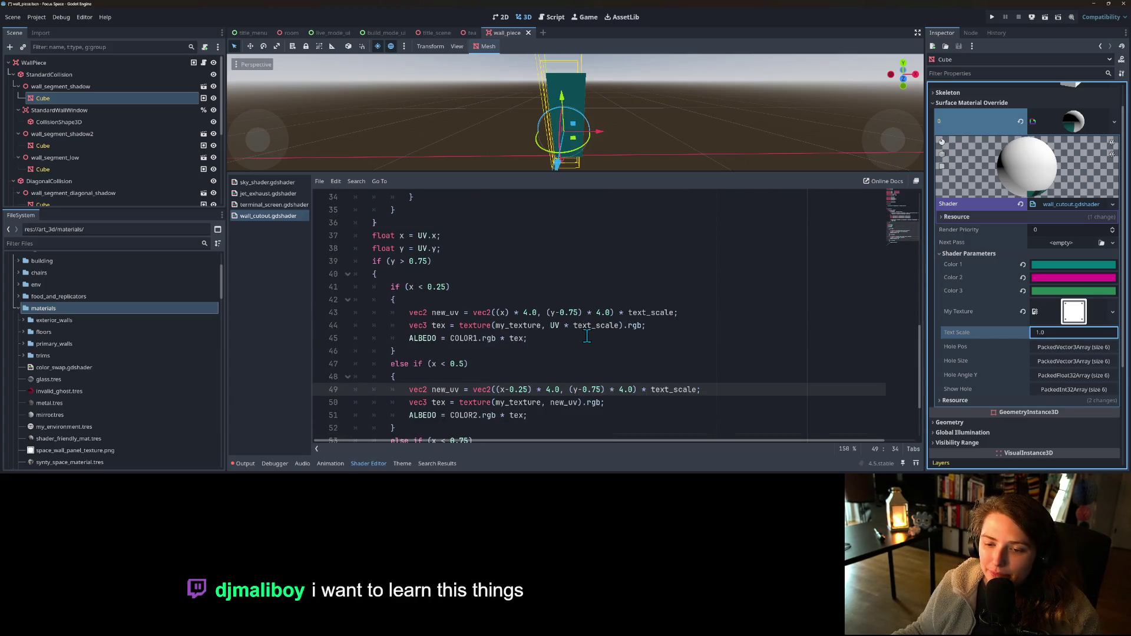
scroll(589, 334, down, 1)
scroll(554, 326, up, 1)
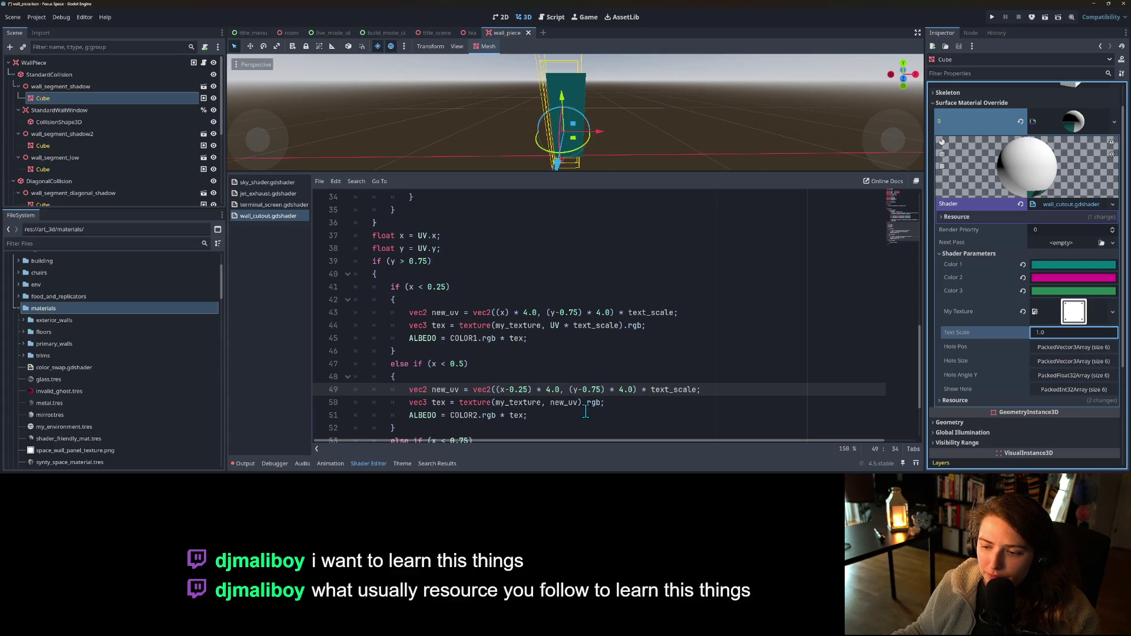
double_click(459, 384)
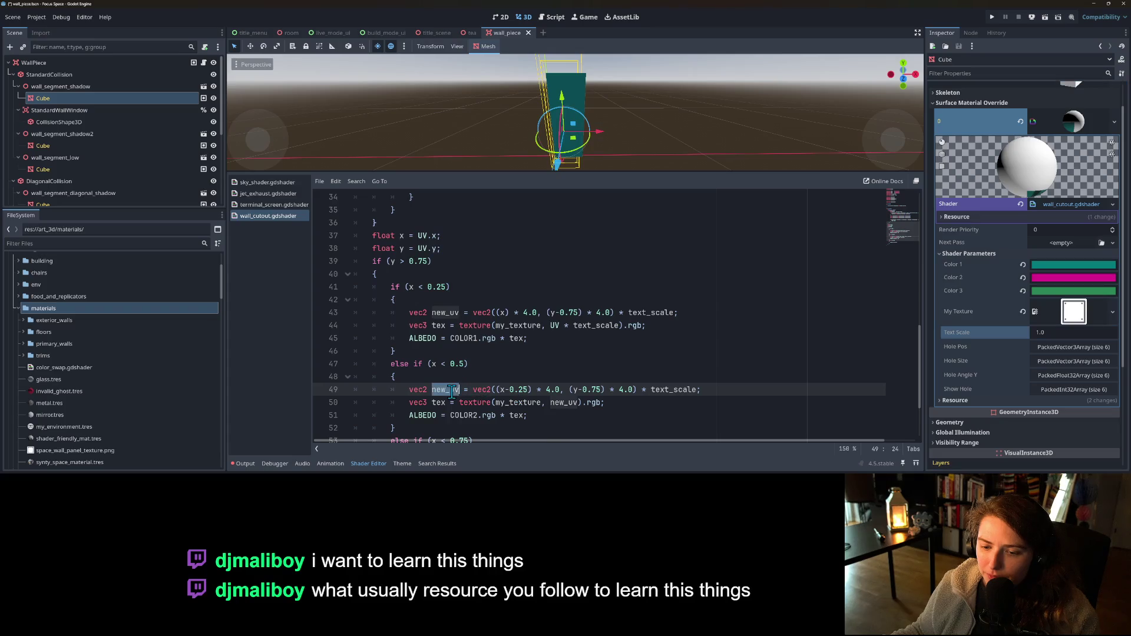
scroll(495, 386, down, 2)
key(ctrl+s)
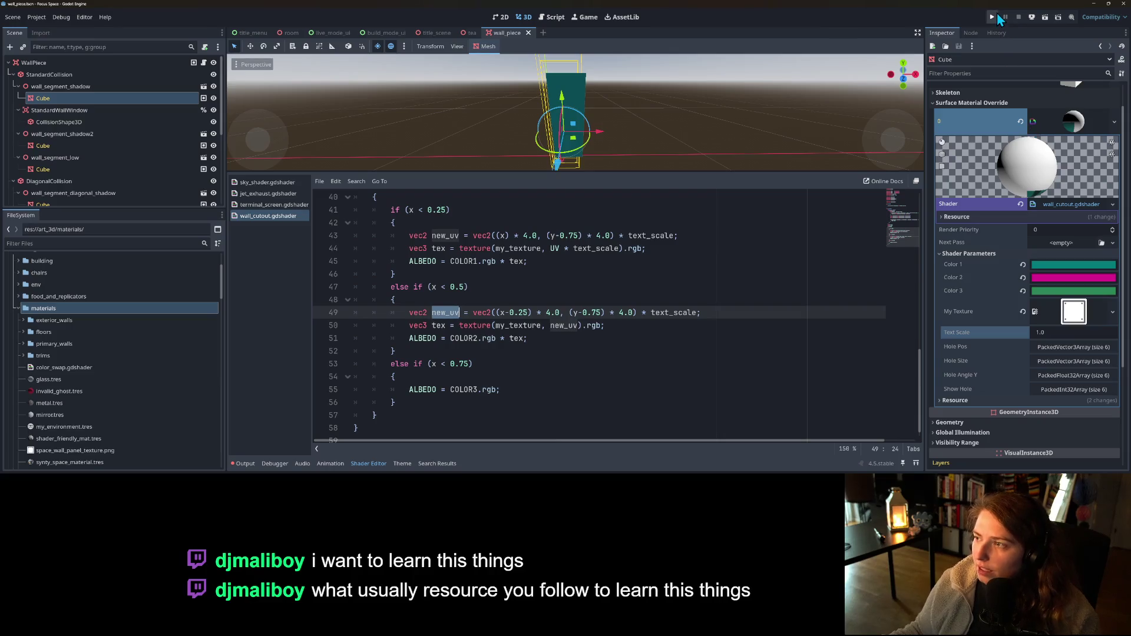
scroll(678, 306, up, 11)
scroll(678, 305, up, 2)
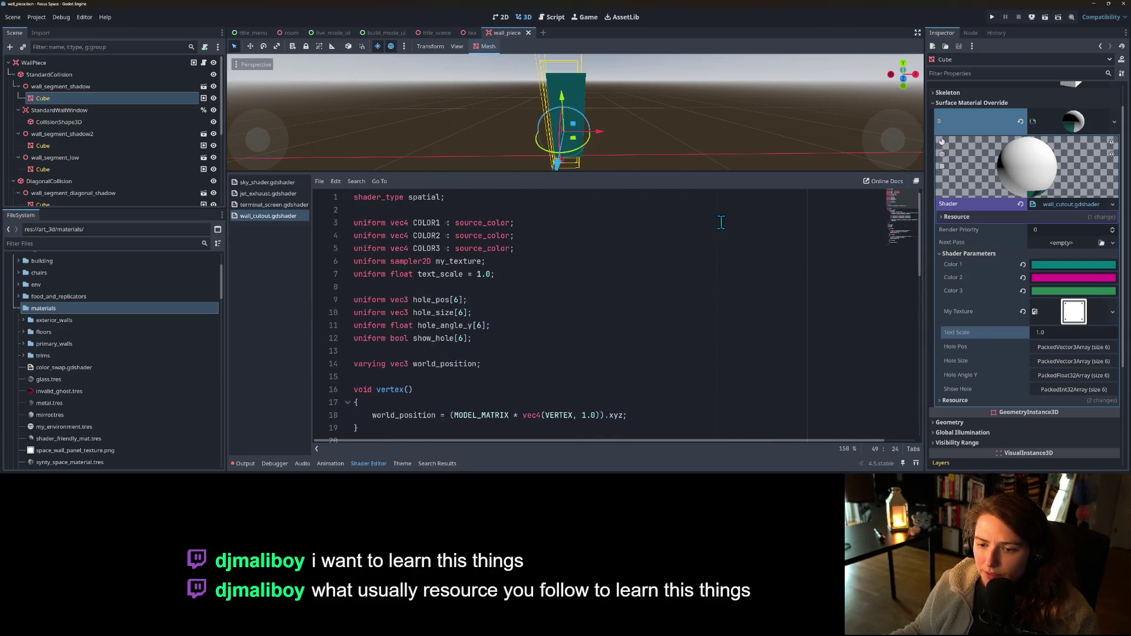
- Run the project in a full-width view, press Start, and load my_living_room
click(993, 18)
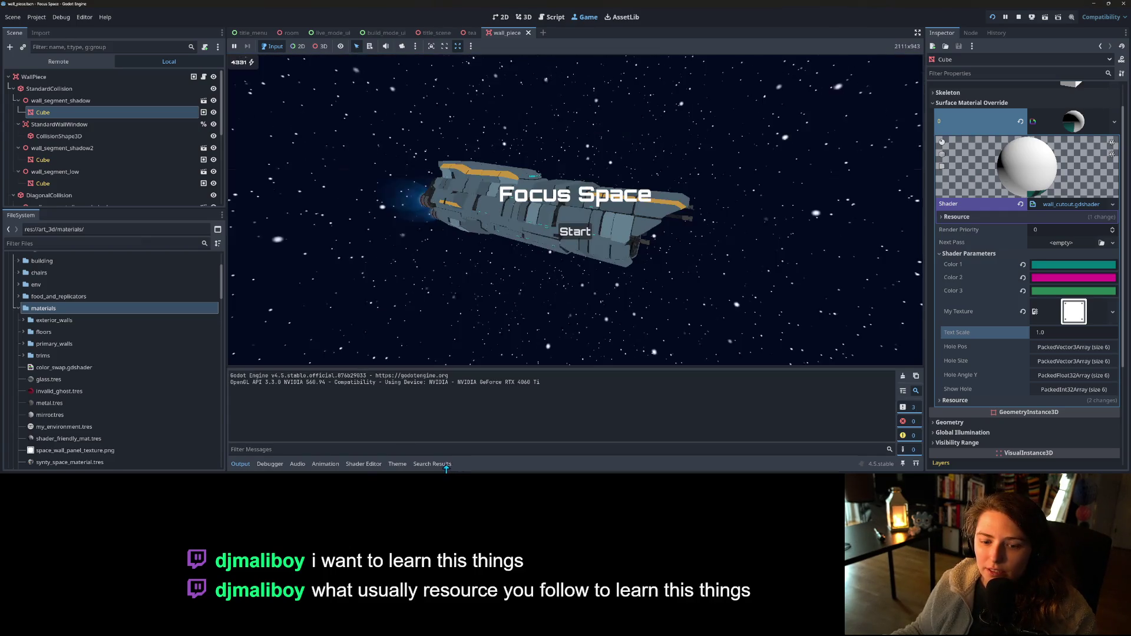
click(240, 463)
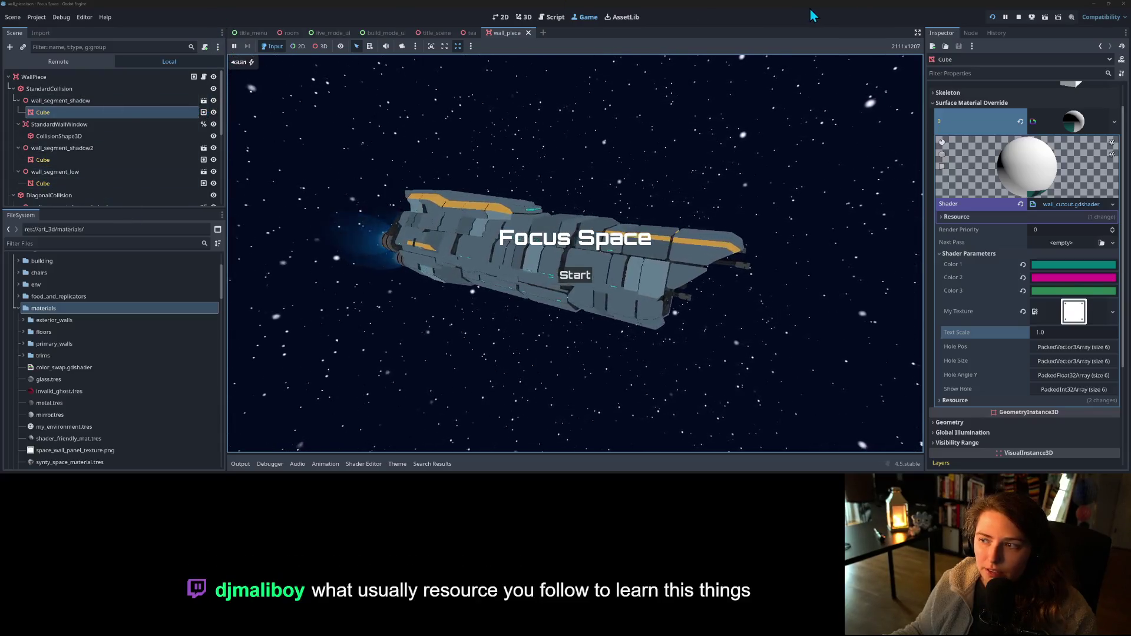
click(917, 33)
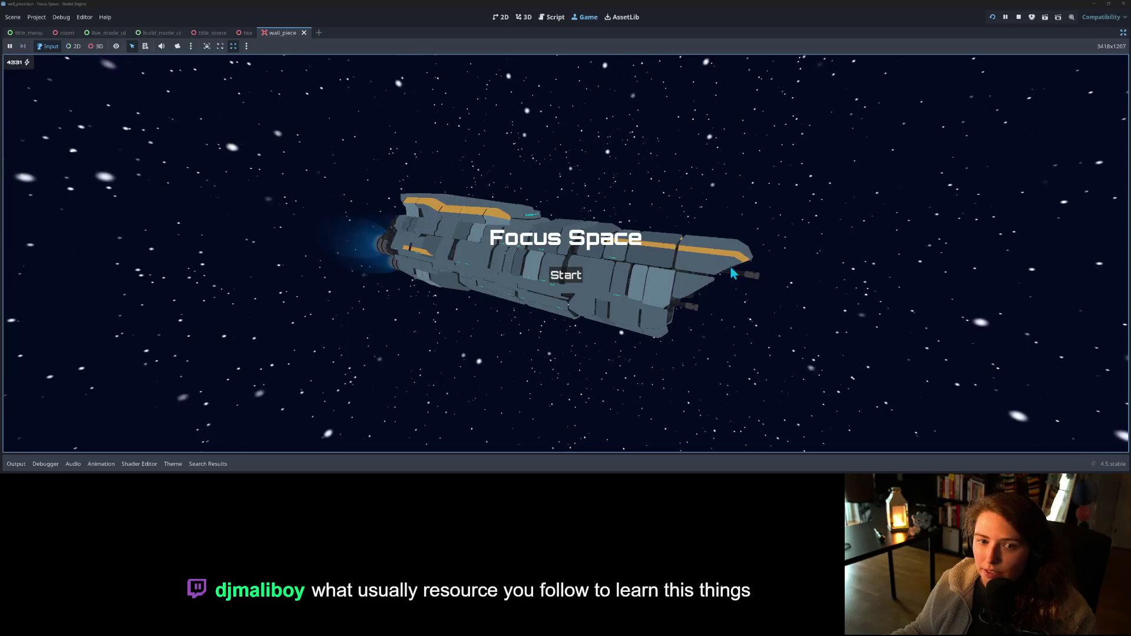
click(563, 277)
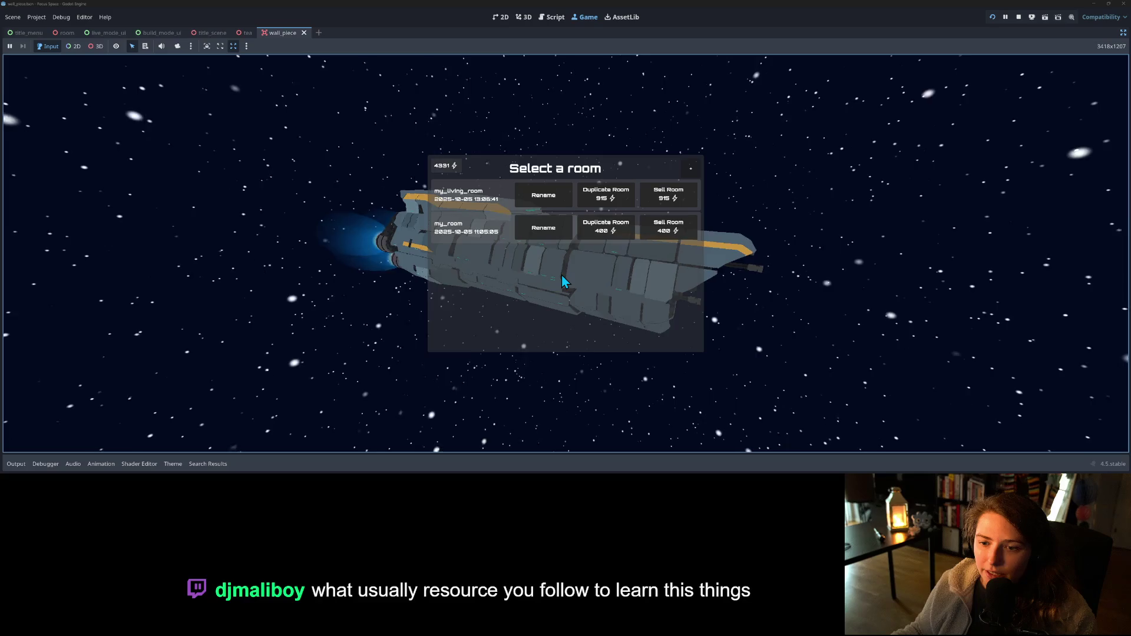
click(486, 202)
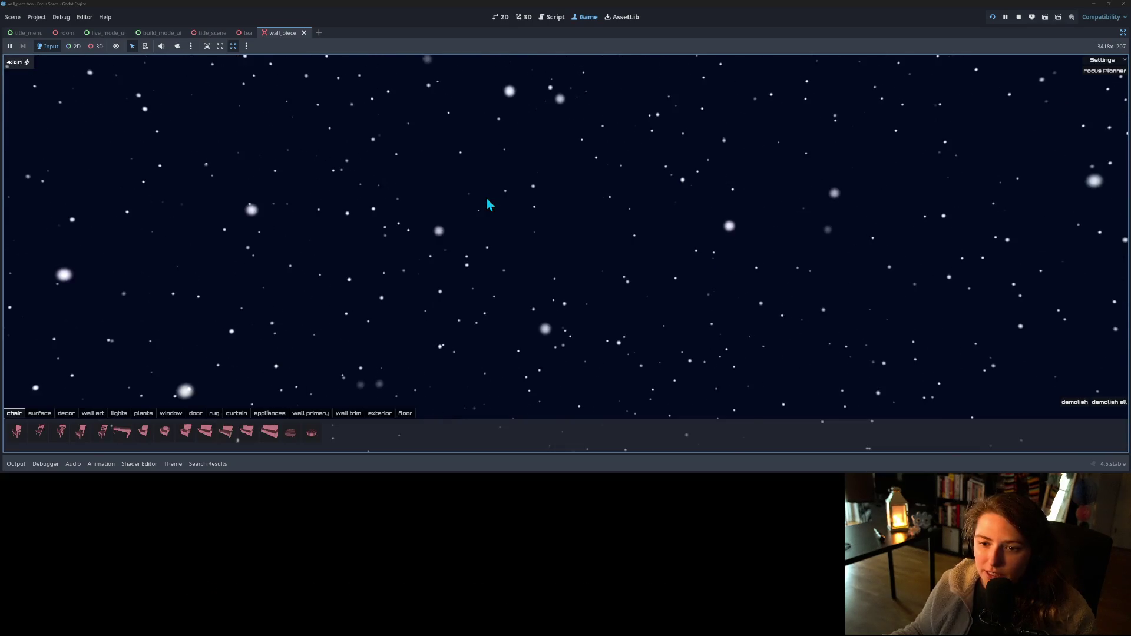
- Toggle the front walls and orbit the in-game camera to a front view of the room
scroll(586, 278, up, 5)
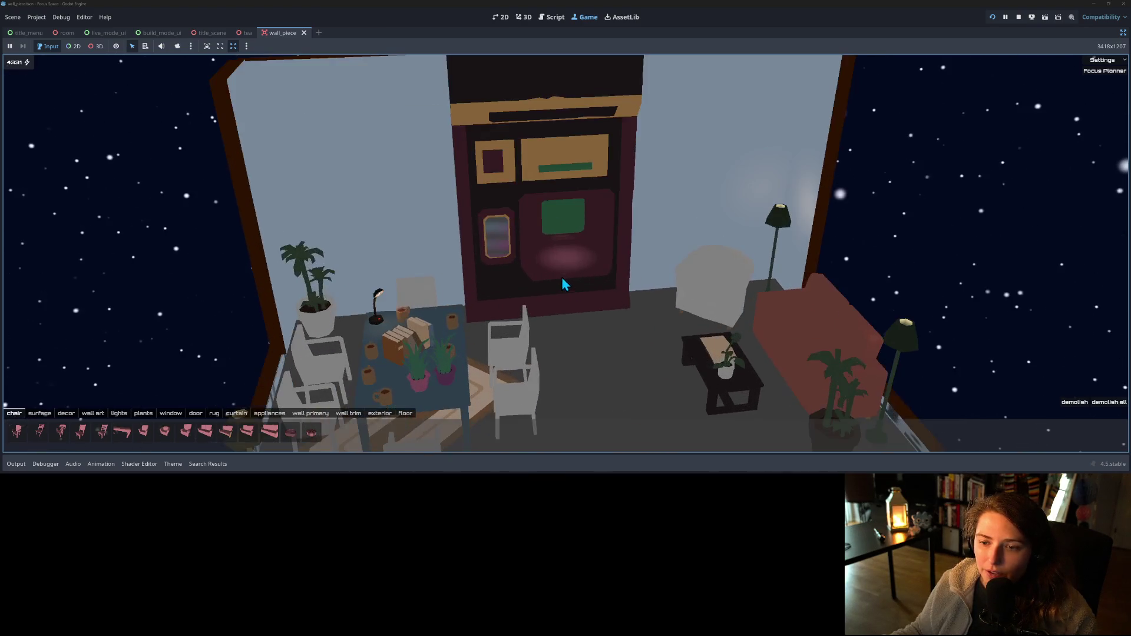
scroll(684, 291, down, 5)
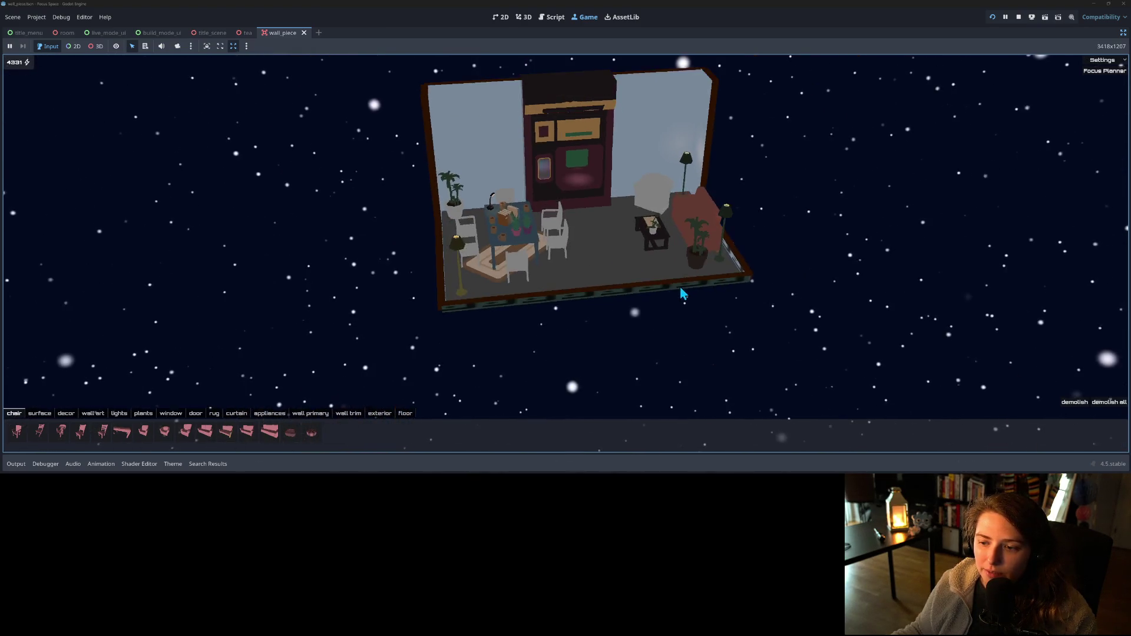
key(w)
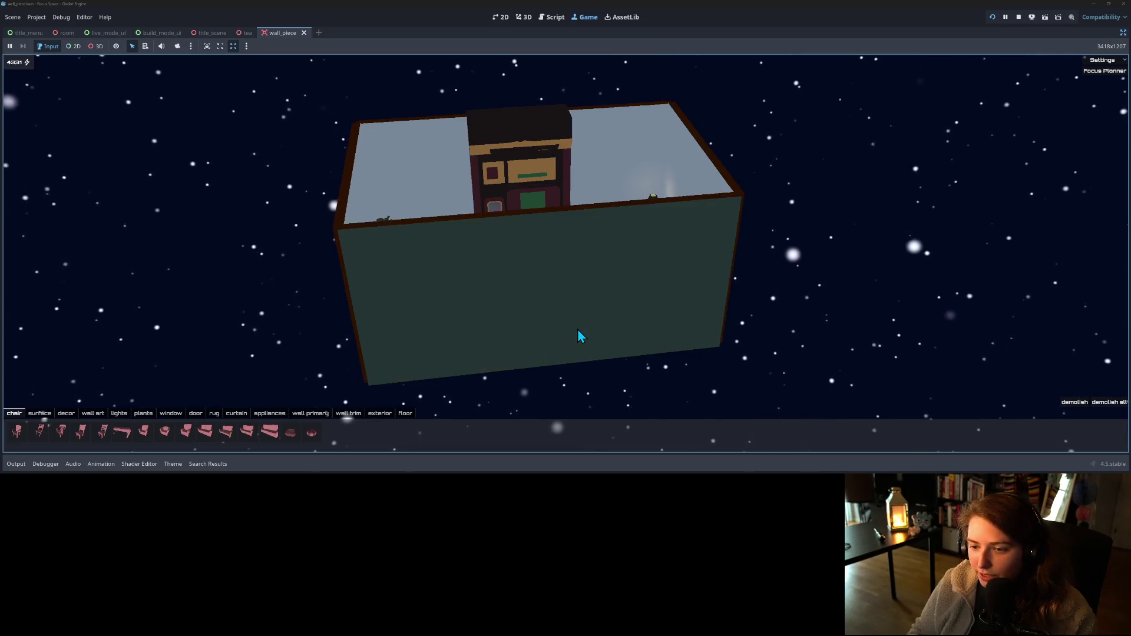
key(w)
key(w)
key(w)
key(w)
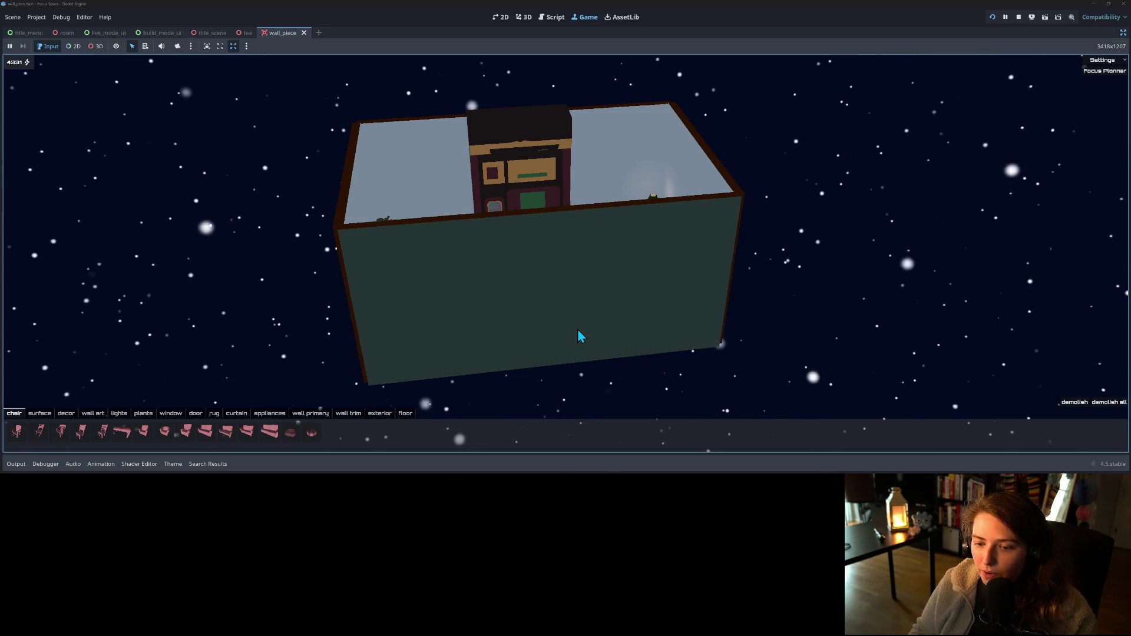
key(w)
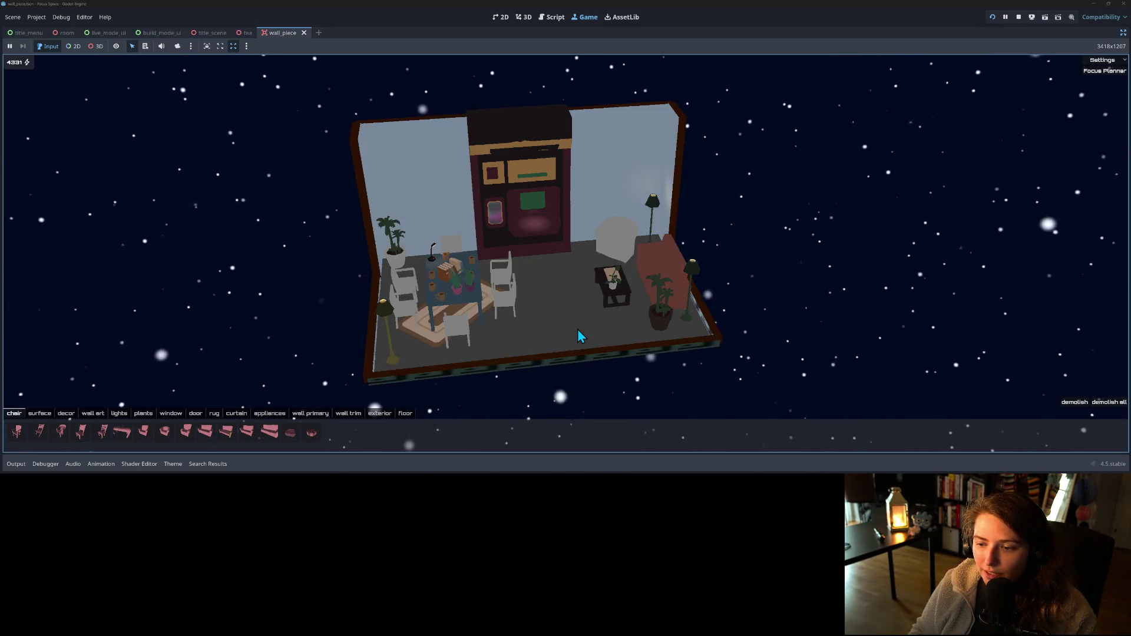
mouse_move(552, 342)
mouse_down()
mouse_move(500, 324)
mouse_move(463, 334)
mouse_move(298, 318)
mouse_up()
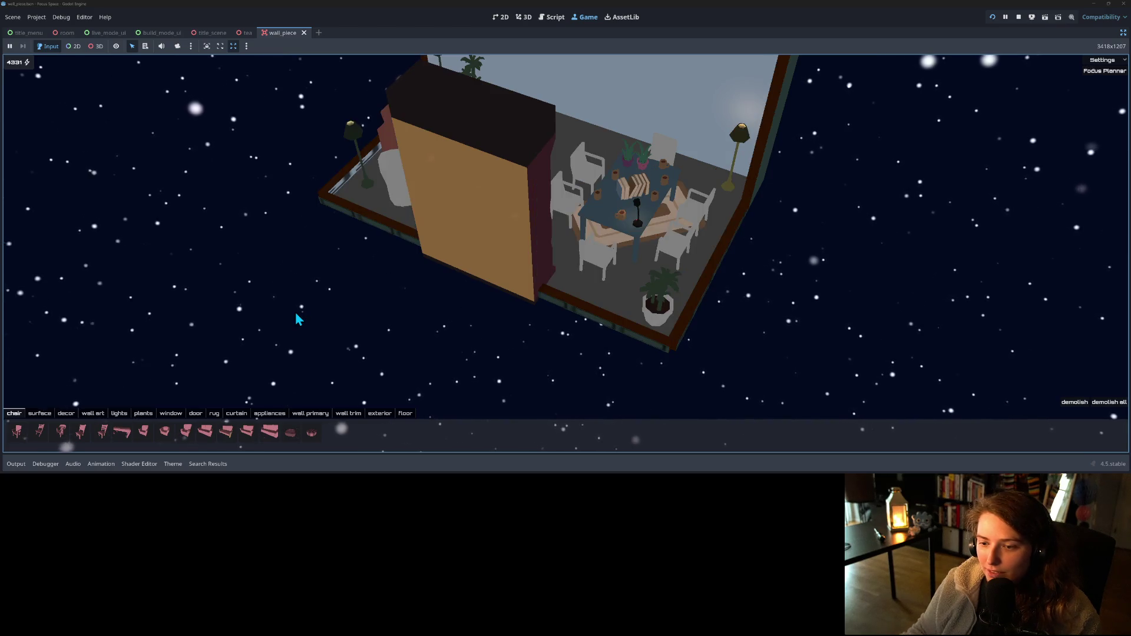
scroll(395, 286, up, 2)
mouse_move(405, 291)
mouse_down()
mouse_move(591, 271)
mouse_move(671, 280)
mouse_move(594, 272)
mouse_move(595, 252)
mouse_up()
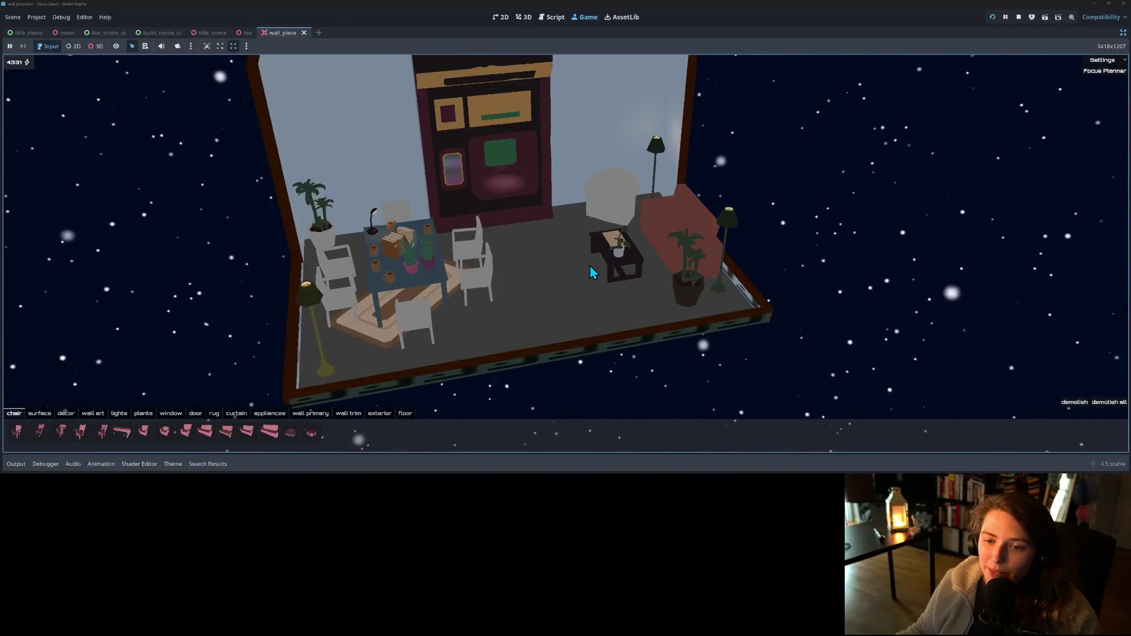
- Place a blue floor cushion on the living room floor and open the Focus Planner
click(310, 433)
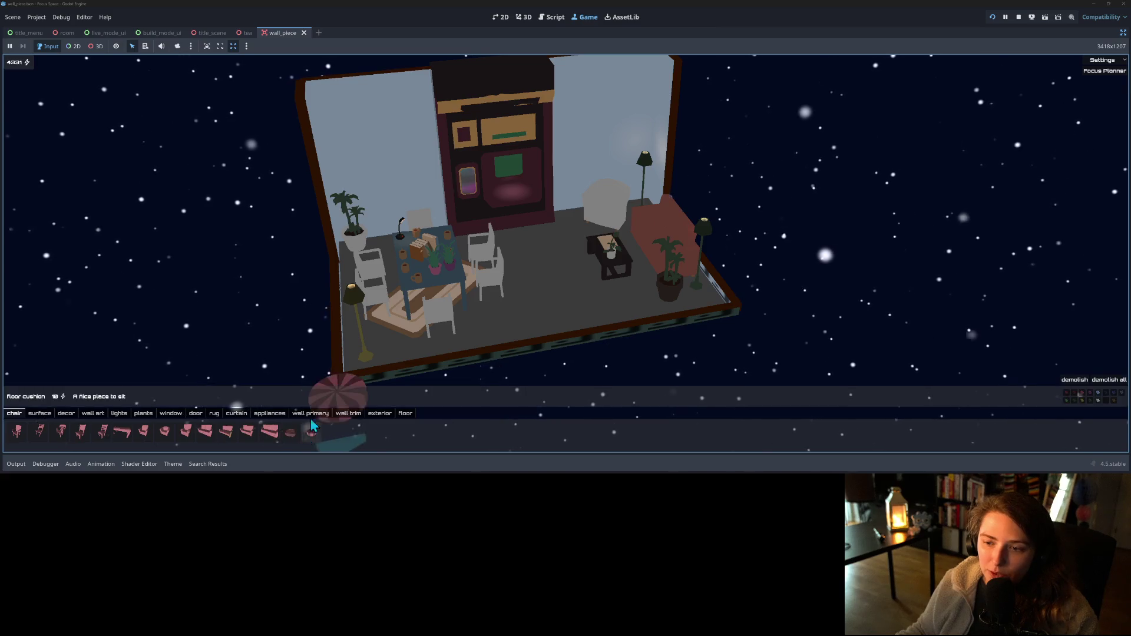
click(572, 316)
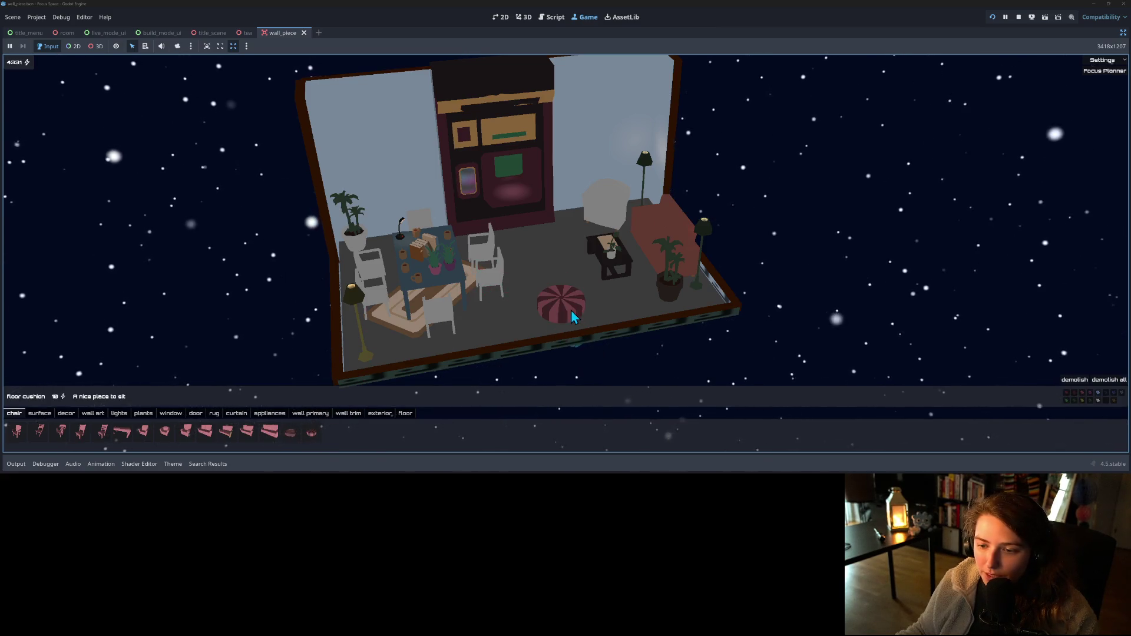
click(566, 295)
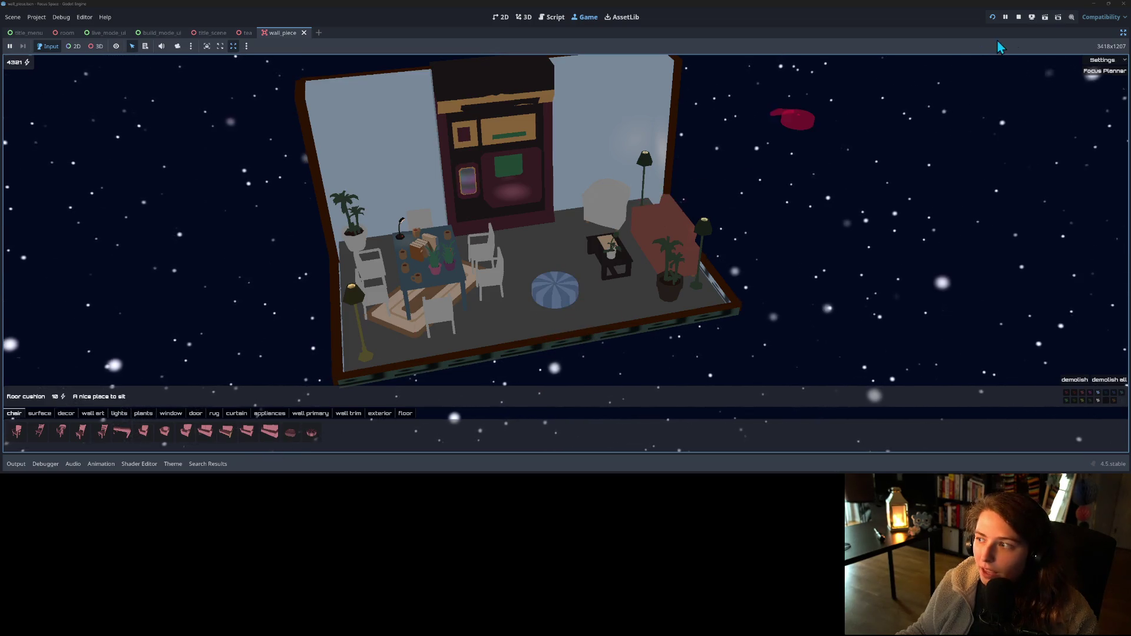
click(1106, 71)
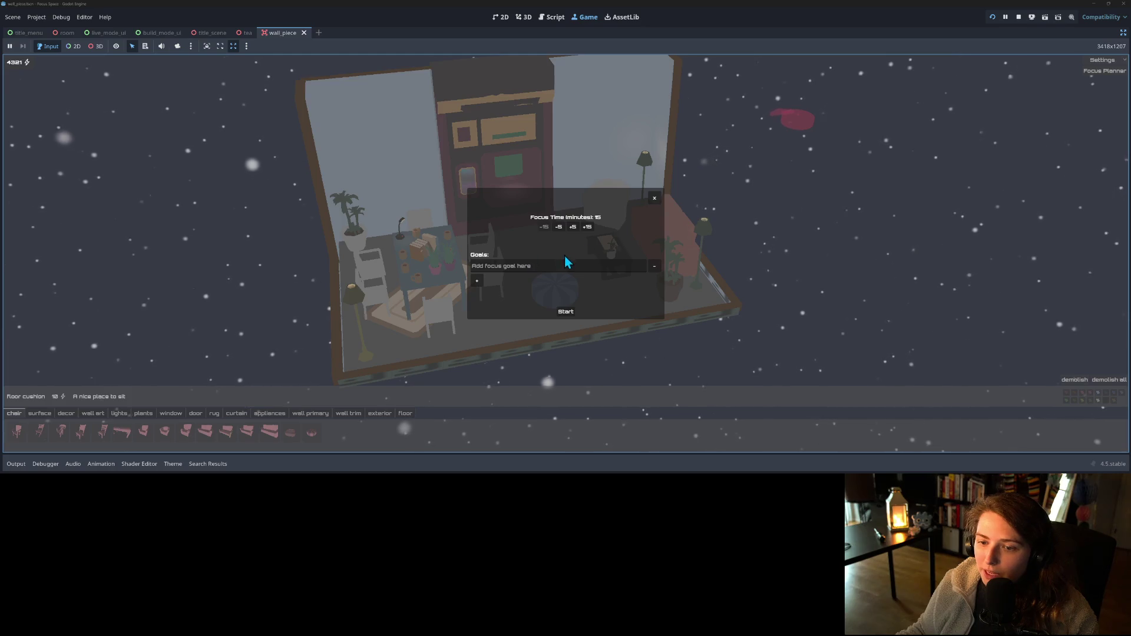
- Start a 30-minute focus session with the goal 'cool stuff', then stop the running game
click(550, 268)
text(cool stuff)
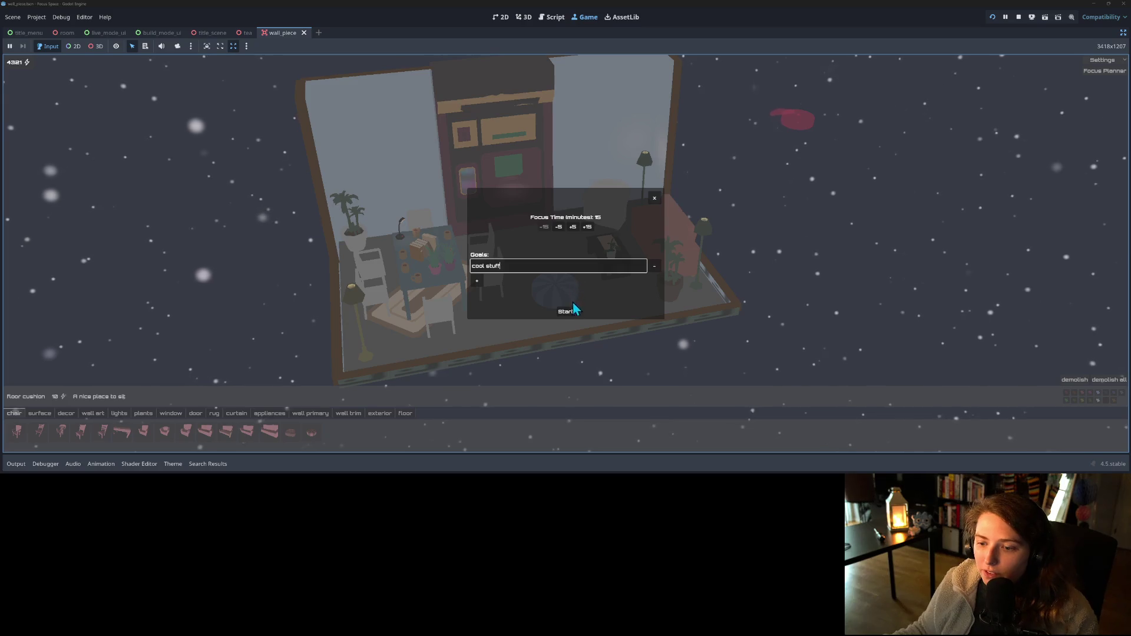
click(585, 226)
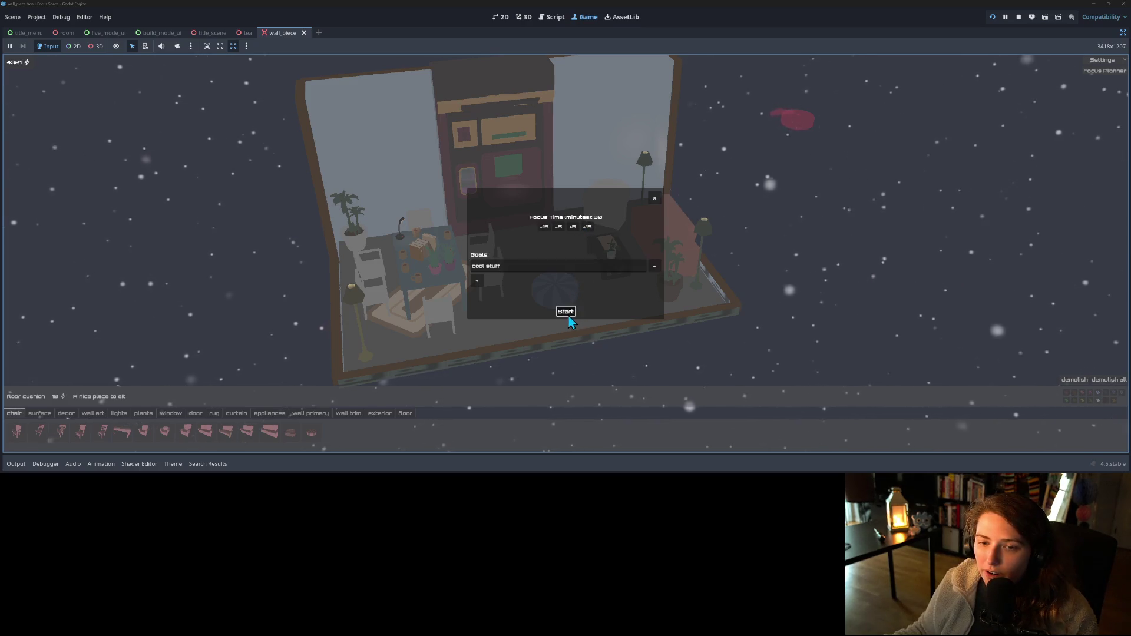
click(568, 313)
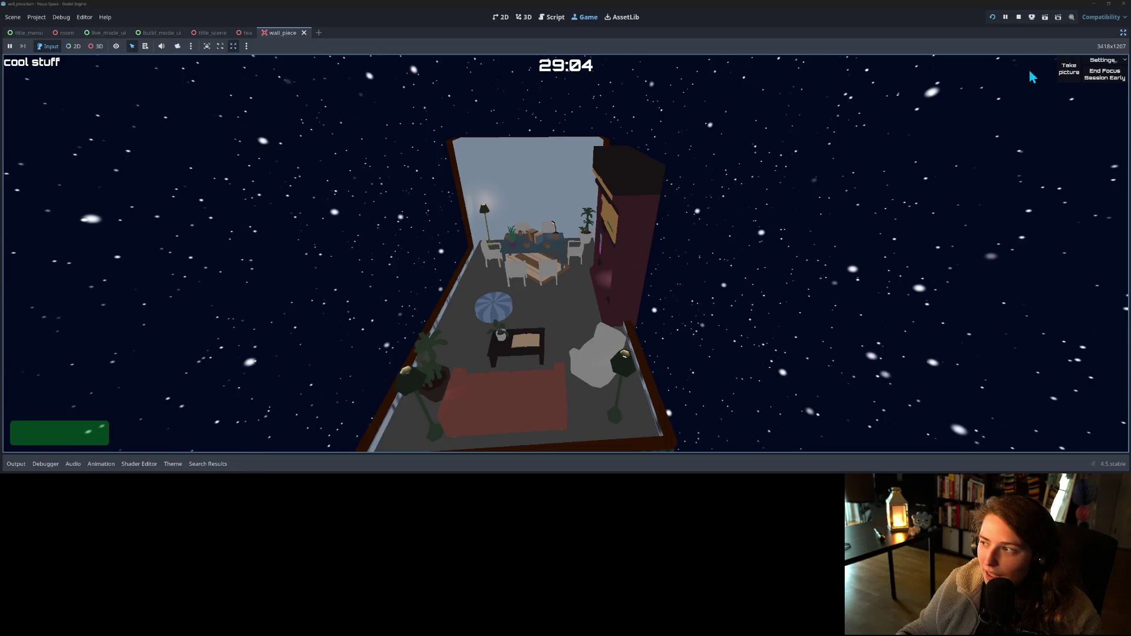
click(1019, 23)
- Inspect the My Texture parameter in the wall_segment_low Cube's Surface Material Override
scroll(683, 283, down, 3)
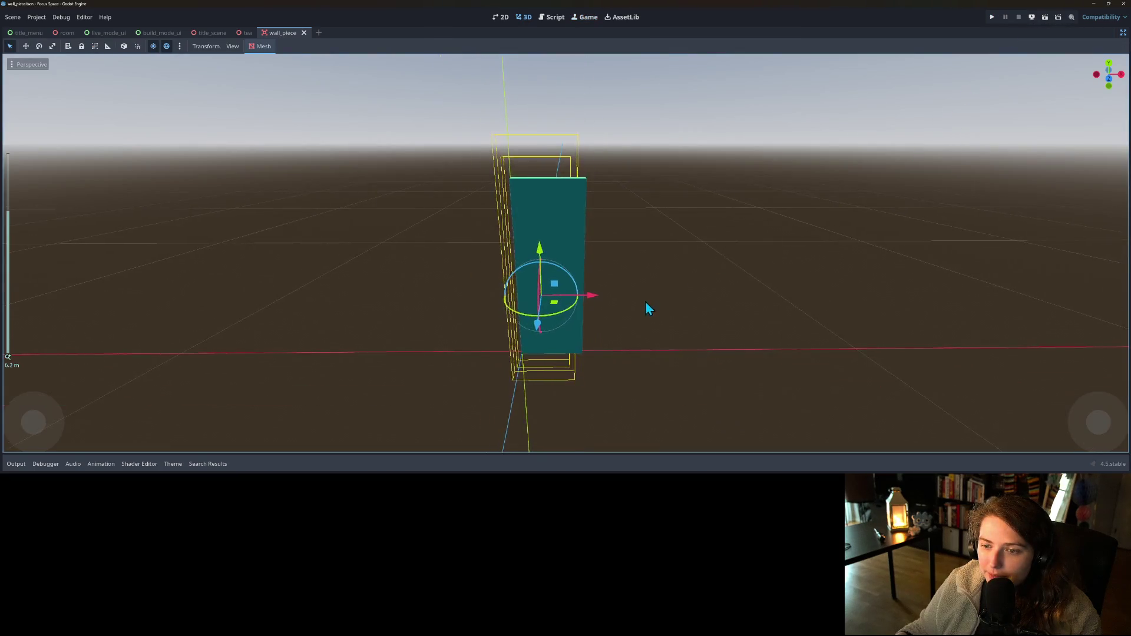
drag(648, 308, 715, 327)
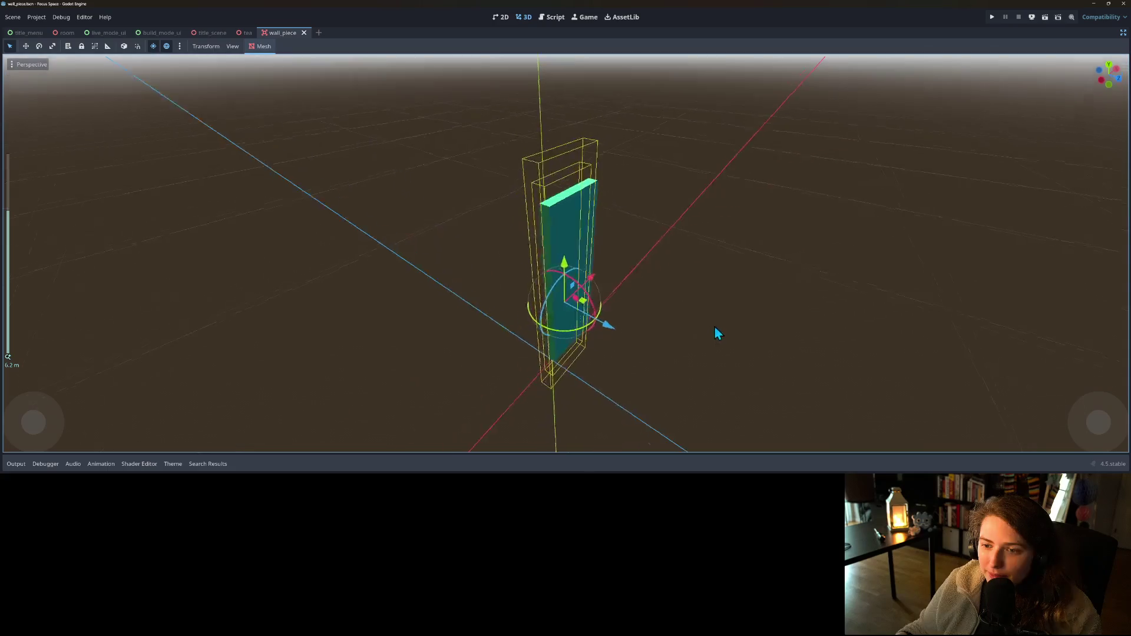
click(1122, 32)
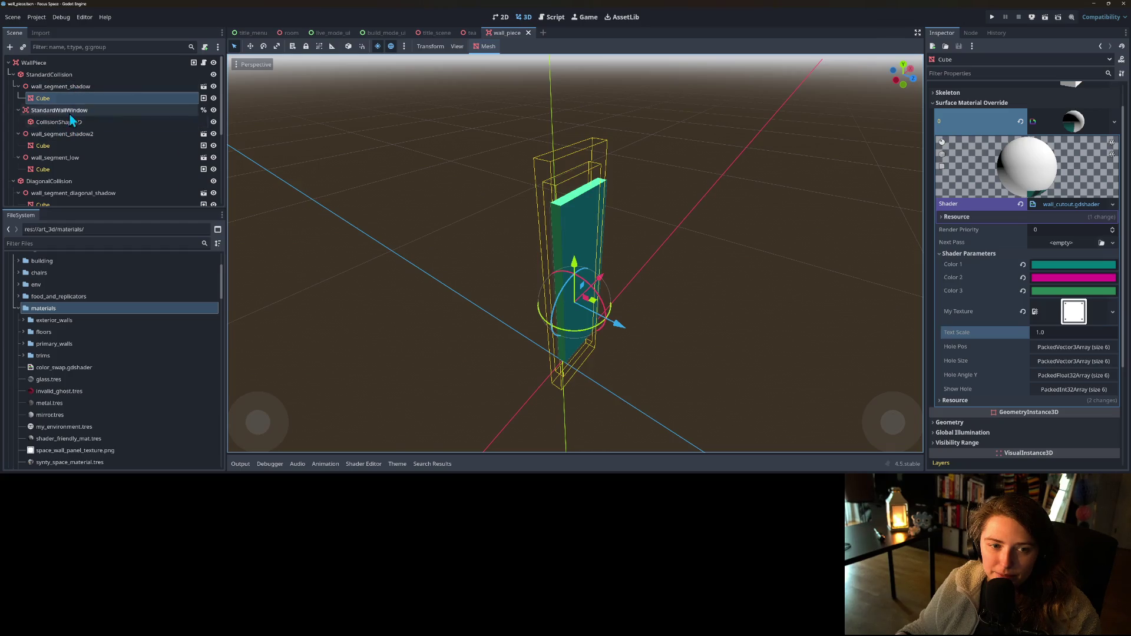
click(61, 150)
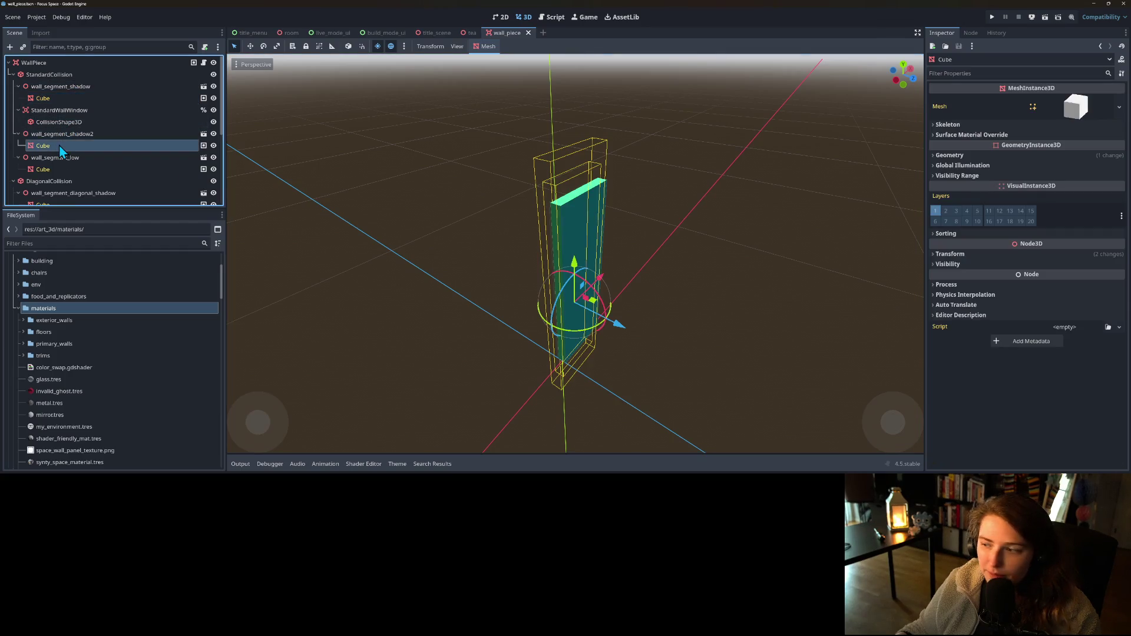
click(77, 169)
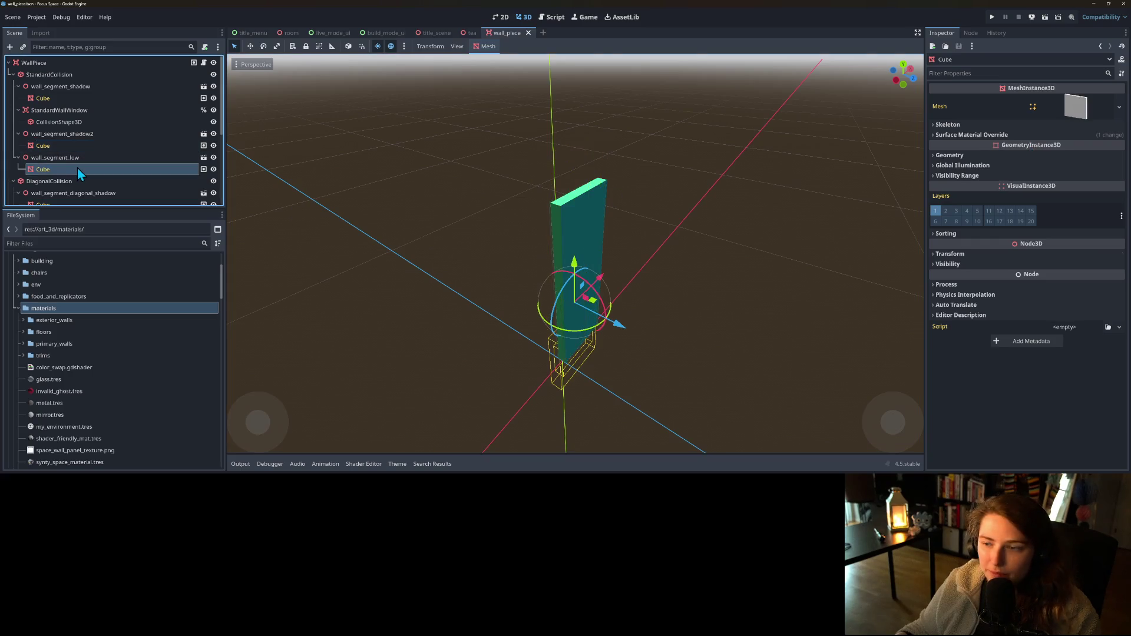
click(978, 135)
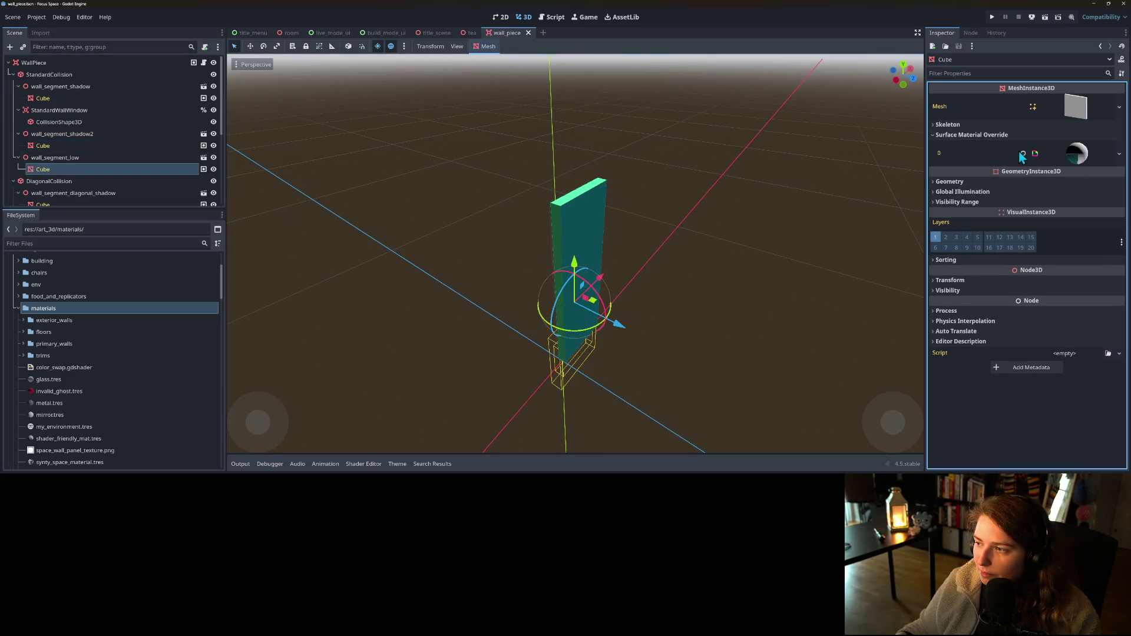
click(1075, 153)
click(955, 343)
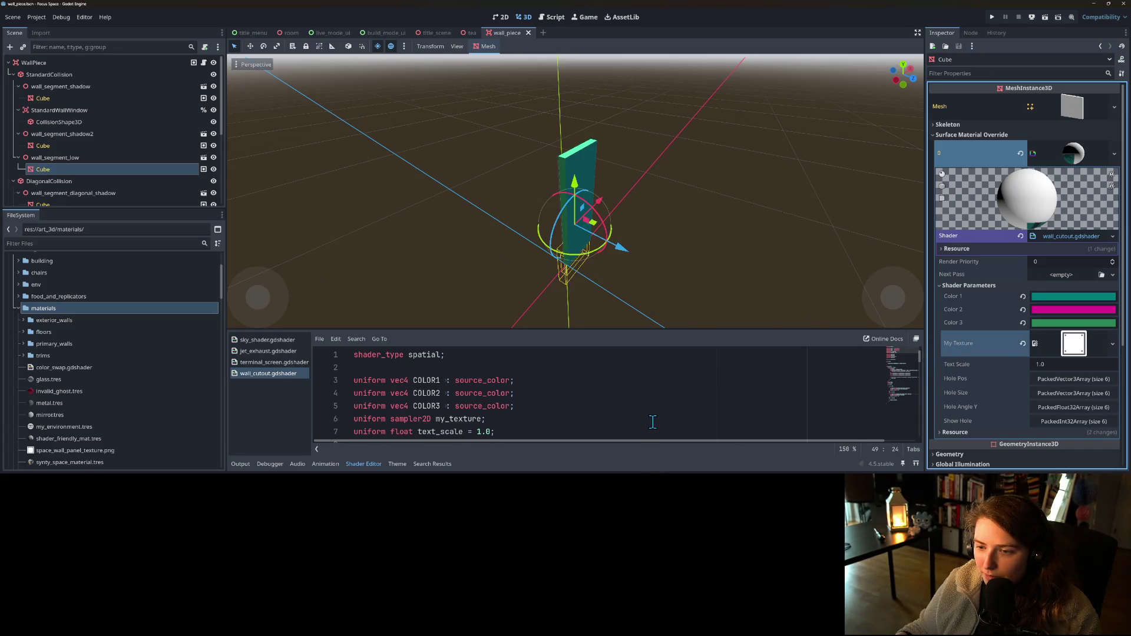
drag(530, 283, 384, 277)
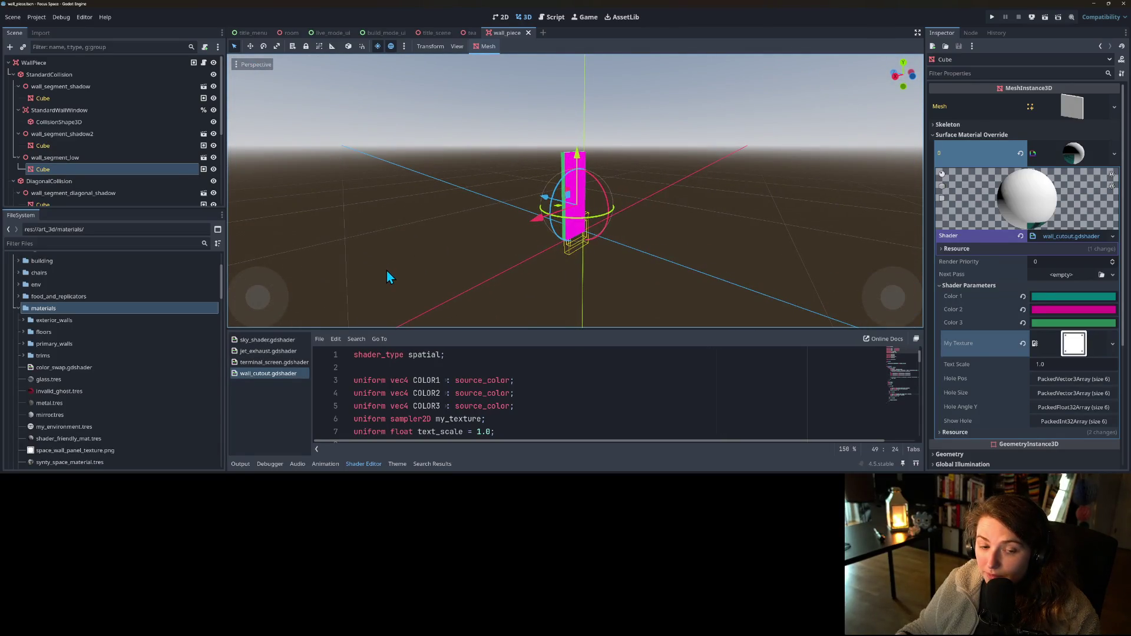
- Select the wall_segment_shadow node and switch over to Blender
click(72, 75)
click(79, 87)
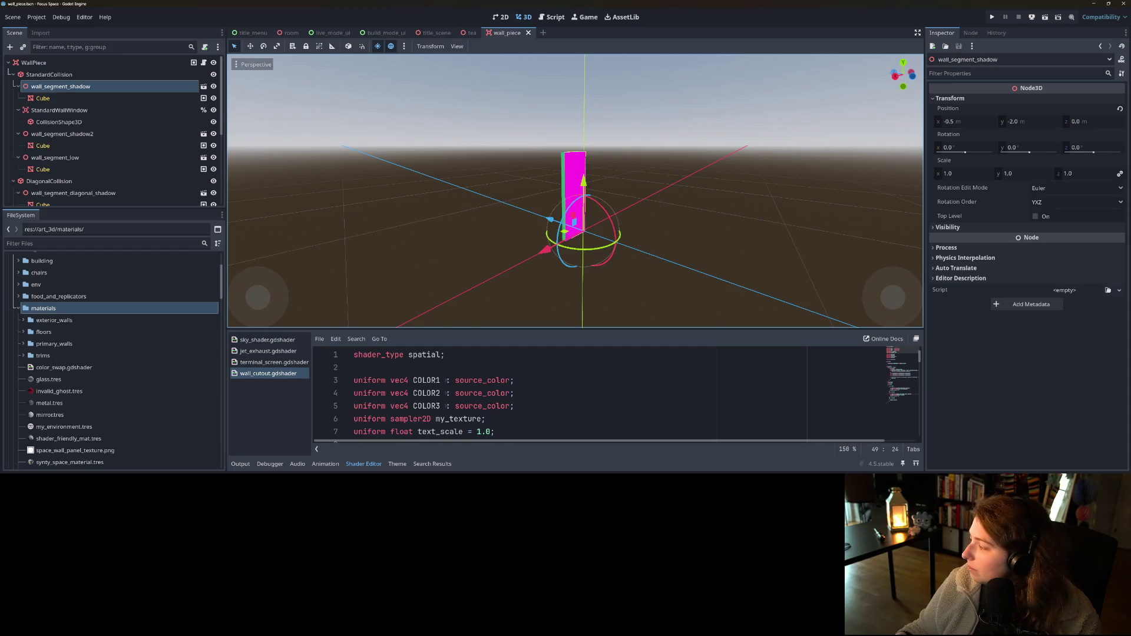
key(alt+Tab)
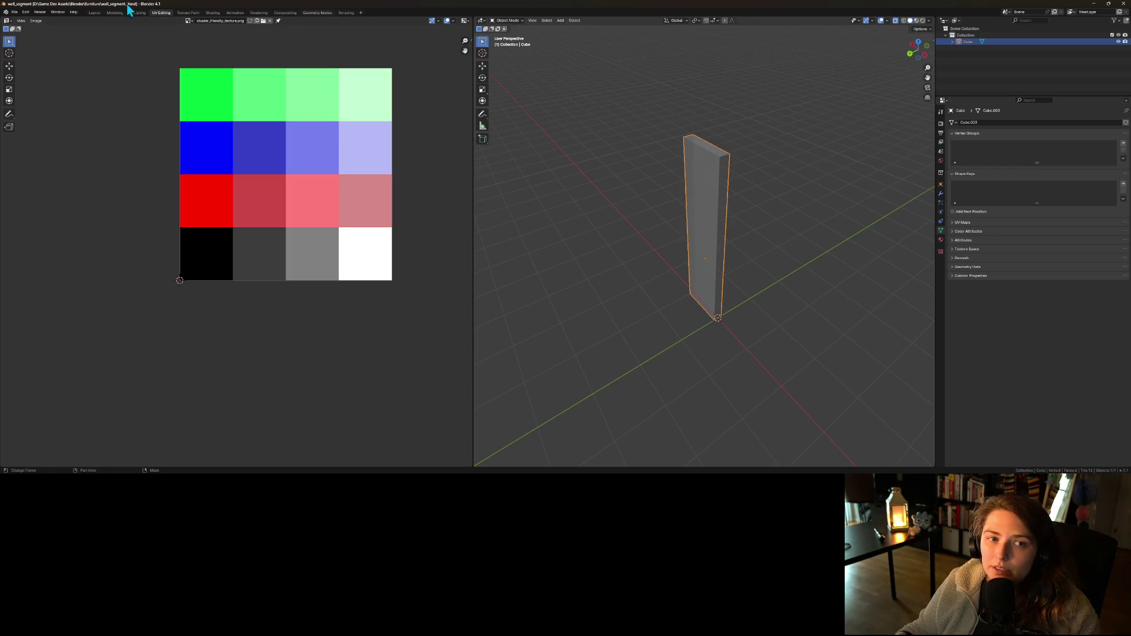
- Browse for a blend file to open, then cancel
click(15, 13)
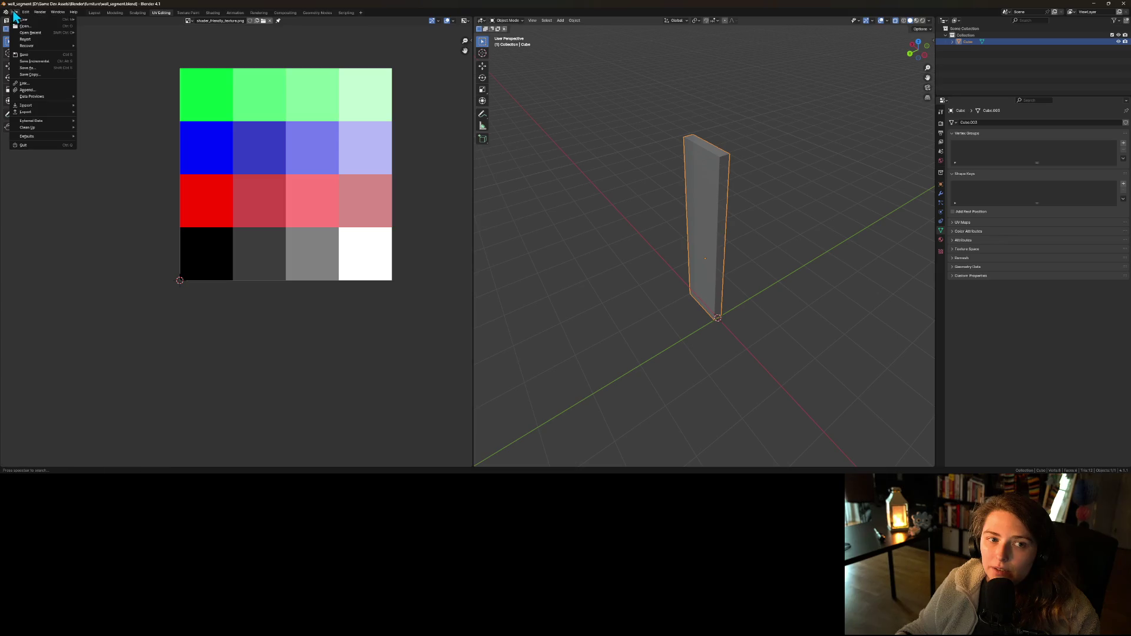
click(25, 26)
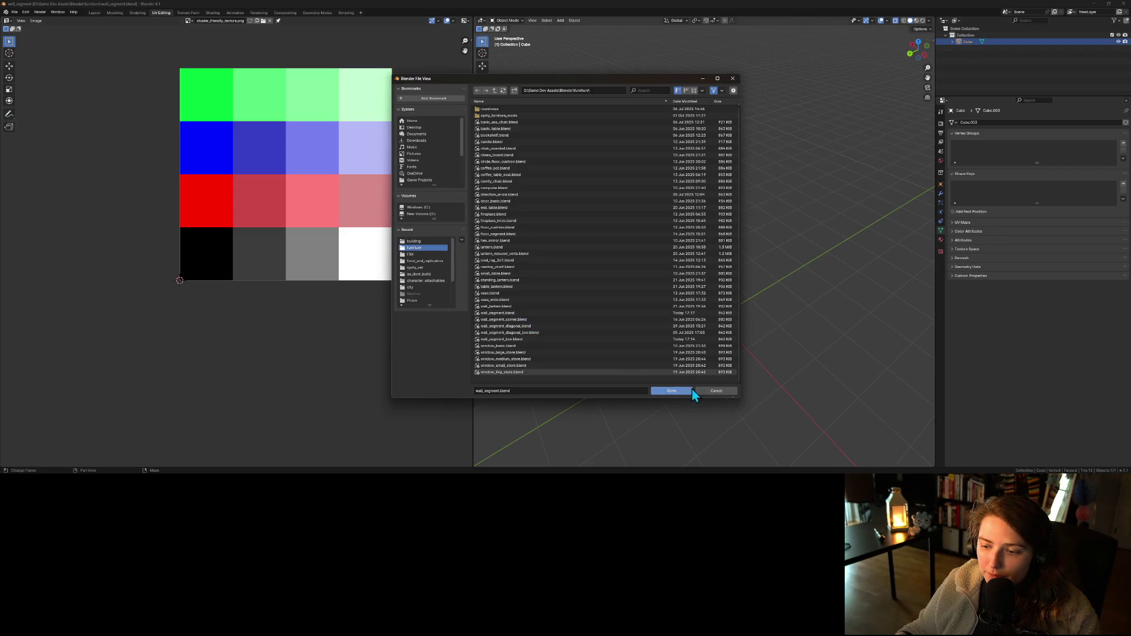
click(724, 391)
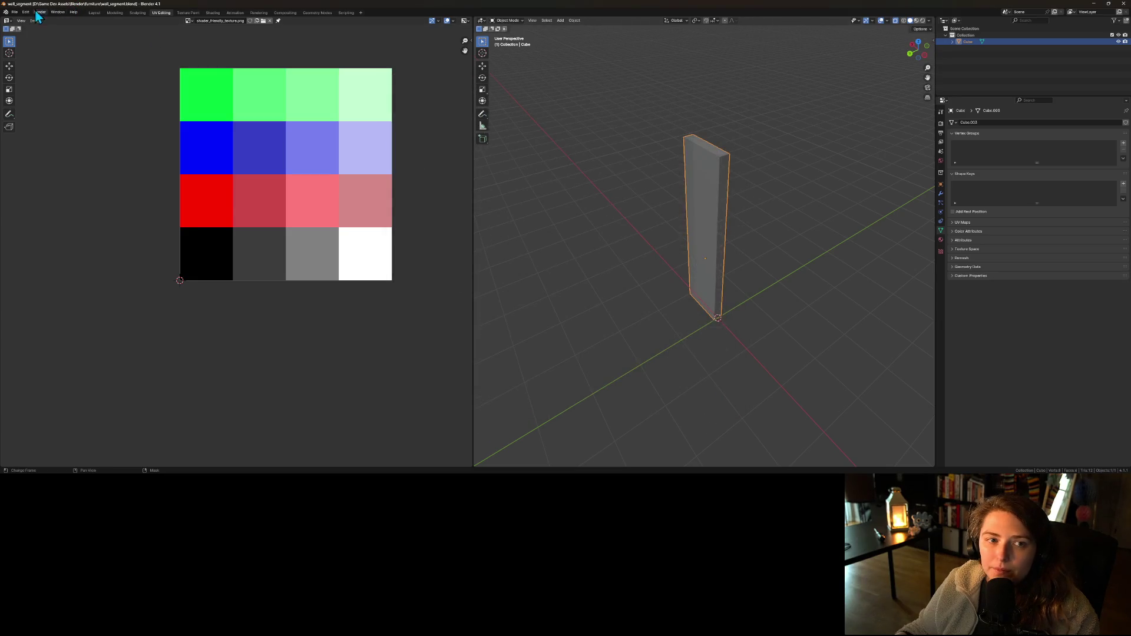
- Export the wall segment as wall_segment_shadow.fbx, save wall_segment.blend, and minimise Blender
click(14, 12)
mouse_move(40, 115)
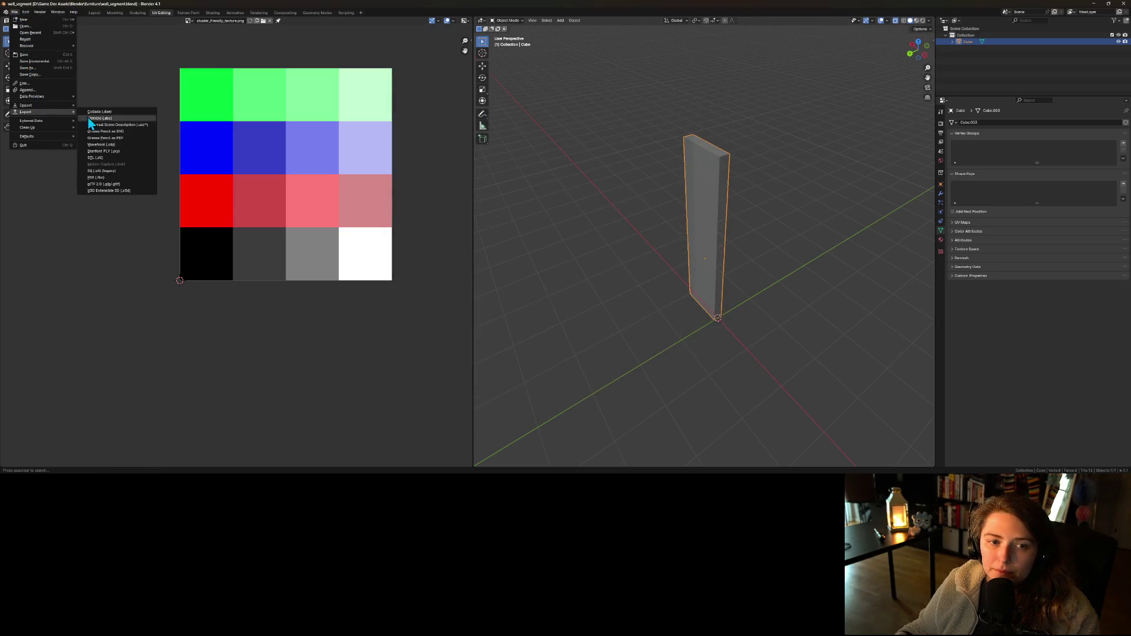
click(116, 181)
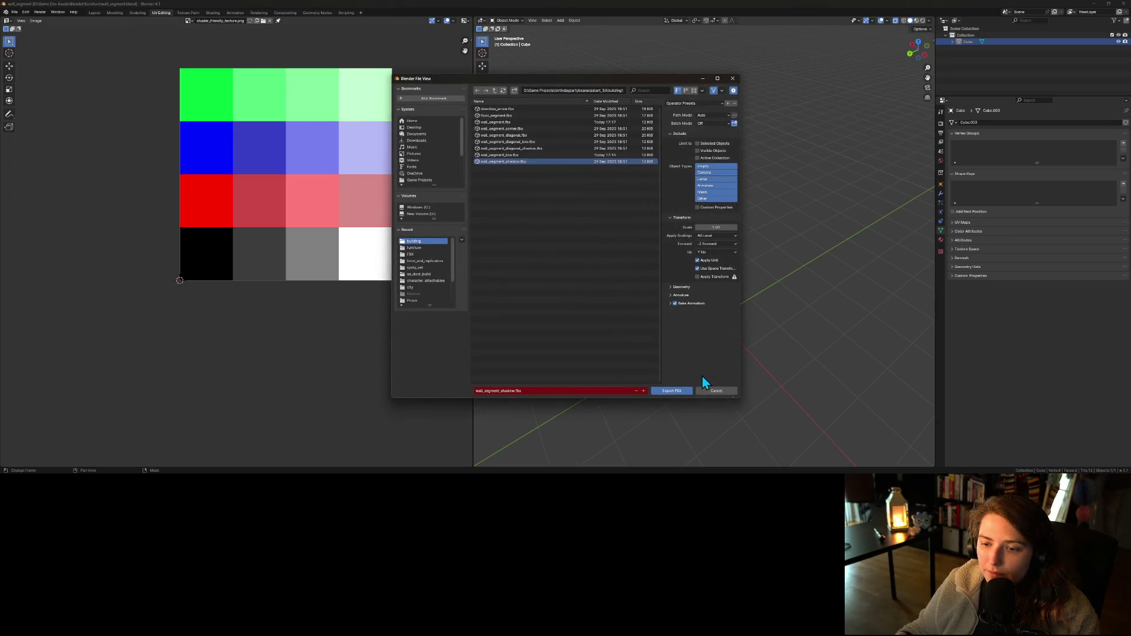
click(671, 390)
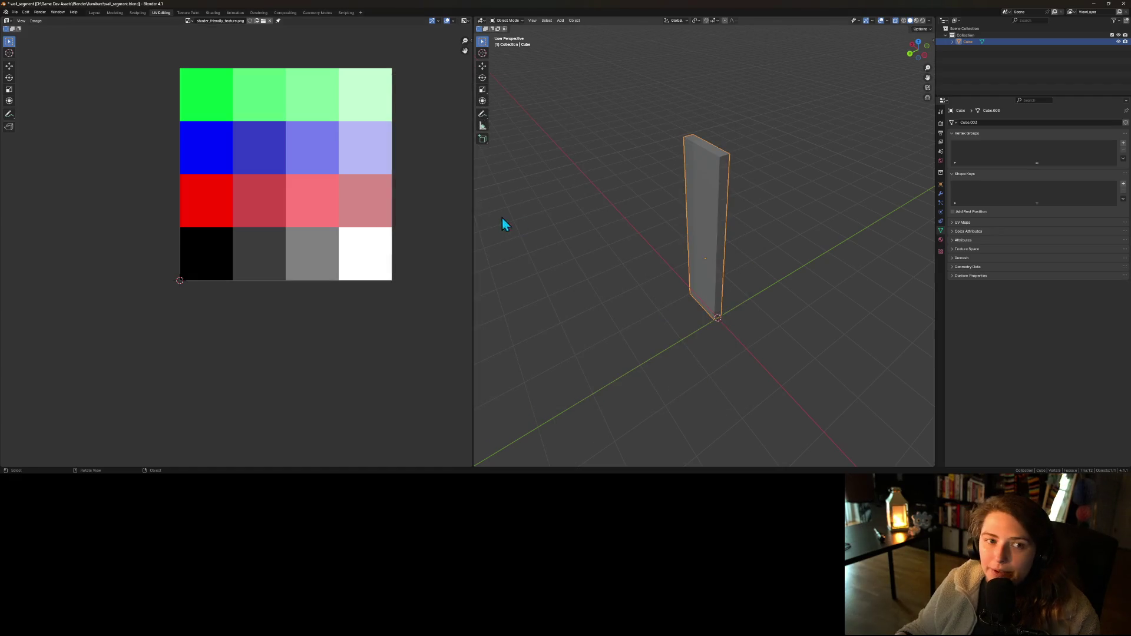
key(ctrl+s)
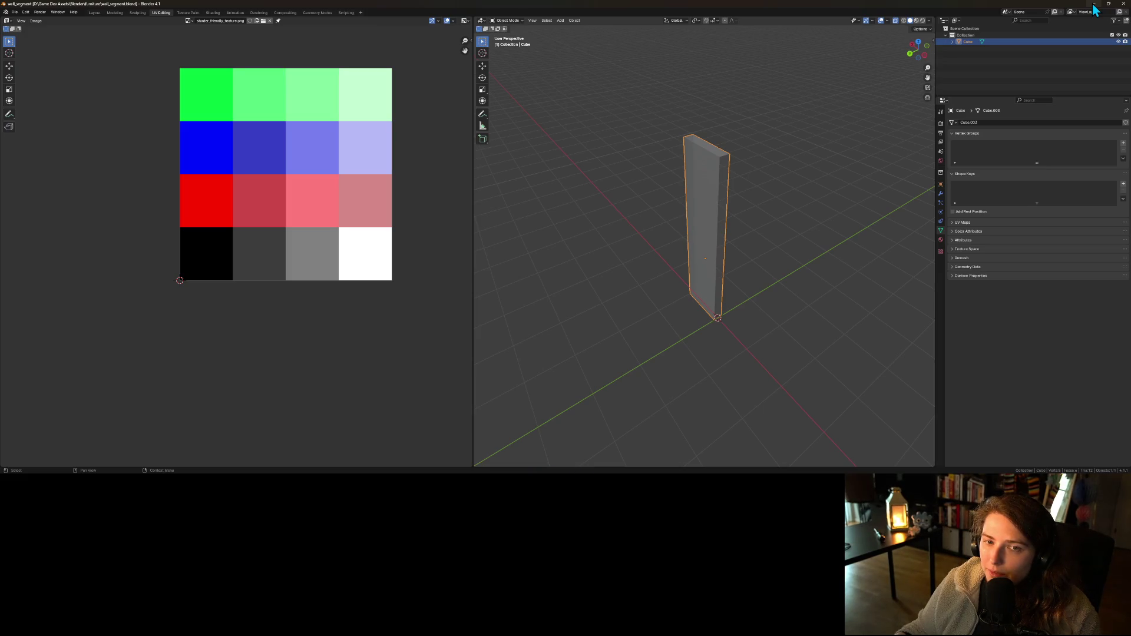
click(1093, 4)
- Orbit and zoom around the reimported wall, then hide the DiagonalCollision pieces
drag(811, 174, 587, 189)
scroll(690, 181, down, 3)
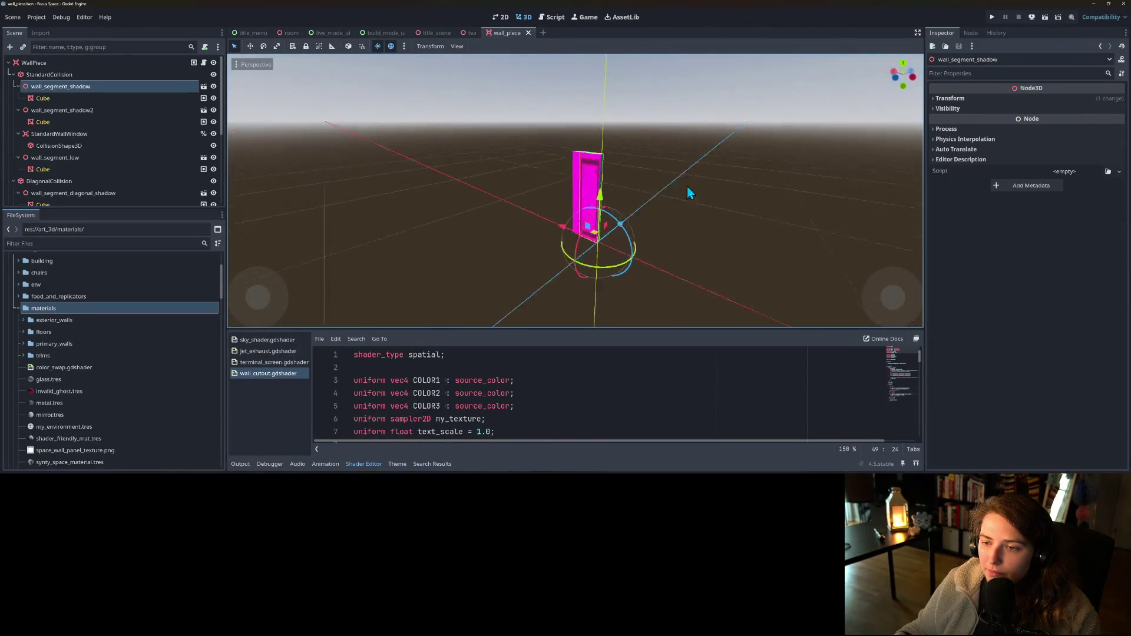
scroll(659, 192, up, 5)
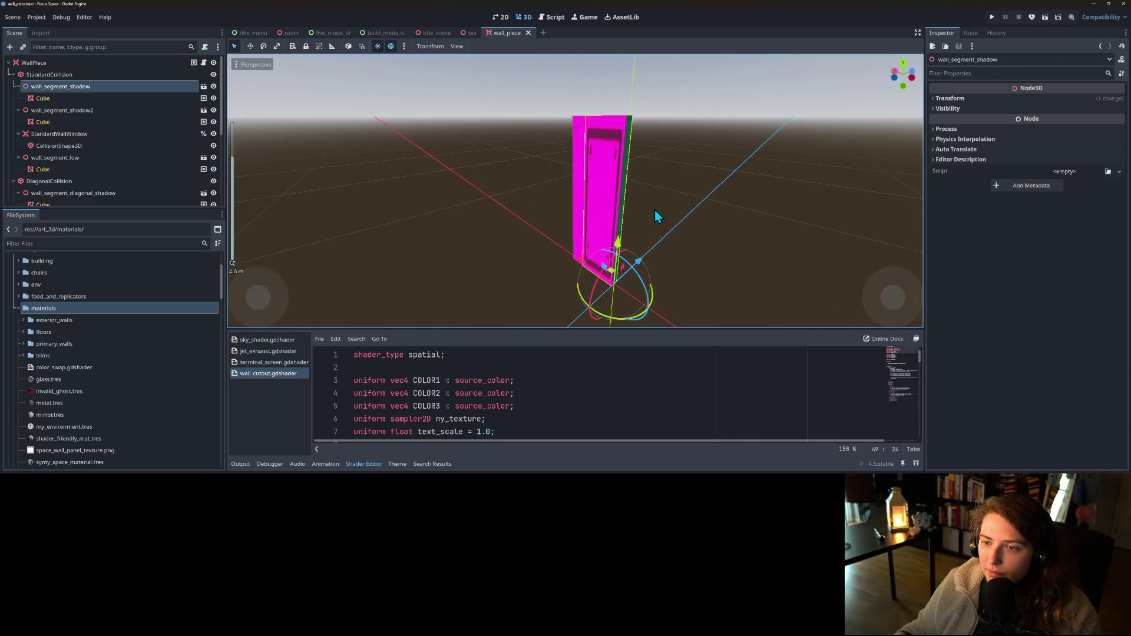
drag(655, 210, 706, 212)
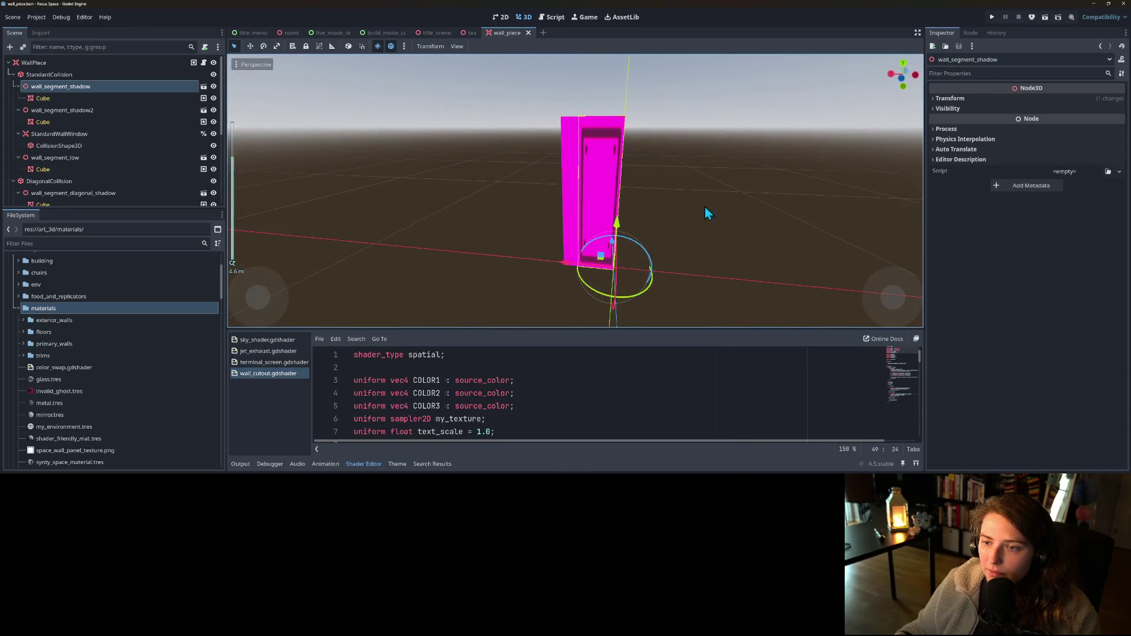
scroll(114, 162, down, 1)
scroll(141, 165, down, 1)
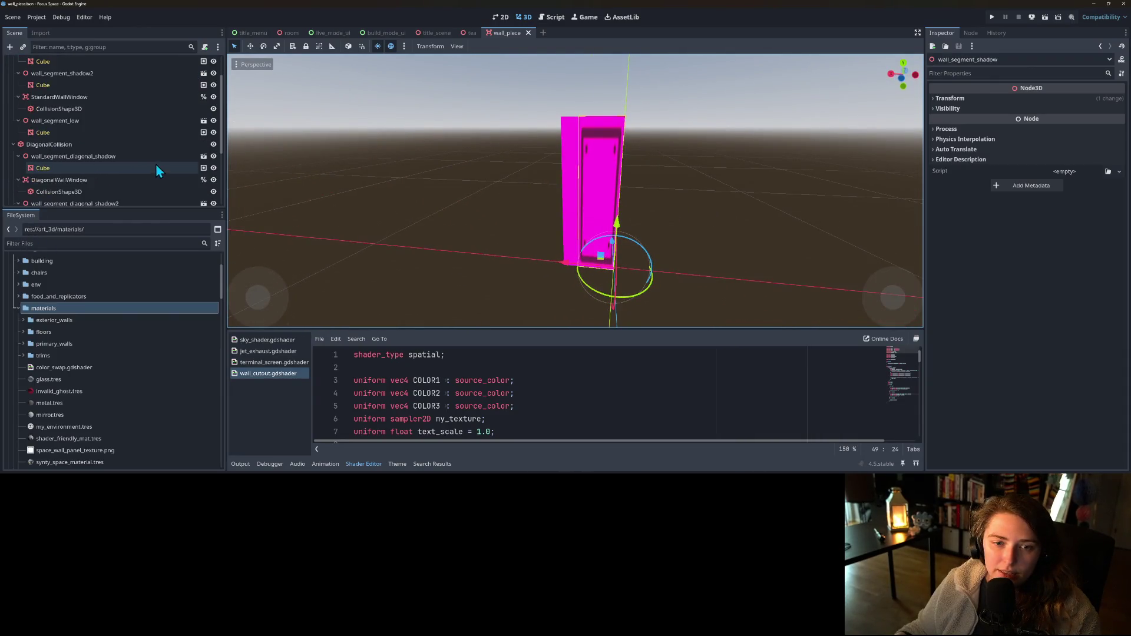
click(214, 147)
- Save the scene and view the wall from above to see its teal panel side
mouse_move(735, 242)
mouse_down()
mouse_move(663, 270)
mouse_move(479, 237)
mouse_up()
scroll(134, 166, down, 1)
scroll(134, 167, down, 5)
scroll(574, 259, up, 2)
scroll(574, 259, down, 3)
key(ctrl+s)
mouse_move(574, 259)
mouse_down()
mouse_move(600, 283)
mouse_move(518, 260)
mouse_move(743, 260)
mouse_move(743, 275)
mouse_up()
scroll(744, 278, up, 5)
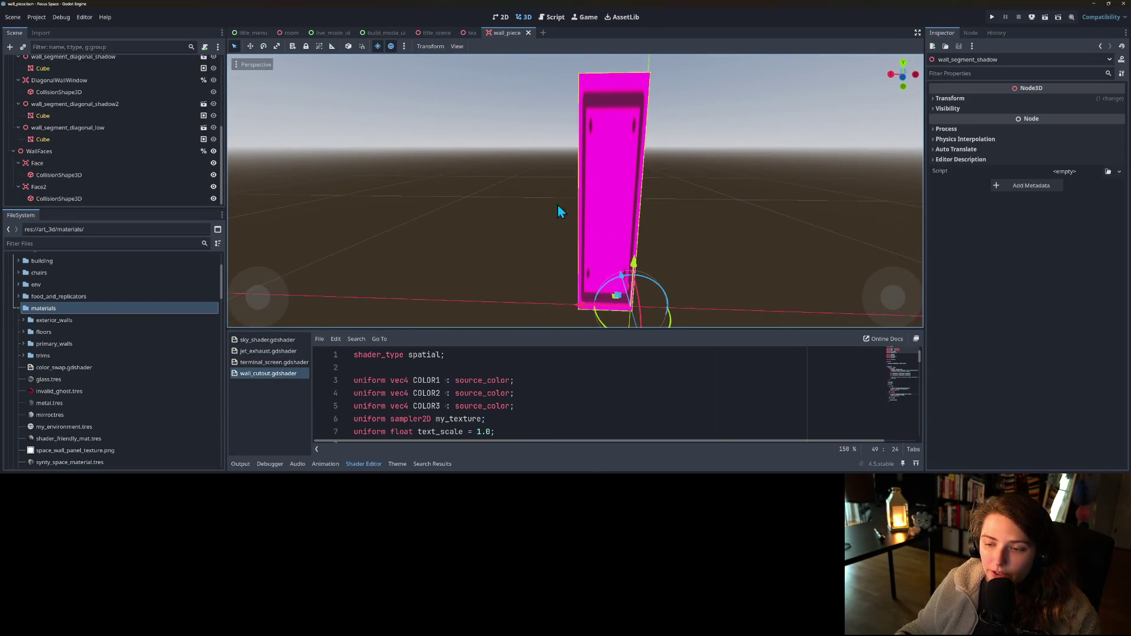
mouse_move(616, 174)
mouse_down()
mouse_move(666, 267)
mouse_move(451, 269)
mouse_move(535, 206)
mouse_up()
scroll(111, 167, up, 5)
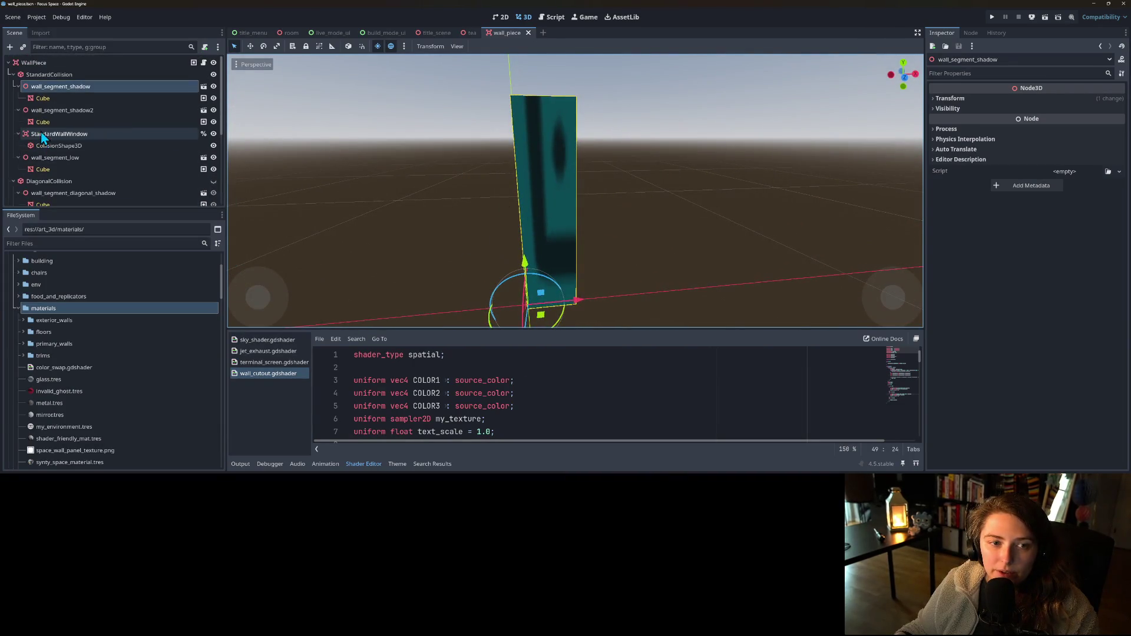
- Select the Cube under wall_segment_shadow and expand its Surface Material Override material
click(68, 100)
click(1027, 135)
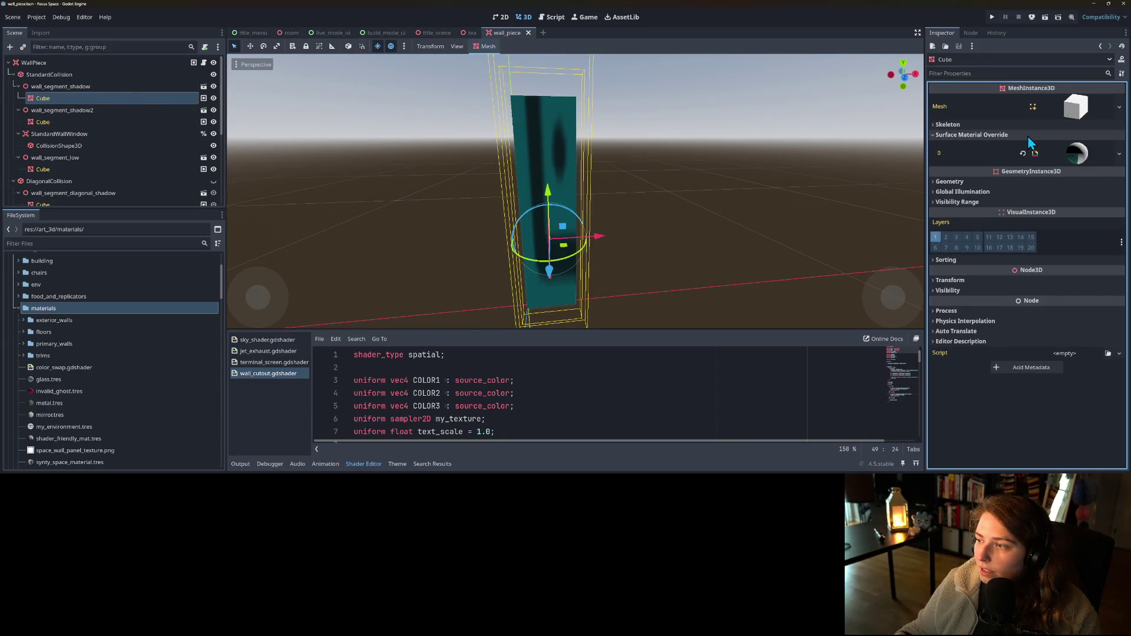
click(1082, 156)
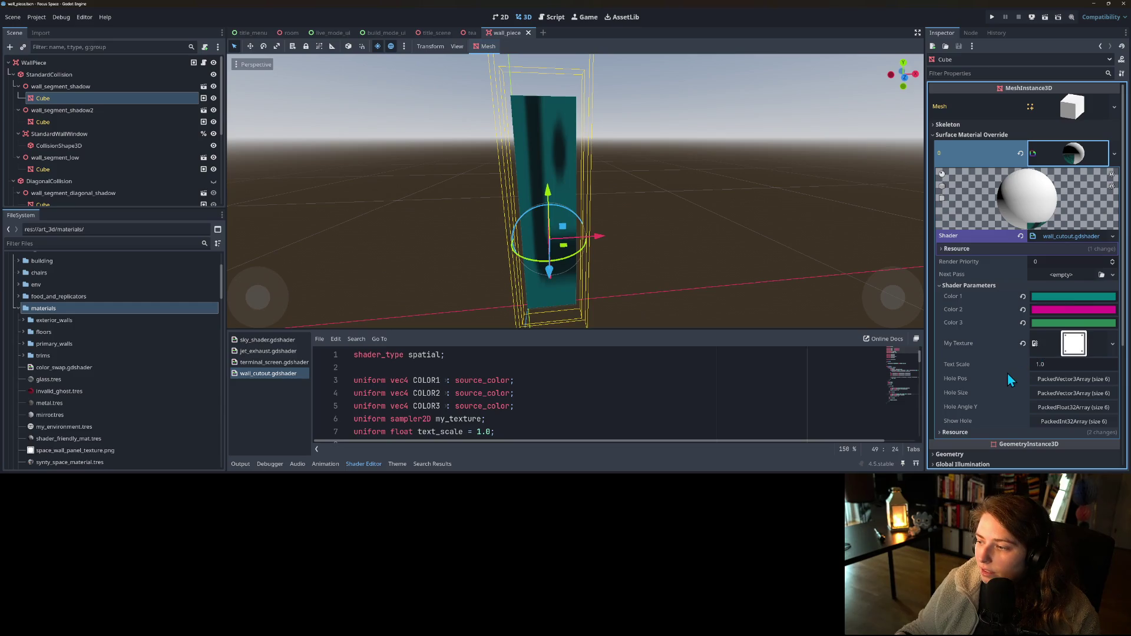
click(1061, 235)
scroll(496, 412, down, 7)
scroll(496, 412, up, 2)
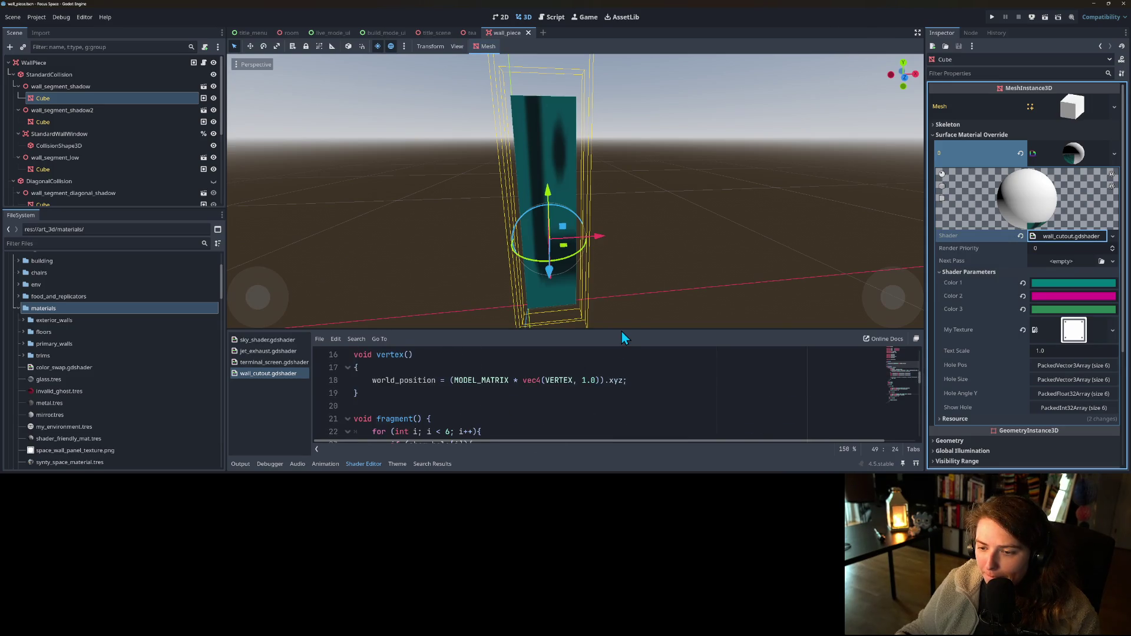
- Enlarge the Shader Editor and scroll to the UV texture-sampling code around line 37
drag(622, 329, 625, 270)
scroll(554, 223, down, 3)
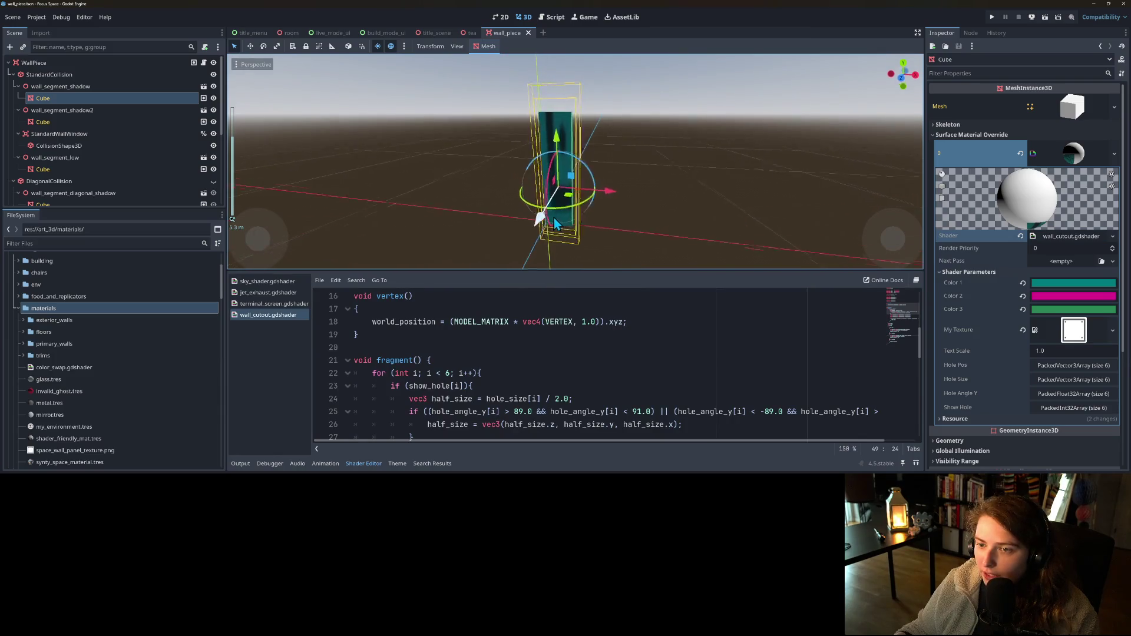
drag(554, 222, 384, 189)
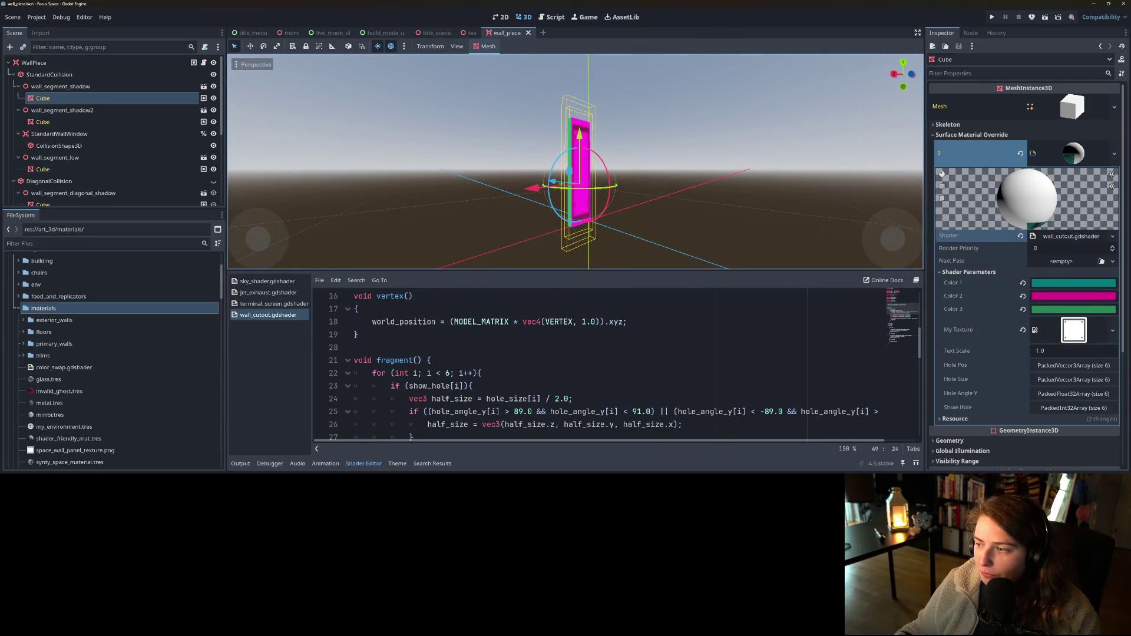
mouse_move(633, 227)
mouse_down()
mouse_move(639, 239)
mouse_move(818, 244)
mouse_move(665, 210)
mouse_up()
scroll(783, 245, up, 2)
scroll(530, 392, down, 7)
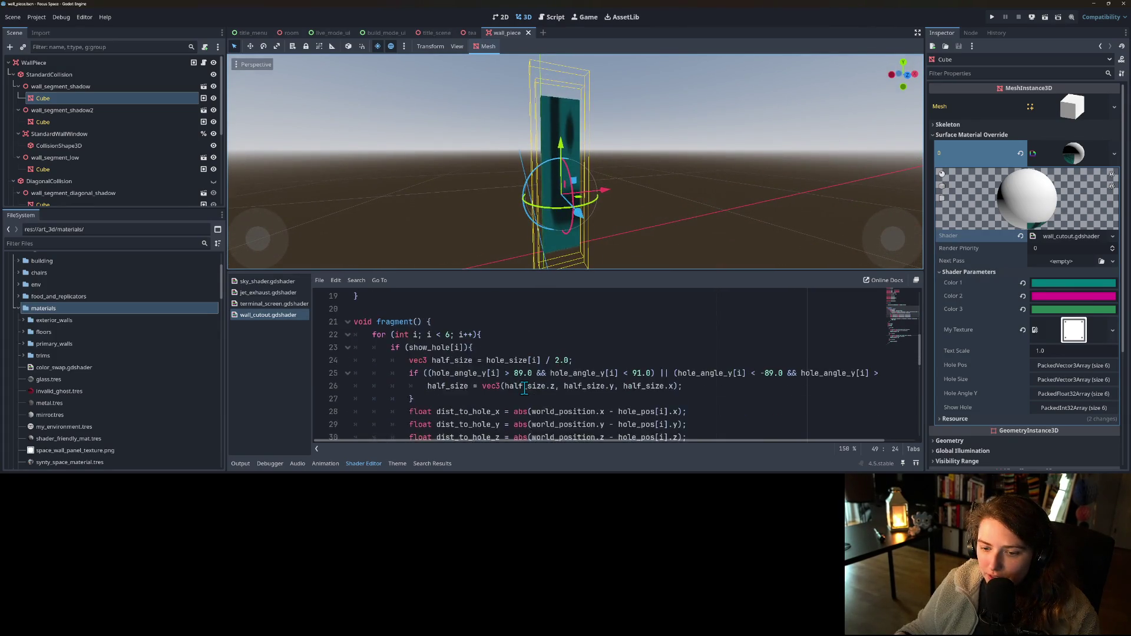
scroll(531, 392, down, 1)
scroll(532, 393, up, 1)
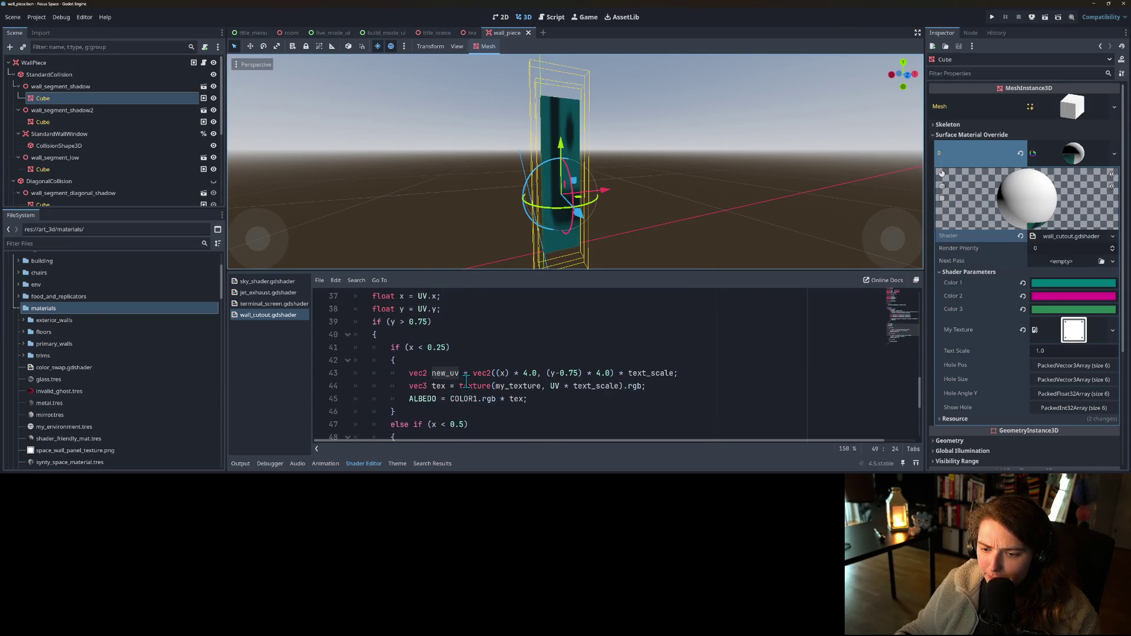
- Rework line 49 so the * 4.0 factor scales the whole vec2, not just x
click(498, 373)
text(()
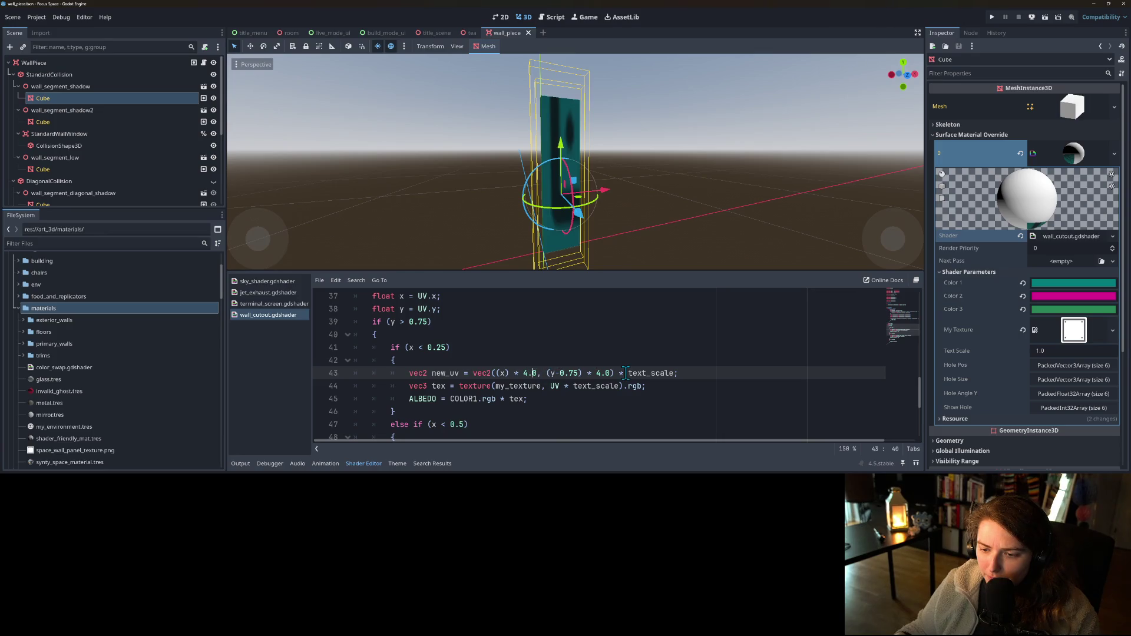
scroll(611, 373, down, 2)
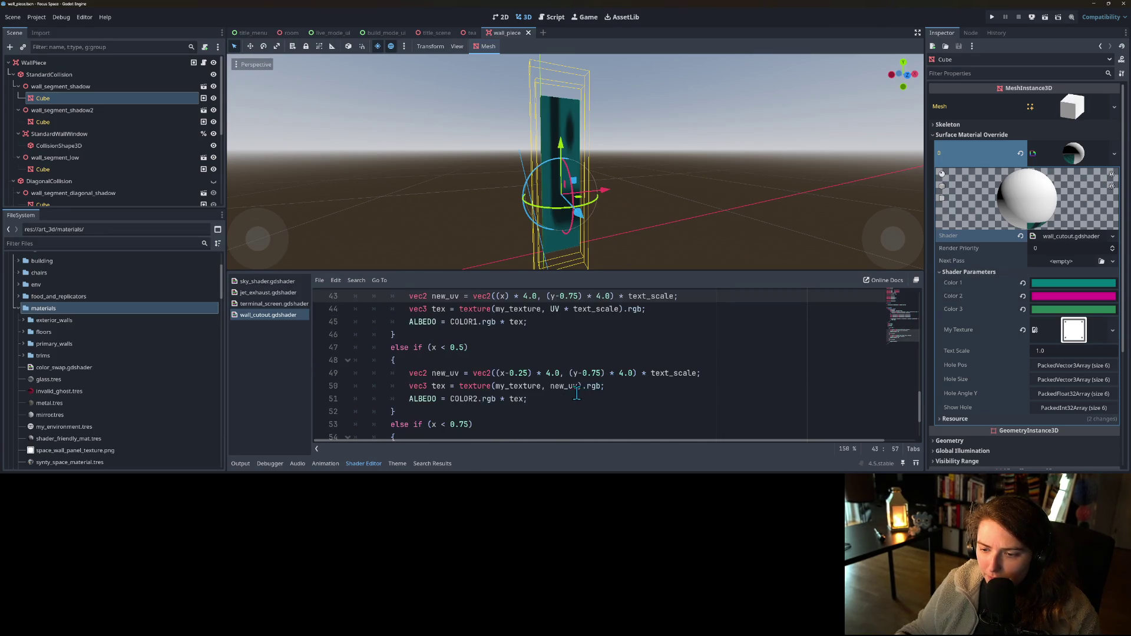
drag(633, 374, 607, 376)
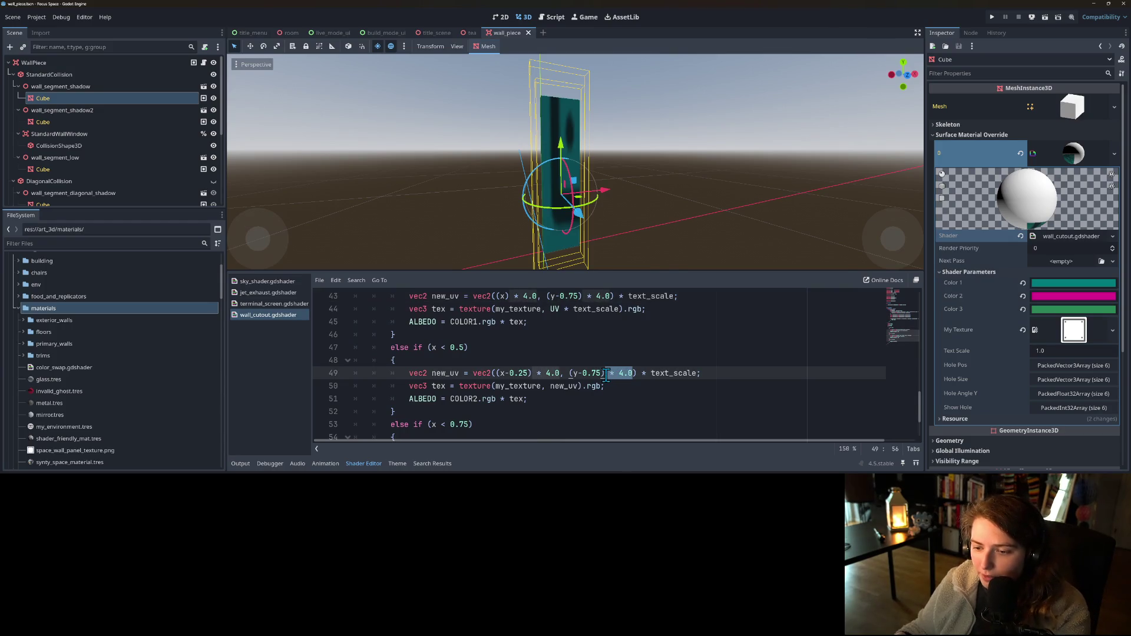
key(BackSpace)
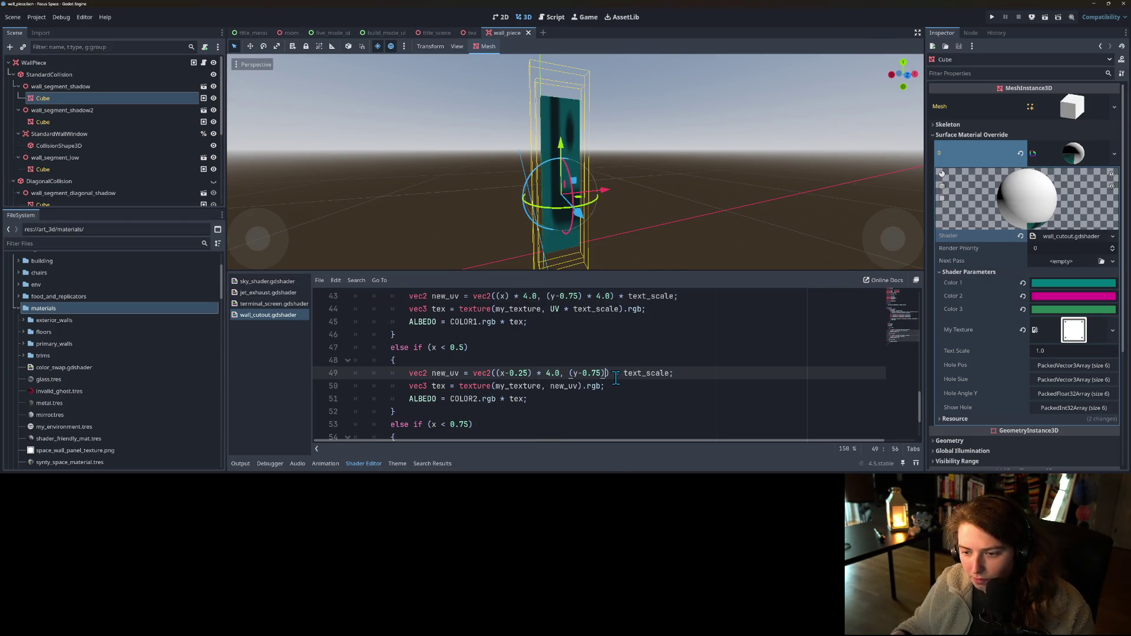
text(* 4.0)
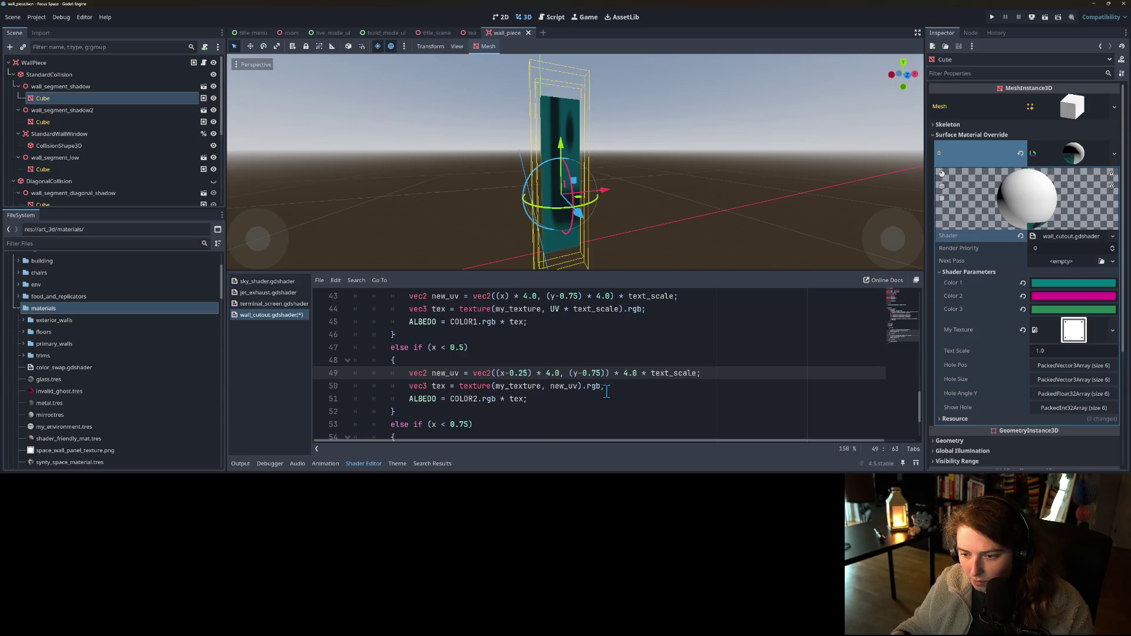
drag(545, 373, 533, 374)
key(BackSpace)
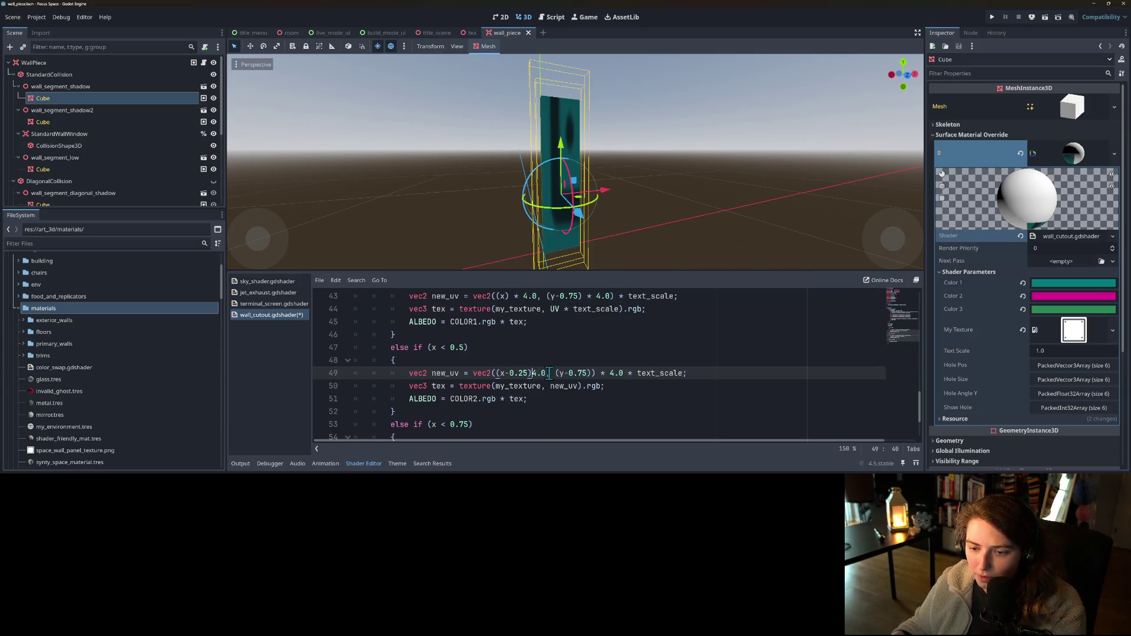
scroll(574, 375, up, 1)
click(536, 411)
key(BackSpace)
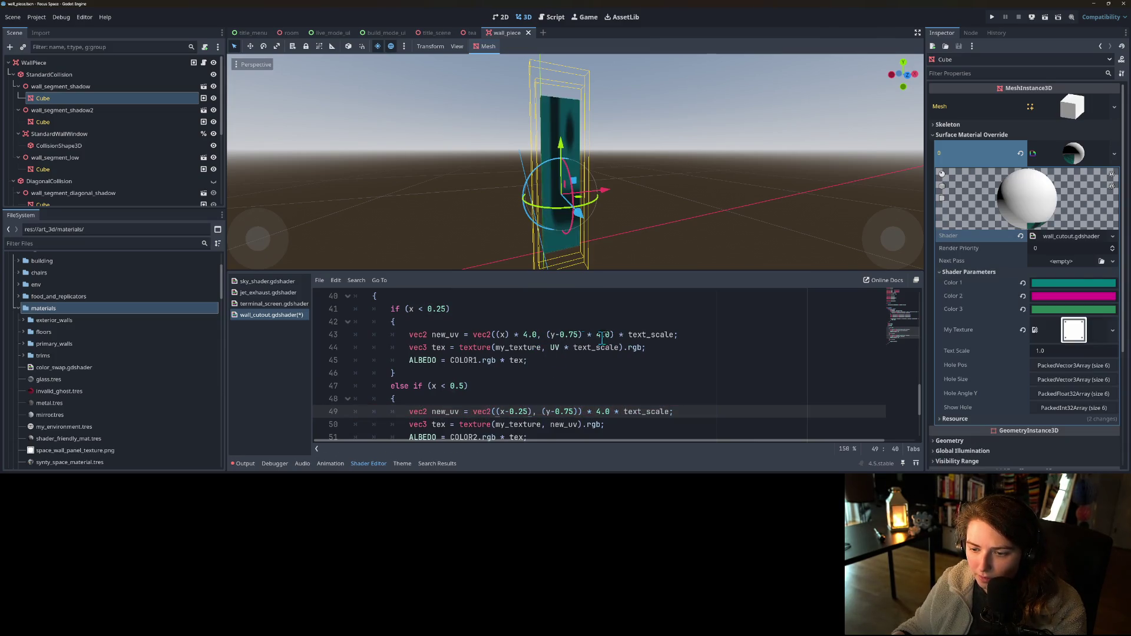
- Remove line 43's x-only 4.0 multiplier and extra parentheses, then save the shader
click(610, 335)
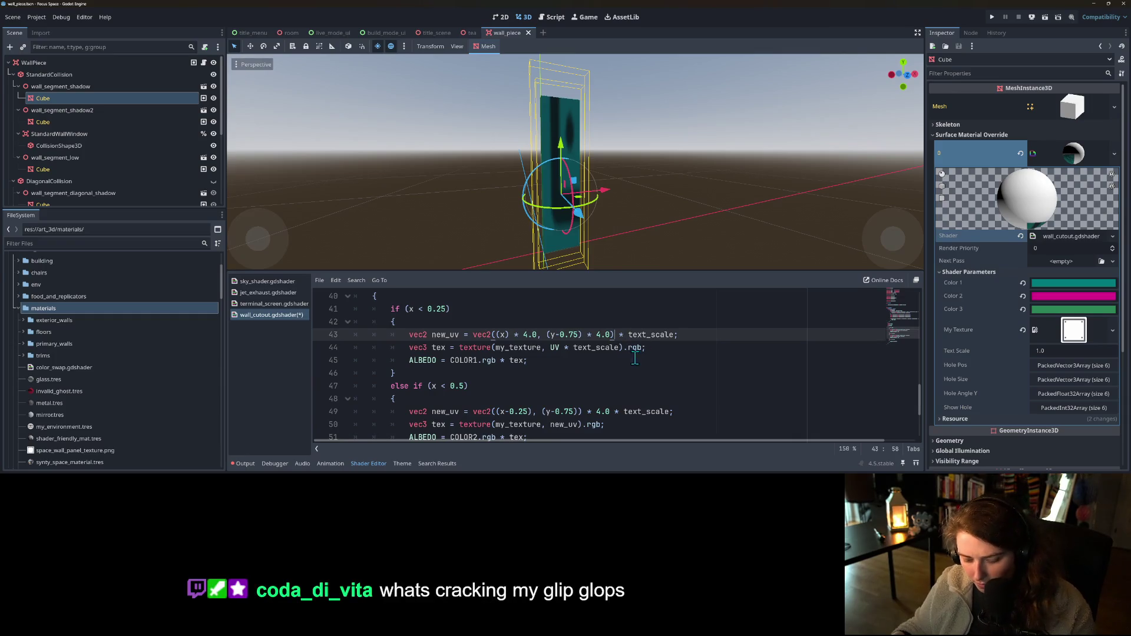
drag(580, 335, 614, 335)
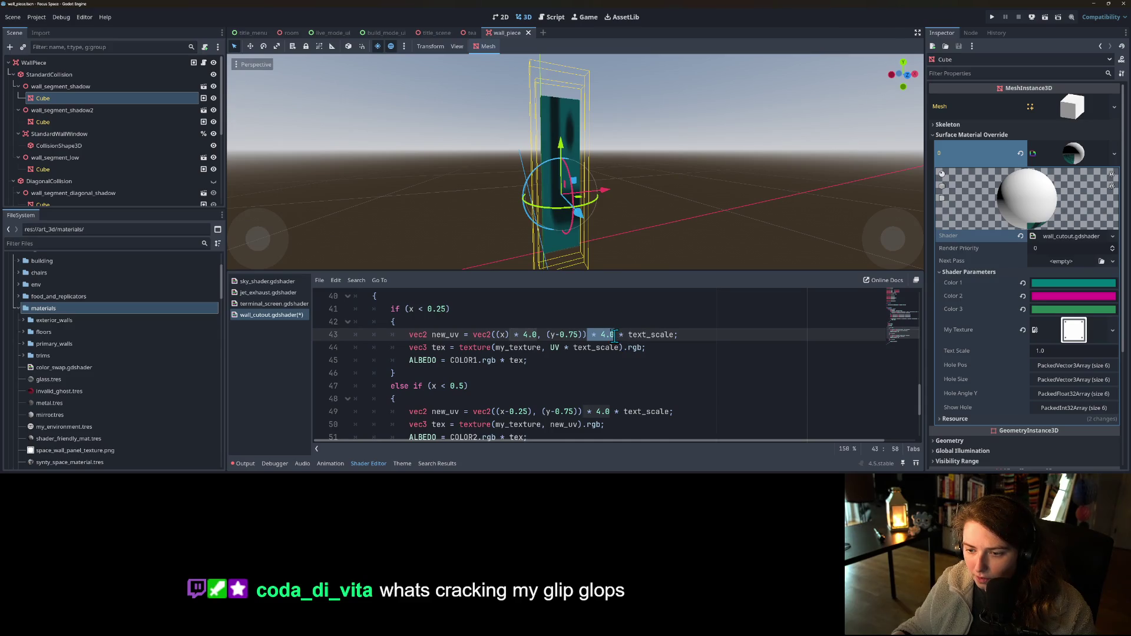
click(528, 335)
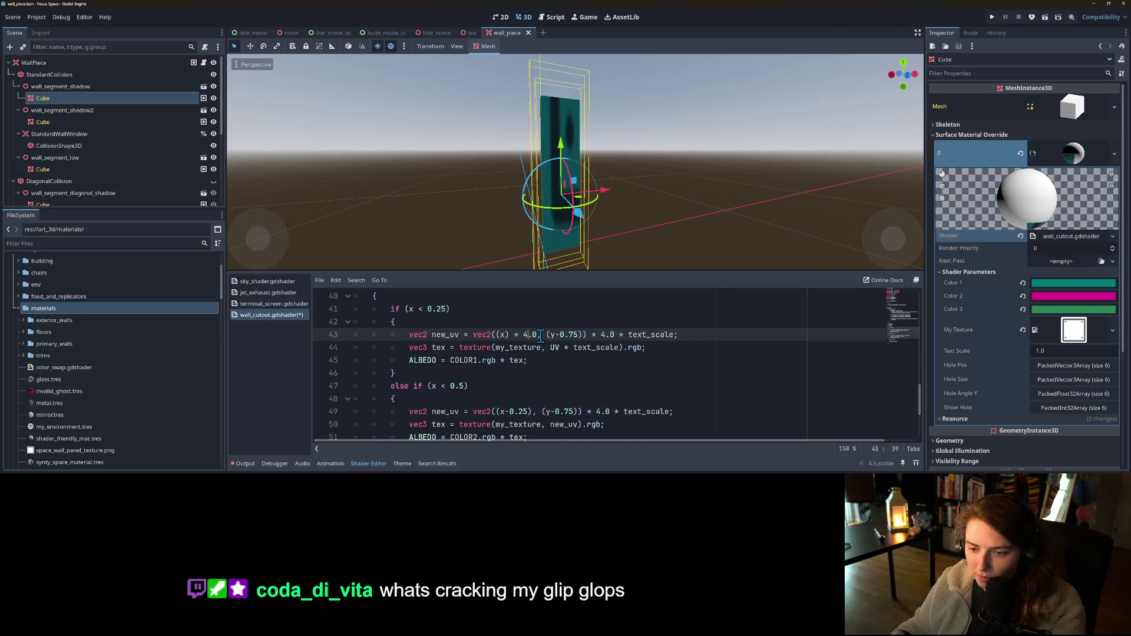
drag(535, 335, 509, 335)
key(BackSpace)
key(BackSpace)
key(Left)
key(BackSpace)
key(ctrl+s)
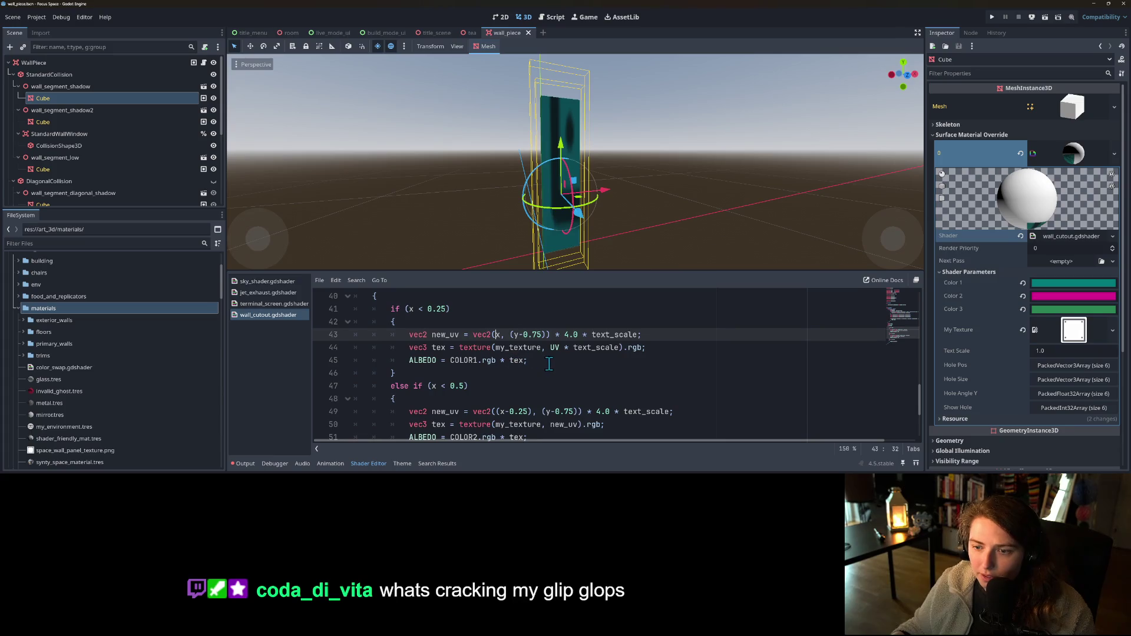
- Replace UV * text_scale with new_uv in line 44's texture() call and check the wall
click(618, 348)
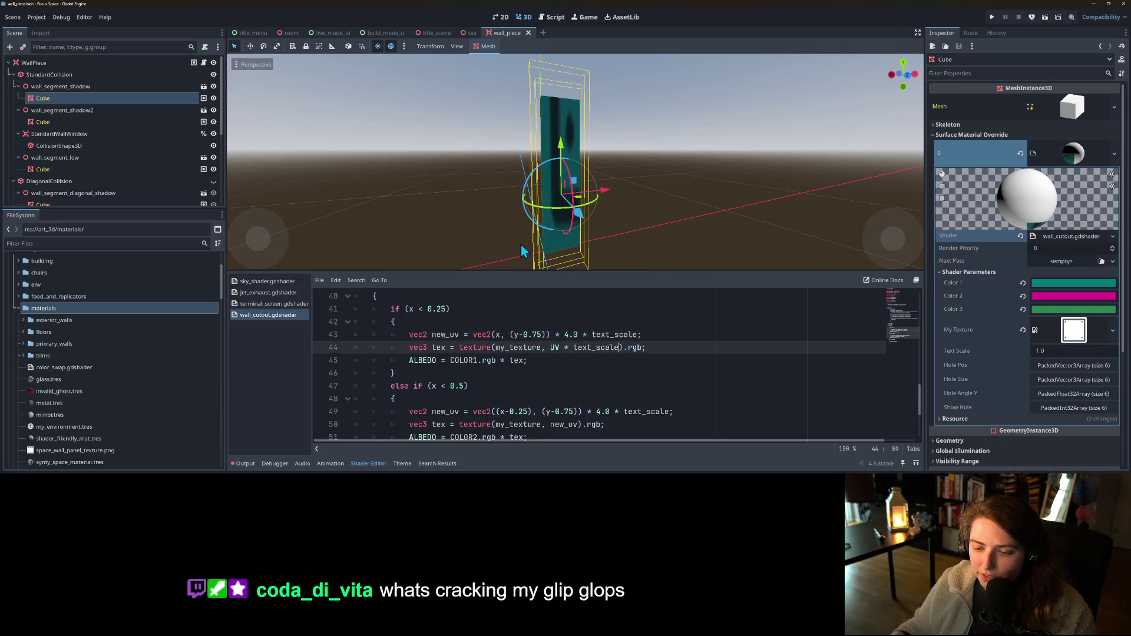
mouse_move(519, 243)
mouse_down()
mouse_move(680, 246)
mouse_move(475, 262)
mouse_up()
scroll(475, 262, down, 2)
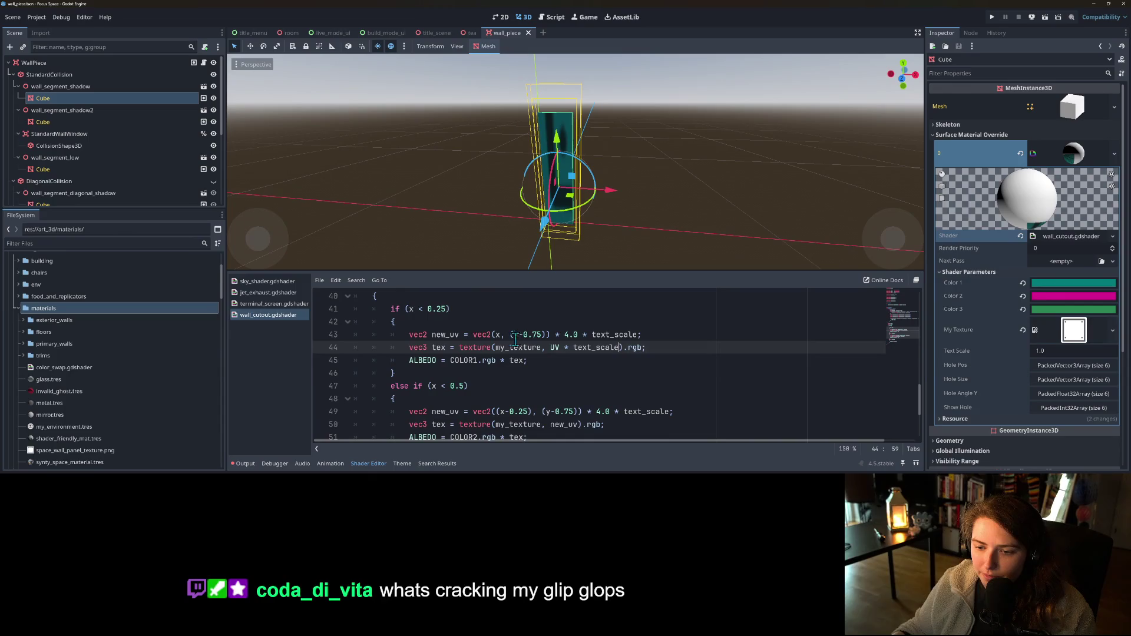
double_click(449, 336)
key(ctrl+c)
scroll(473, 336, down, 1)
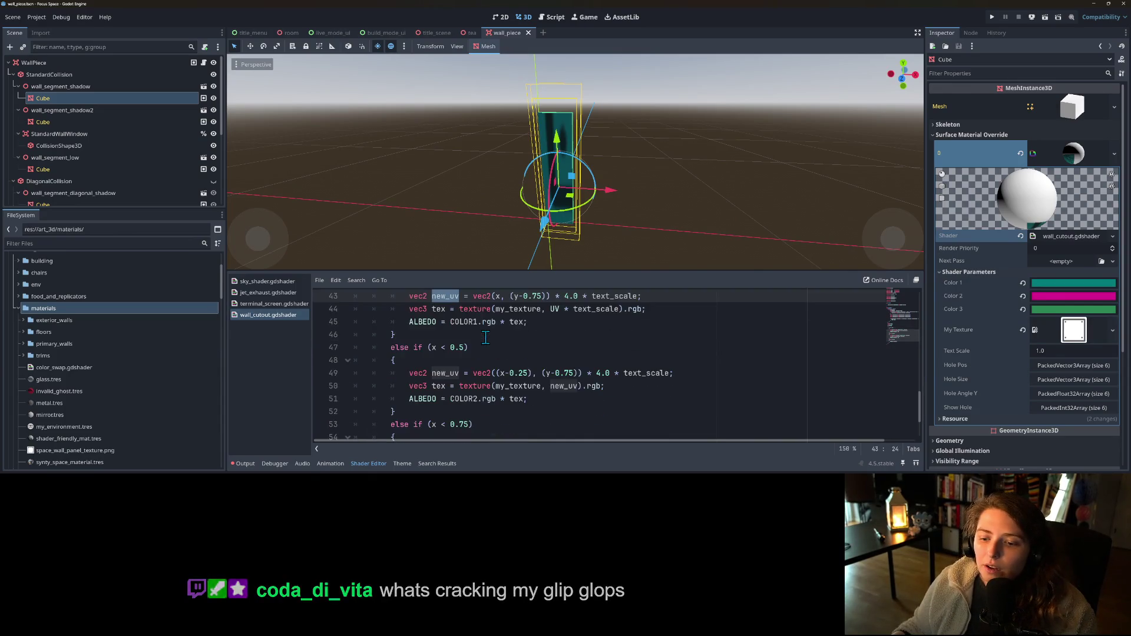
scroll(562, 352, up, 1)
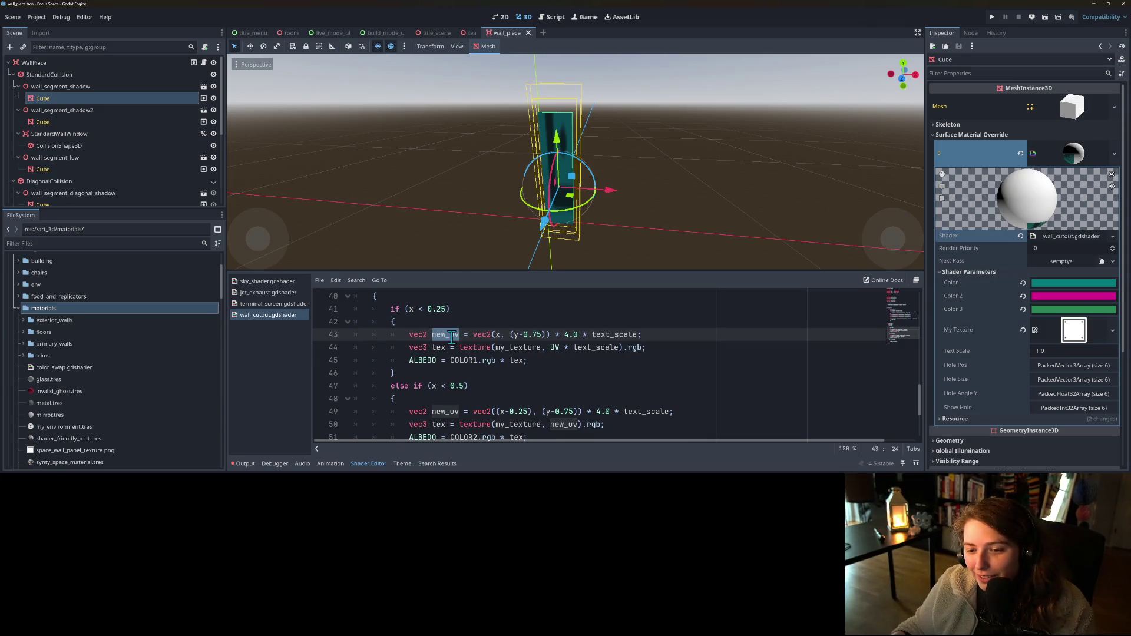
drag(551, 347, 623, 350)
key(ctrl+v)
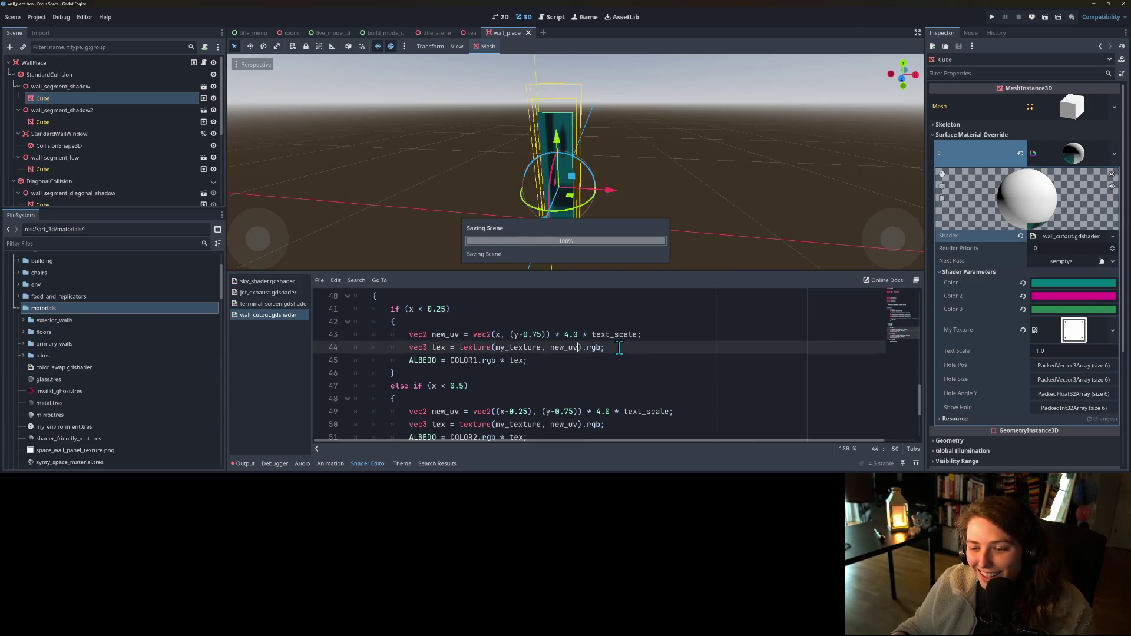
drag(586, 230, 747, 210)
mouse_move(626, 207)
mouse_down()
mouse_move(648, 217)
mouse_move(529, 234)
mouse_up()
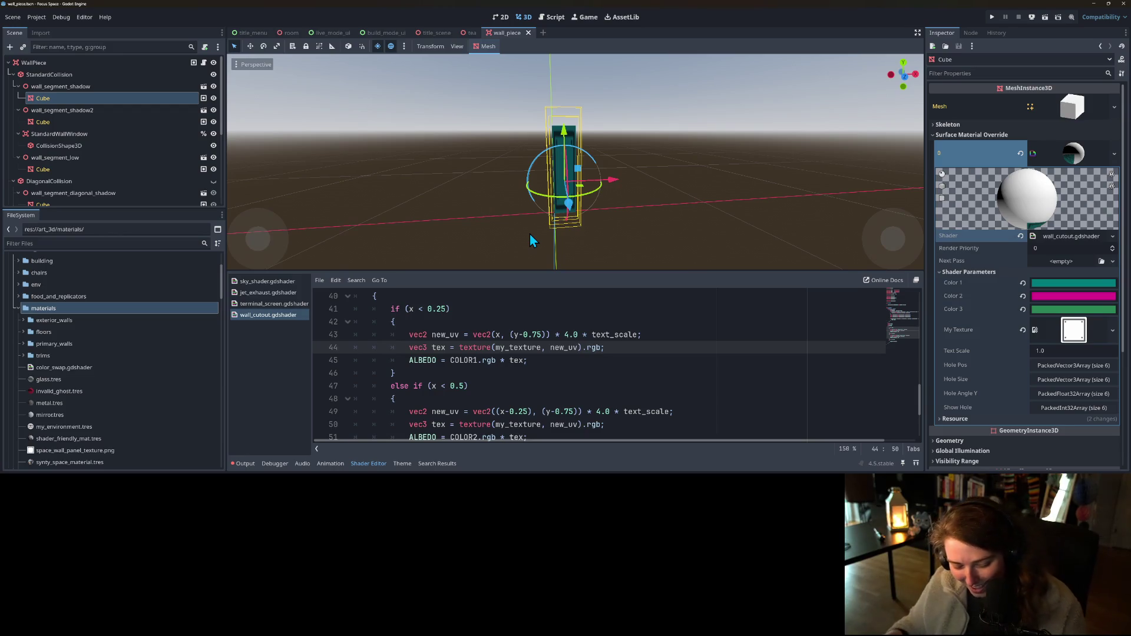
- Collapse the Shader Editor and orbit and zoom around the wall's new bolted panel texture
click(361, 463)
scroll(506, 389, up, 5)
mouse_move(505, 389)
mouse_down()
mouse_move(518, 366)
mouse_move(385, 378)
mouse_up()
mouse_move(605, 359)
mouse_down()
mouse_move(497, 358)
mouse_move(465, 376)
mouse_up()
scroll(495, 377, up, 5)
mouse_move(576, 380)
mouse_down()
mouse_move(706, 353)
mouse_move(797, 371)
mouse_move(681, 366)
mouse_move(667, 393)
mouse_move(684, 377)
mouse_move(802, 355)
mouse_move(923, 398)
mouse_move(807, 349)
mouse_move(740, 343)
mouse_move(719, 355)
mouse_move(735, 376)
mouse_move(768, 318)
mouse_move(759, 334)
mouse_up()
scroll(796, 371, down, 3)
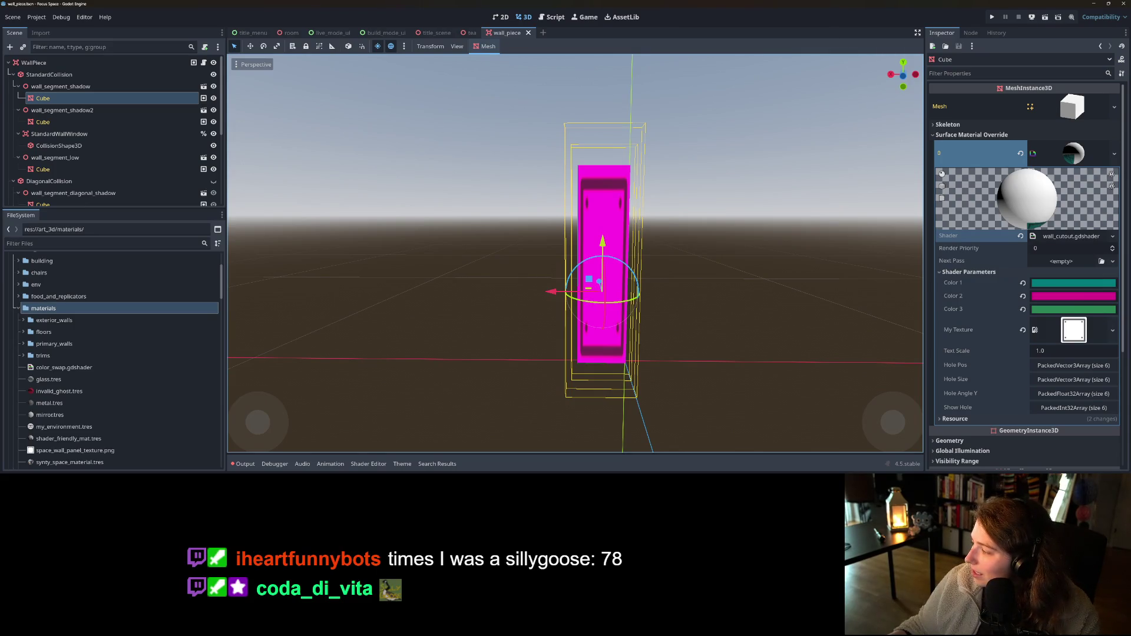
- Switch to Blender and set a front orthographic view of the wall segment
key(alt+Tab)
mouse_move(637, 312)
mouse_down()
mouse_move(730, 296)
mouse_move(704, 313)
mouse_up()
key(KP_5)
key(KP_1)
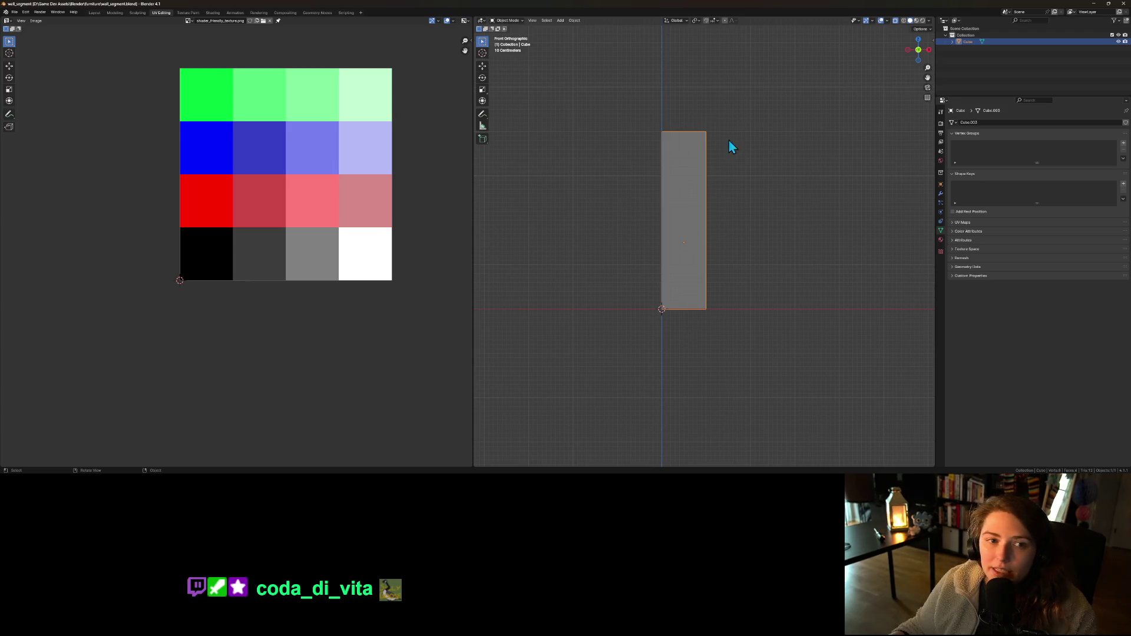
- Minimize Blender, zoom the Godot wall view, then switch to space_wall_panel_texture.kra in Krita
click(1094, 5)
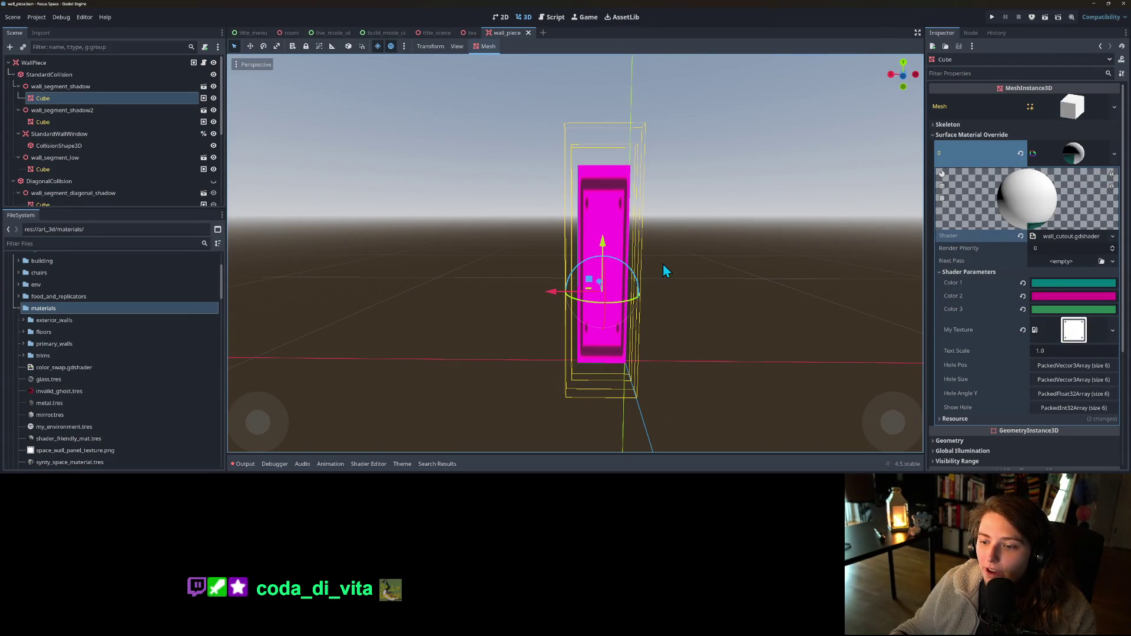
scroll(660, 270, up, 2)
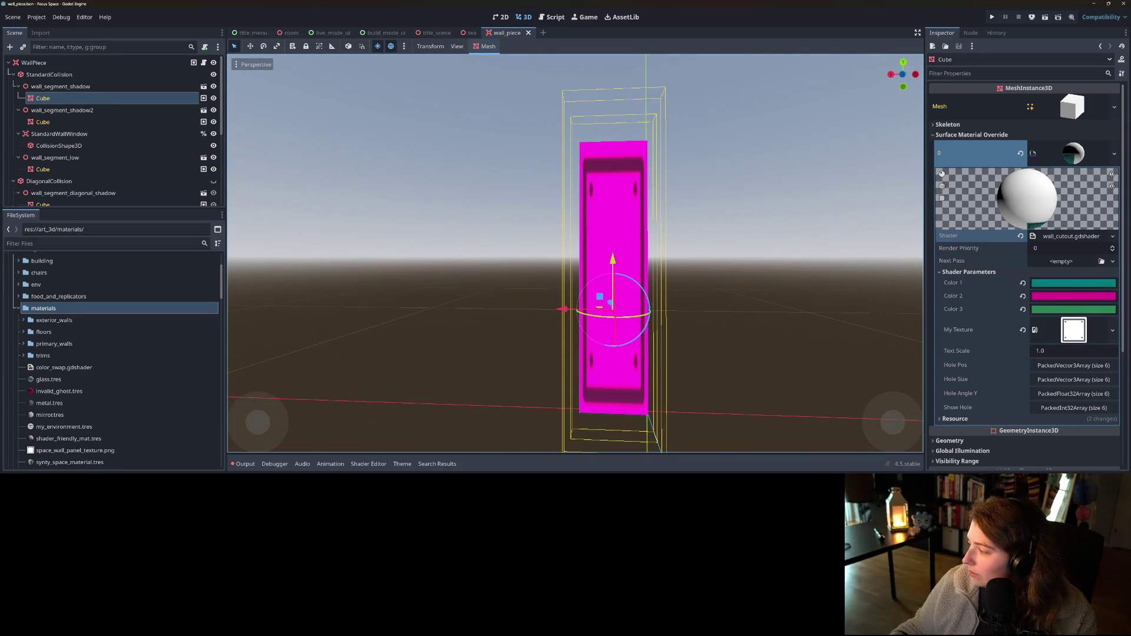
key(alt+Tab)
ctrl+scroll(525, 295, up, 2)
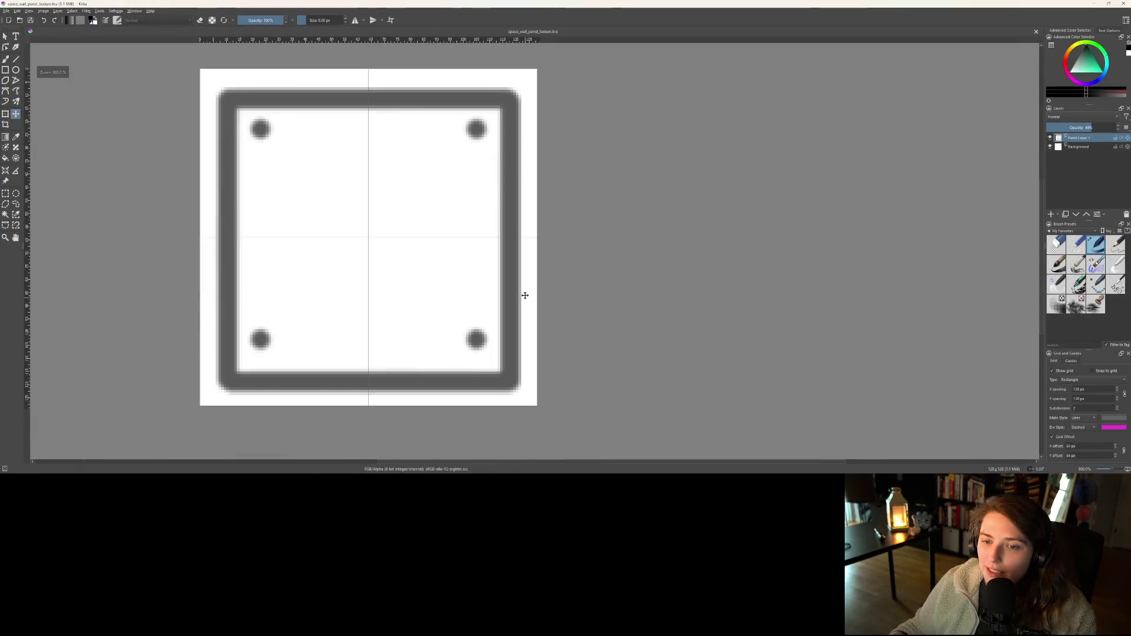
- Transform the panel drawing with percentage scaling, setting its width to 25%
drag(571, 299, 722, 304)
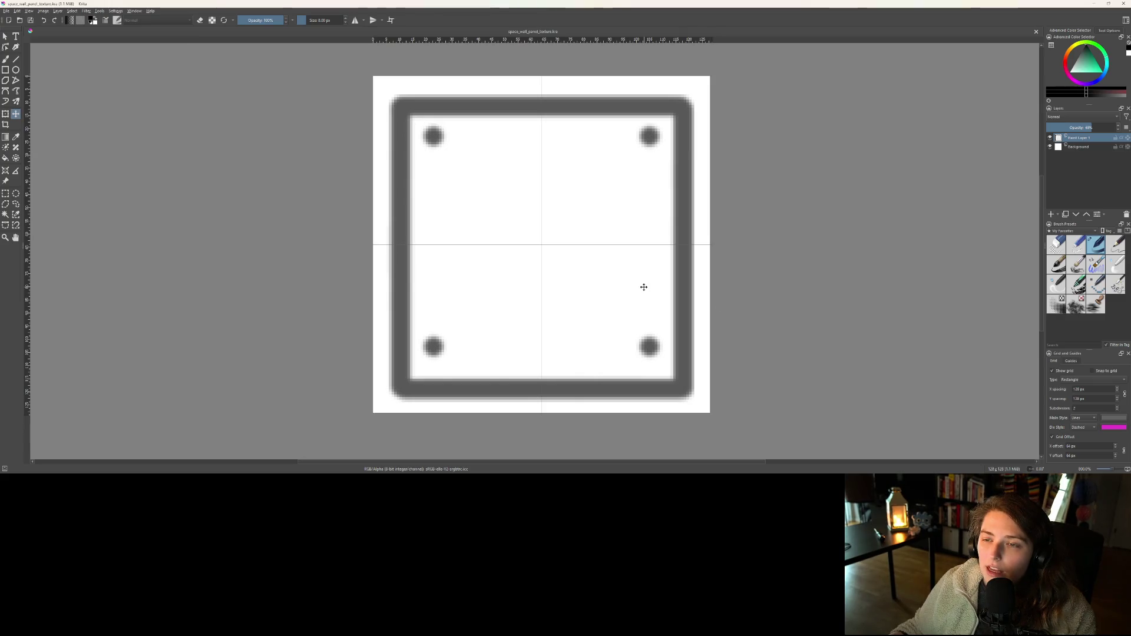
click(569, 272)
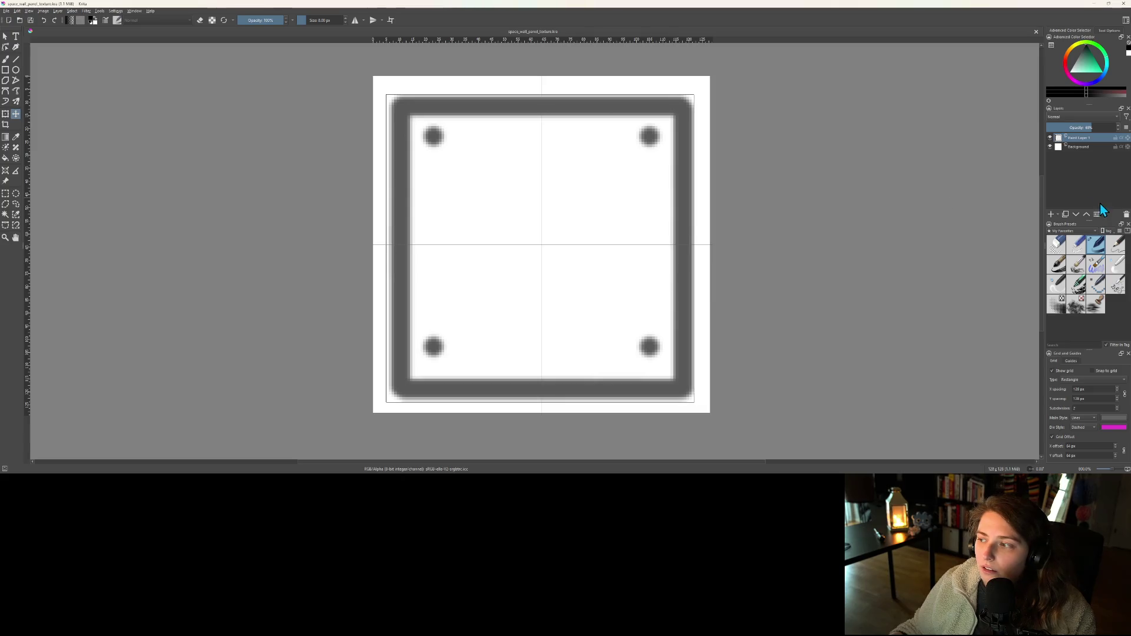
key(minus)
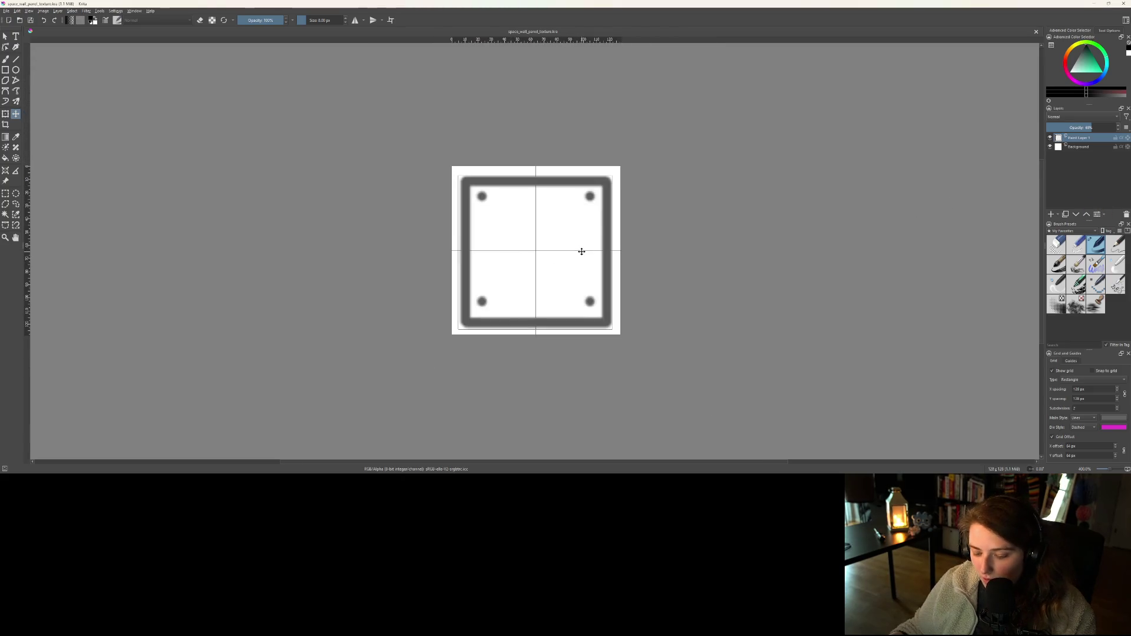
key(ctrl+t)
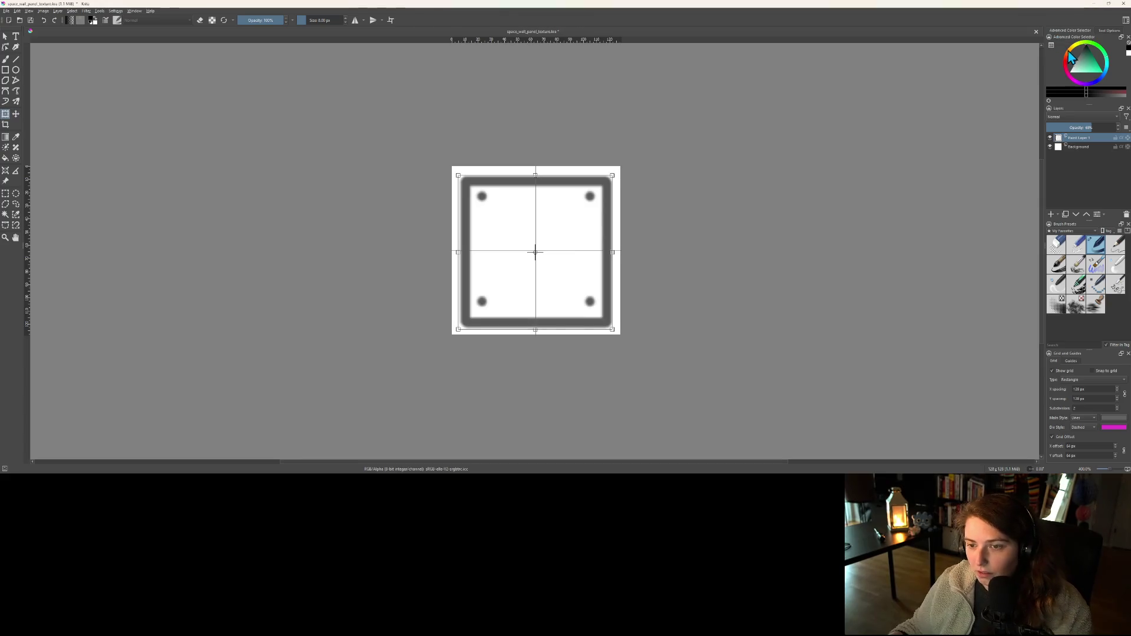
click(1103, 31)
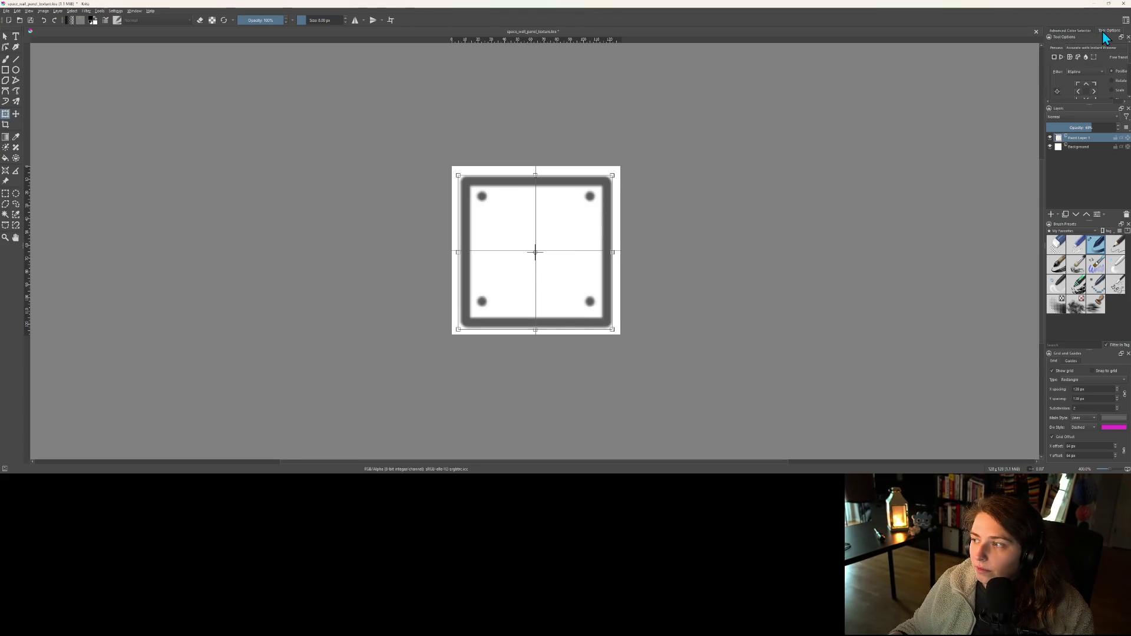
click(1112, 90)
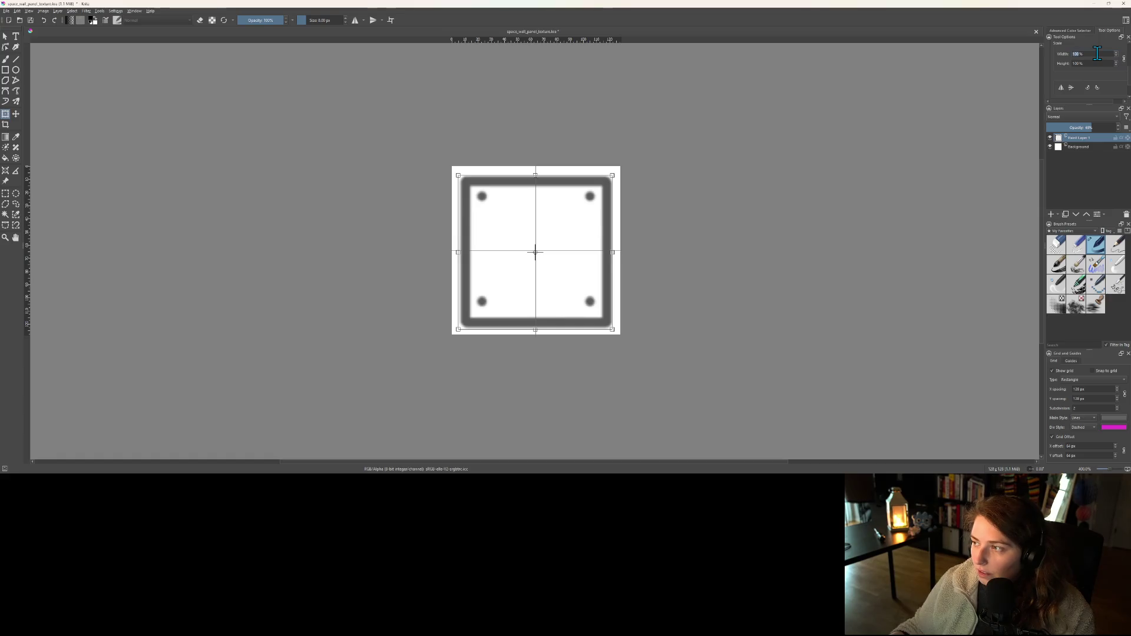
double_click(1097, 54)
text(25)
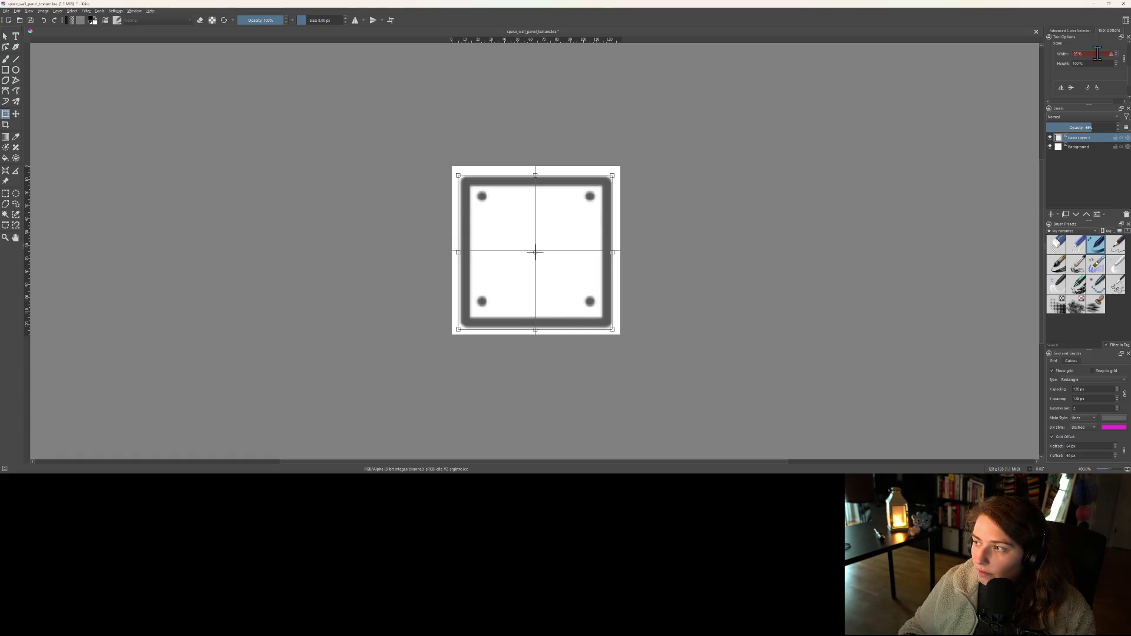
key(Return)
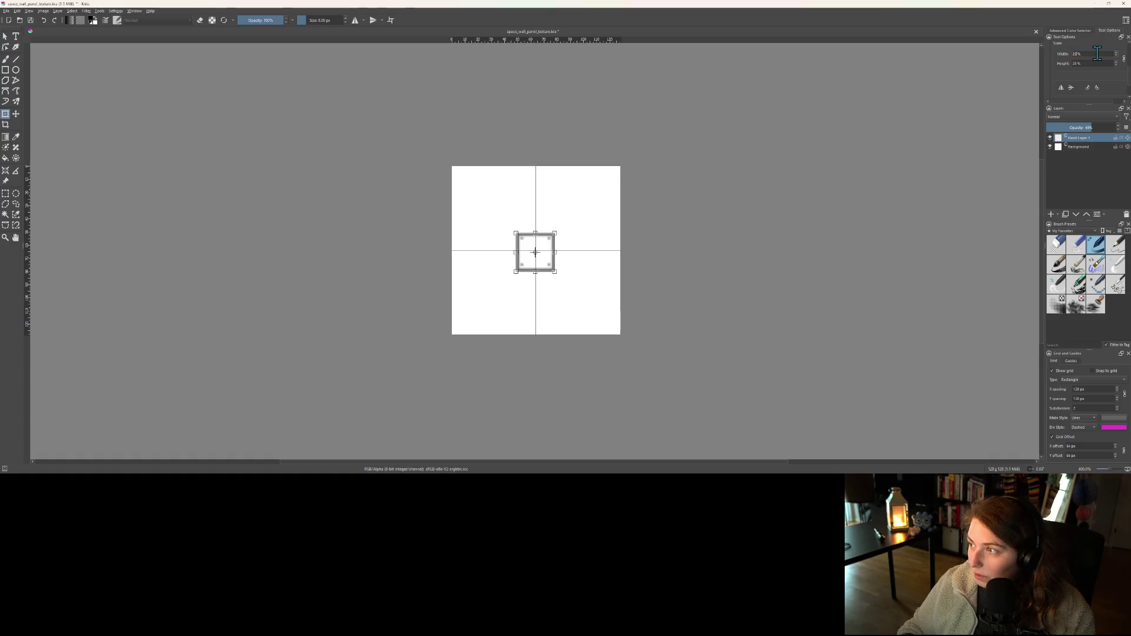
scroll(745, 241, up, 3)
scroll(745, 240, down, 2)
drag(538, 286, 590, 268)
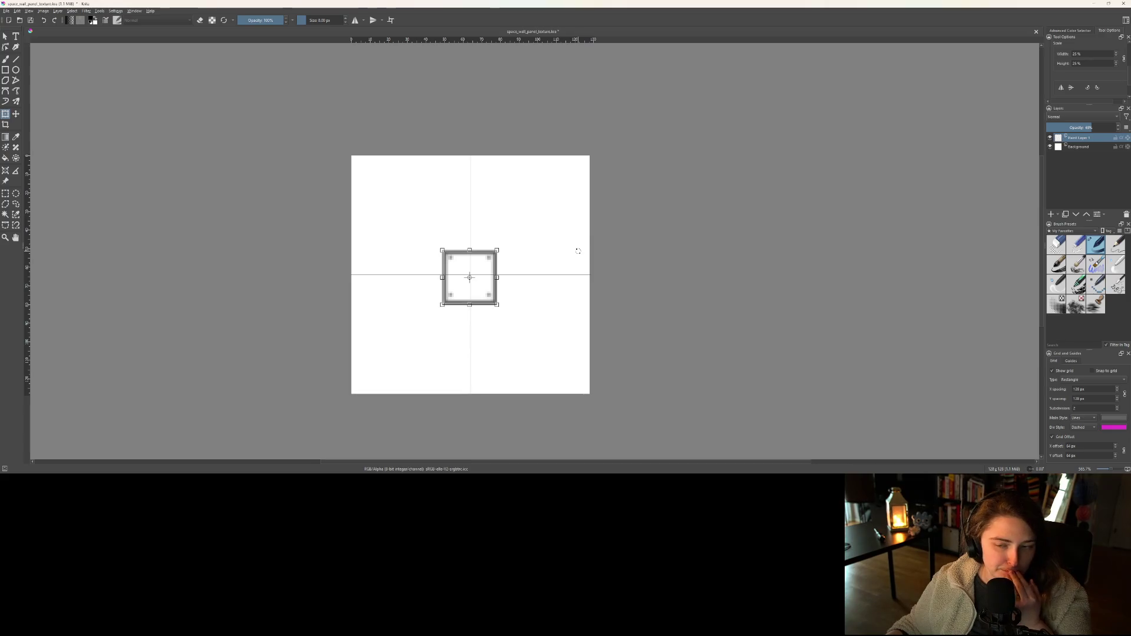
- Undo an accidental enlargement and re-enter Height 100% and Width 25%, then re-centre the view
drag(468, 247, 468, 201)
key(ctrl+z)
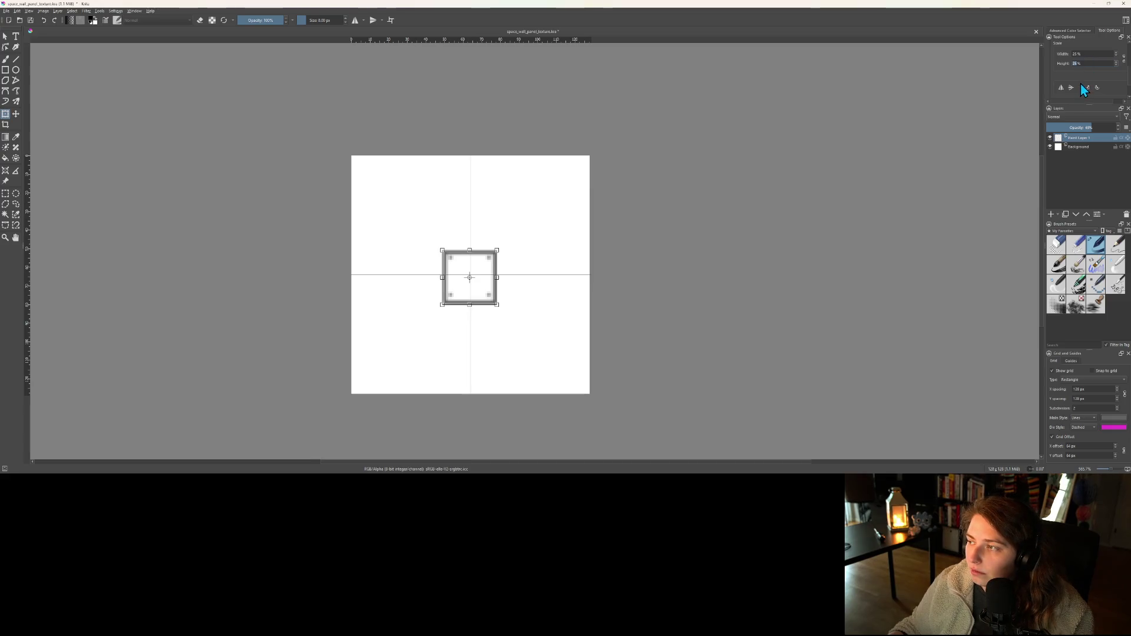
key(BackSpace)
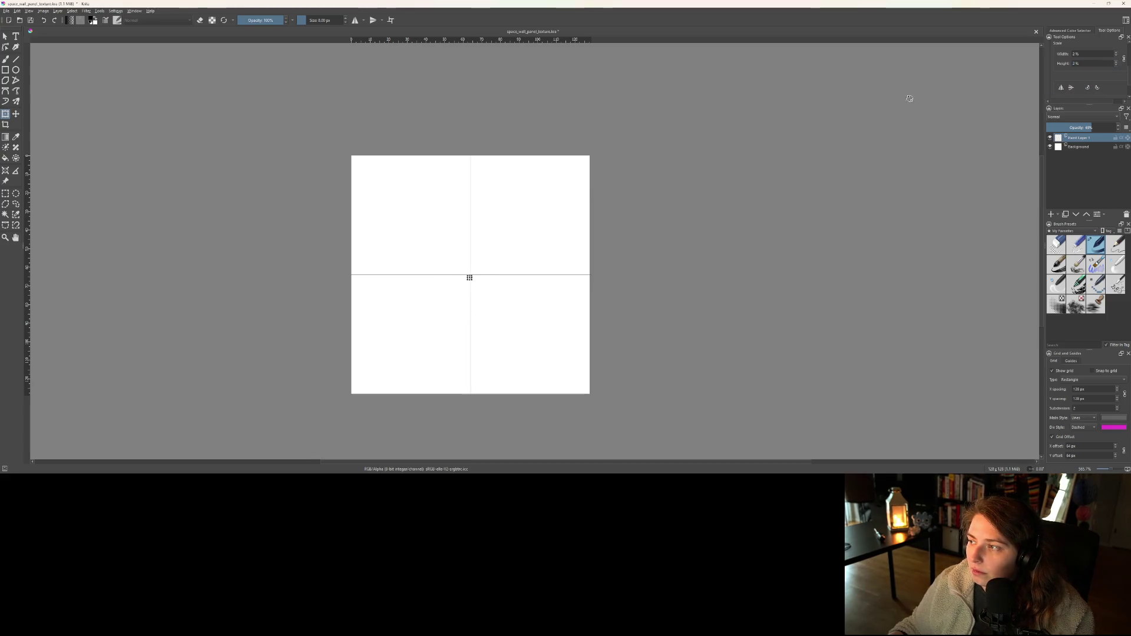
key(BackSpace)
text(100)
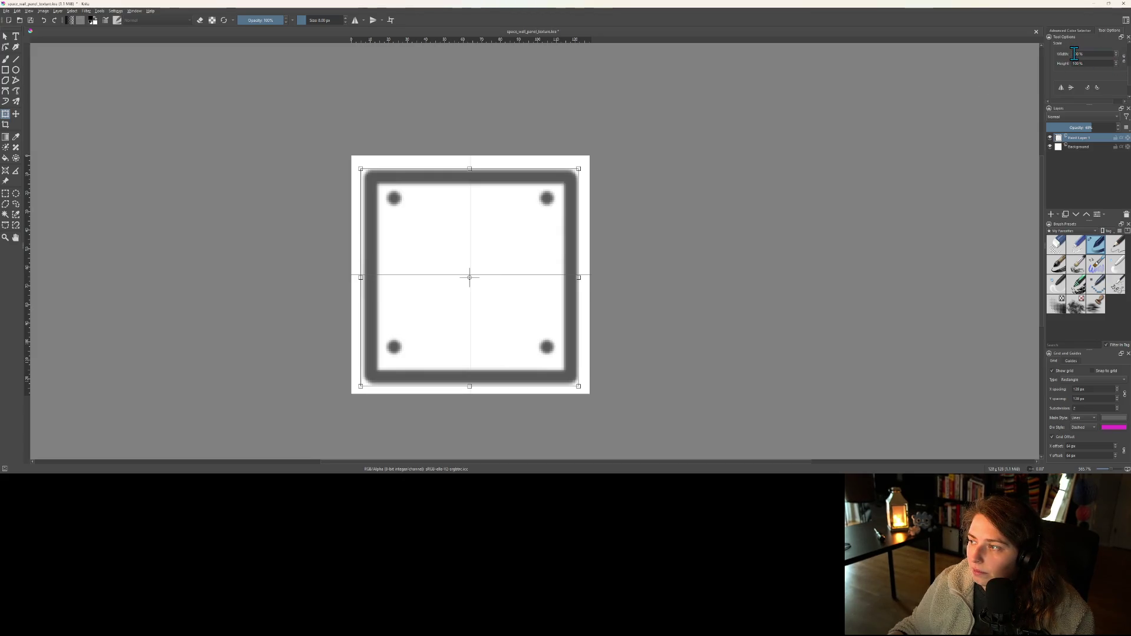
text(25)
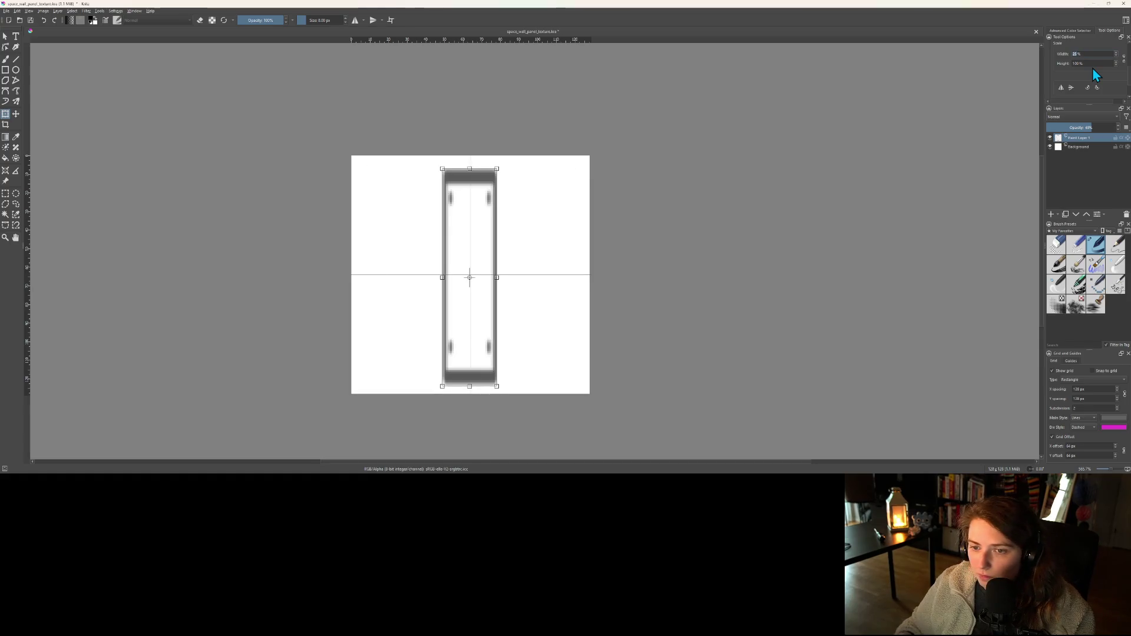
scroll(565, 269, down, 1)
scroll(565, 268, up, 2)
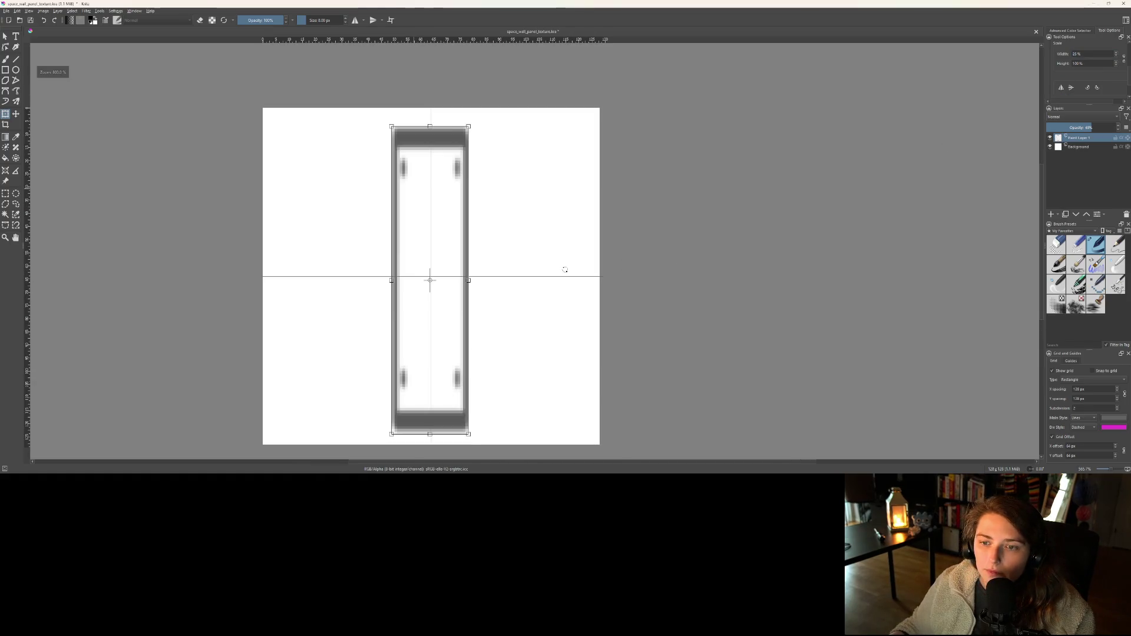
drag(563, 270, 584, 248)
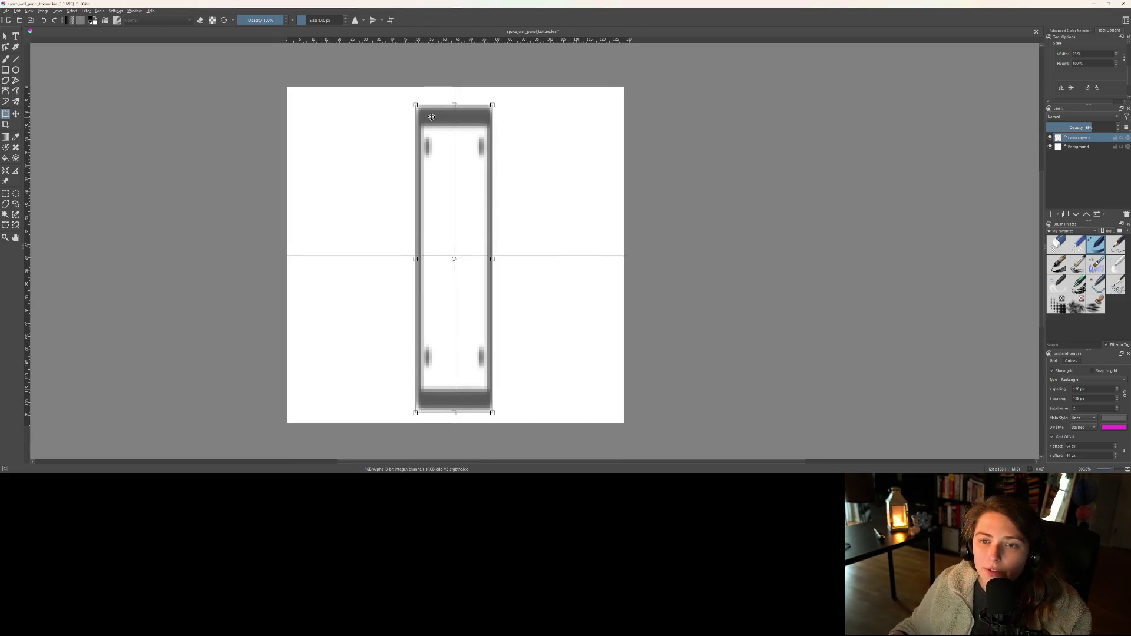
- Add a new paint layer and fade Paint Layer 1 to 40% opacity
click(1052, 215)
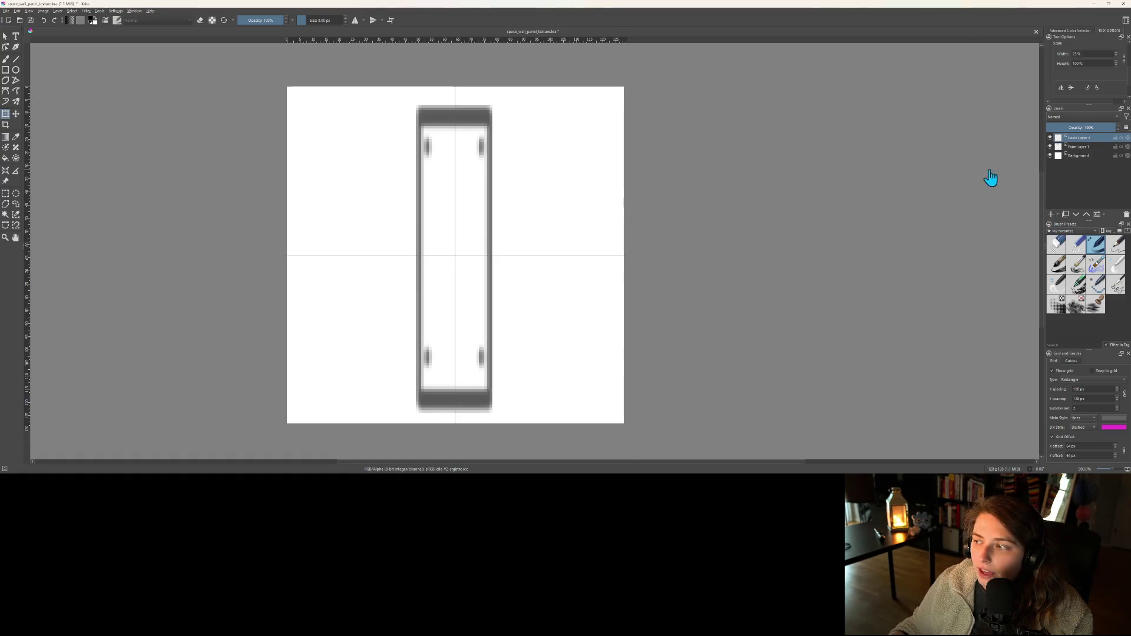
click(1076, 147)
click(1073, 127)
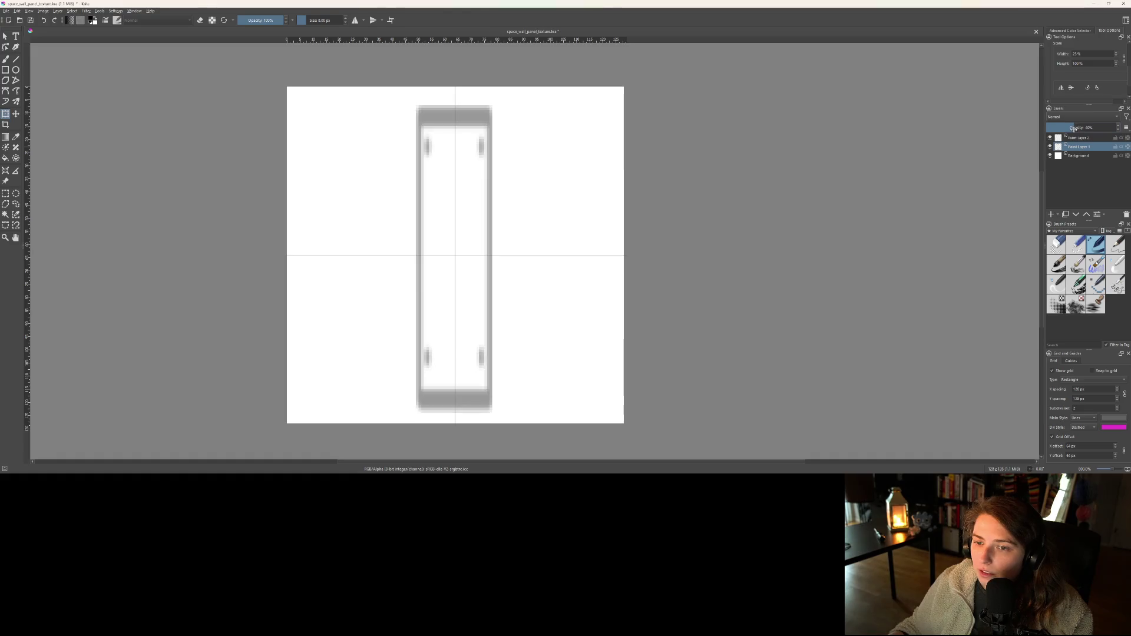
click(1076, 139)
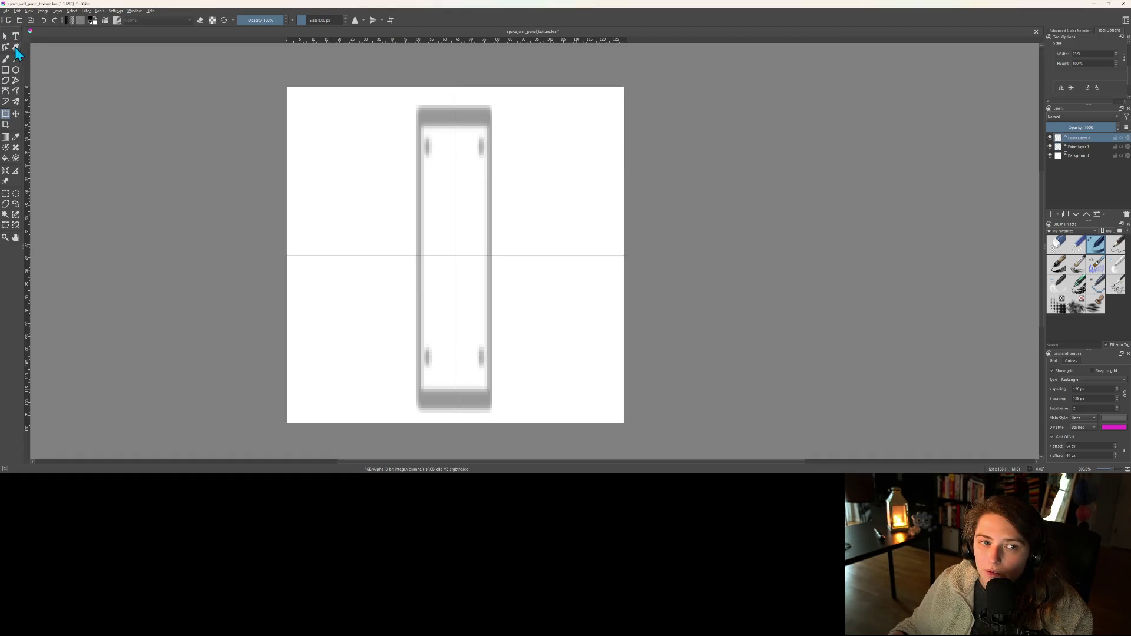
- Draw a thick black rectangle frame over the faded narrow panel with the Rectangle tool
click(6, 71)
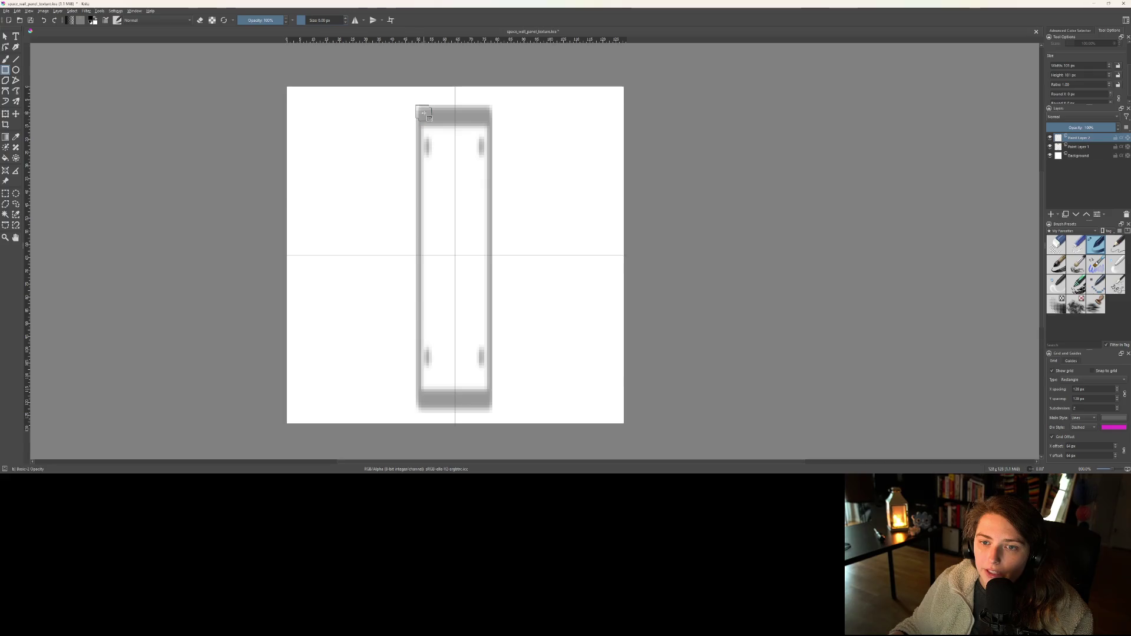
mouse_move(423, 112)
mouse_down()
mouse_move(478, 265)
mouse_move(489, 408)
mouse_move(487, 399)
mouse_up()
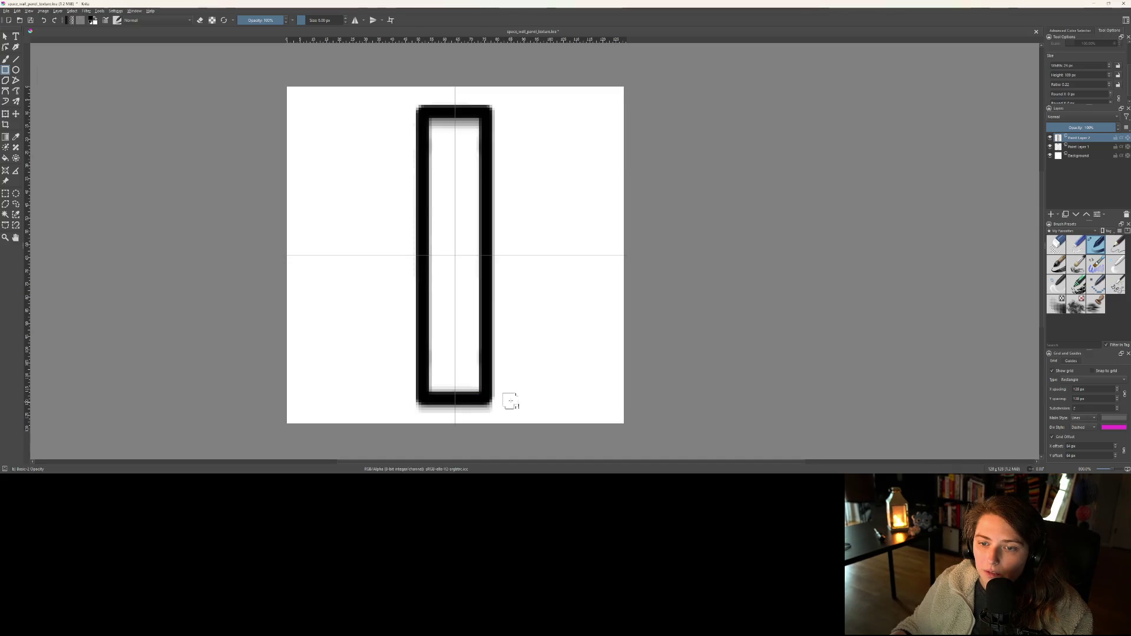
click(6, 60)
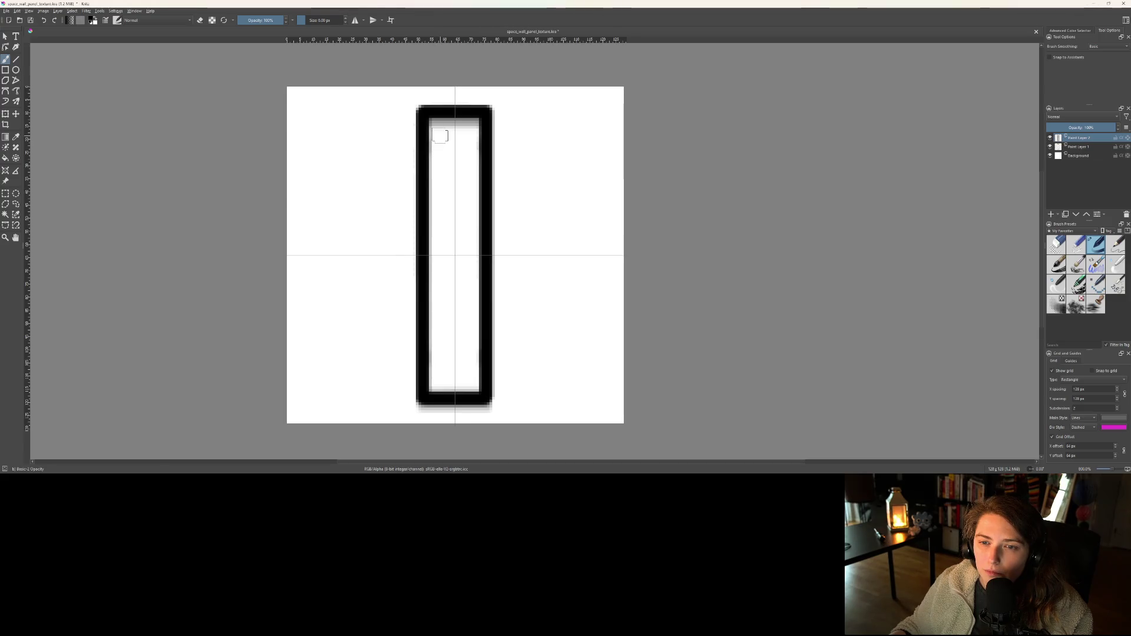
- Paint two trial bolt dots at the top corners, then undo them
click(440, 134)
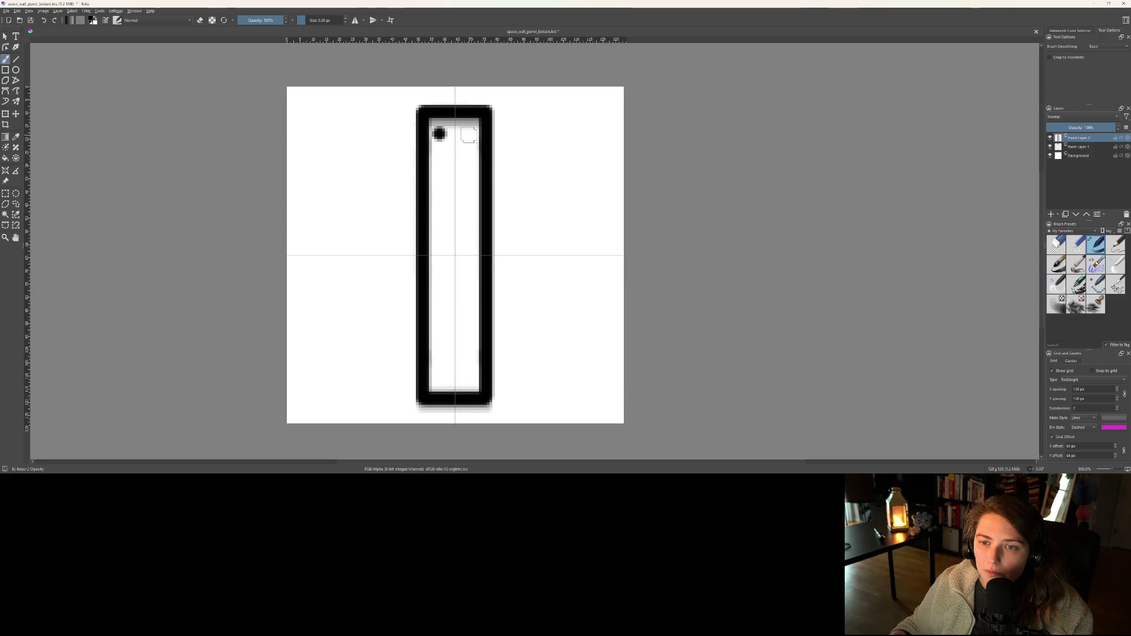
click(468, 135)
key(ctrl+z)
key(ctrl+z)
- Enable horizontal and vertical mirror painting and align the mirror axes with the panel centre
click(355, 20)
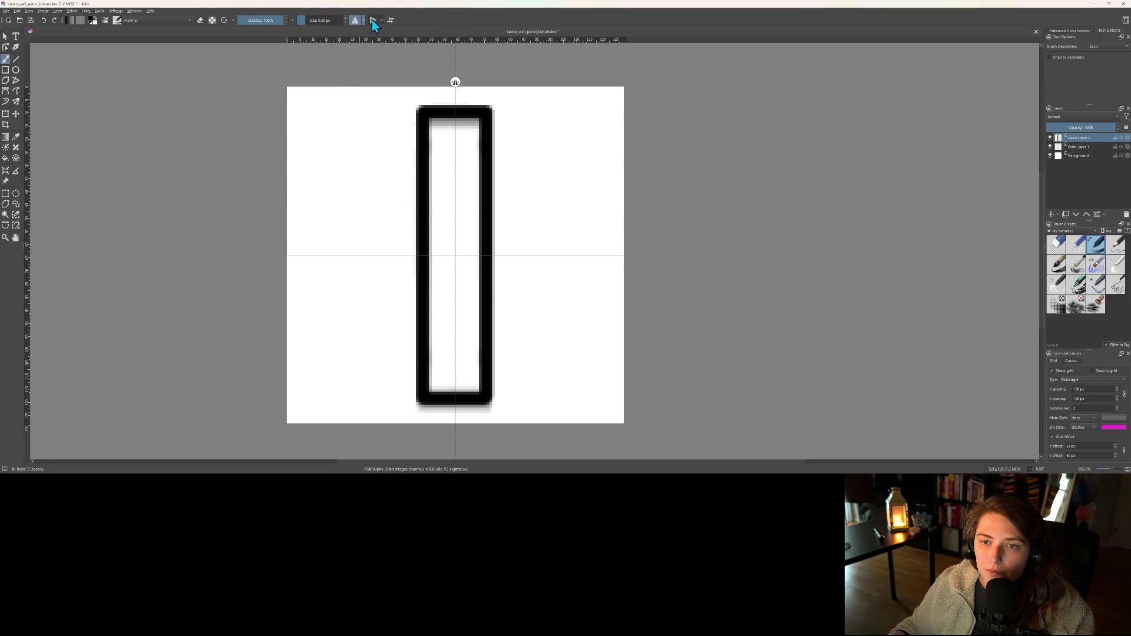
click(372, 20)
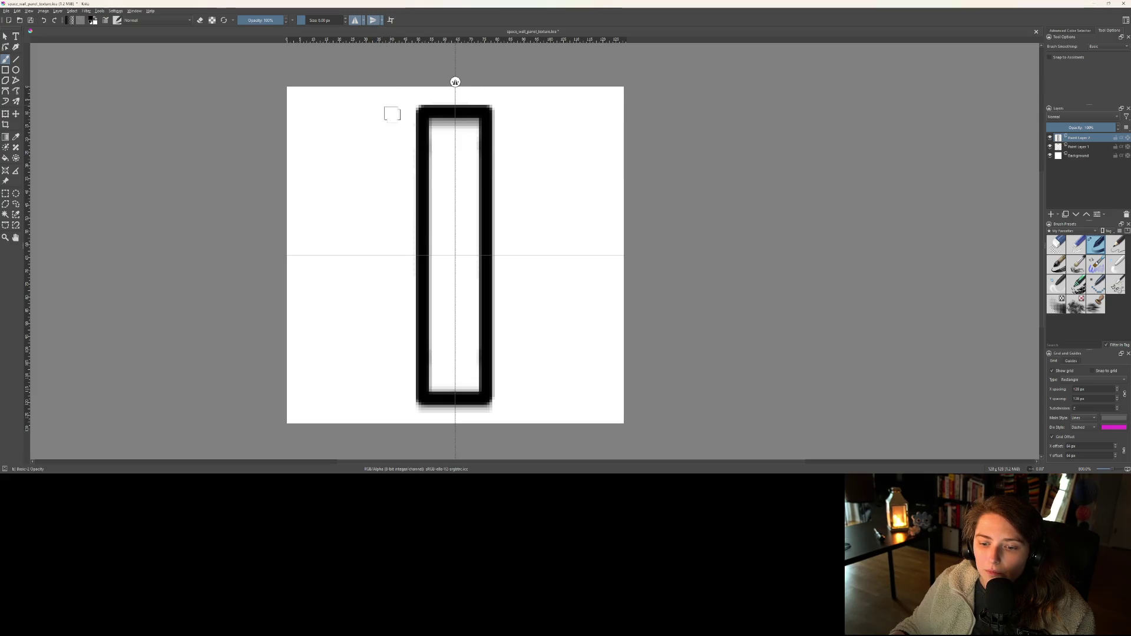
scroll(404, 254, down, 5)
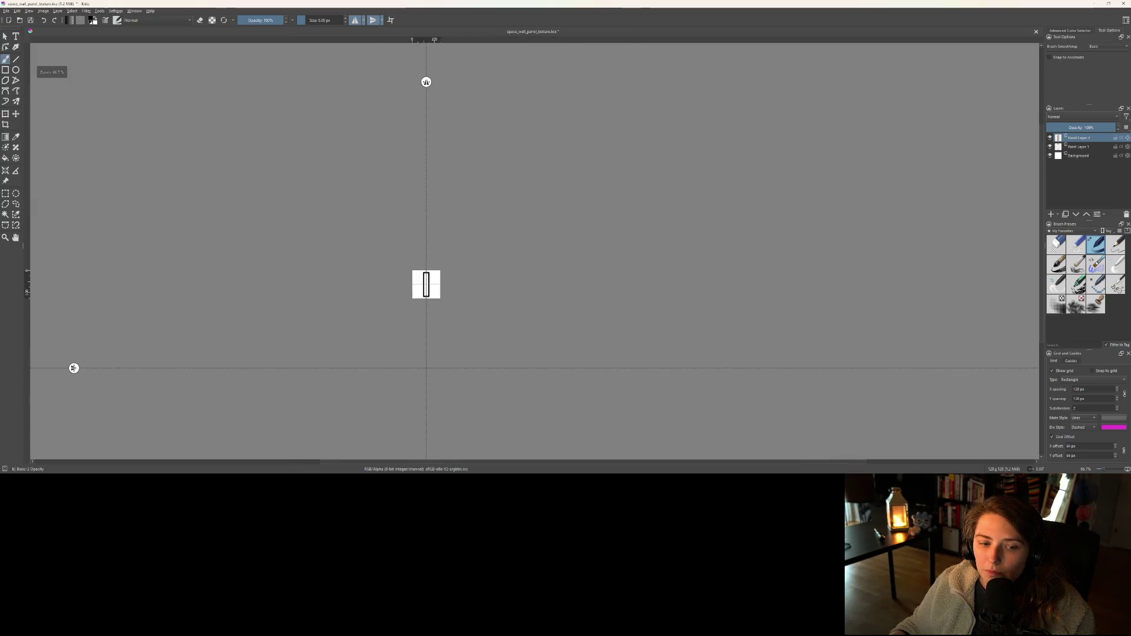
drag(73, 368, 73, 283)
scroll(307, 297, up, 5)
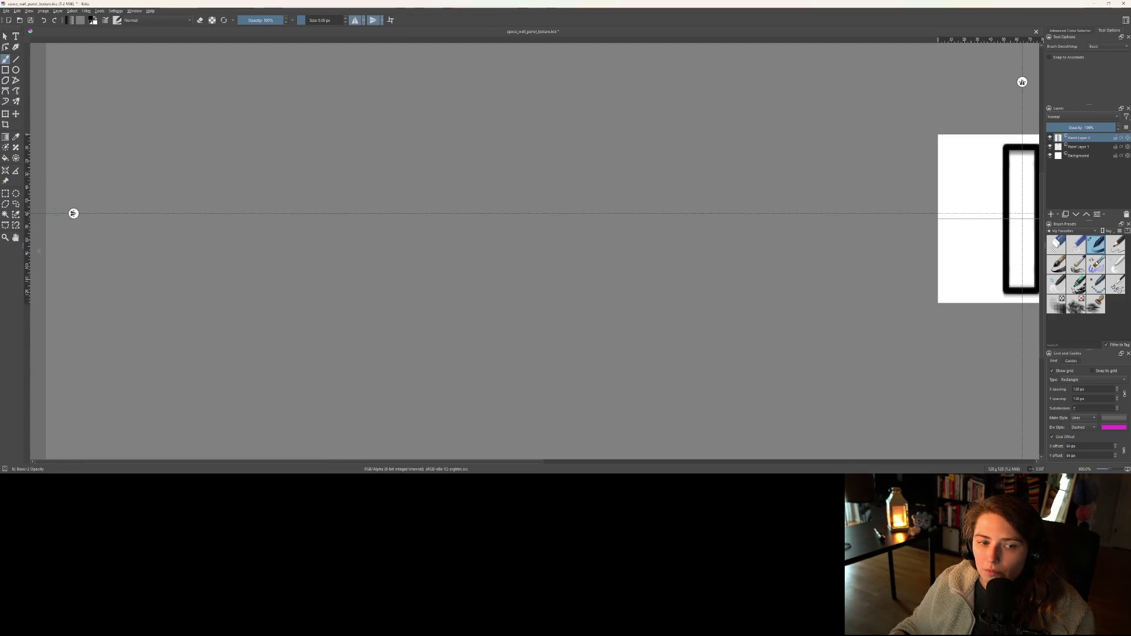
drag(74, 213, 76, 219)
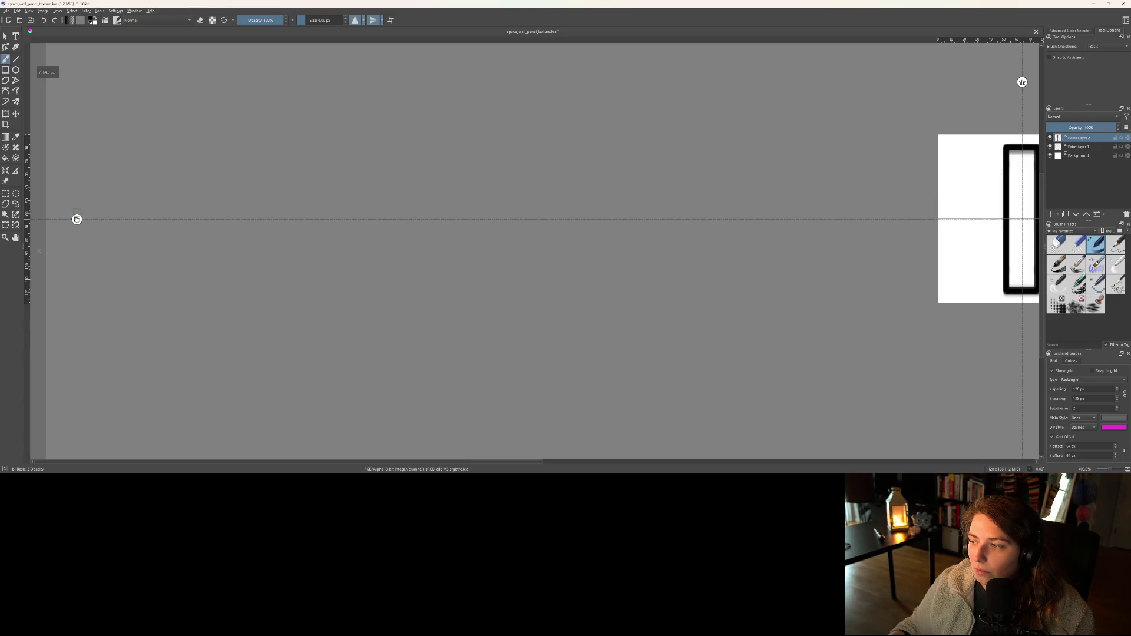
scroll(644, 276, down, 2)
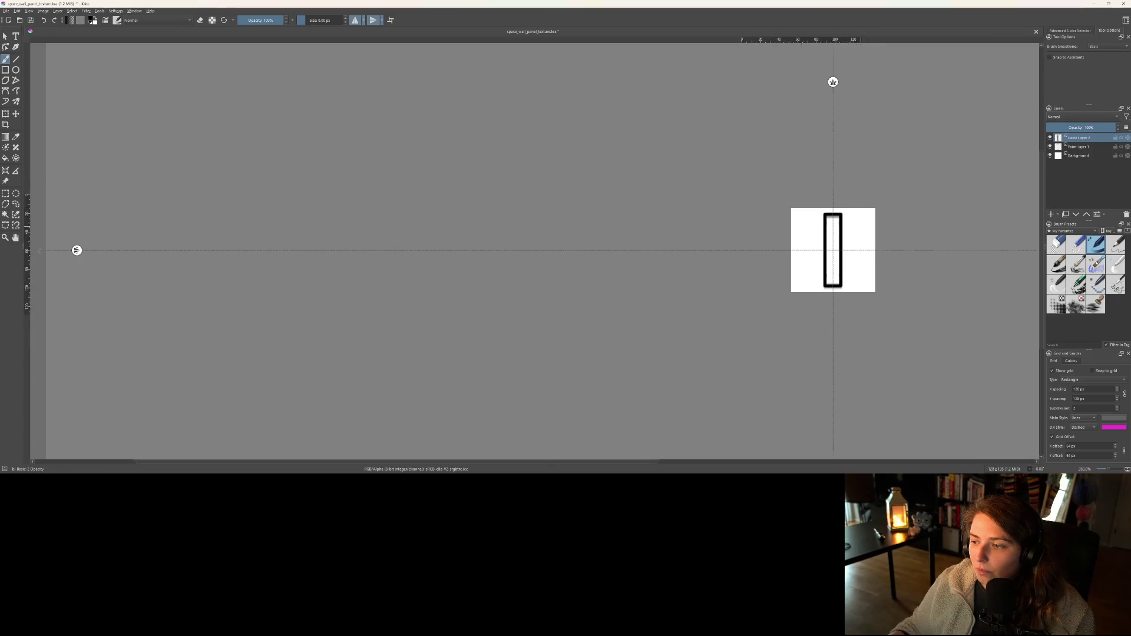
scroll(929, 239, up, 3)
scroll(734, 265, up, 2)
scroll(669, 252, down, 1)
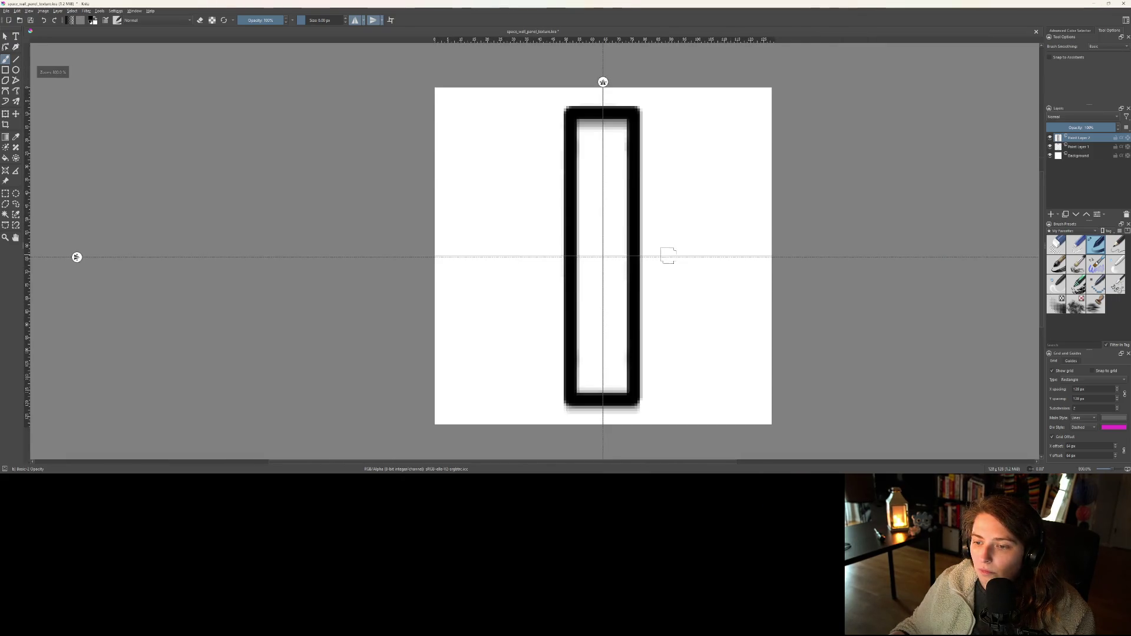
drag(77, 256, 75, 256)
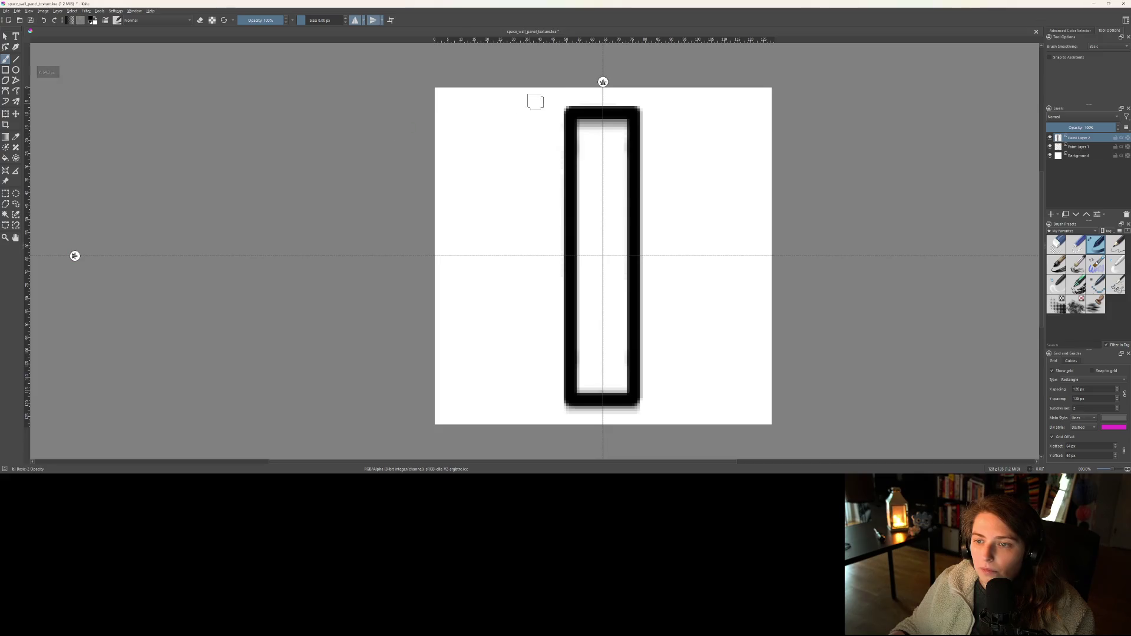
- Paint four mirrored black bolt dots into the corners inside the panel frame
click(589, 137)
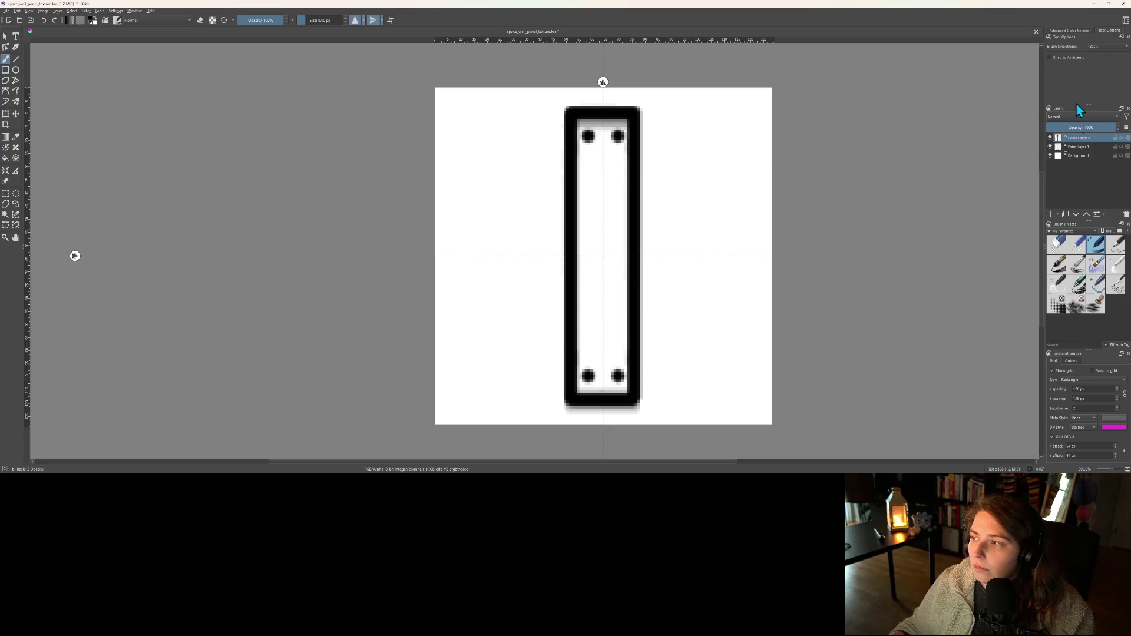
click(1081, 32)
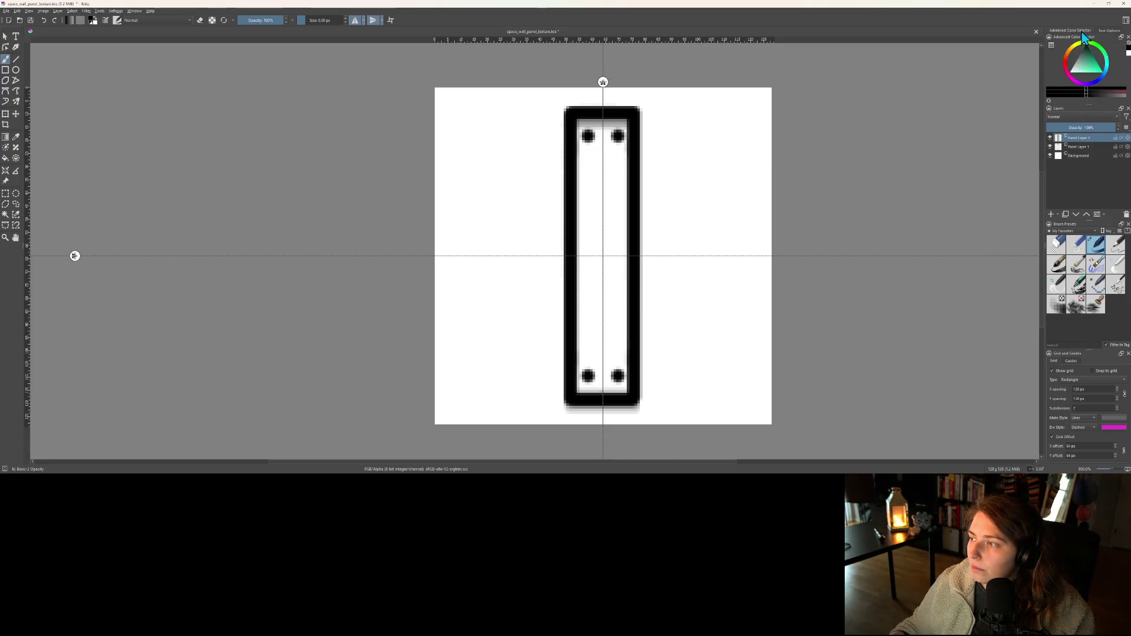
key(ctrl+t)
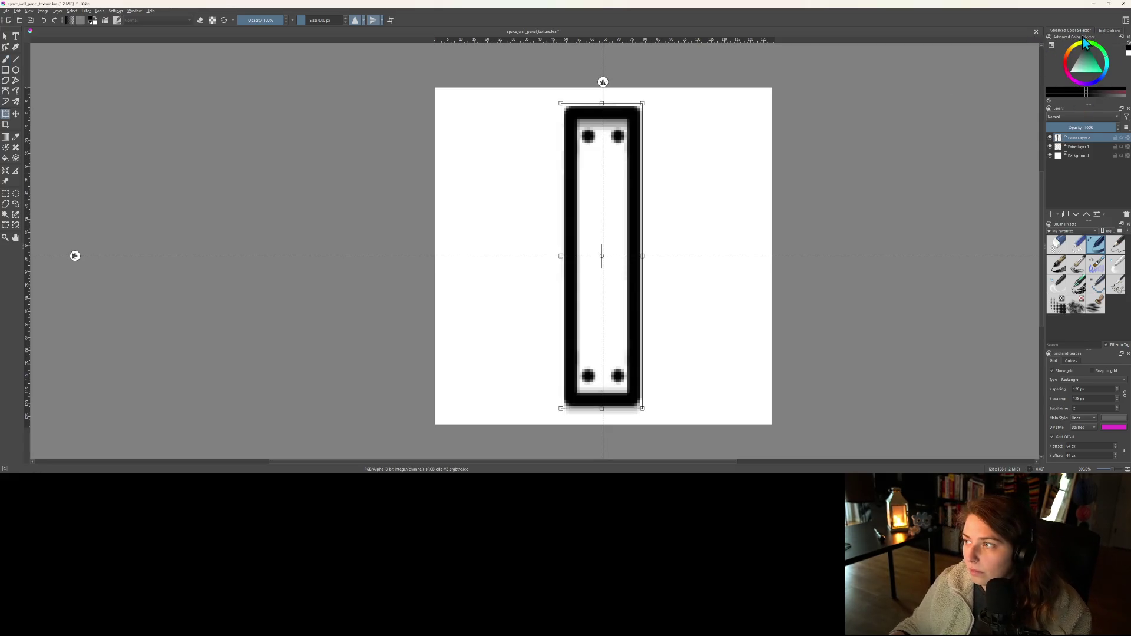
key(b)
click(1081, 32)
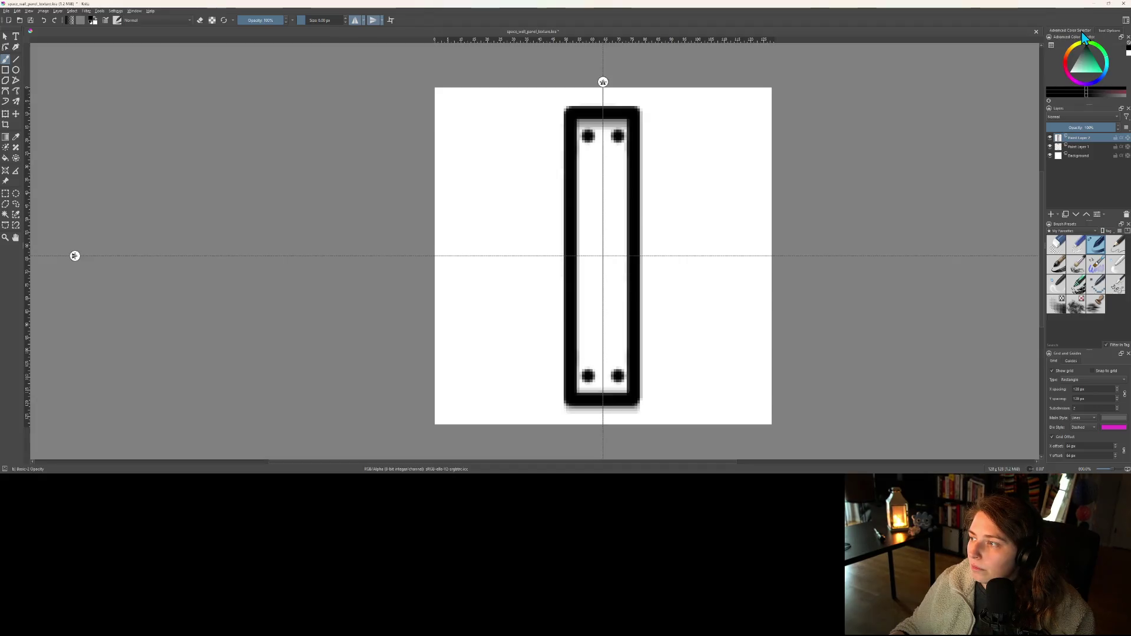
key(ctrl+t)
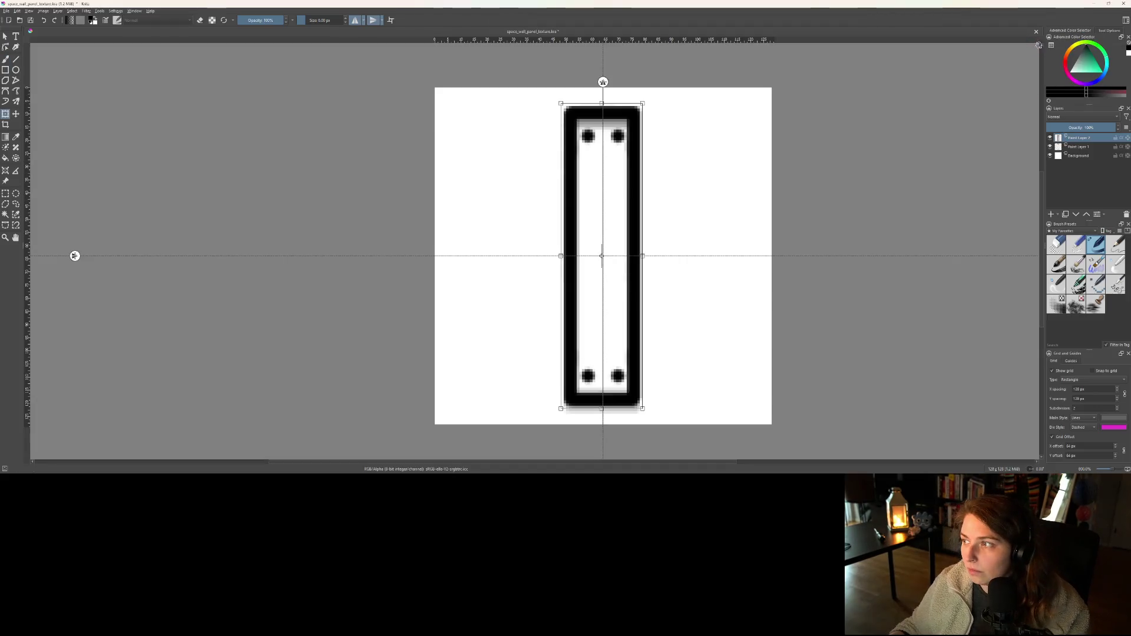
click(1106, 30)
scroll(1096, 94, down, 3)
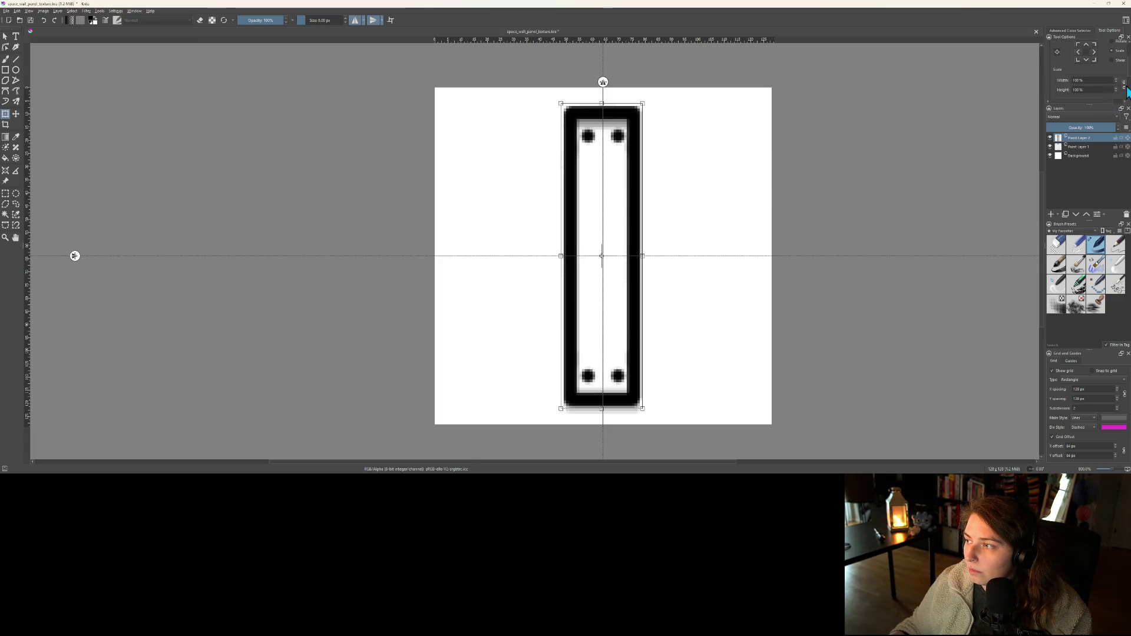
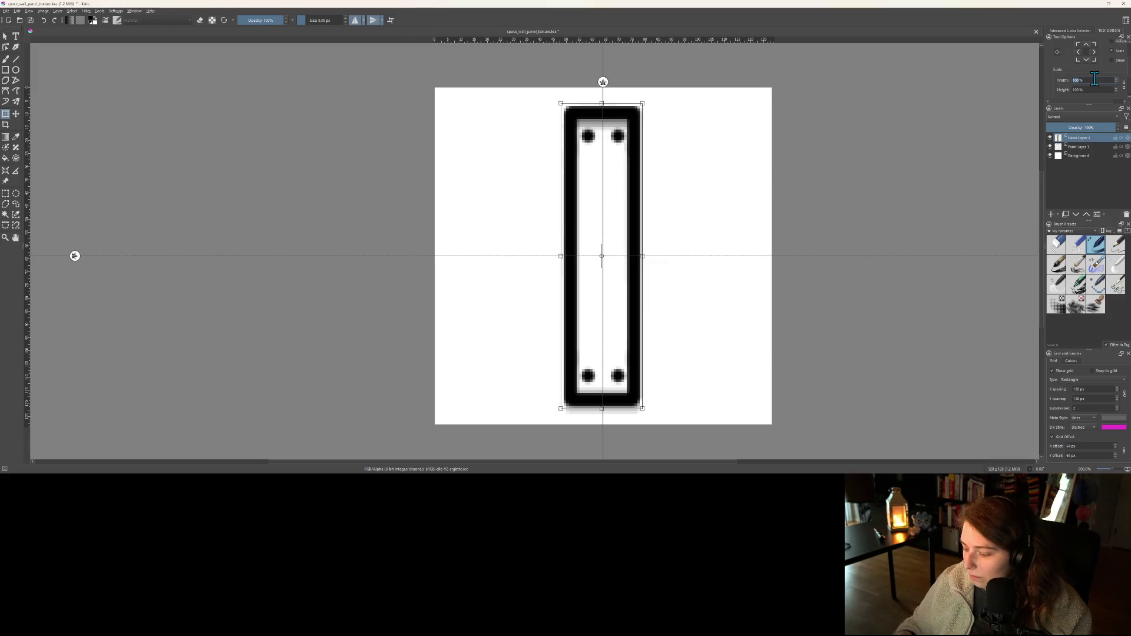
- Stretch the panel frame to 400% width and hide Paint Layer 1's centre strips
text(400)
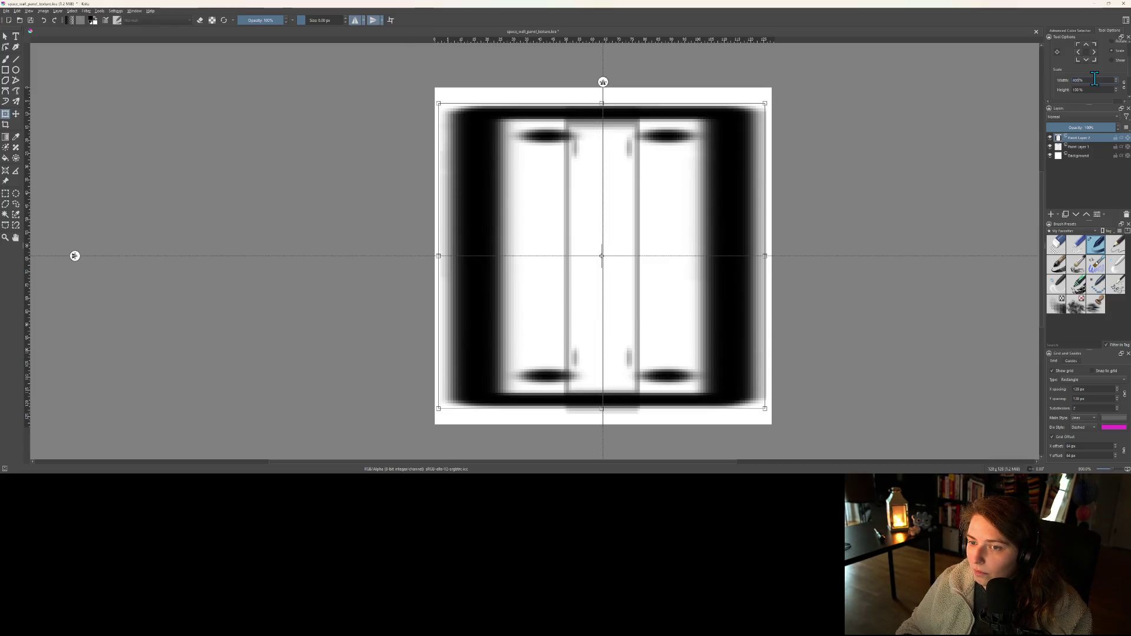
key(Return)
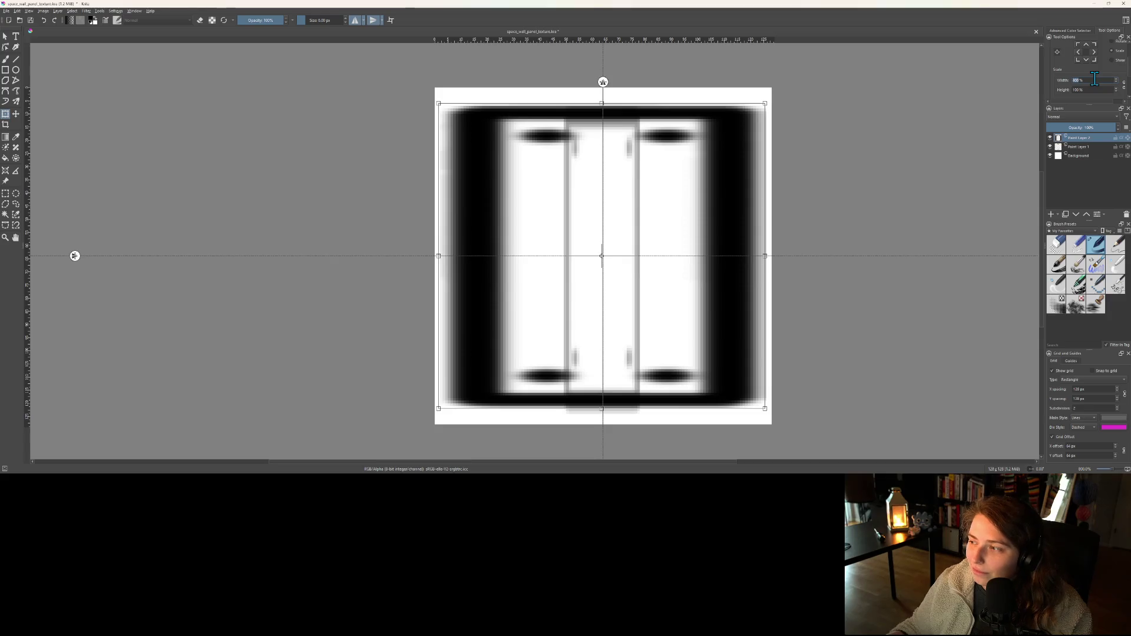
click(1050, 146)
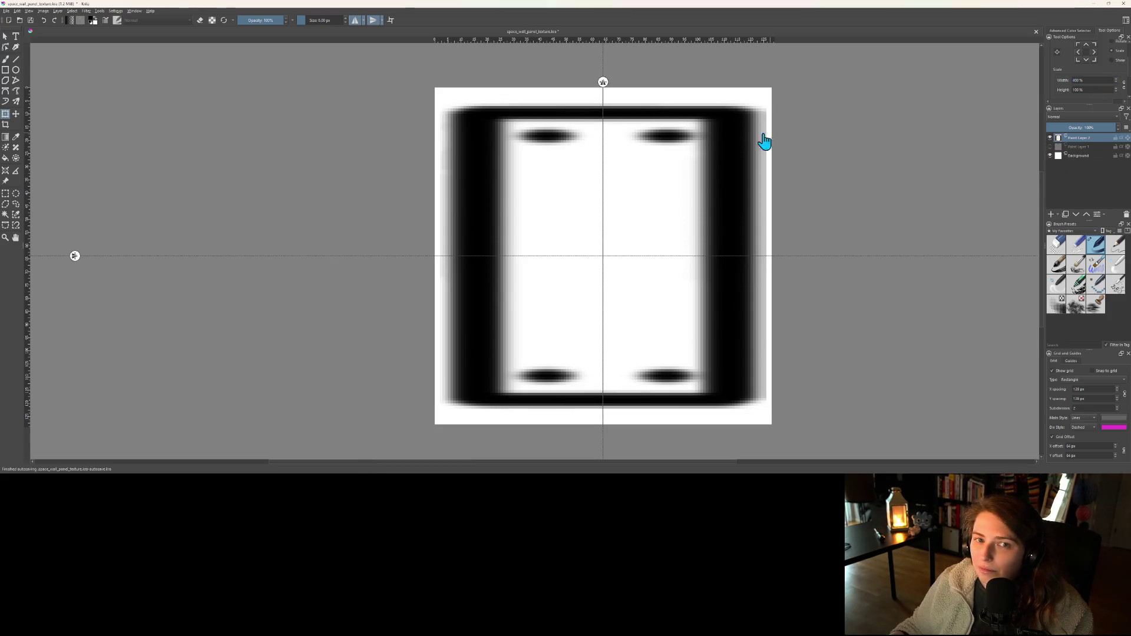
- Export the image as a PNG, overwriting the existing space_wall_panel_texture file
click(6, 11)
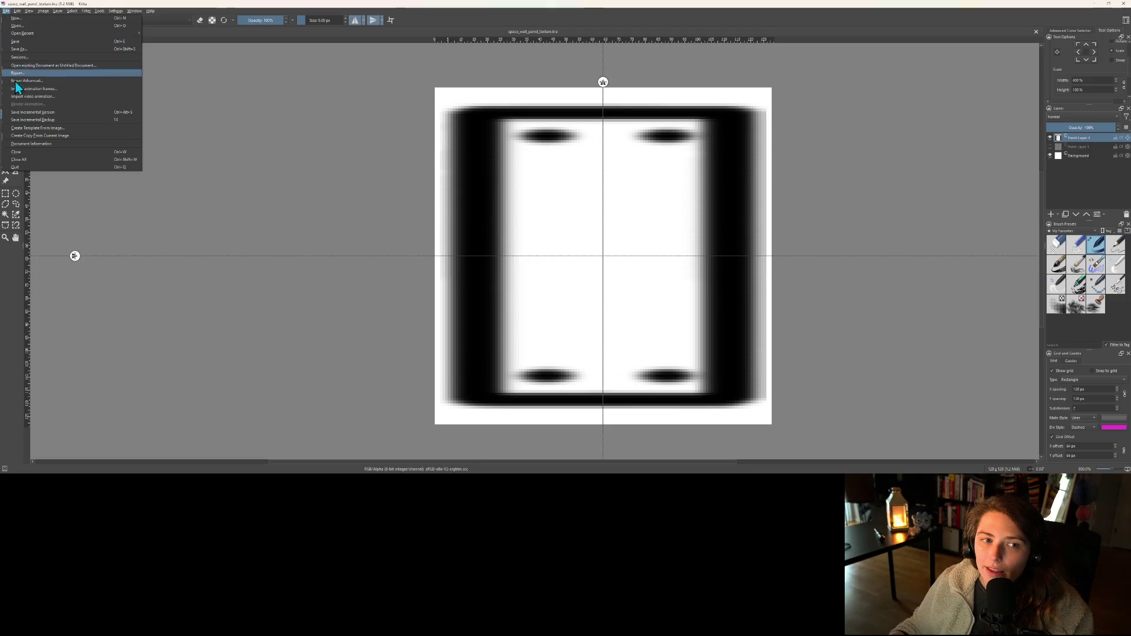
click(26, 73)
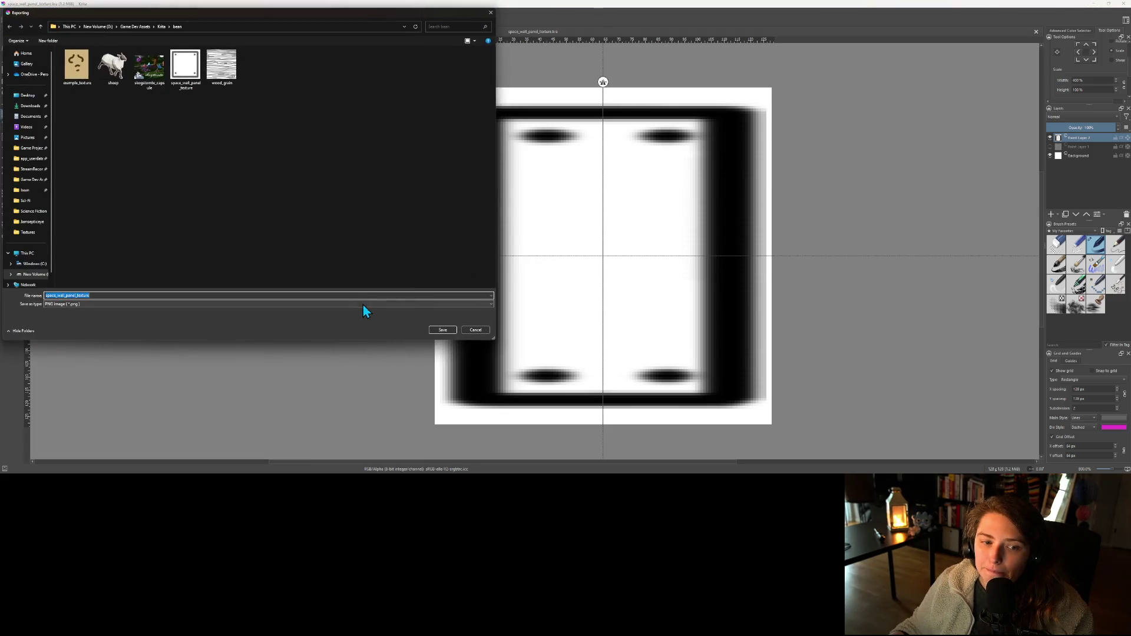
click(436, 328)
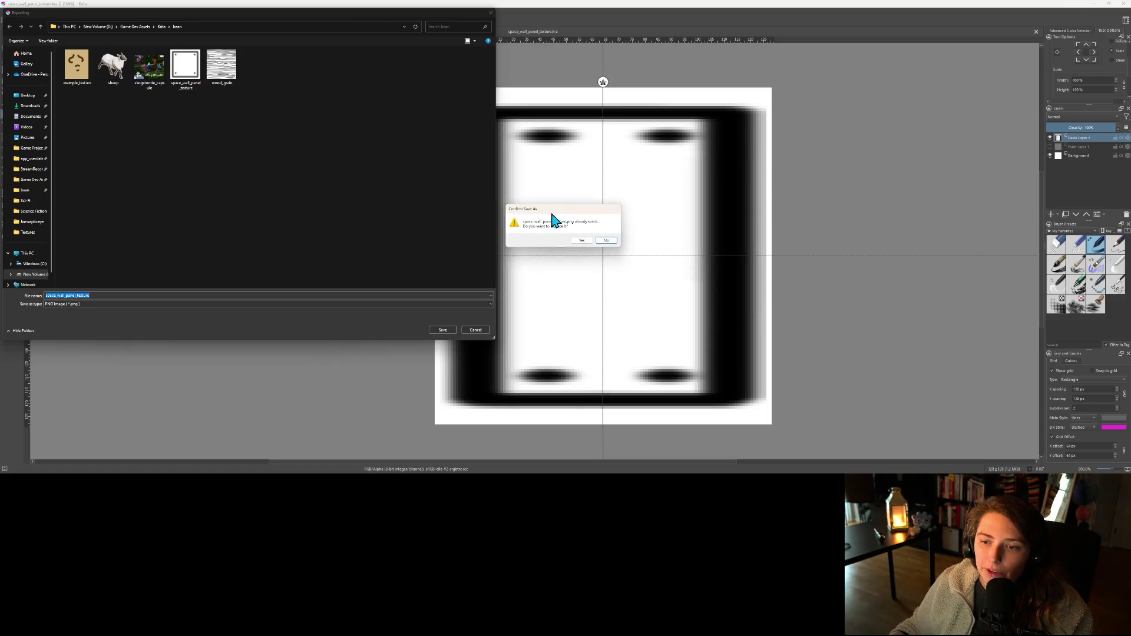
click(580, 241)
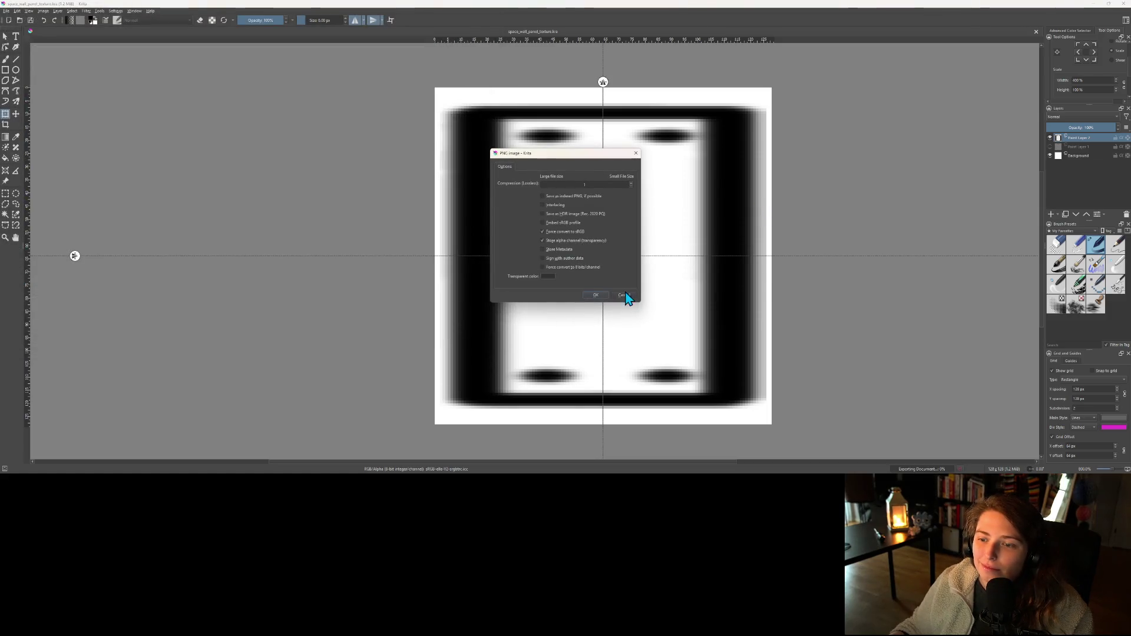
click(594, 295)
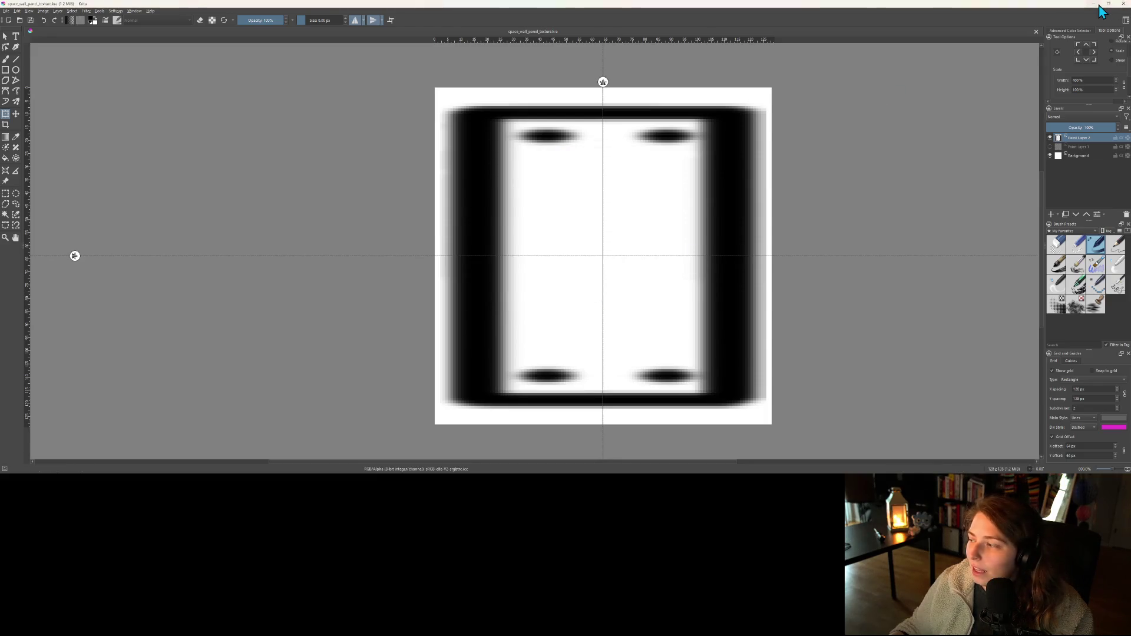
- Paste the new space_wall_panel_texture.png from bean into materials, replacing the old file
key(alt+Tab)
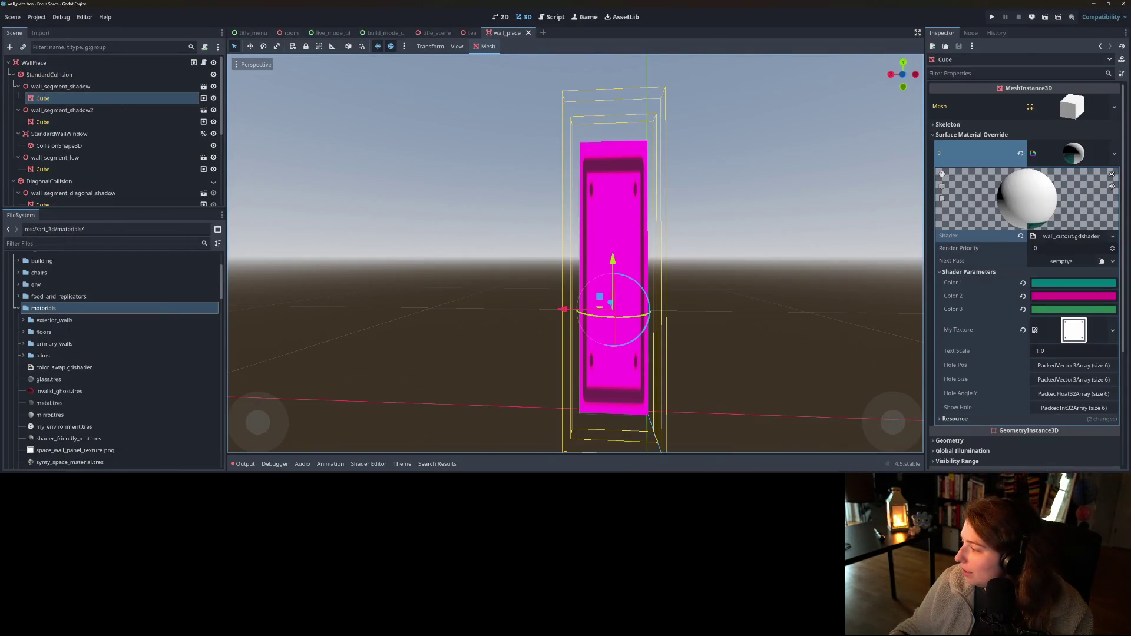
key(alt+Tab)
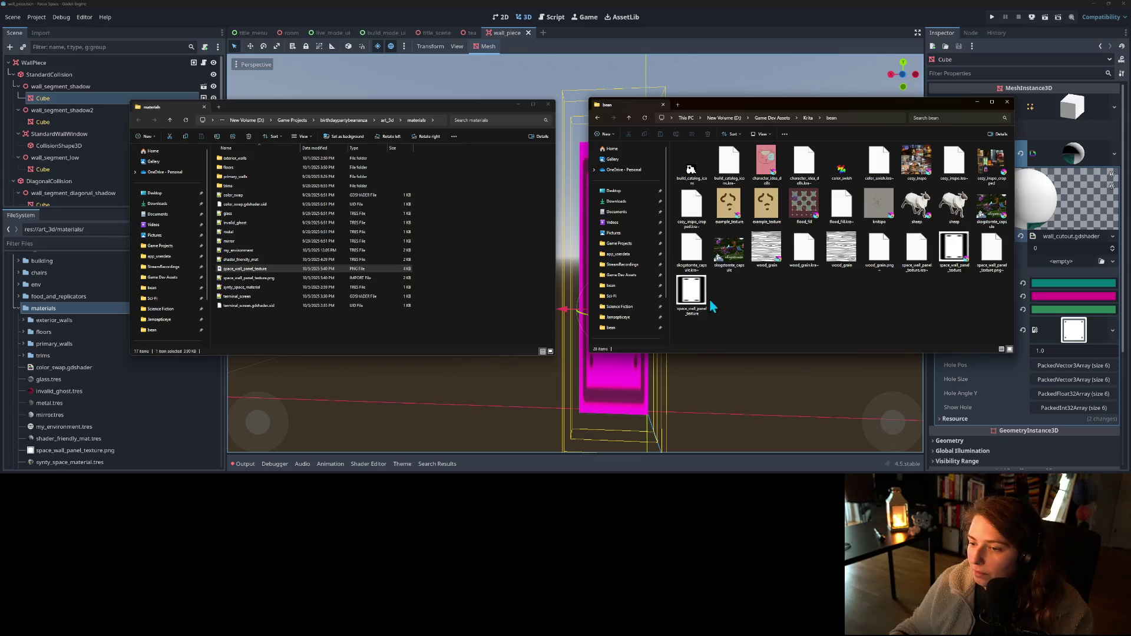
click(691, 288)
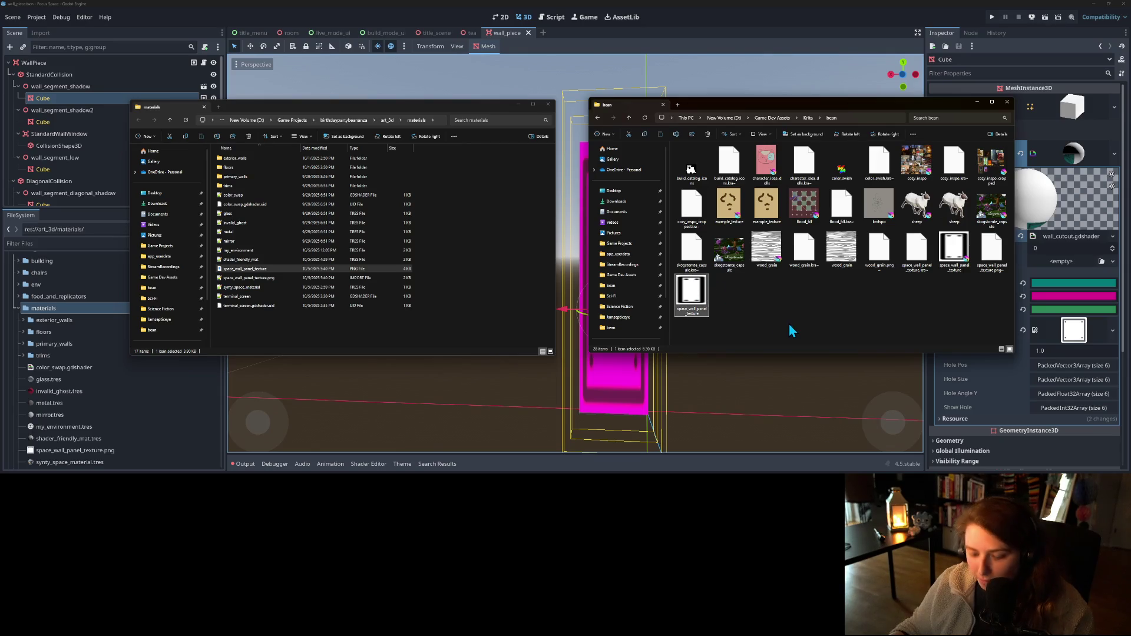
click(477, 321)
key(ctrl+v)
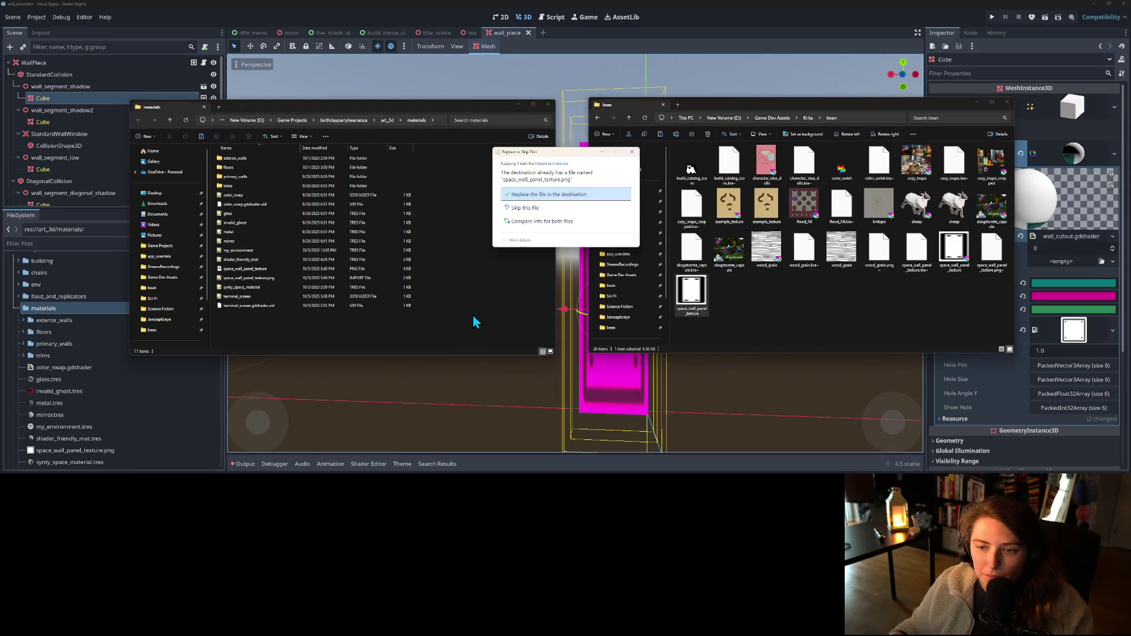
click(544, 196)
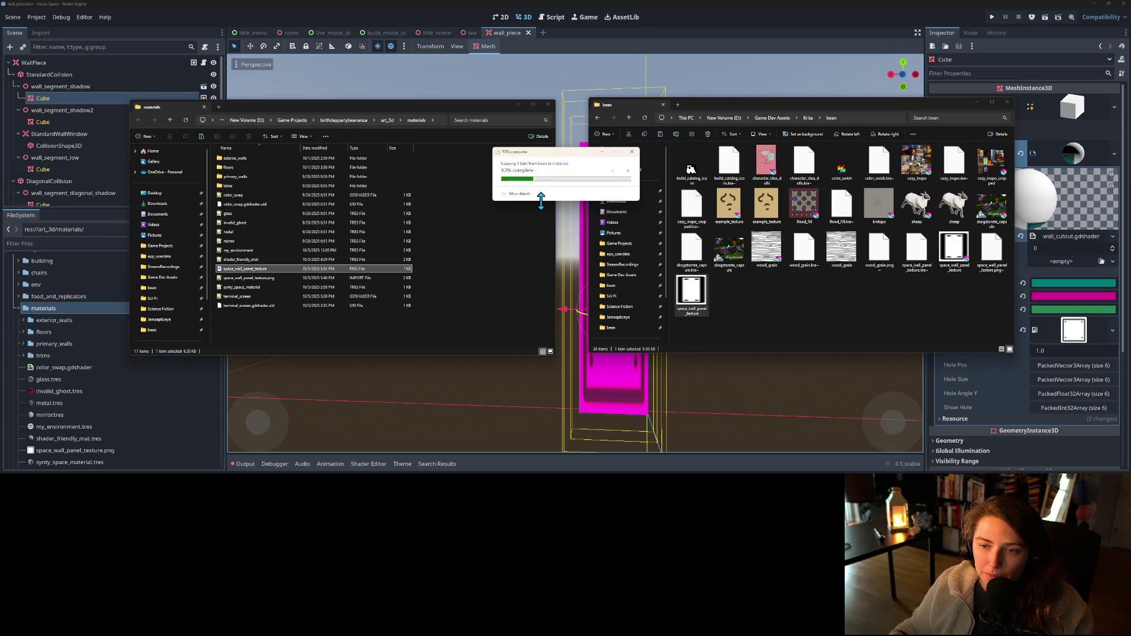
click(719, 7)
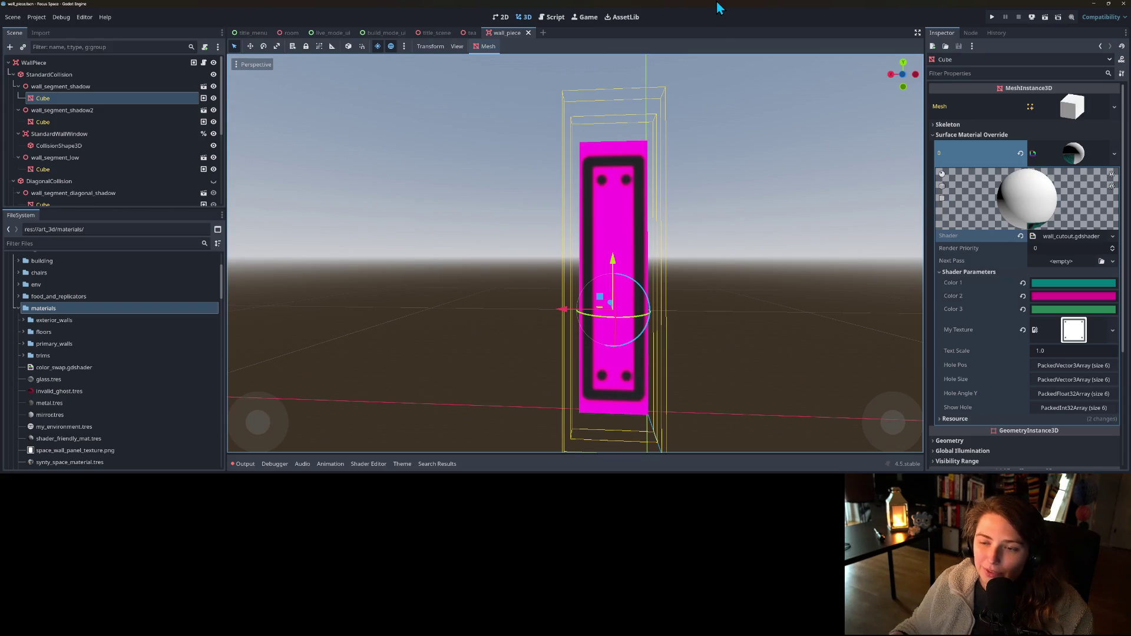
- Drag the wall material's Text Scale upward, then enter exactly 2.0
mouse_move(720, 278)
mouse_down()
mouse_move(618, 294)
mouse_move(480, 283)
mouse_move(505, 272)
mouse_move(681, 302)
mouse_move(733, 296)
mouse_up()
drag(1066, 352, 1102, 352)
drag(1073, 351, 1091, 351)
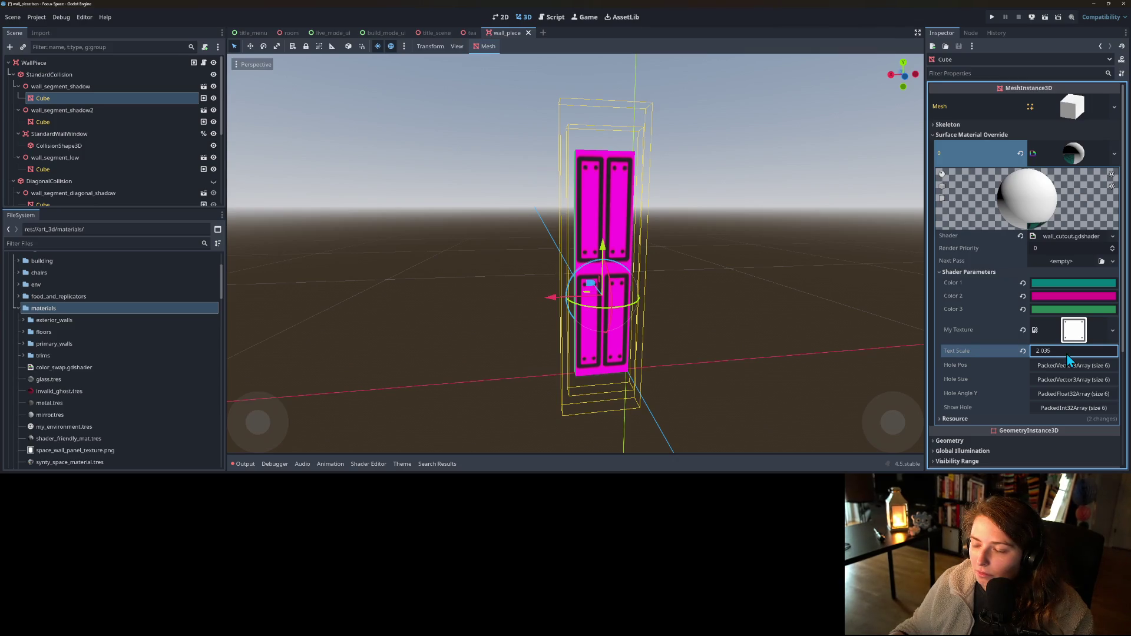
mouse_move(664, 334)
mouse_down()
mouse_move(704, 365)
mouse_move(507, 363)
mouse_up()
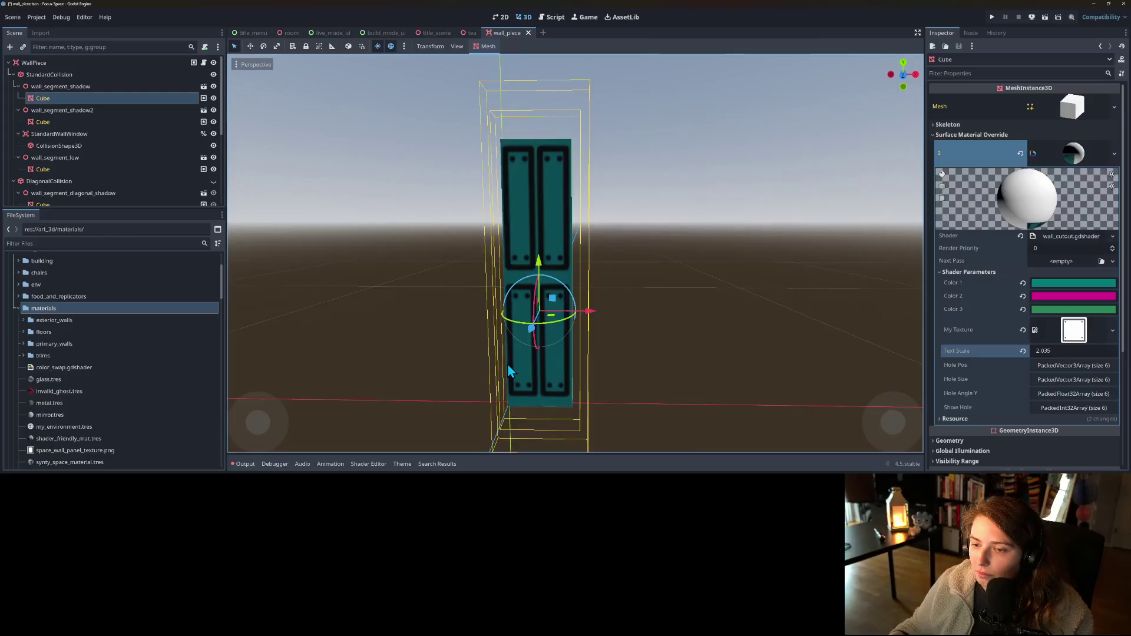
click(1068, 350)
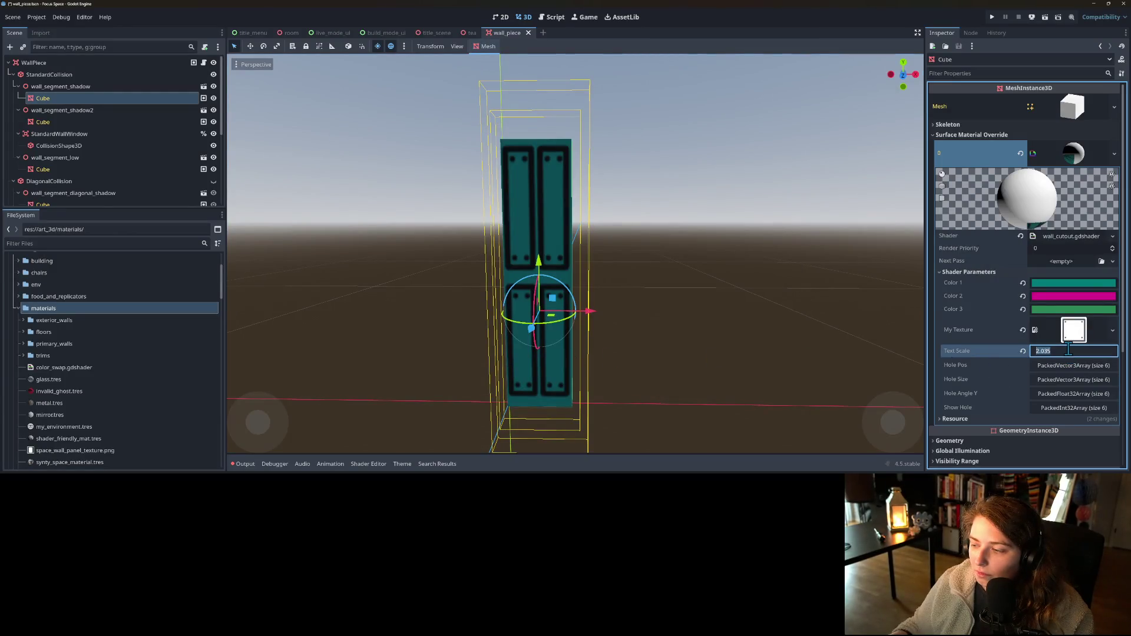
text(2)
key(Return)
- Orbit and zoom around the wall to check the doubled panel tiling
mouse_move(542, 380)
mouse_down()
mouse_move(611, 377)
mouse_move(639, 361)
mouse_move(600, 379)
mouse_up()
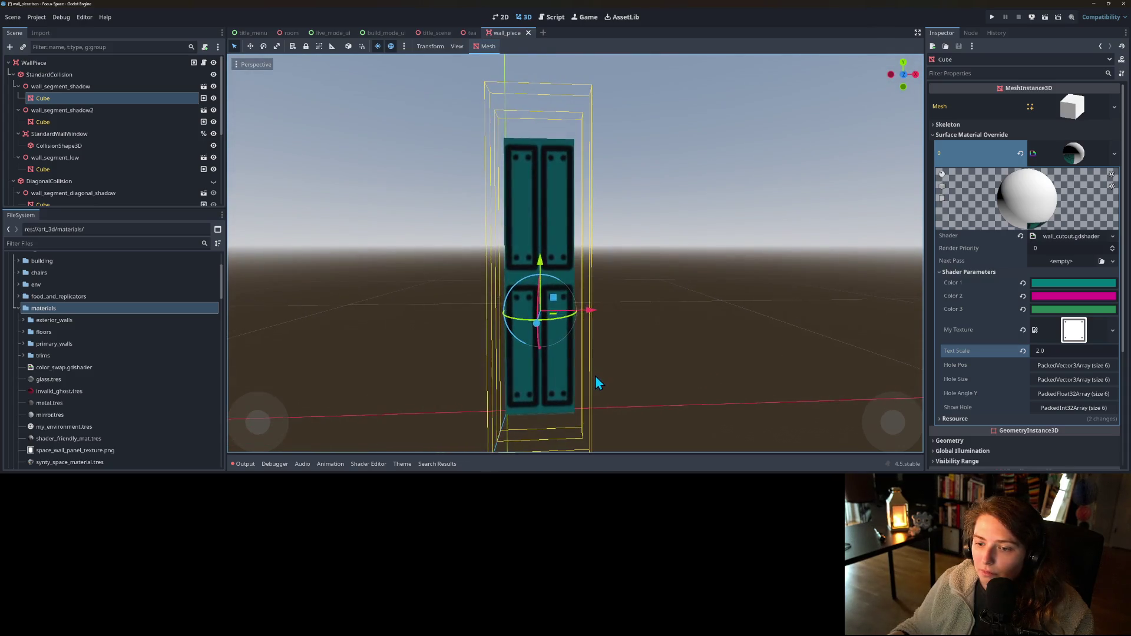
scroll(597, 381, down, 3)
scroll(583, 380, up, 2)
scroll(583, 379, up, 4)
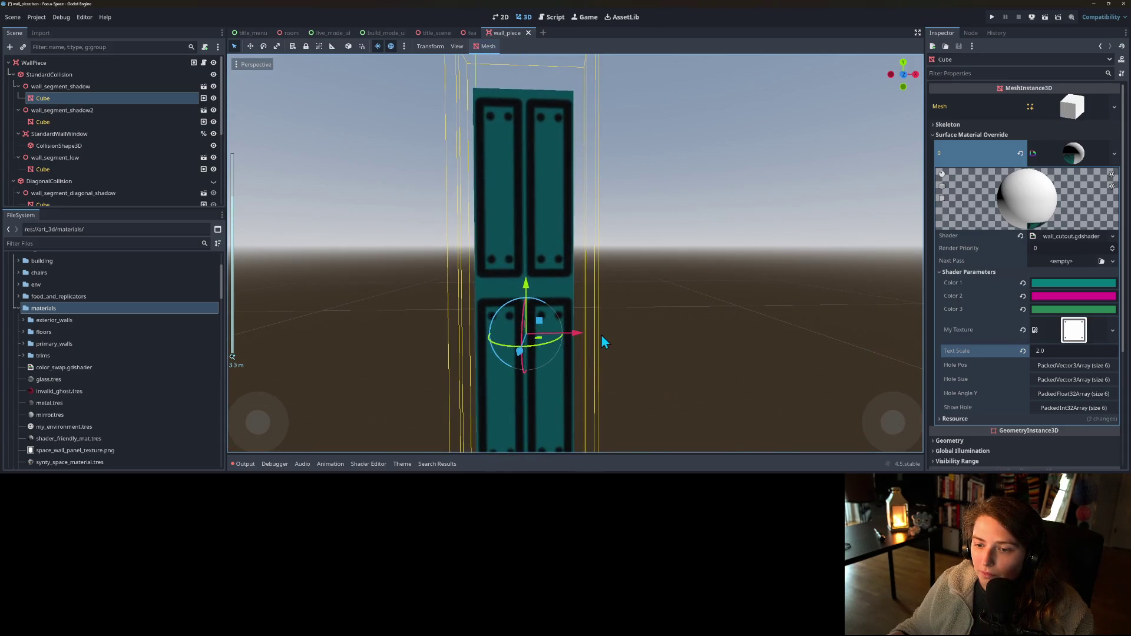
scroll(585, 342, down, 3)
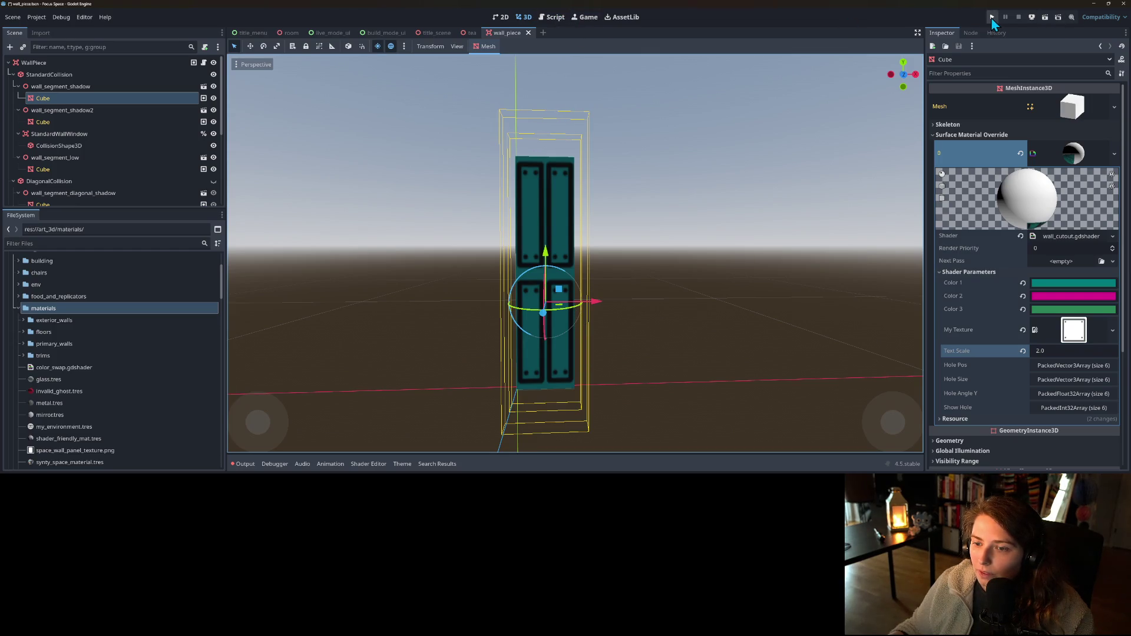
scroll(609, 266, up, 3)
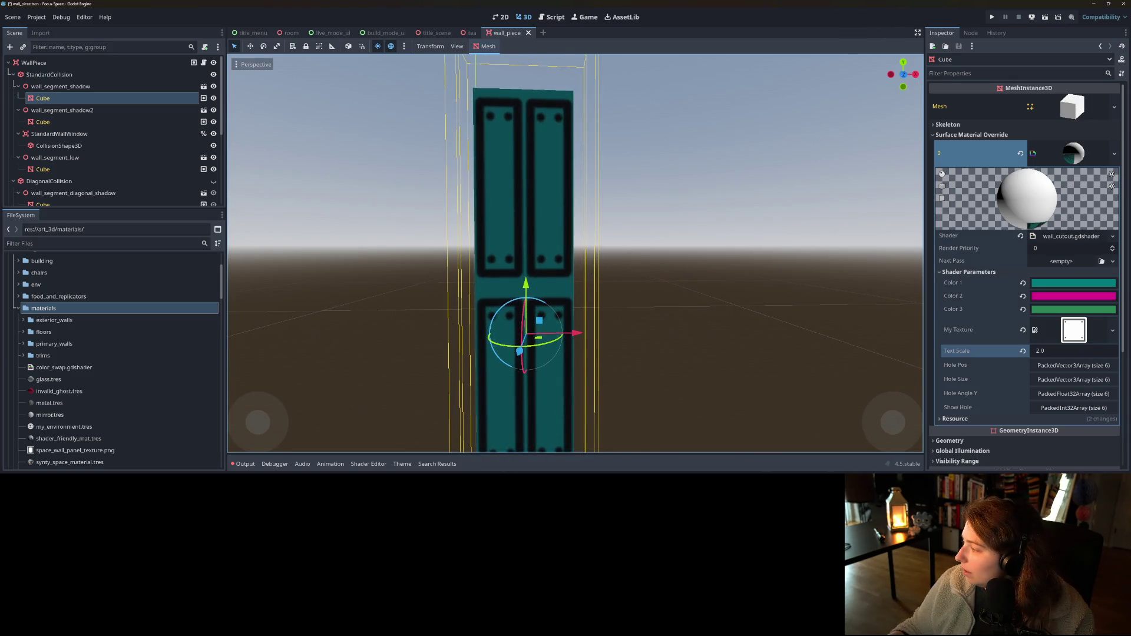
key(alt+Tab)
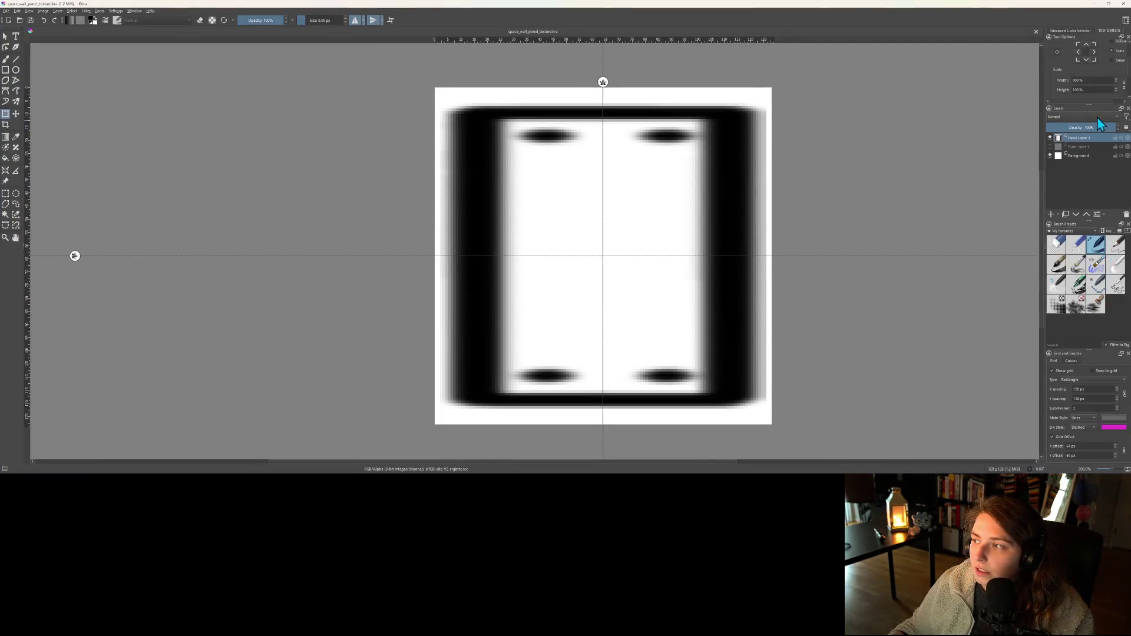
- Reset the width to 100%, show Paint Layer 1, fade and hide the dark frame, and disable horizontal mirroring
click(1097, 82)
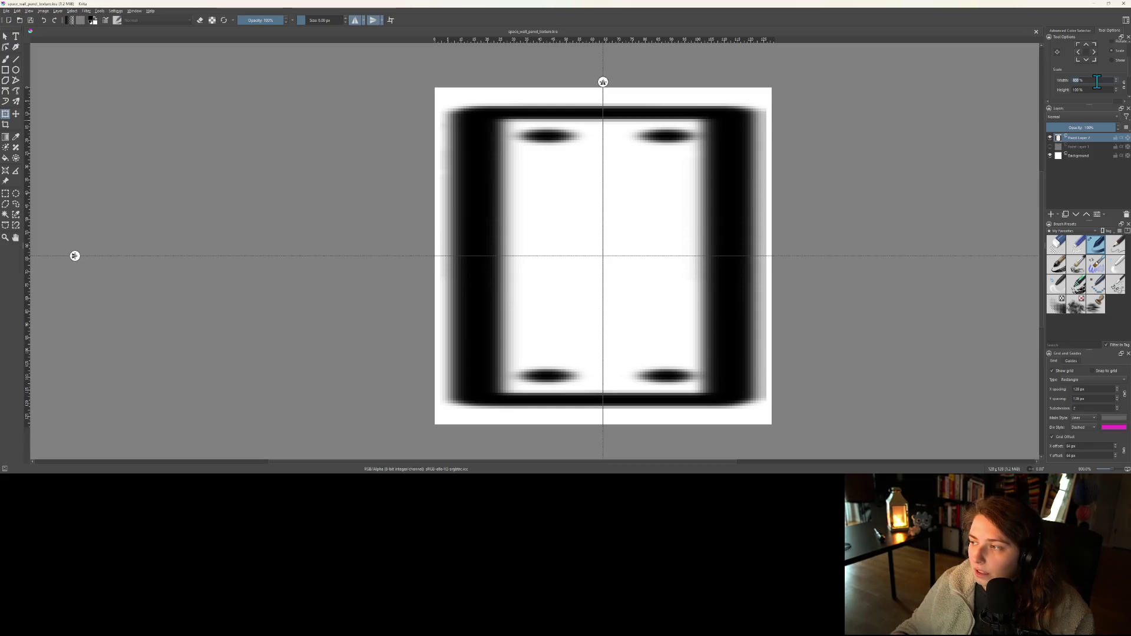
click(892, 189)
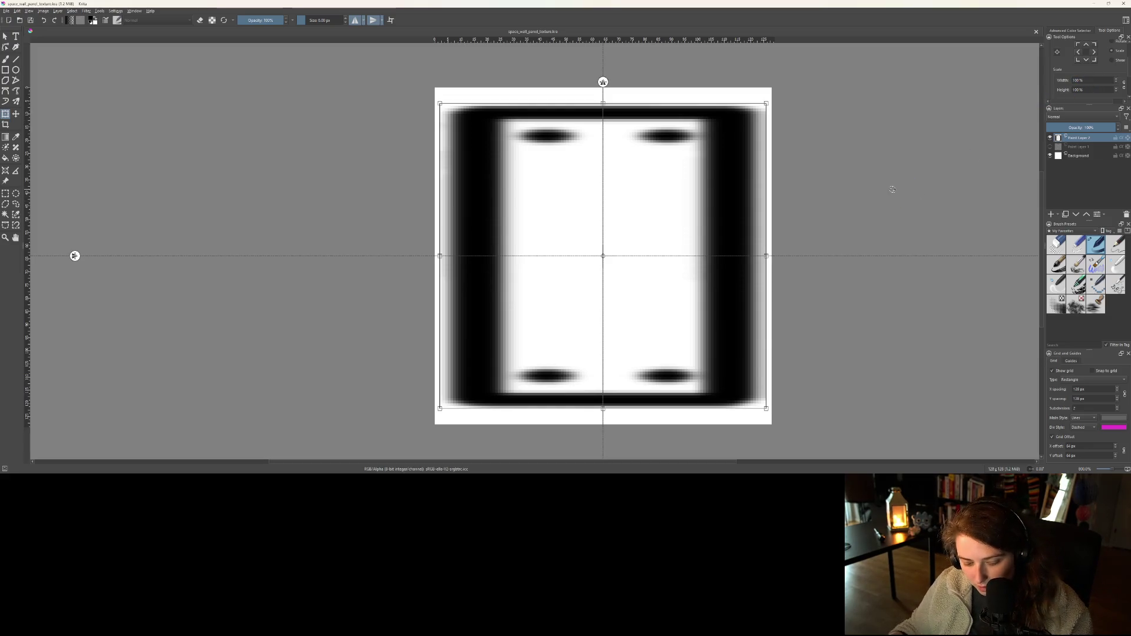
click(1050, 147)
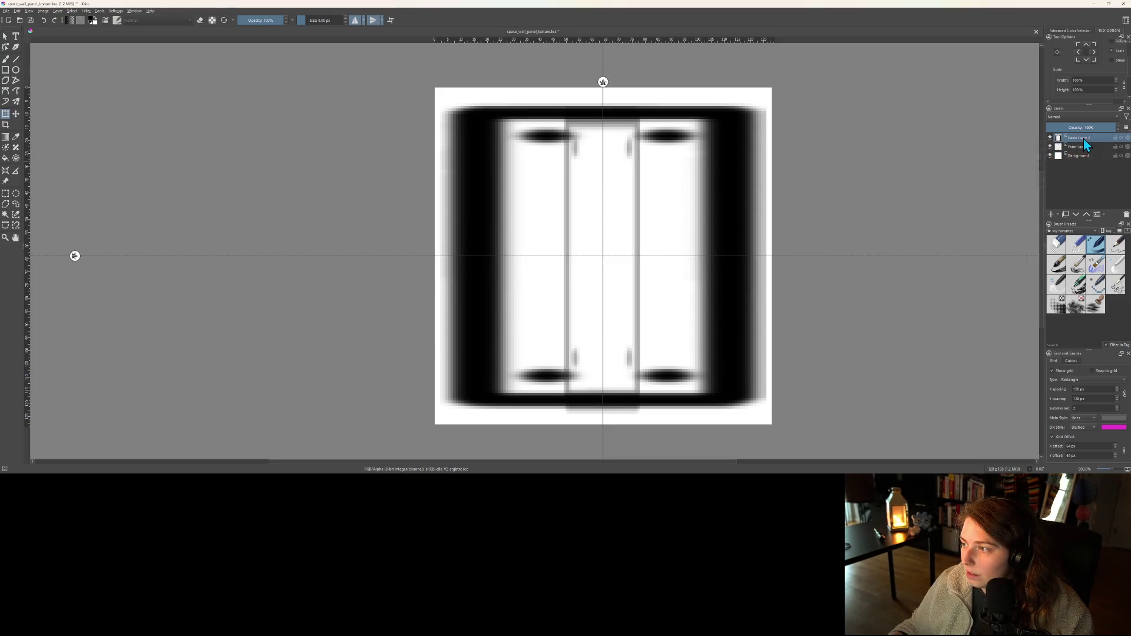
drag(1069, 129, 1116, 128)
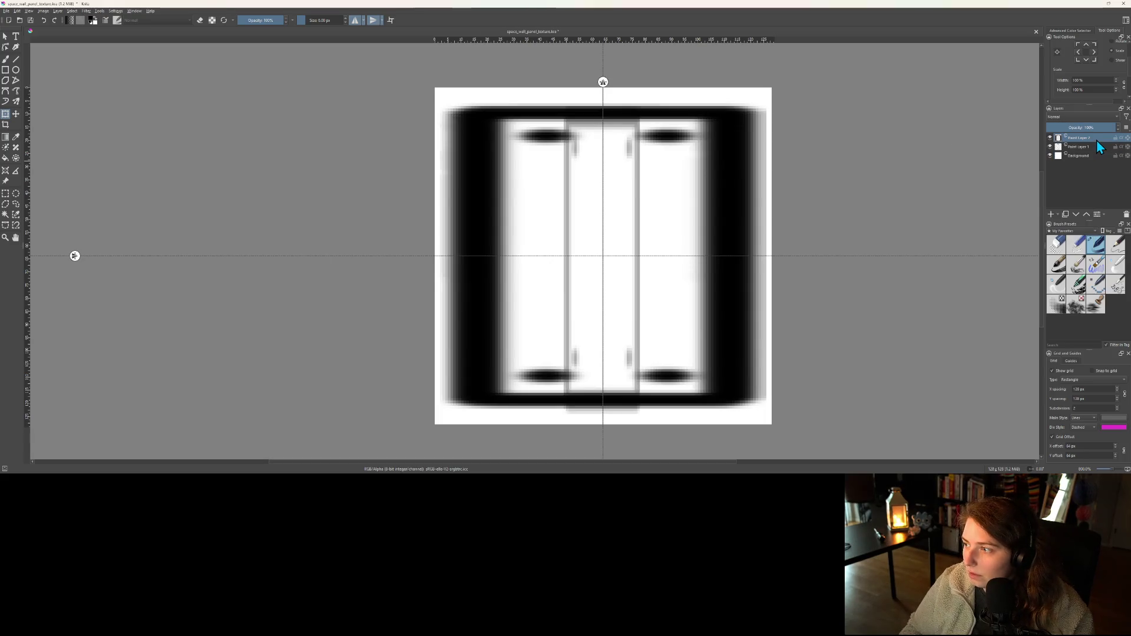
key(Delete)
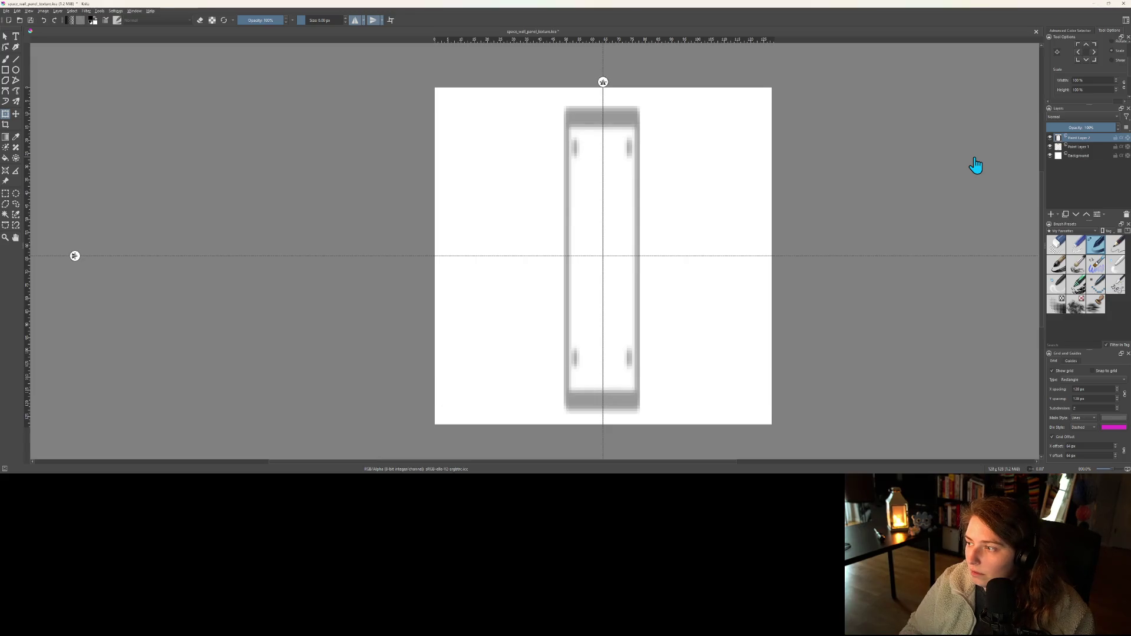
click(355, 21)
- Turn off vertical mirroring, redraw a rectangle outline around the panel, and nudge it slightly right
click(373, 21)
key(b)
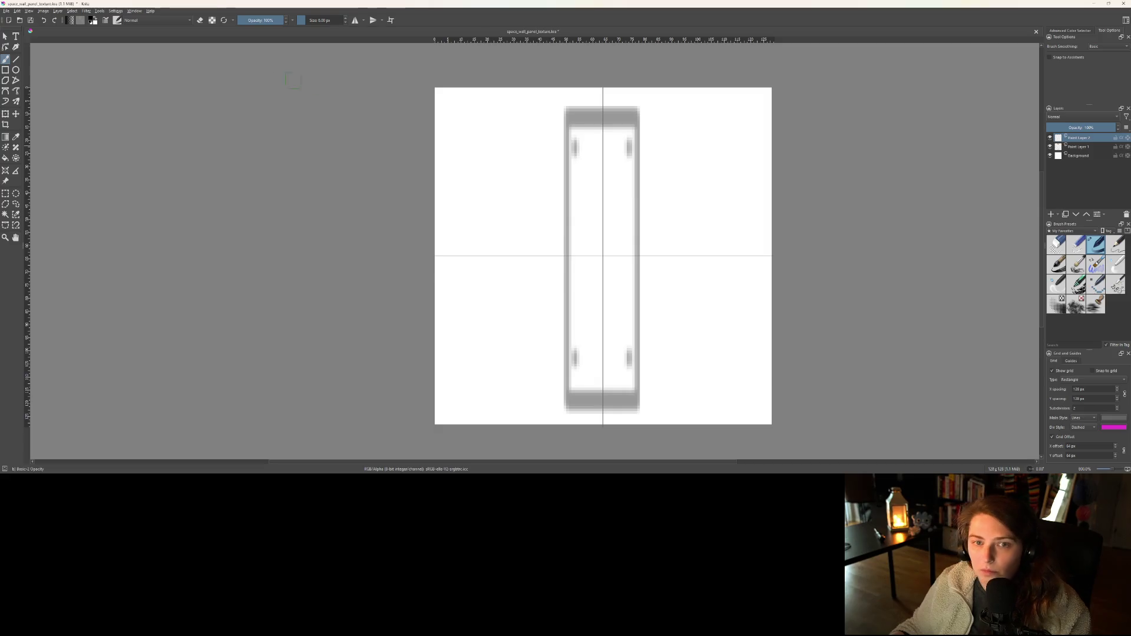
click(6, 70)
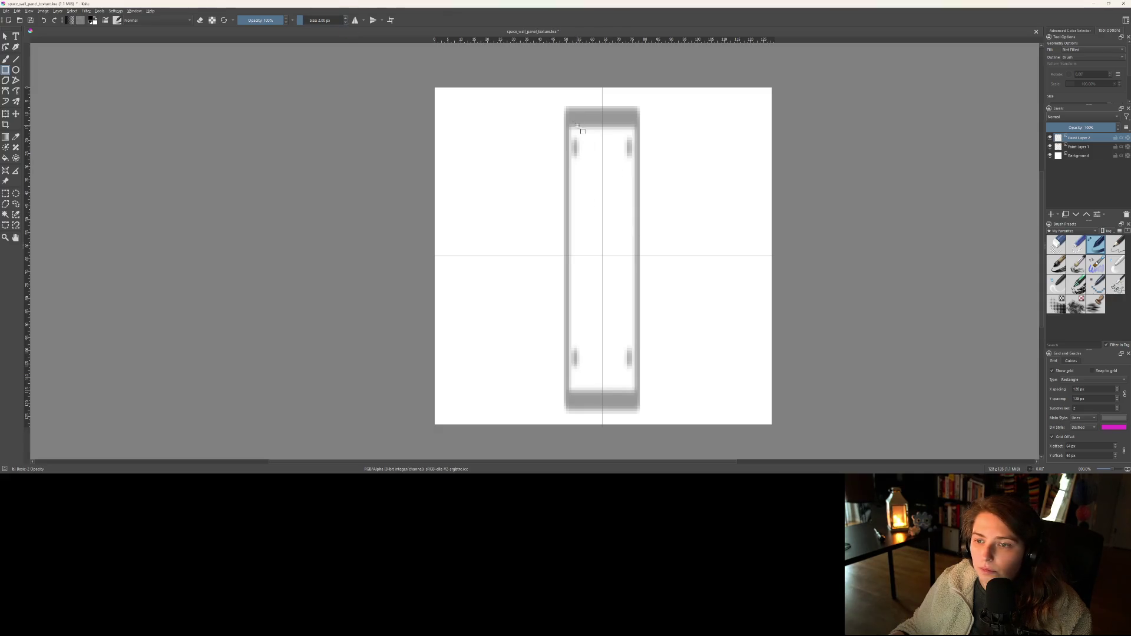
mouse_move(566, 112)
mouse_down()
mouse_move(646, 351)
mouse_move(629, 397)
mouse_move(640, 420)
mouse_up()
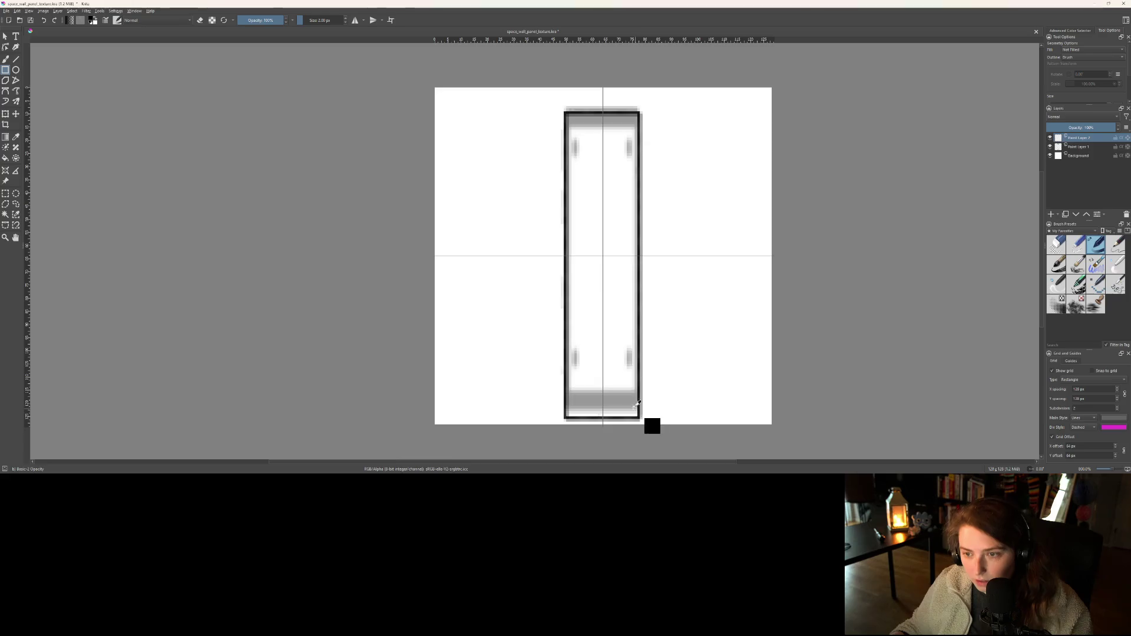
key(ctrl+z)
key(ctrl+z)
mouse_move(562, 93)
mouse_down()
mouse_move(583, 220)
mouse_move(640, 419)
mouse_up()
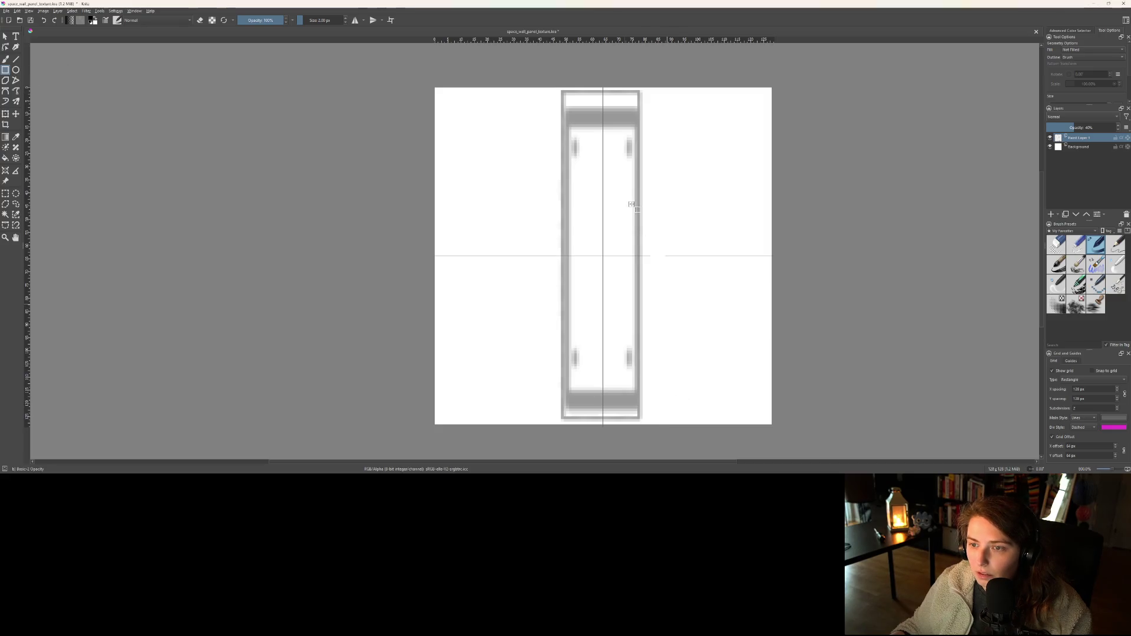
key(t)
drag(603, 245, 607, 245)
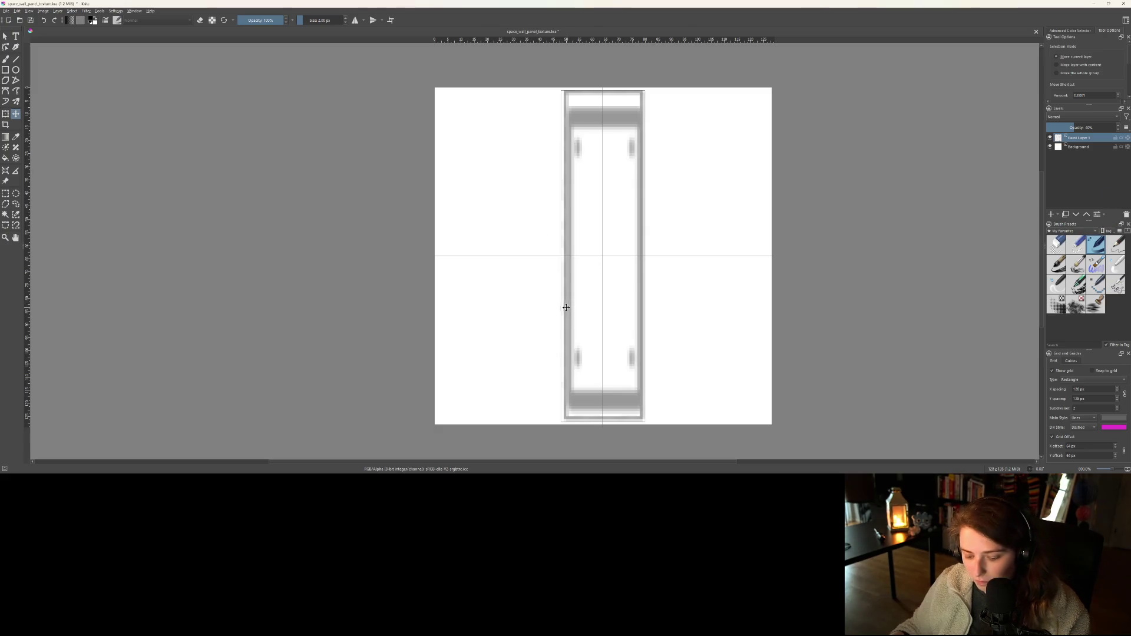
- Keep the sketch at 40% opacity, undo the last border stroke, and add a new paint layer
key(b)
drag(1080, 128, 1123, 129)
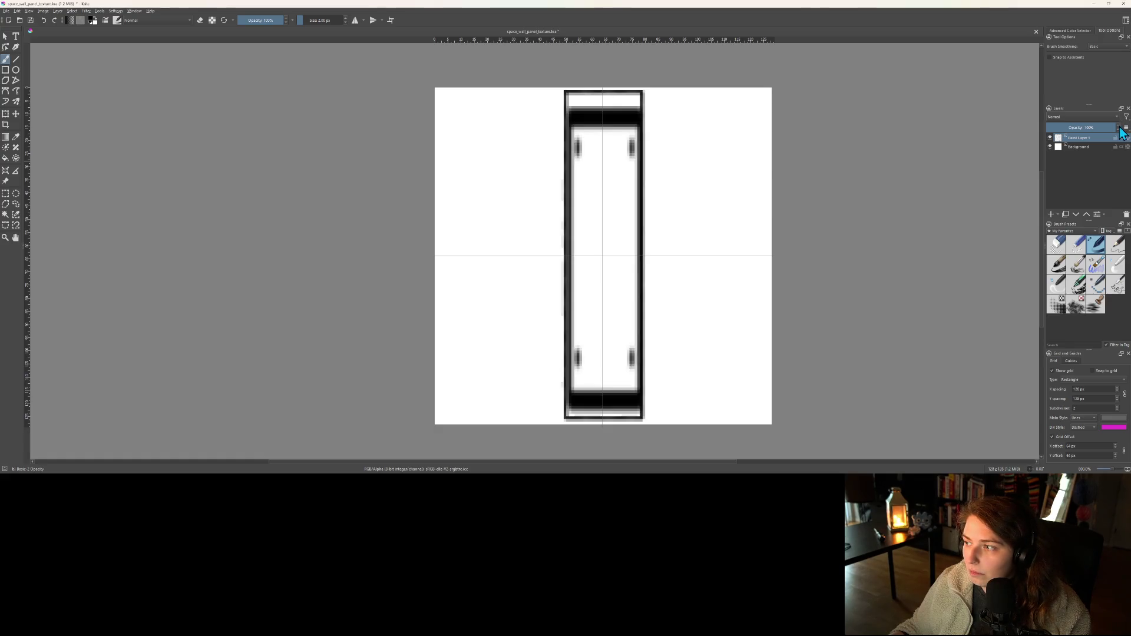
key(ctrl)
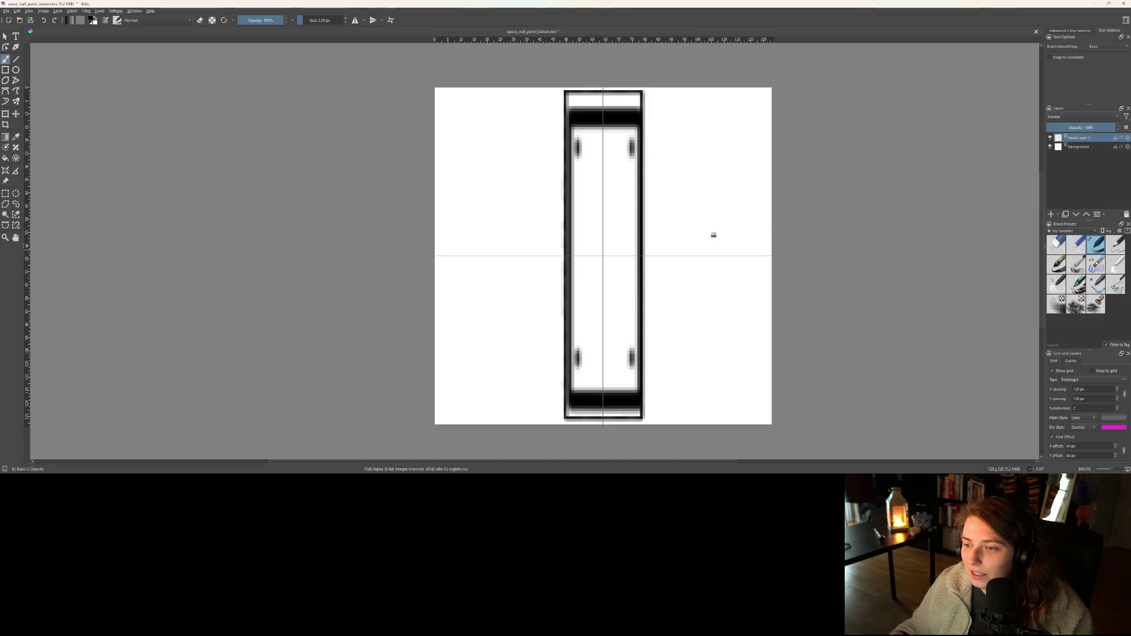
key(ctrl+z)
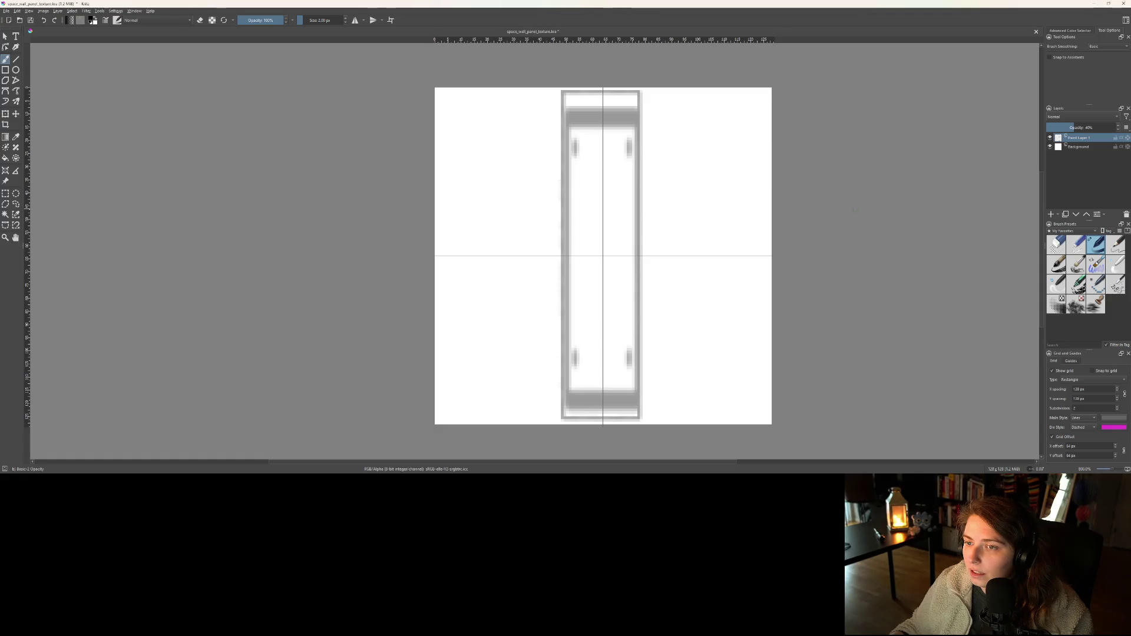
key(ctrl+z)
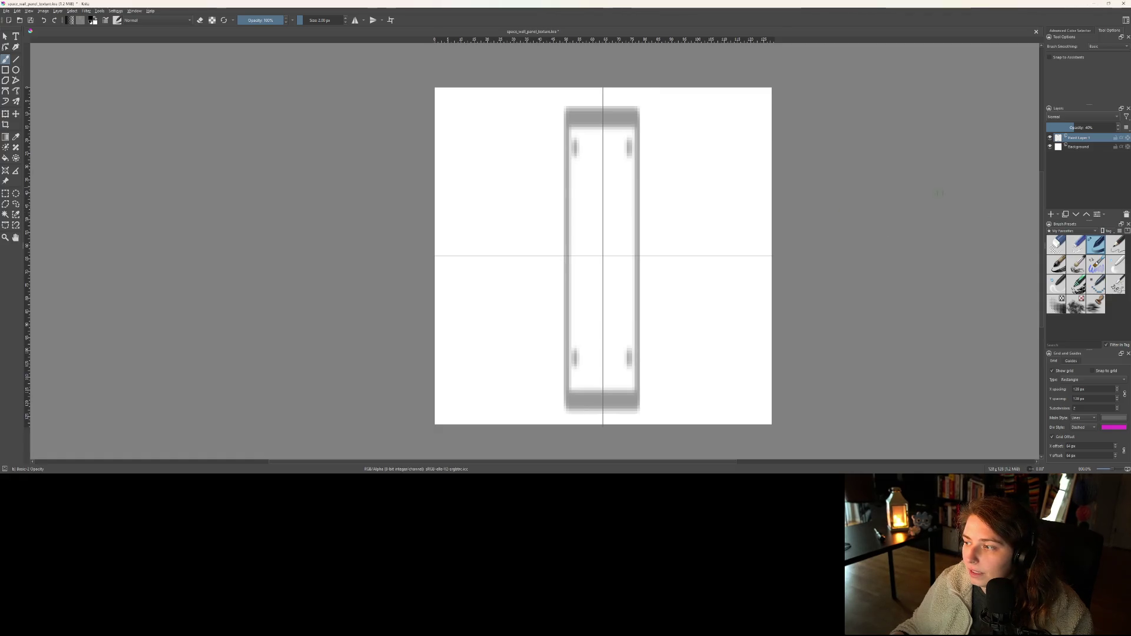
click(1051, 214)
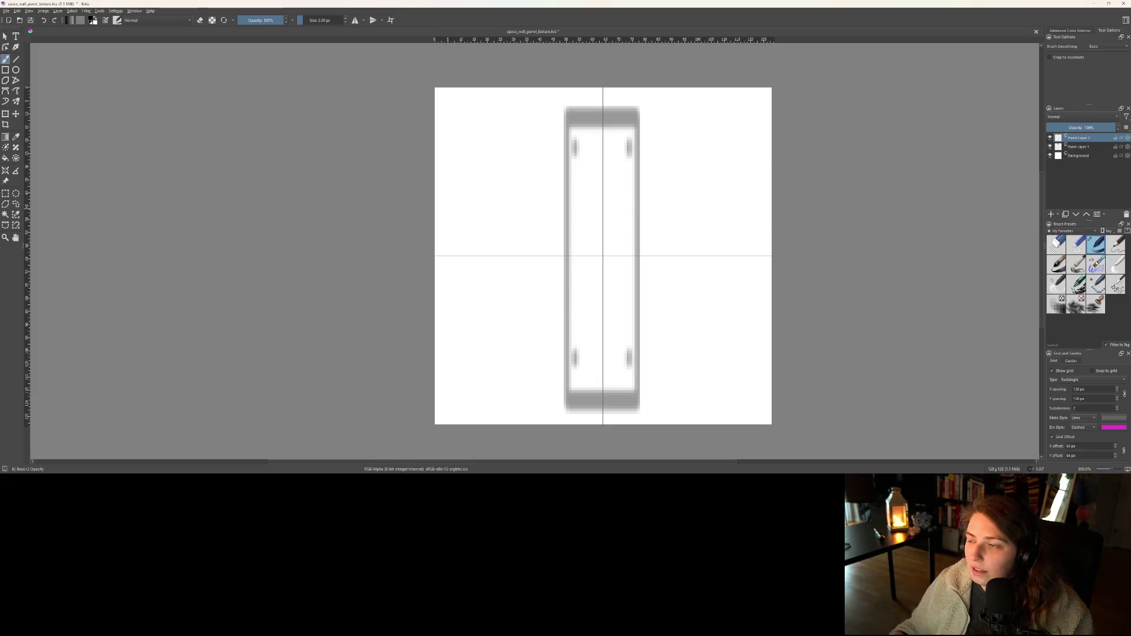
- Draw a rectangle outlining the whole panel and nudge it down slightly
click(5, 70)
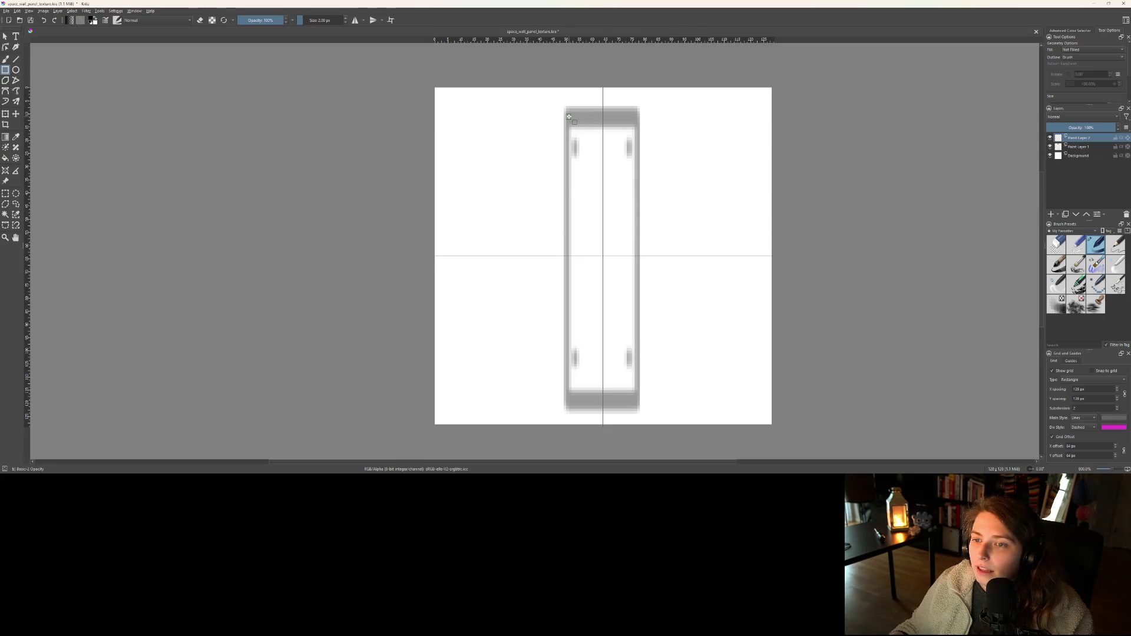
mouse_move(564, 92)
mouse_down()
mouse_move(656, 346)
mouse_move(640, 415)
mouse_up()
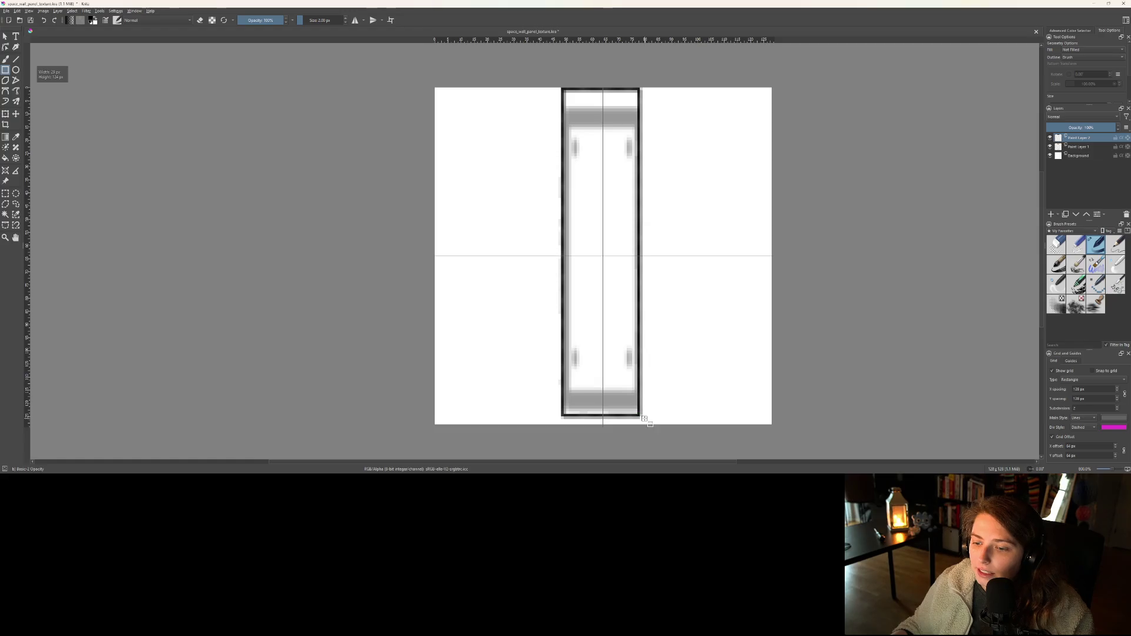
key(t)
key(Down)
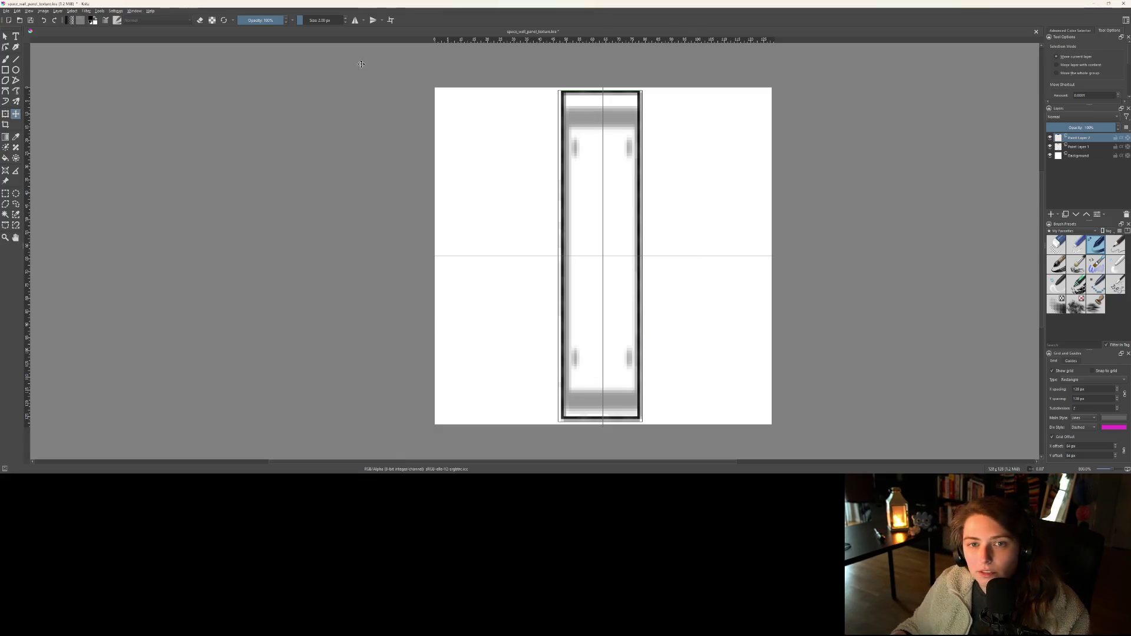
- Enable horizontal and vertical mirroring, paint corner dabs, then remove them from the border layer
click(355, 20)
click(373, 20)
click(6, 58)
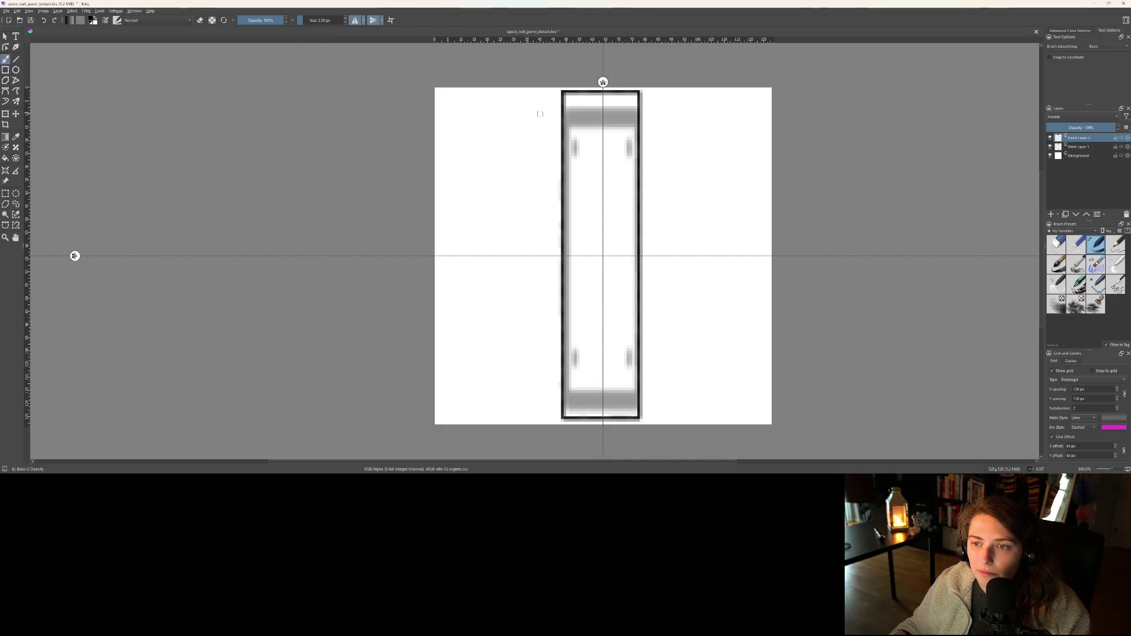
click(570, 99)
click(572, 99)
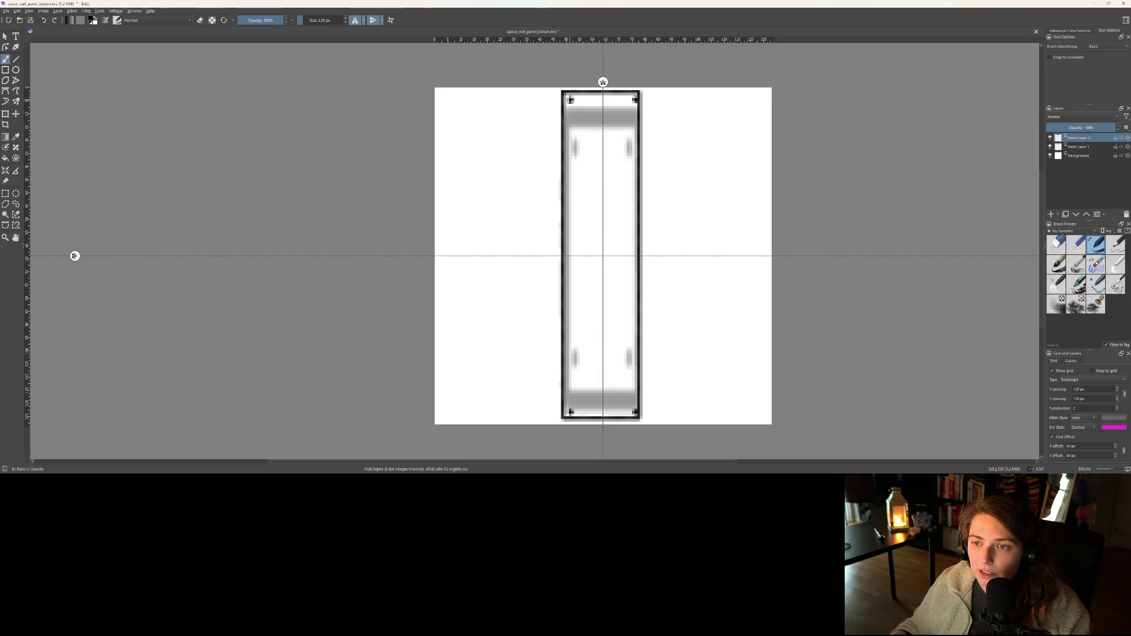
click(569, 99)
click(1049, 138)
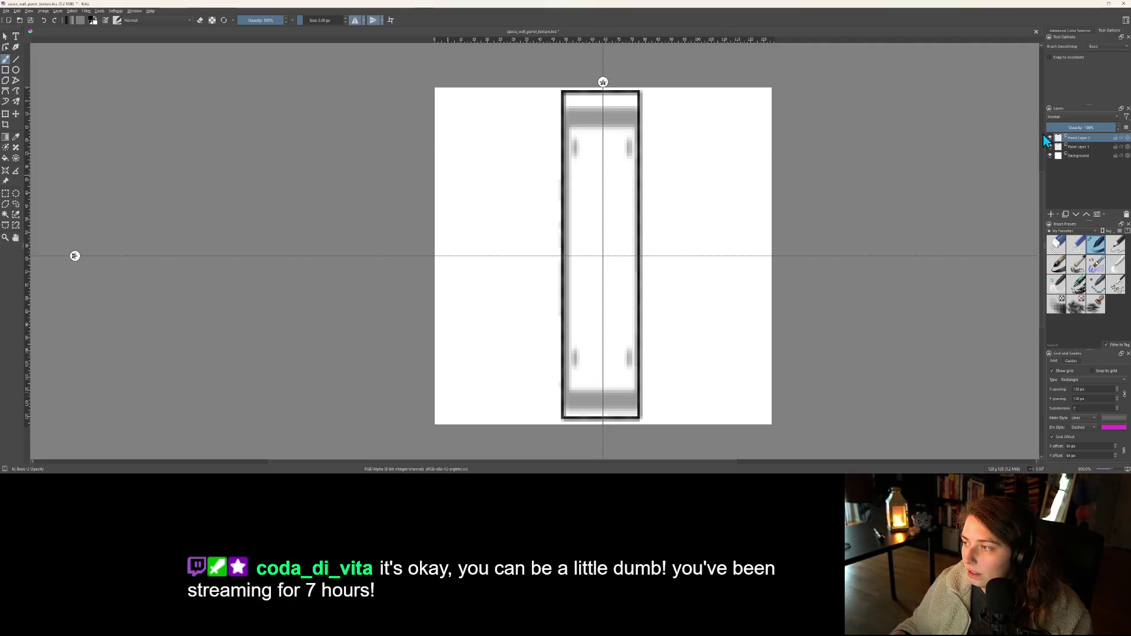
- Add a separate rivet layer with mirrored corner dabs and shift the border a few pixels right
click(1080, 147)
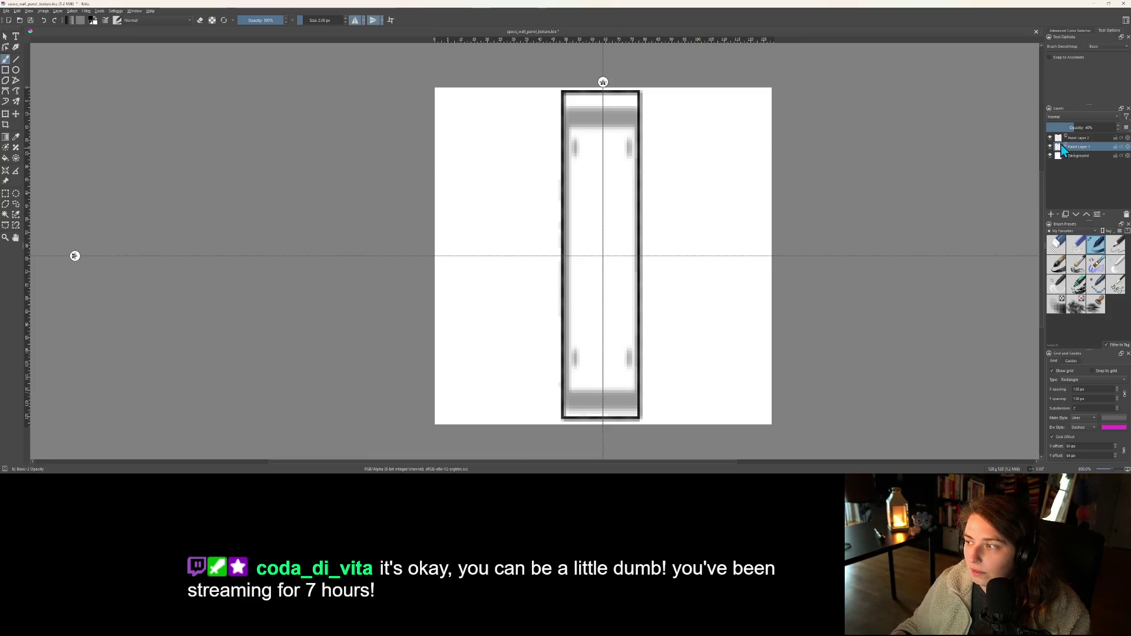
key(Page_Up)
click(1051, 215)
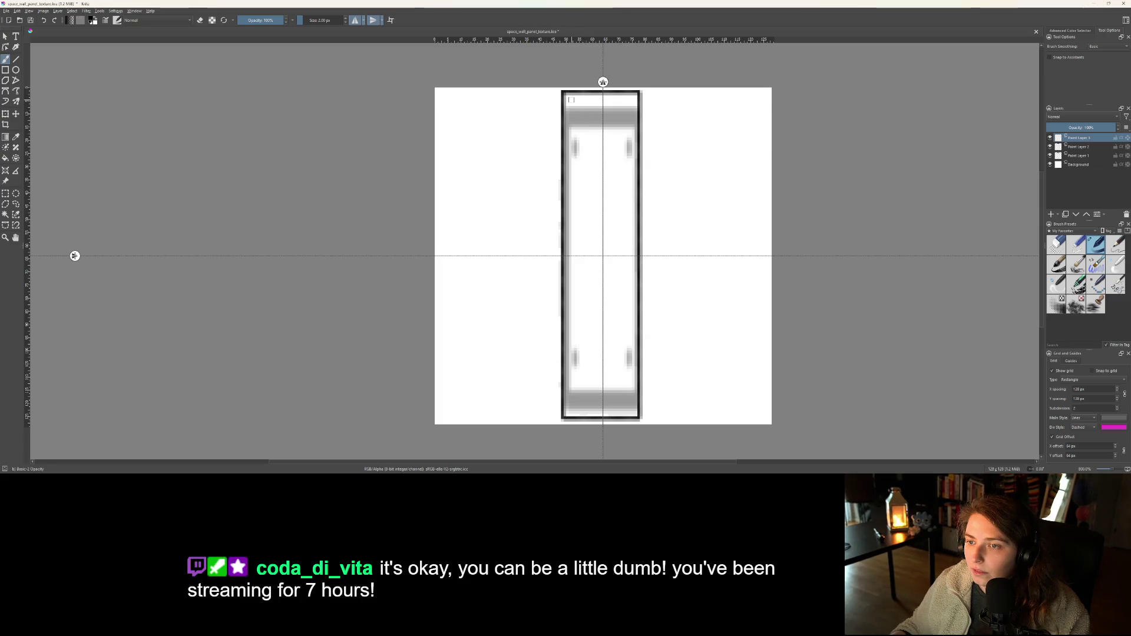
click(572, 100)
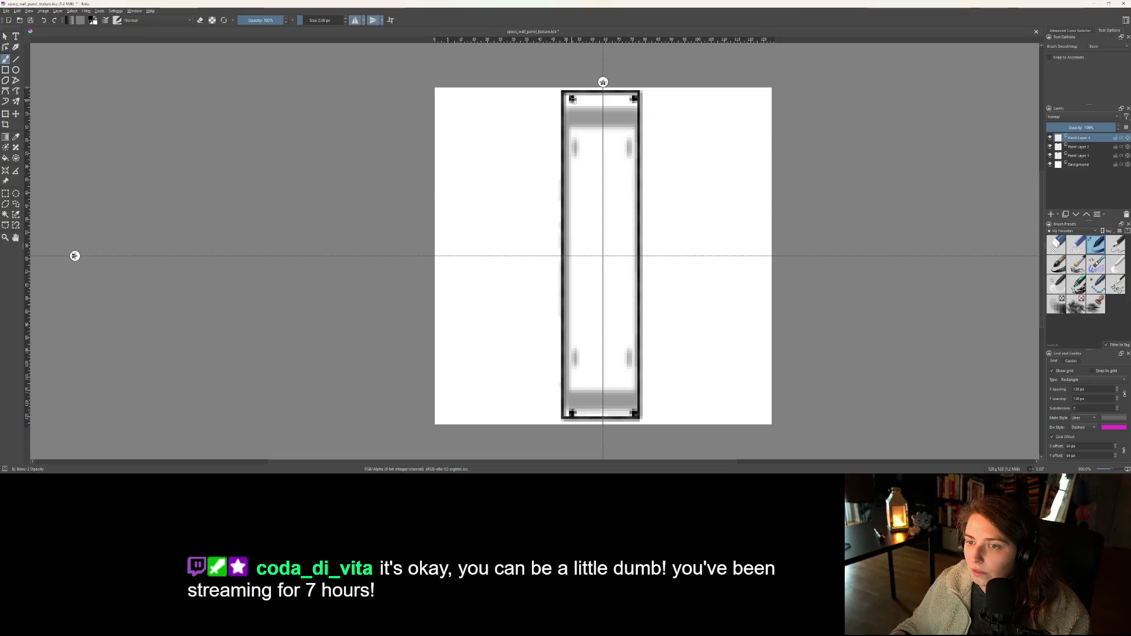
click(1075, 147)
key(t)
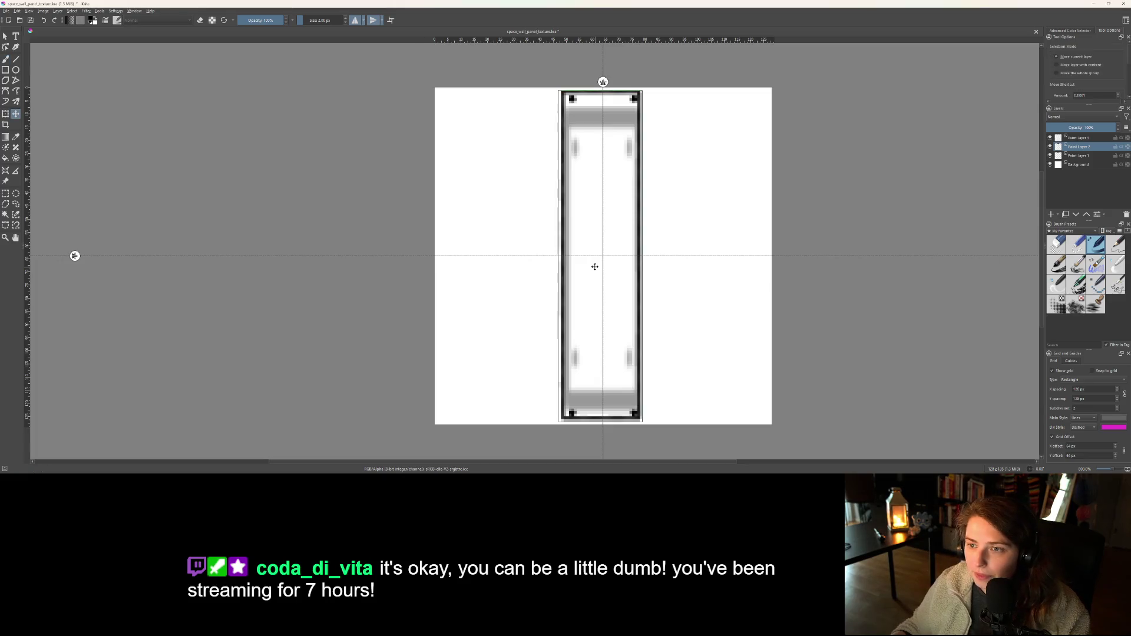
drag(593, 262, 597, 266)
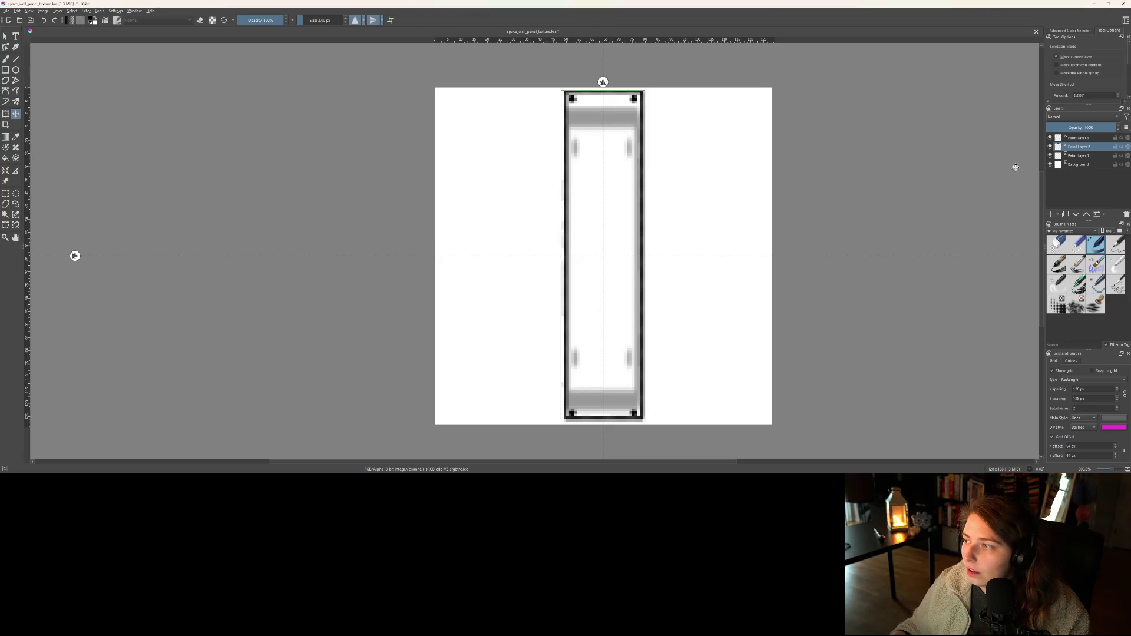
- Transform the rivet layer to squash the rivets and pull them slightly inward
click(1087, 137)
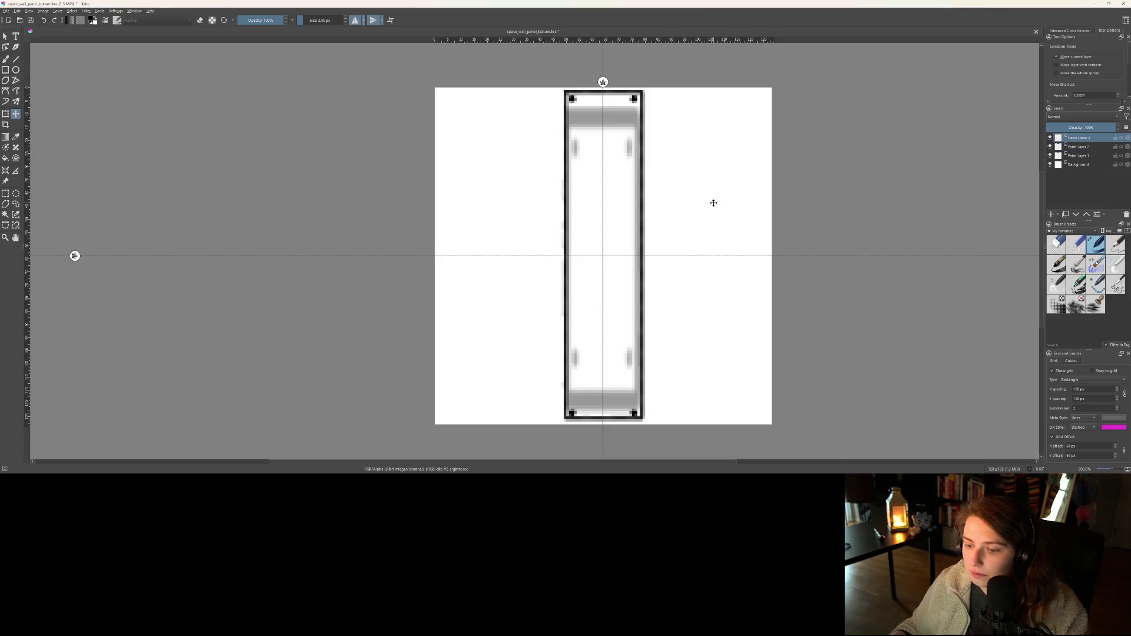
key(ctrl+t)
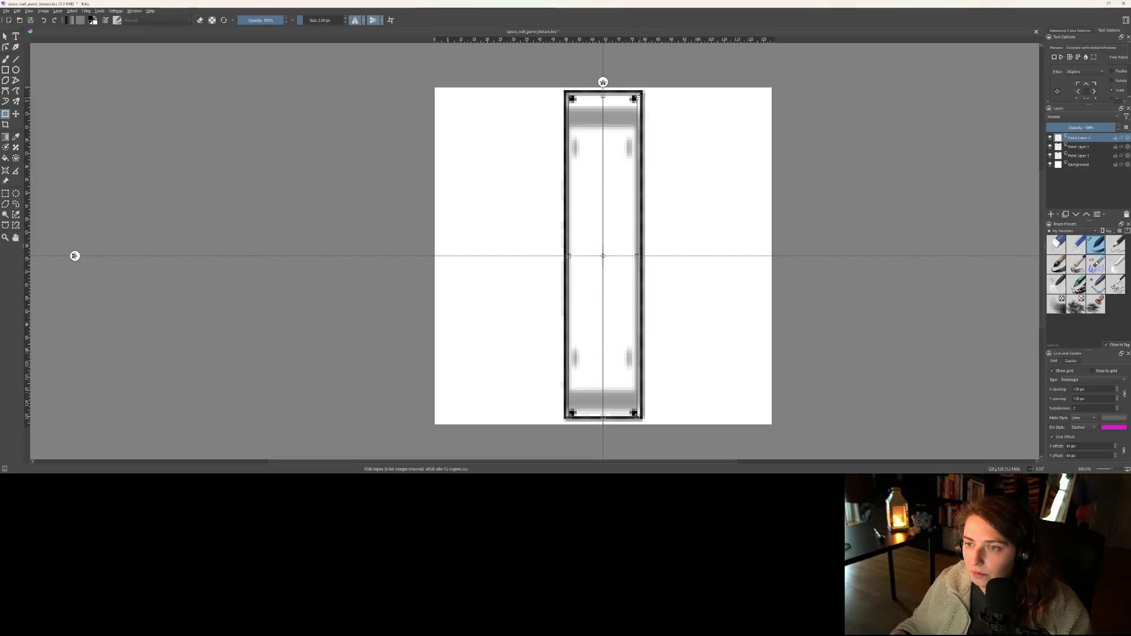
drag(639, 94, 636, 97)
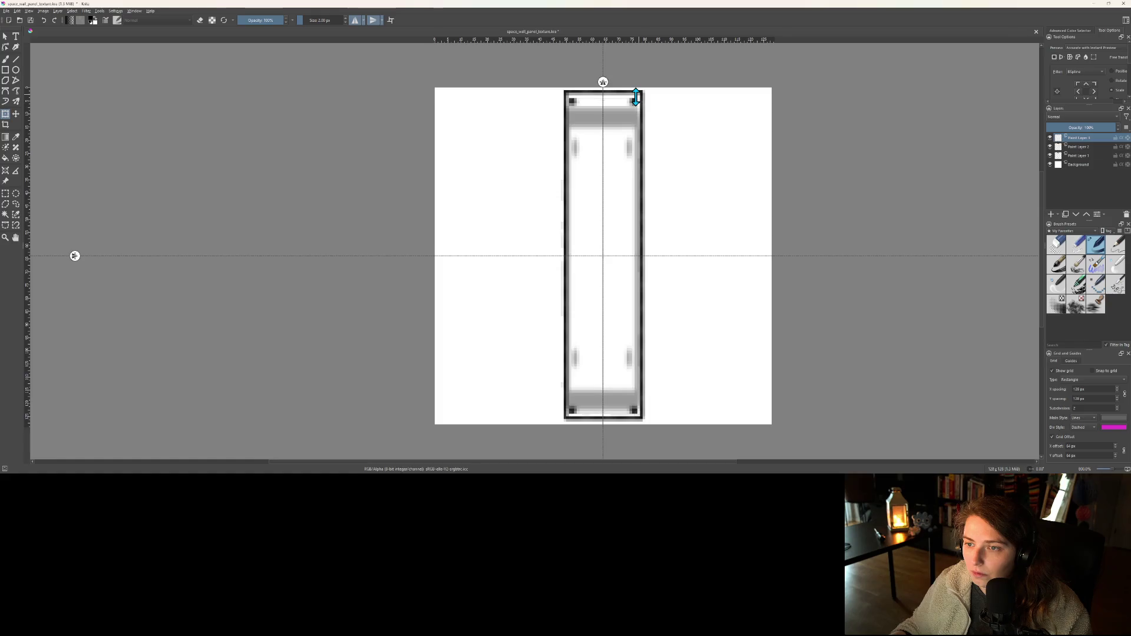
drag(633, 97, 633, 99)
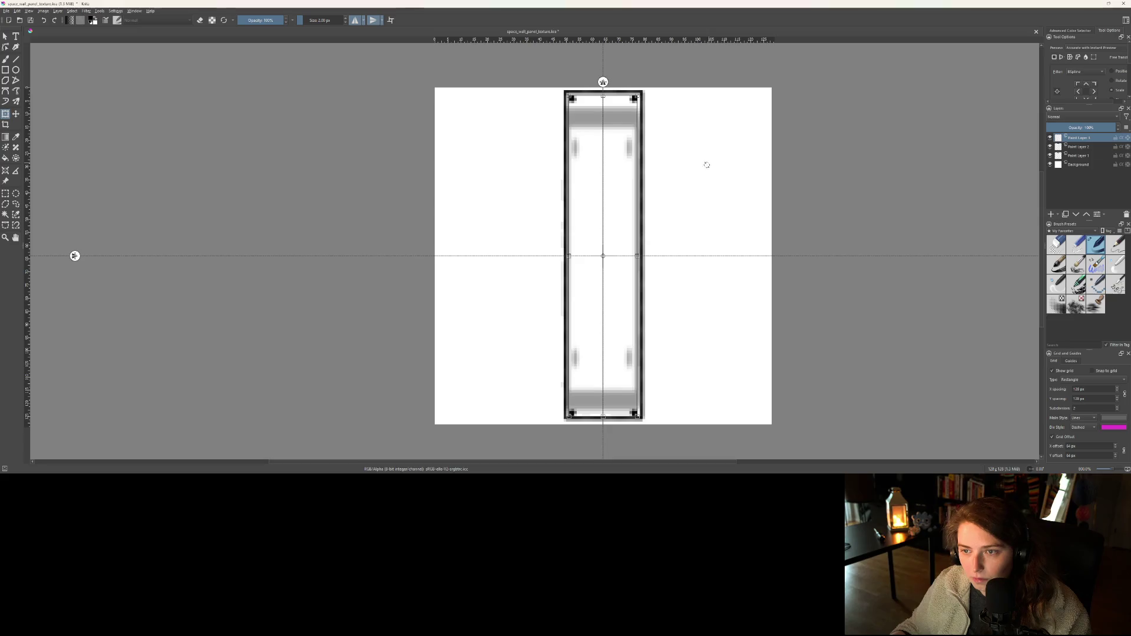
drag(634, 256, 635, 256)
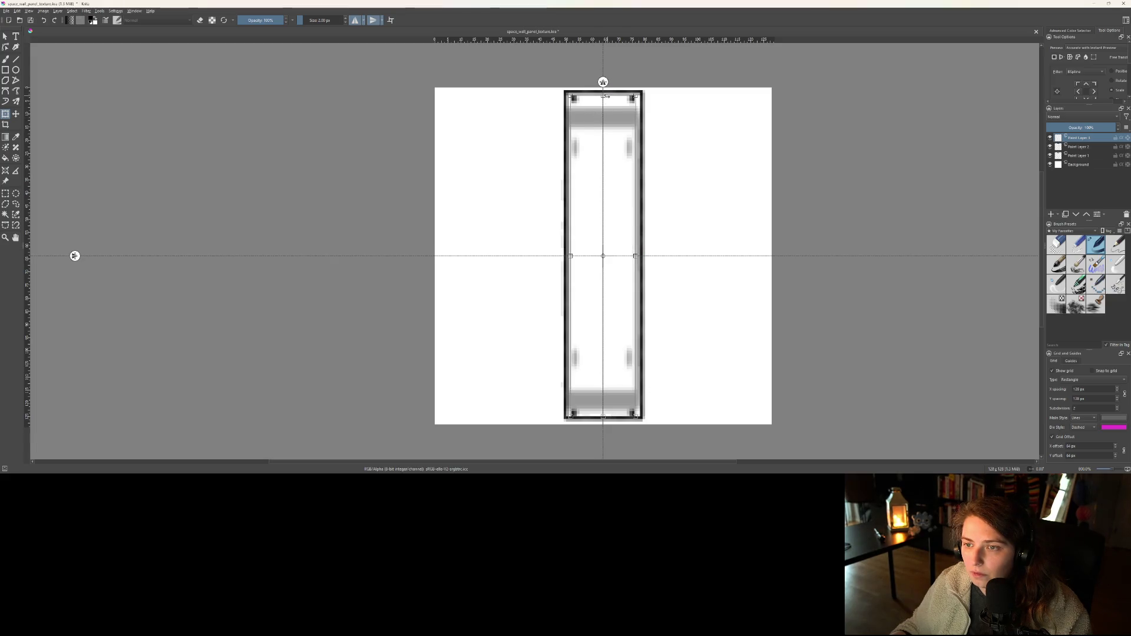
drag(603, 96, 602, 97)
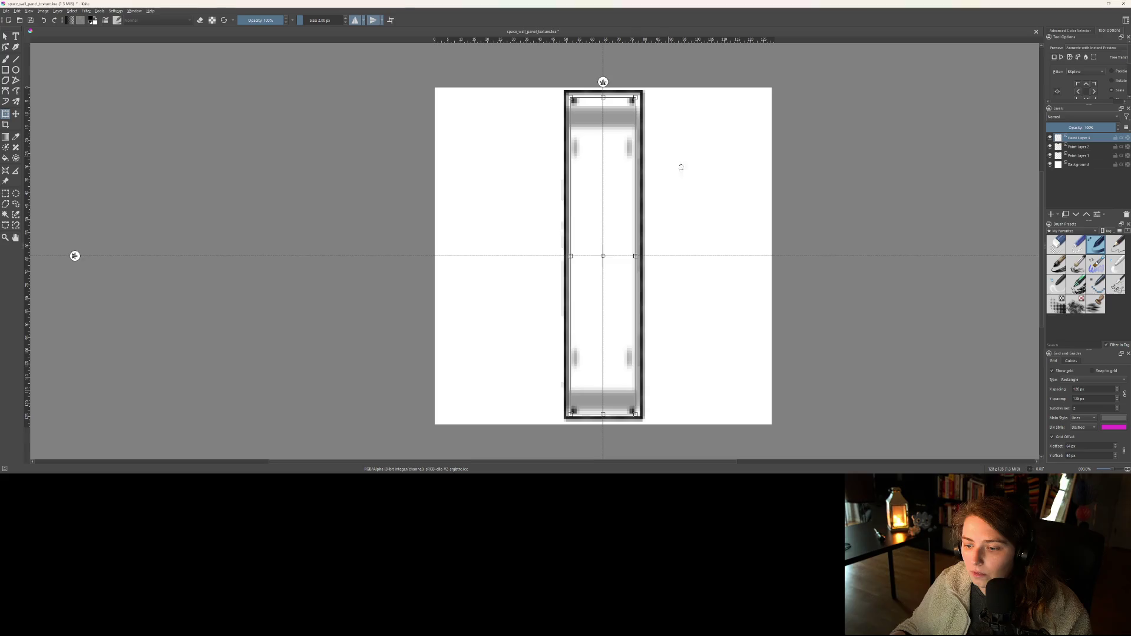
- Hide the sketch, merge the rivets into the border layer, and stretch it to 400% width
click(1050, 155)
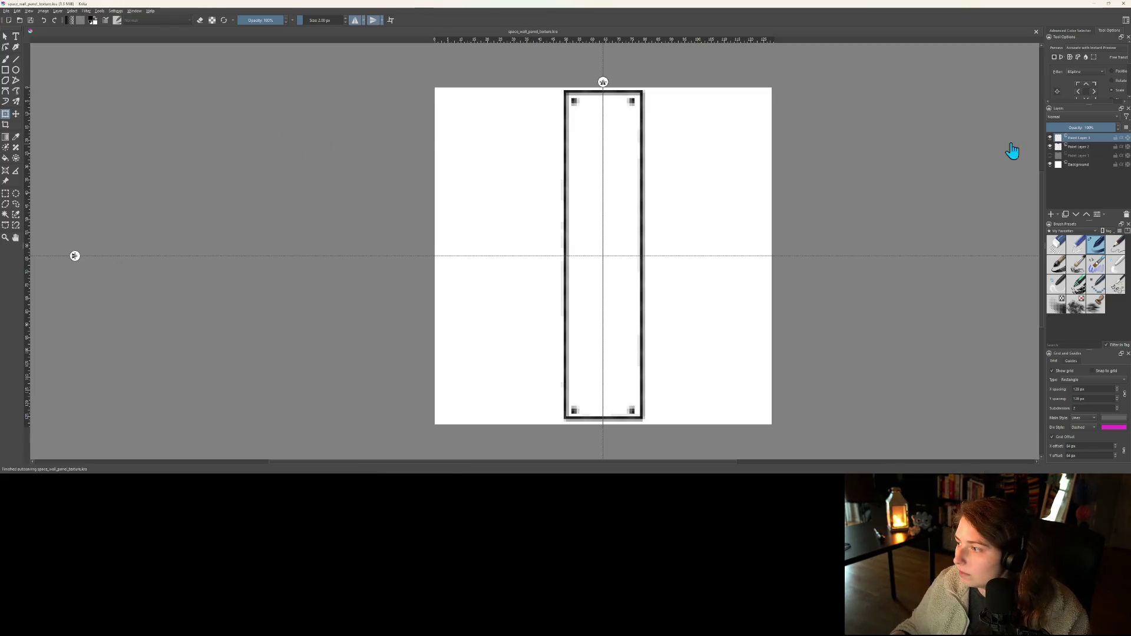
right_click(1085, 140)
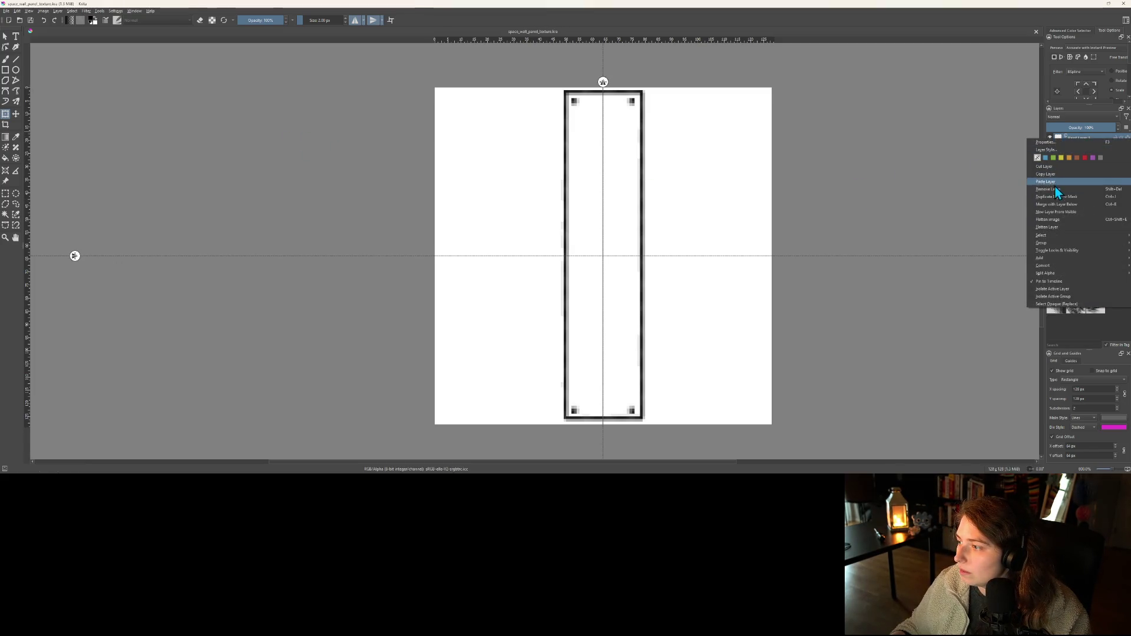
click(1060, 206)
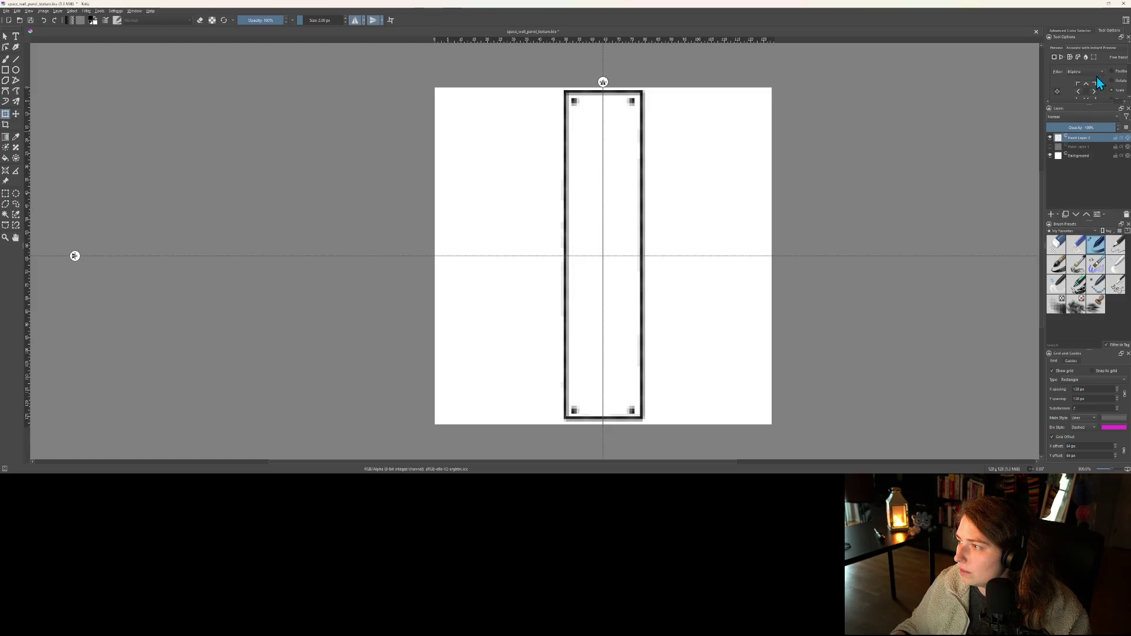
click(618, 168)
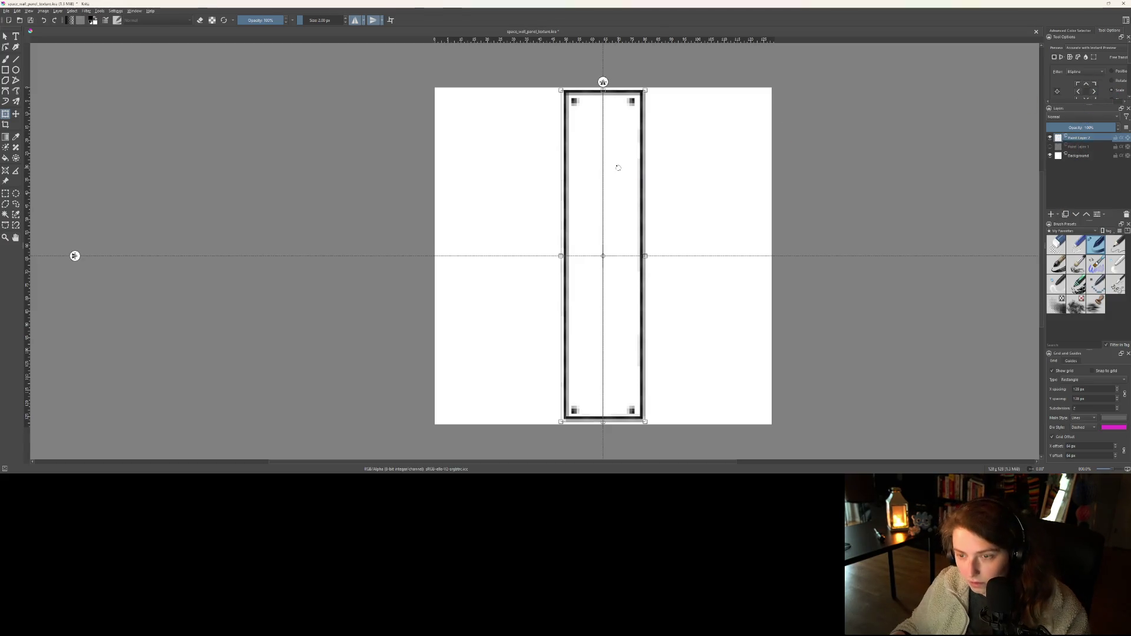
scroll(1084, 67, down, 2)
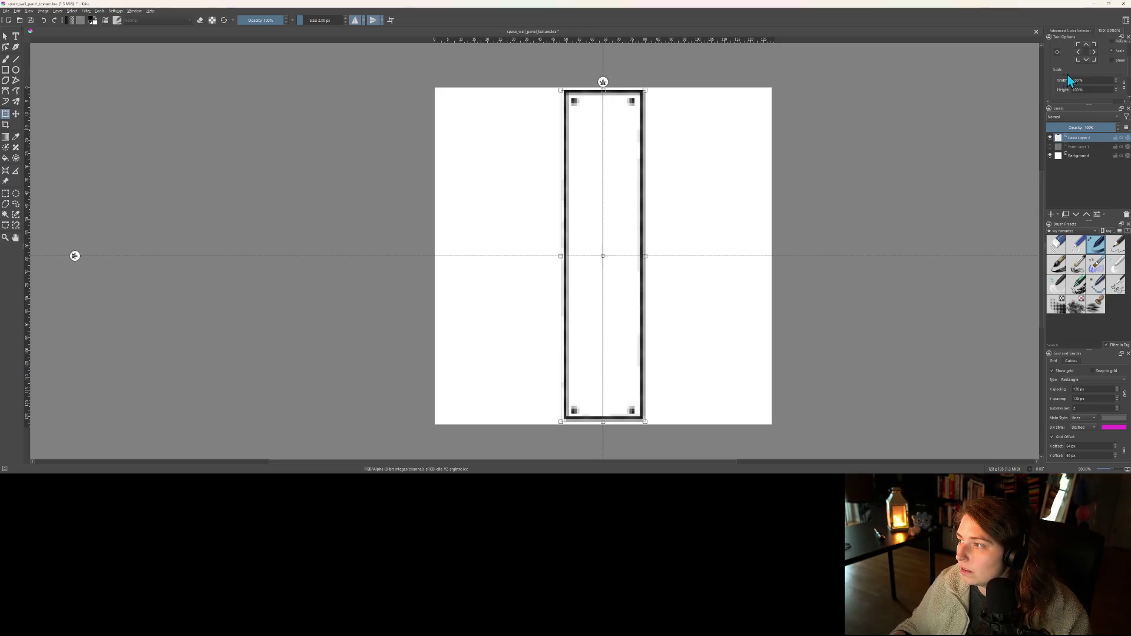
text(400)
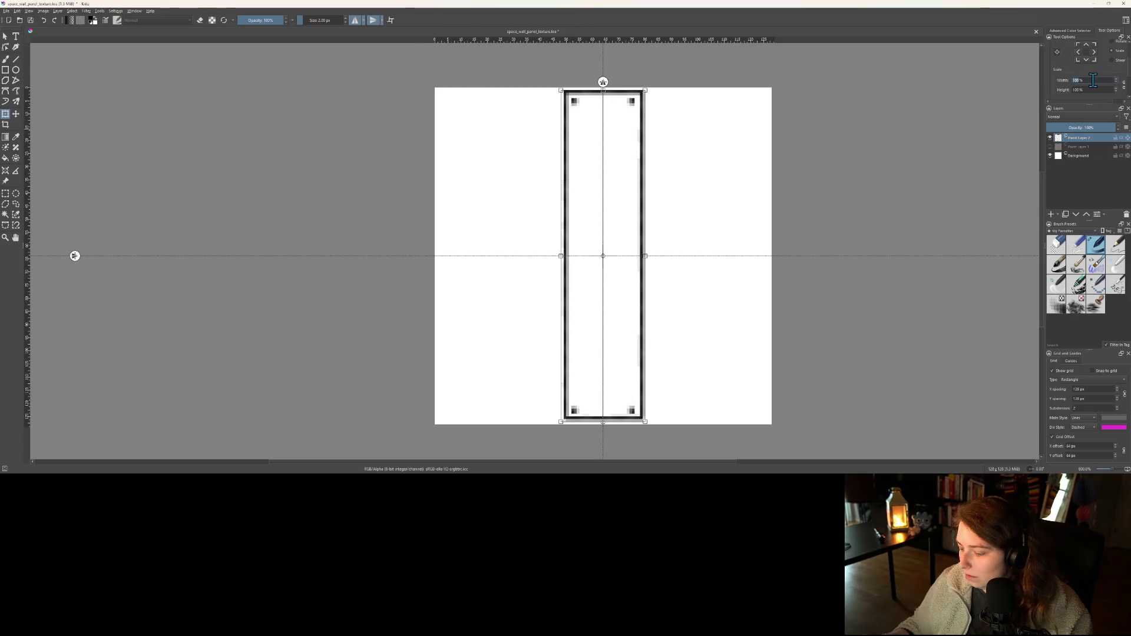
key(Return)
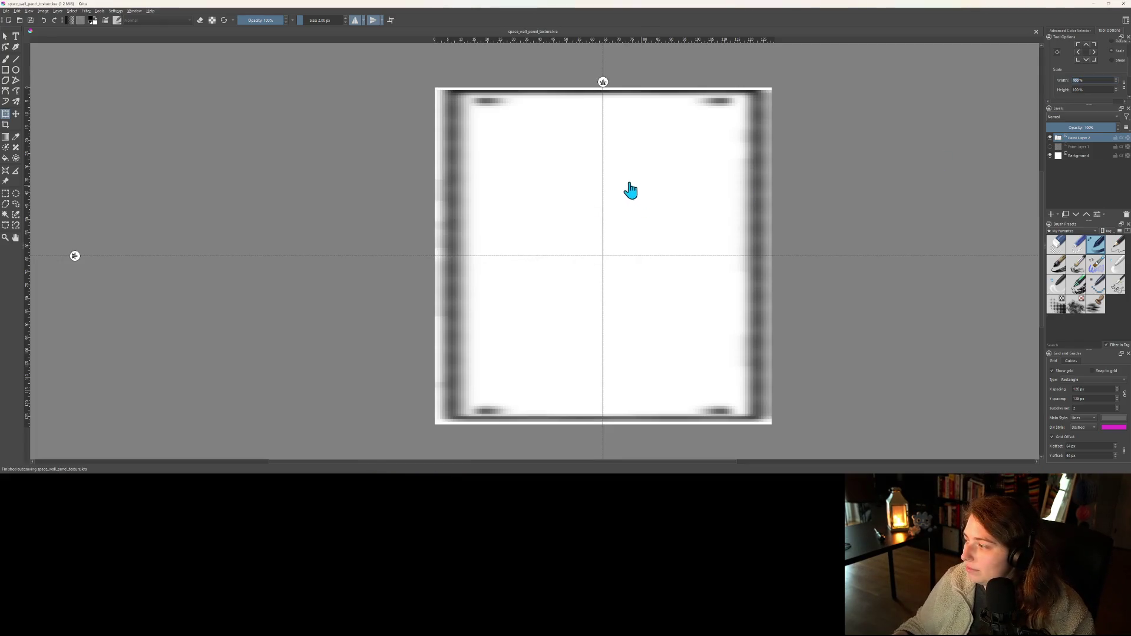
- Export the texture as a PNG over space_wall_panel_texture.png and minimize Krita
click(6, 12)
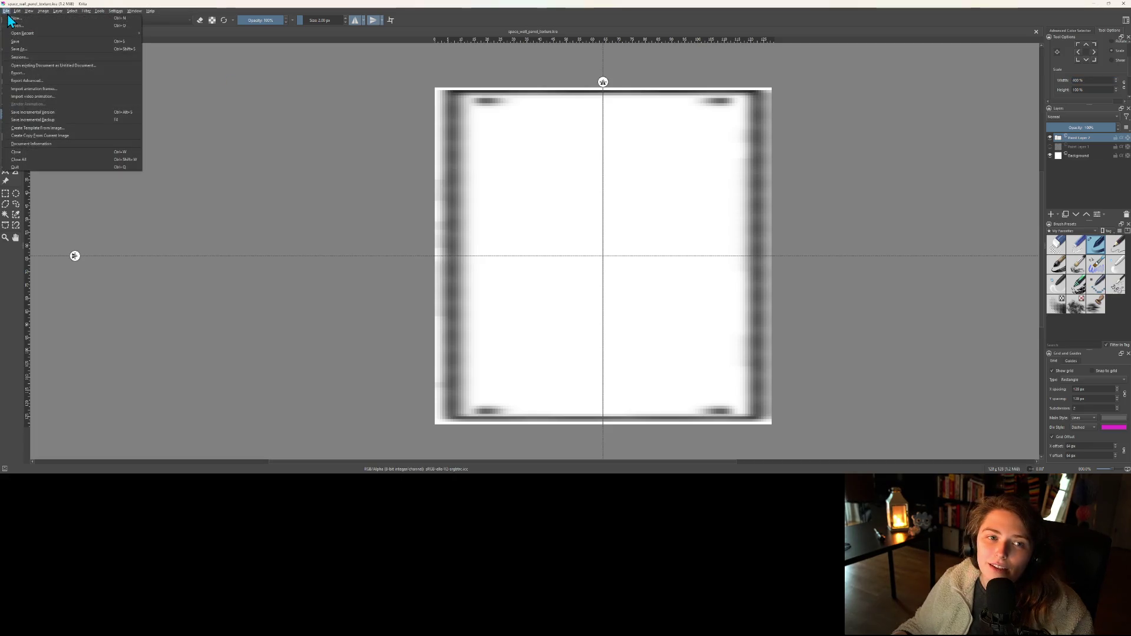
click(31, 75)
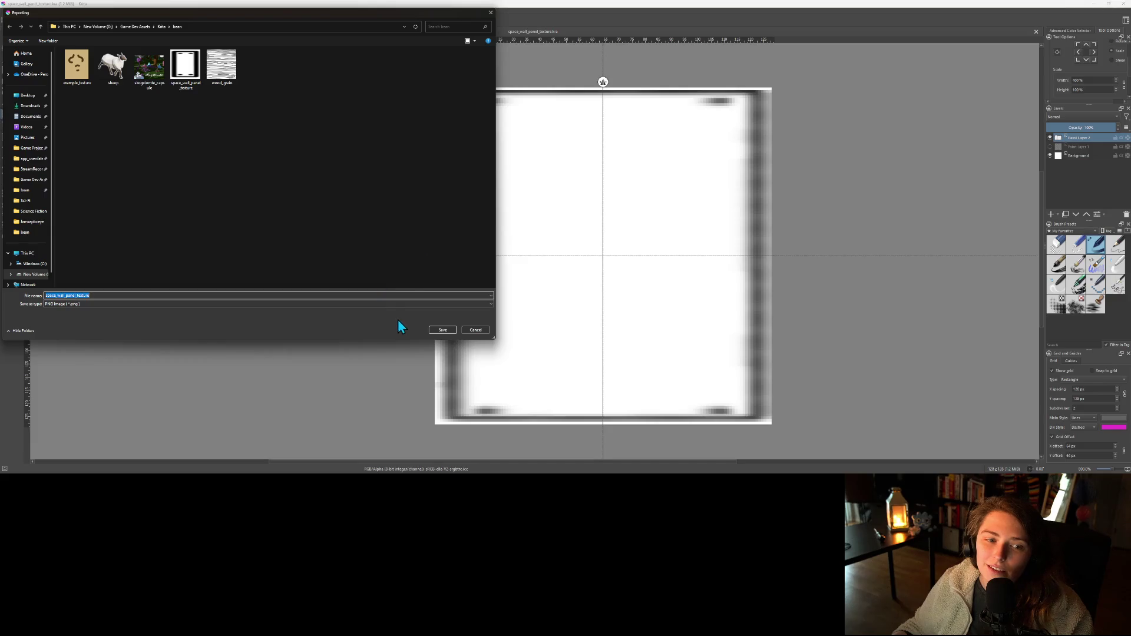
click(452, 329)
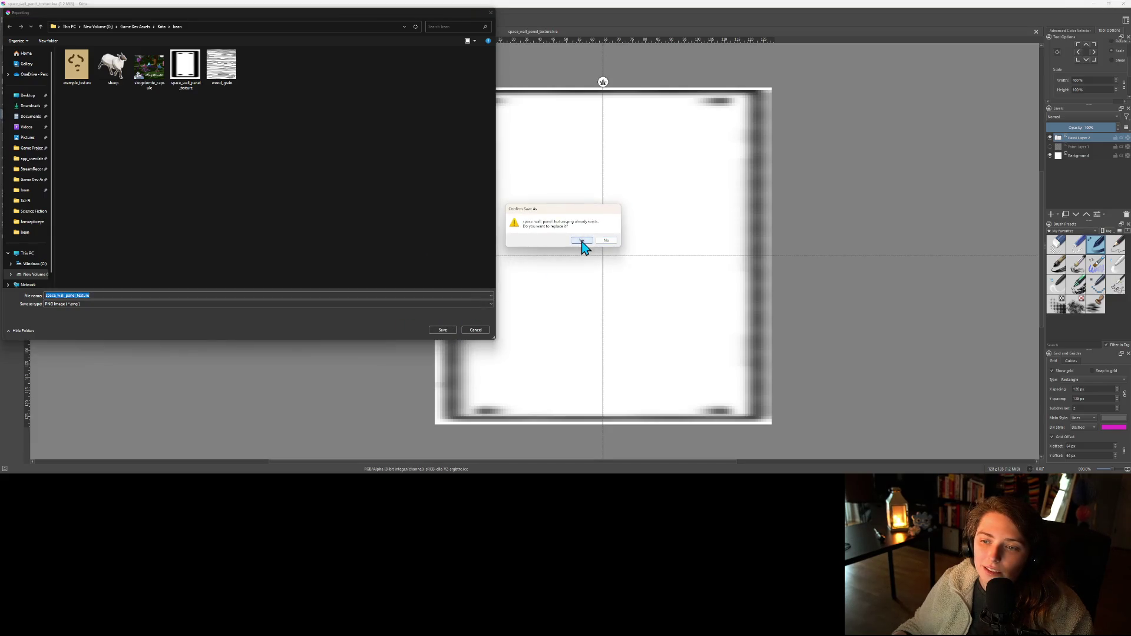
click(583, 244)
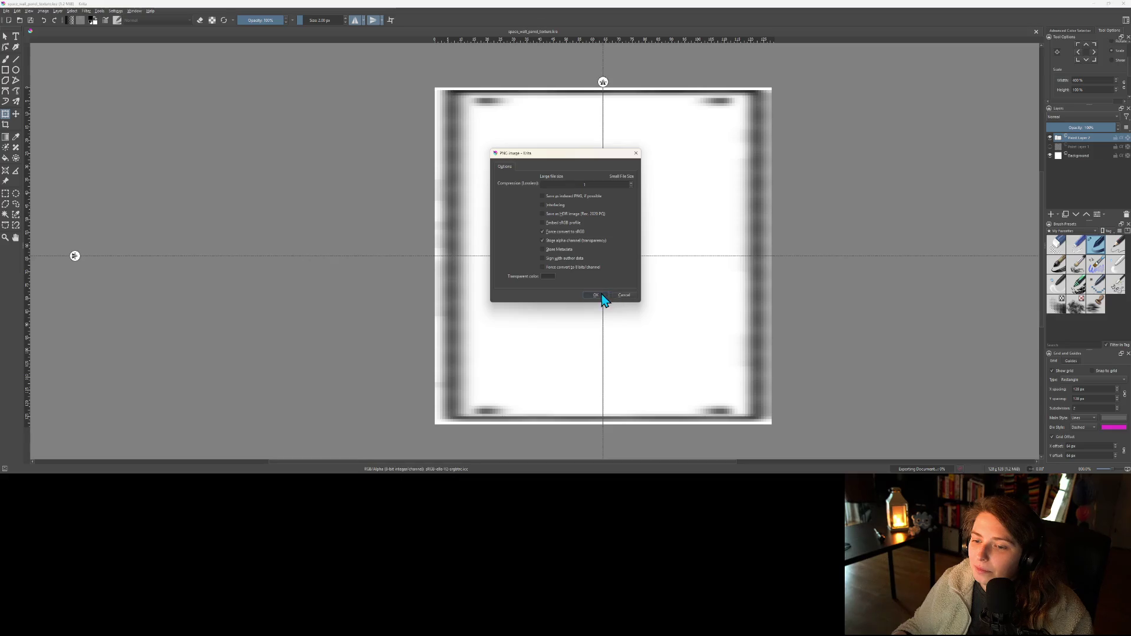
click(607, 298)
click(1097, 5)
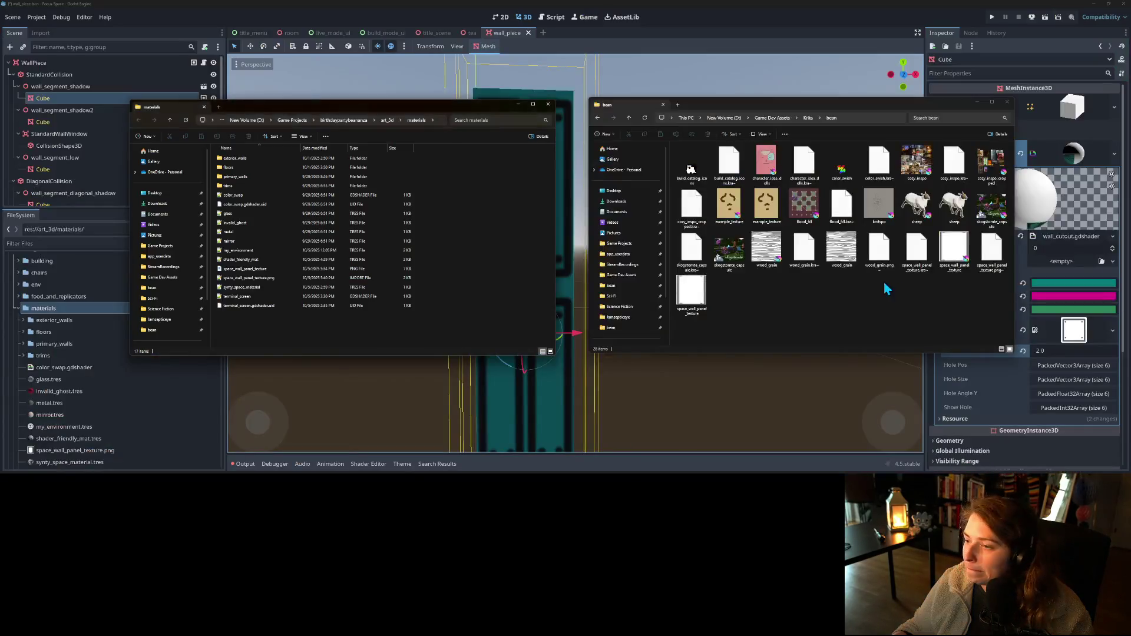
- Copy the updated space_wall_panel_texture.png from bean into materials, replacing the old copy
click(691, 291)
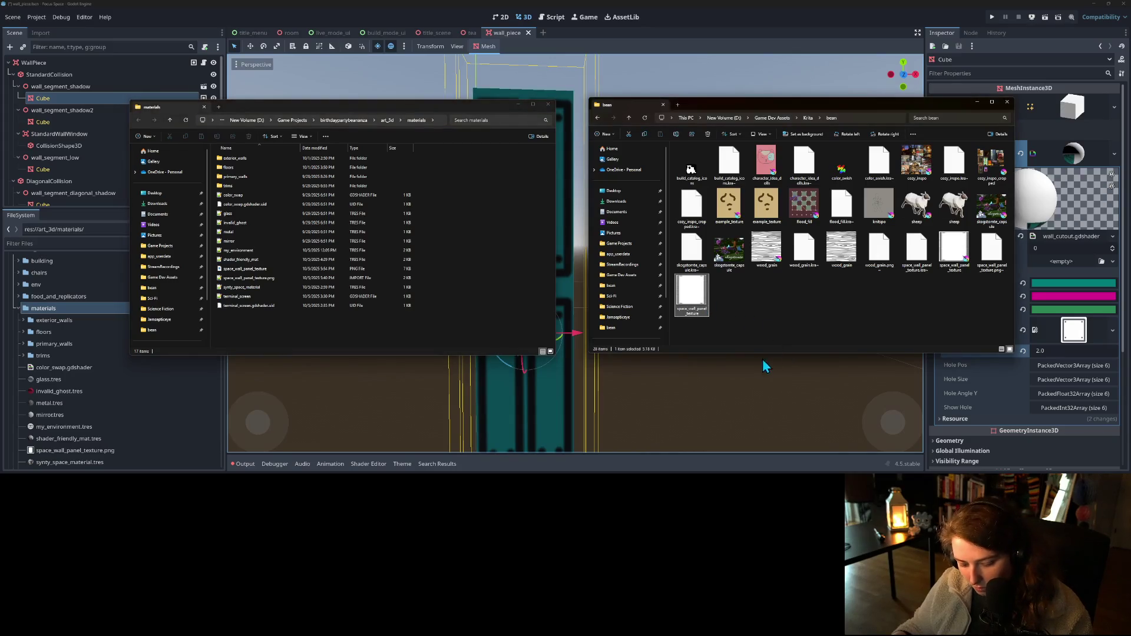
key(ctrl+c)
click(486, 303)
key(ctrl+v)
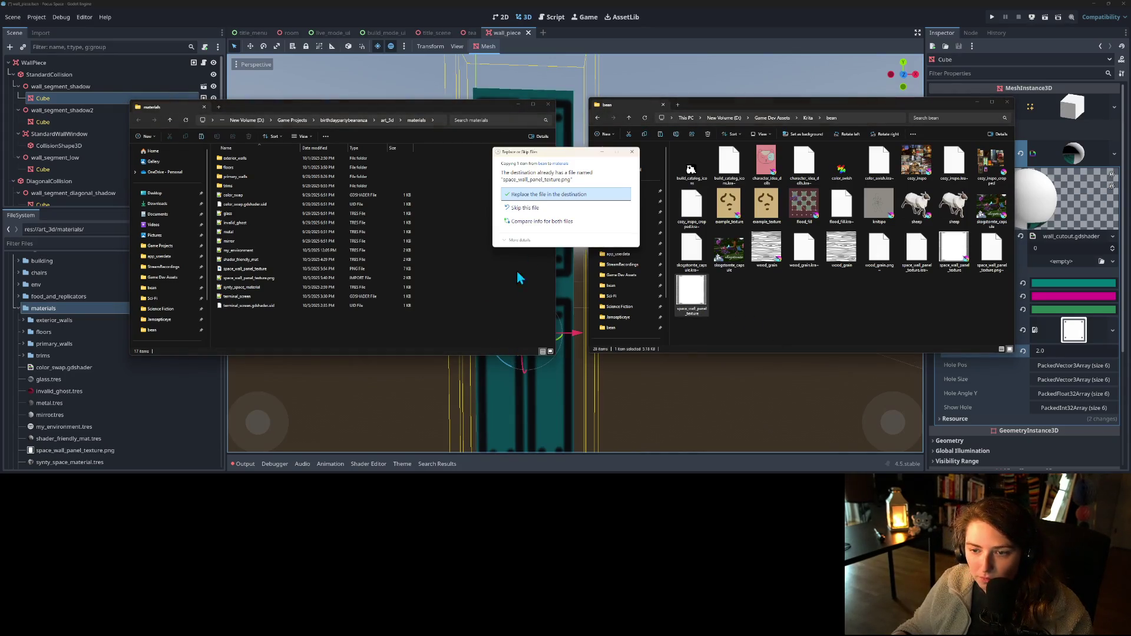
click(548, 198)
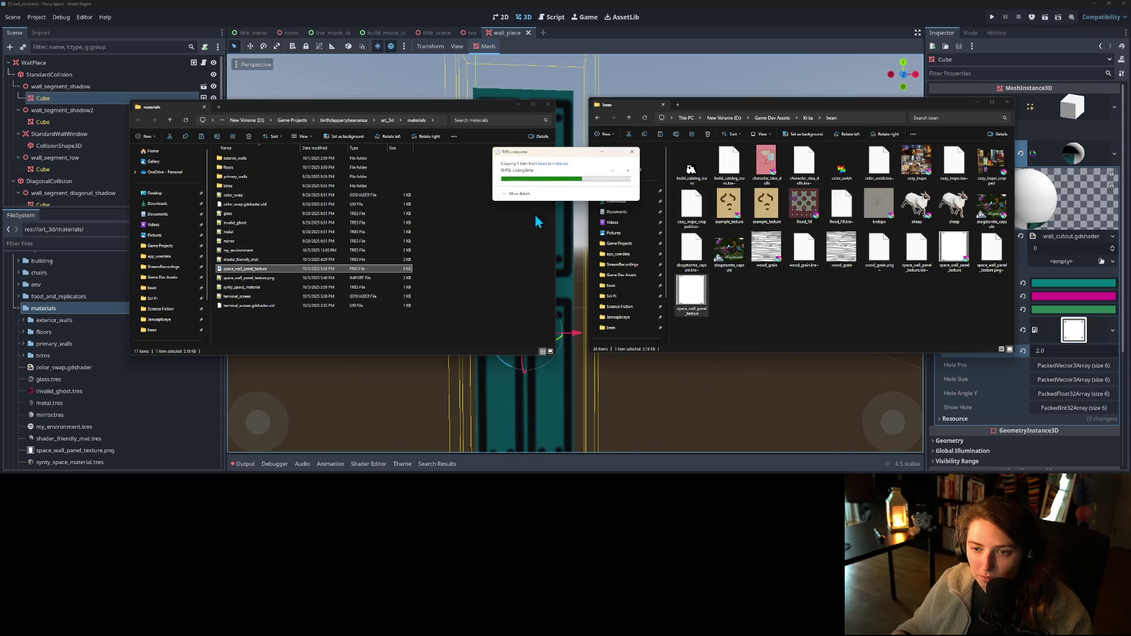
click(709, 7)
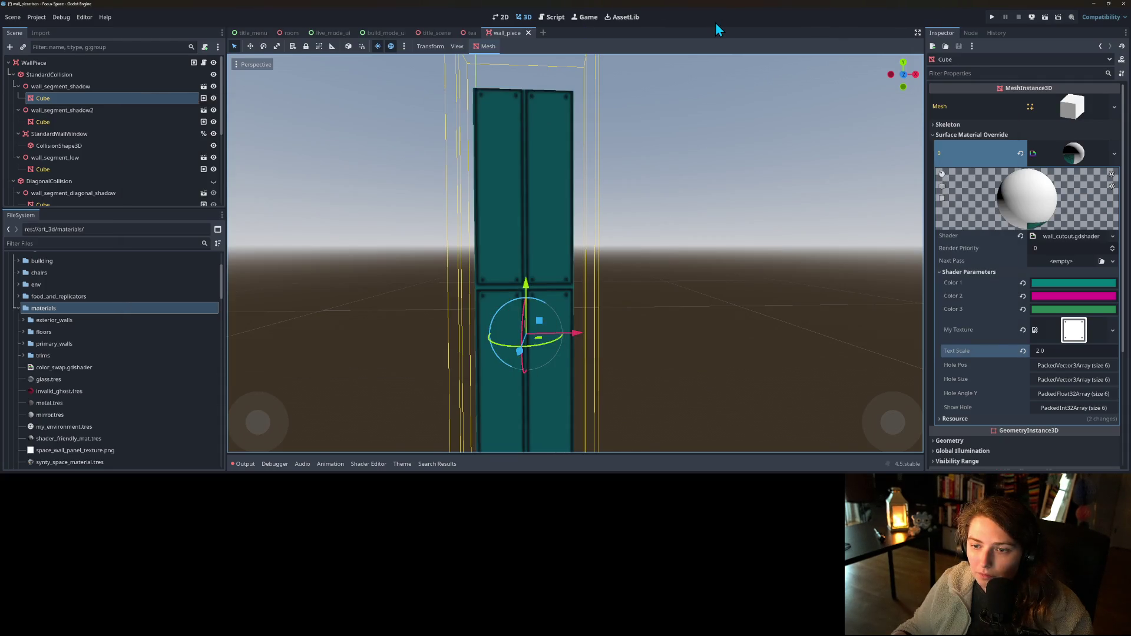
- Try Text Scale values of 1.0 and 4.0, orbiting to view the wall's back face
scroll(664, 288, down, 3)
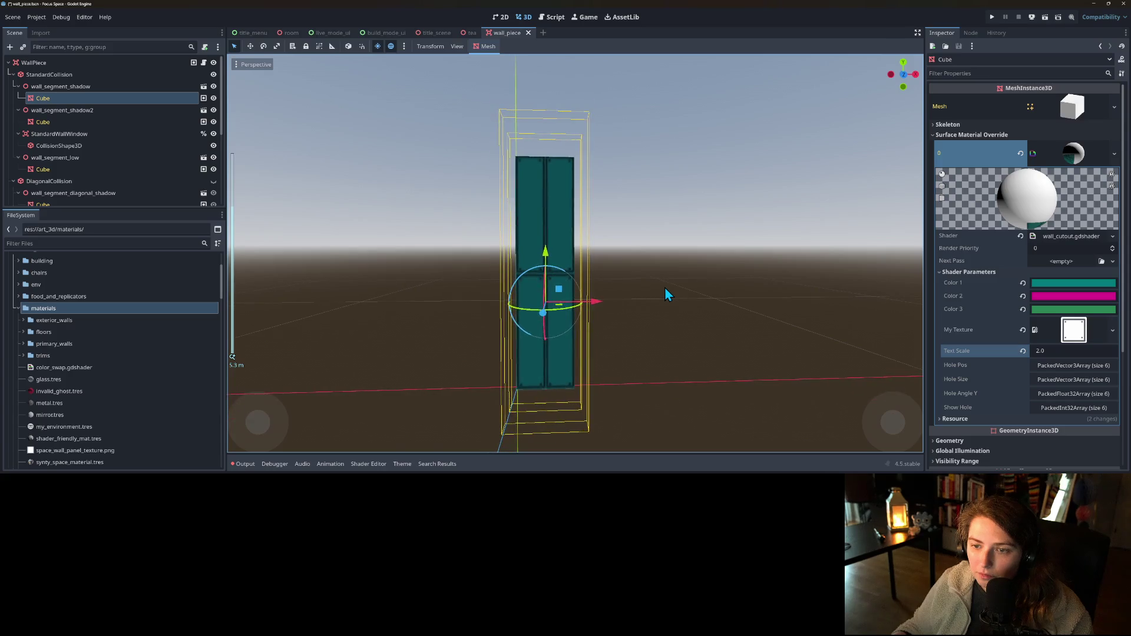
scroll(656, 303, up, 2)
click(1067, 352)
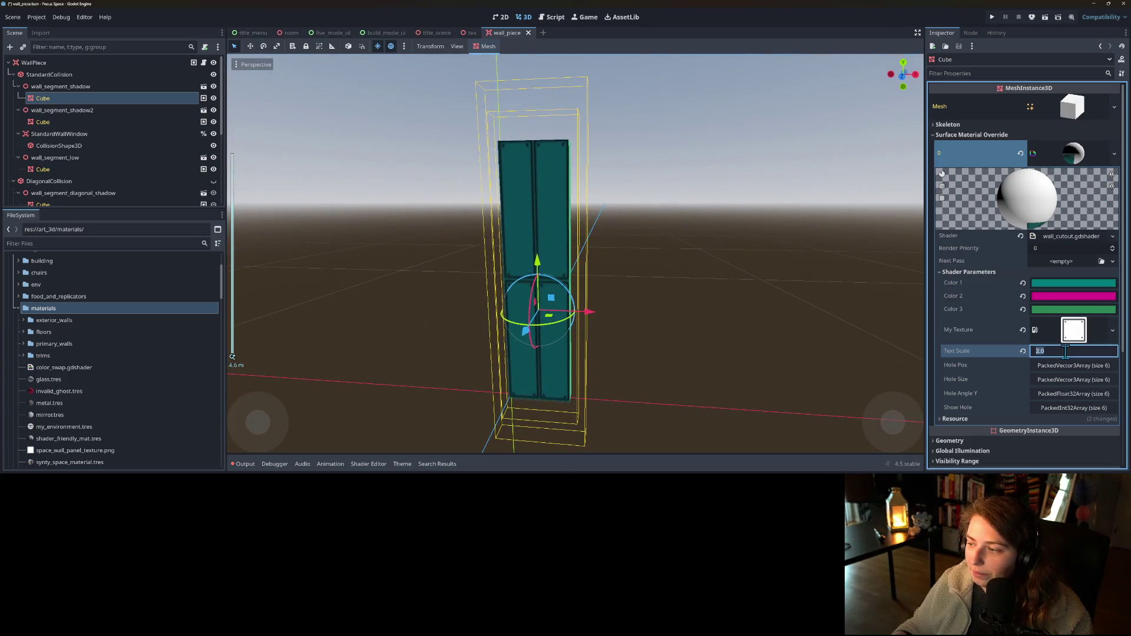
text(1)
key(Return)
mouse_move(746, 303)
mouse_down()
mouse_move(689, 295)
mouse_move(538, 318)
mouse_move(527, 301)
mouse_move(777, 308)
mouse_move(895, 334)
mouse_up()
click(1051, 350)
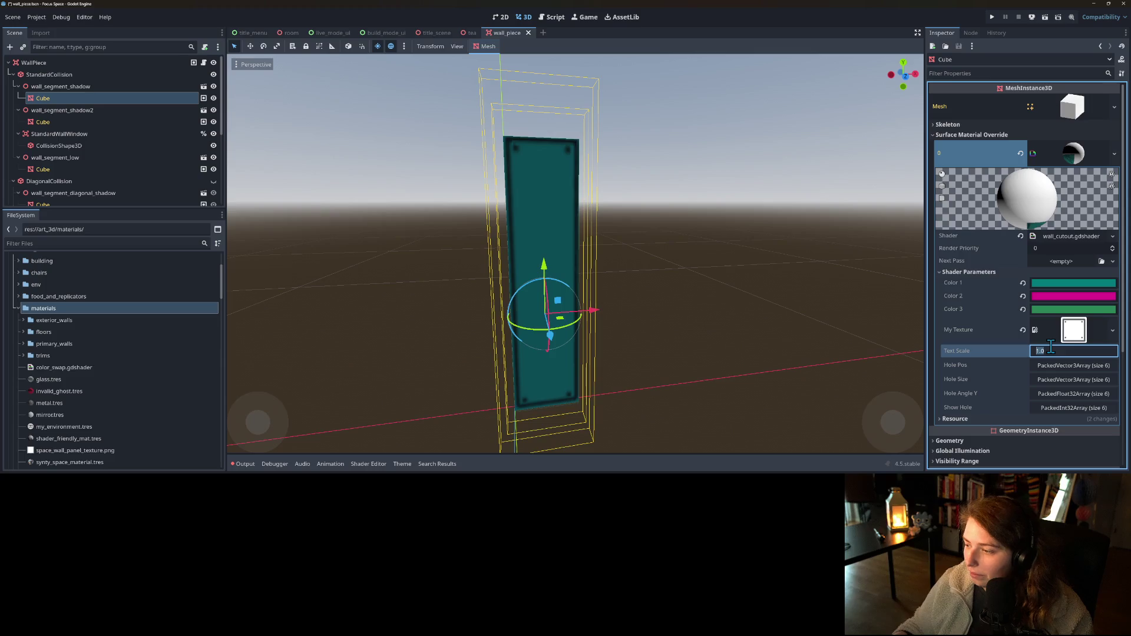
text(4)
key(Return)
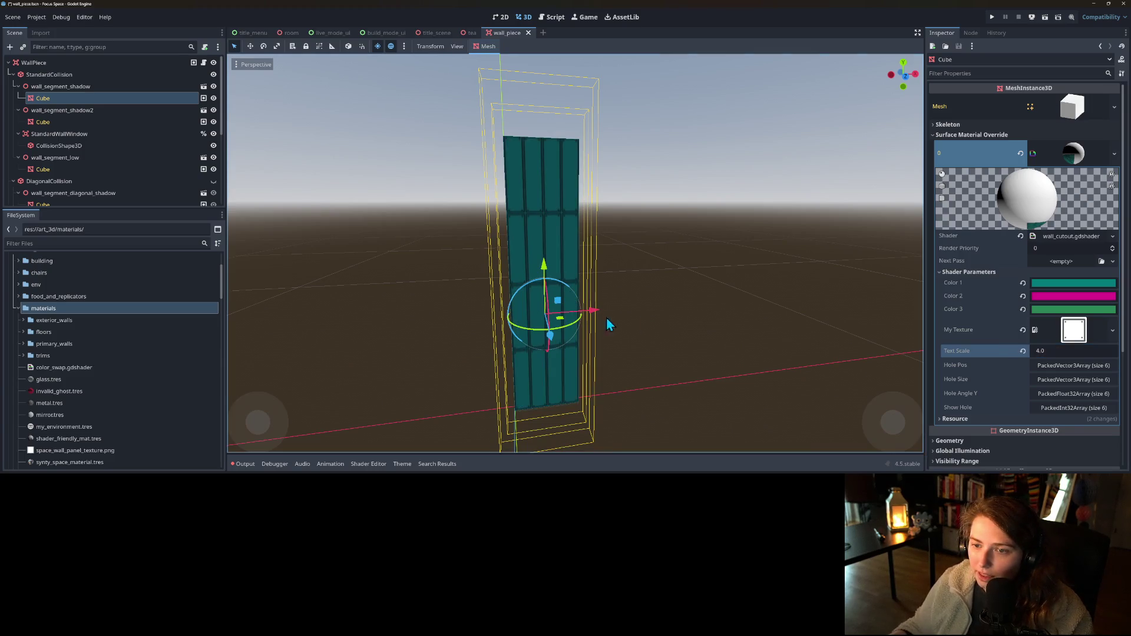
- Try a Text Scale of 4.2, revert to 4.0, and orbit to the wall's green side
scroll(595, 344, up, 3)
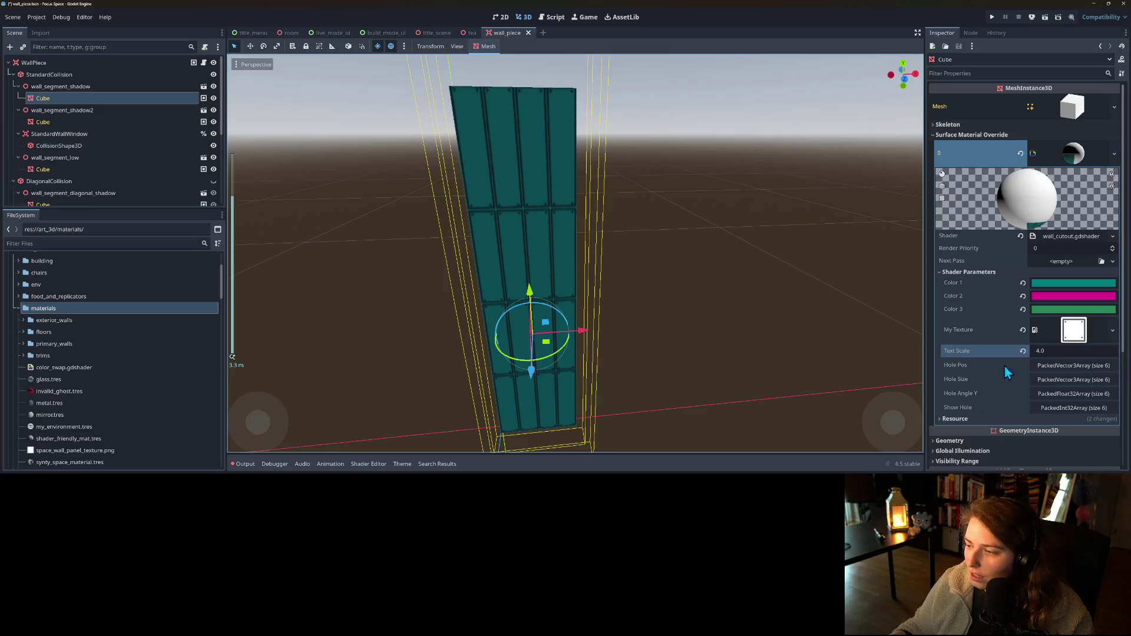
click(1054, 351)
key(Return)
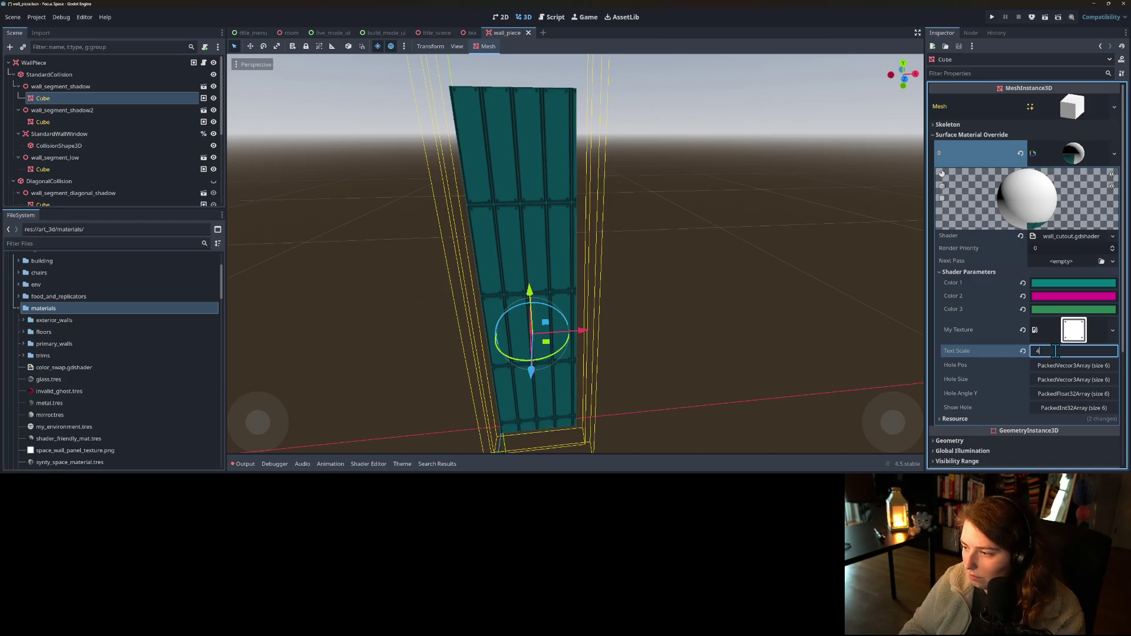
key(Return)
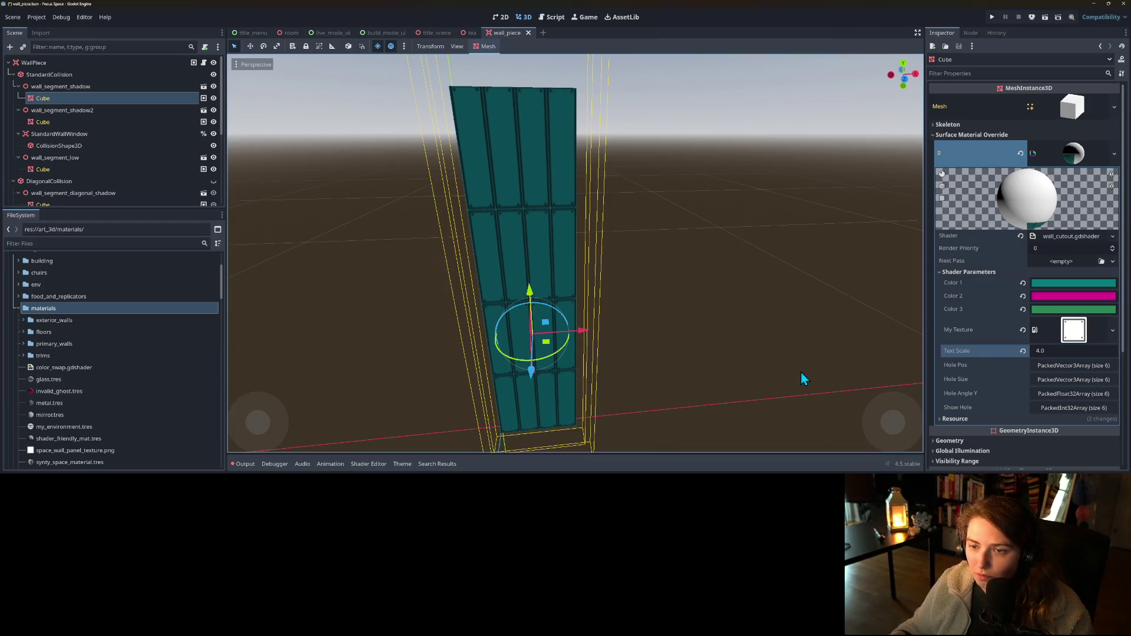
scroll(726, 334, down, 3)
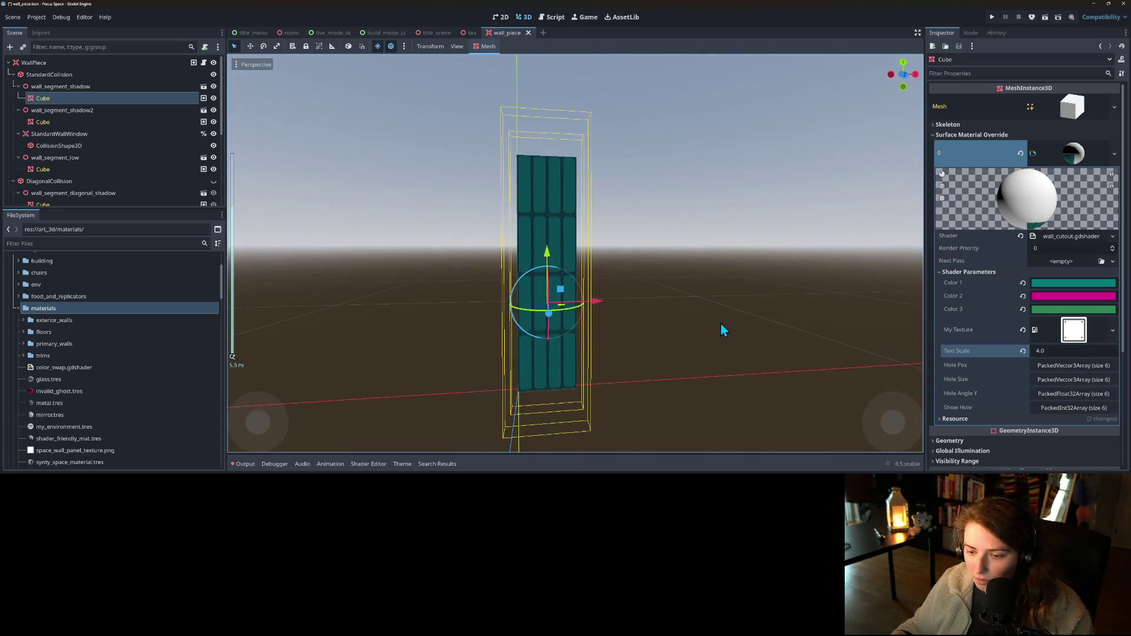
mouse_move(719, 324)
mouse_down()
mouse_move(712, 310)
mouse_move(748, 330)
mouse_move(914, 342)
mouse_move(232, 338)
mouse_move(913, 340)
mouse_move(764, 328)
mouse_move(765, 344)
mouse_up()
scroll(781, 330, up, 3)
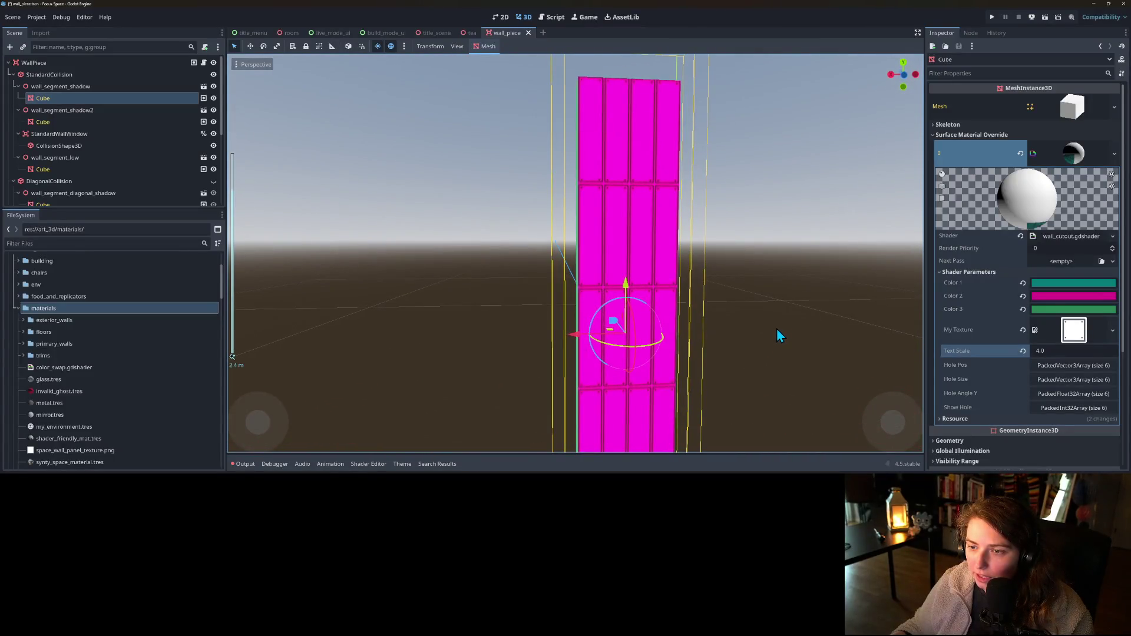
scroll(777, 329, down, 5)
mouse_move(772, 348)
mouse_down()
mouse_move(734, 376)
mouse_move(719, 371)
mouse_move(972, 372)
mouse_up()
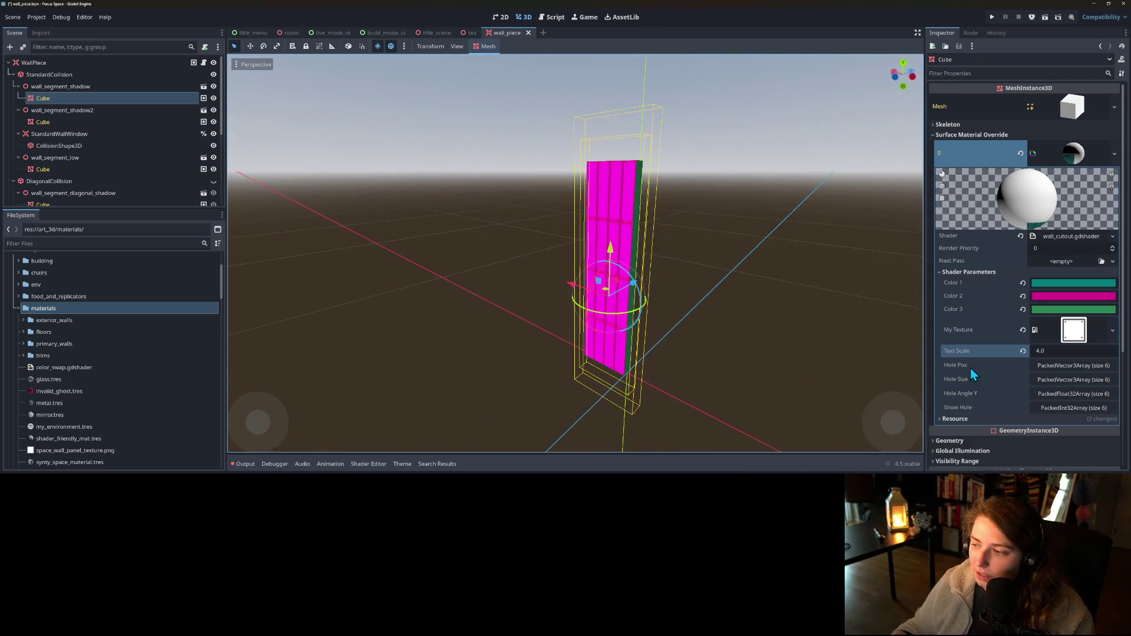
- Enter a Text Scale of 3.0, check the tilted wall, then save and run the game
click(1066, 352)
text(3)
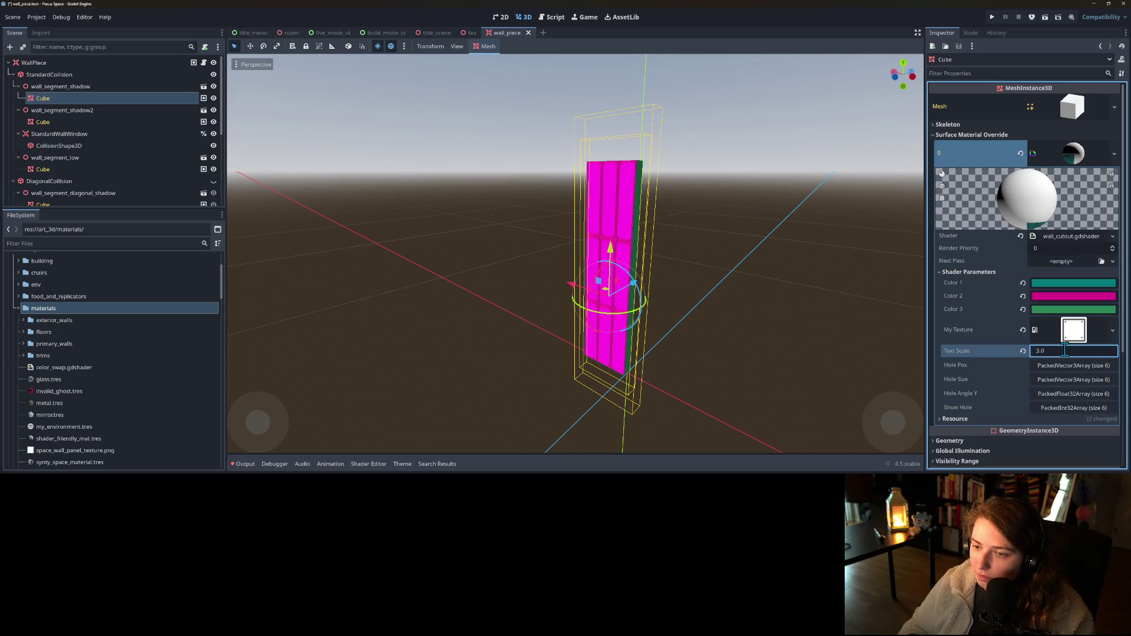
key(KP_1)
scroll(749, 331, up, 3)
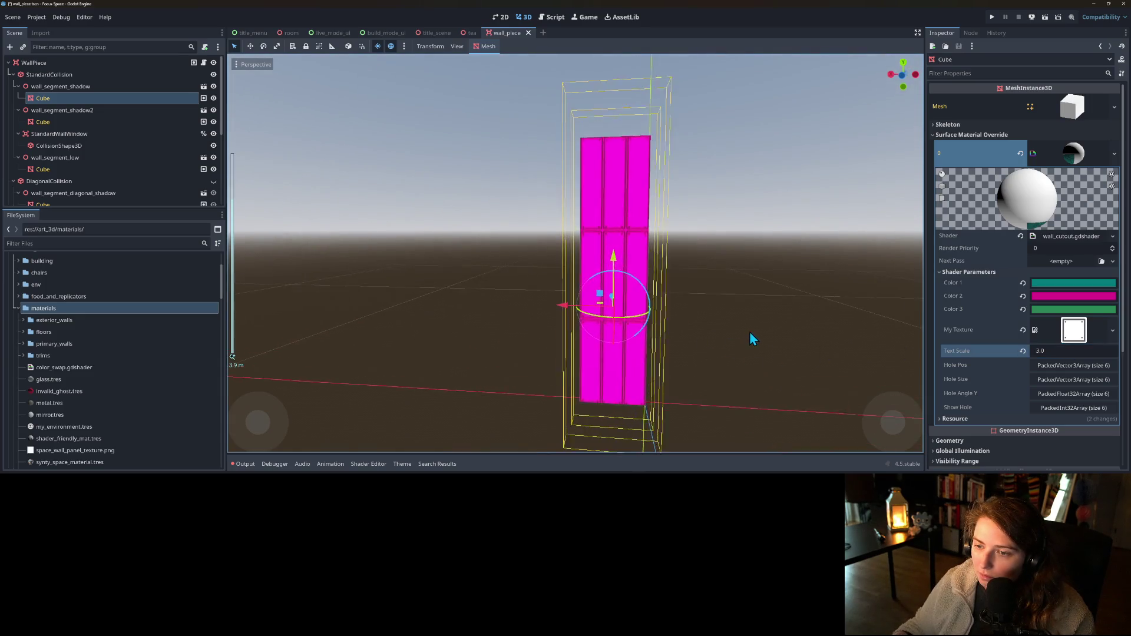
click(741, 355)
scroll(741, 355, up, 3)
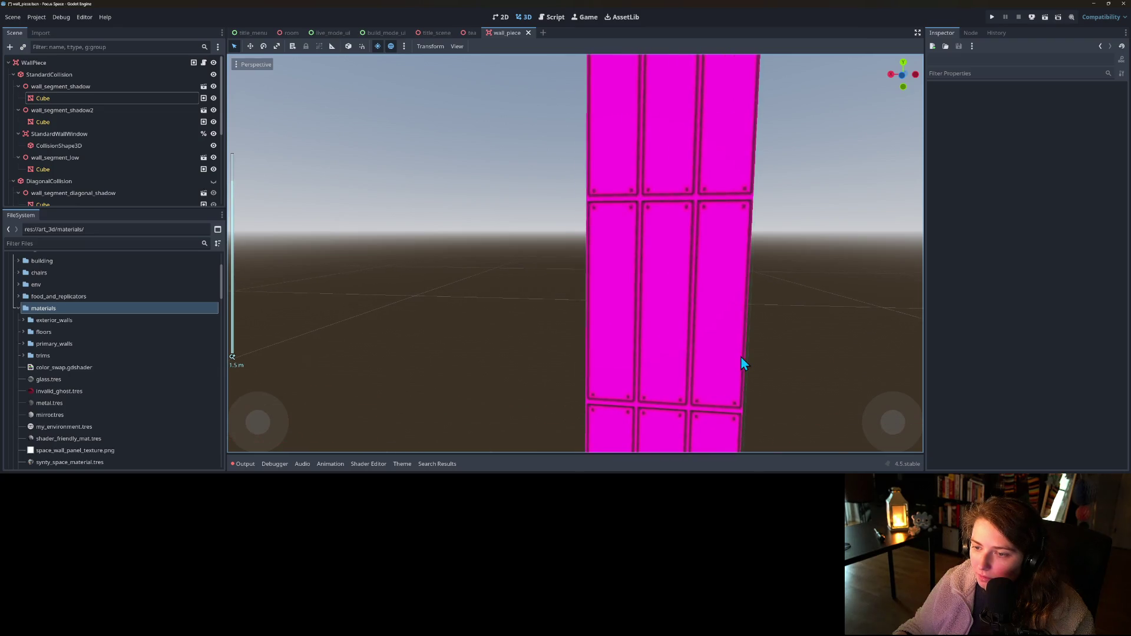
scroll(741, 357, down, 5)
drag(740, 357, 695, 380)
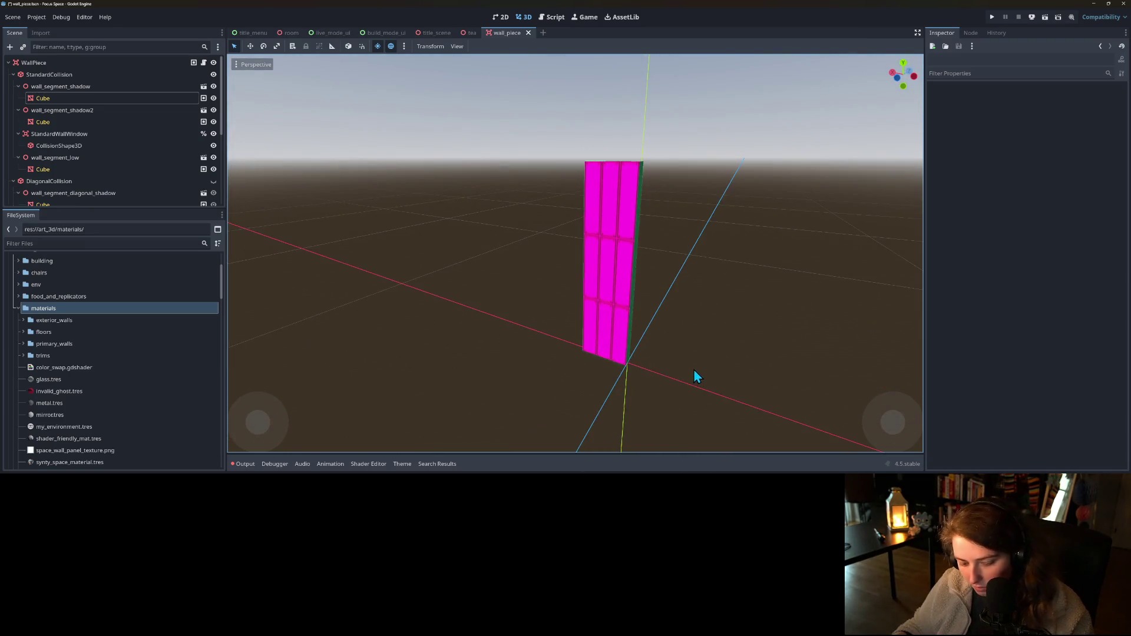
key(F5)
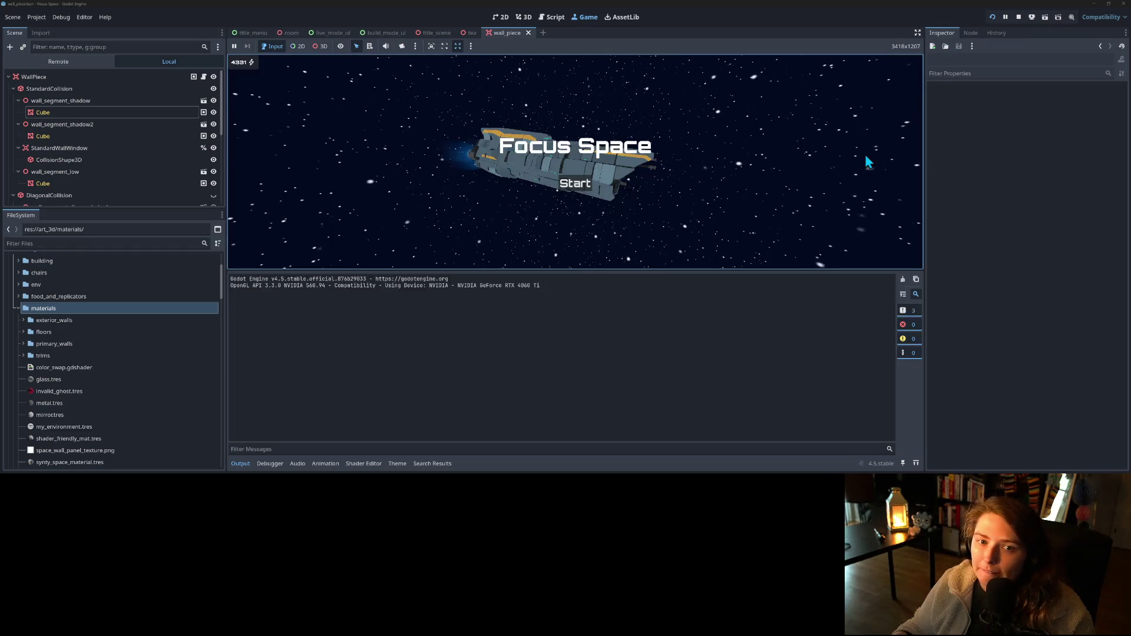
drag(353, 270, 353, 454)
click(575, 272)
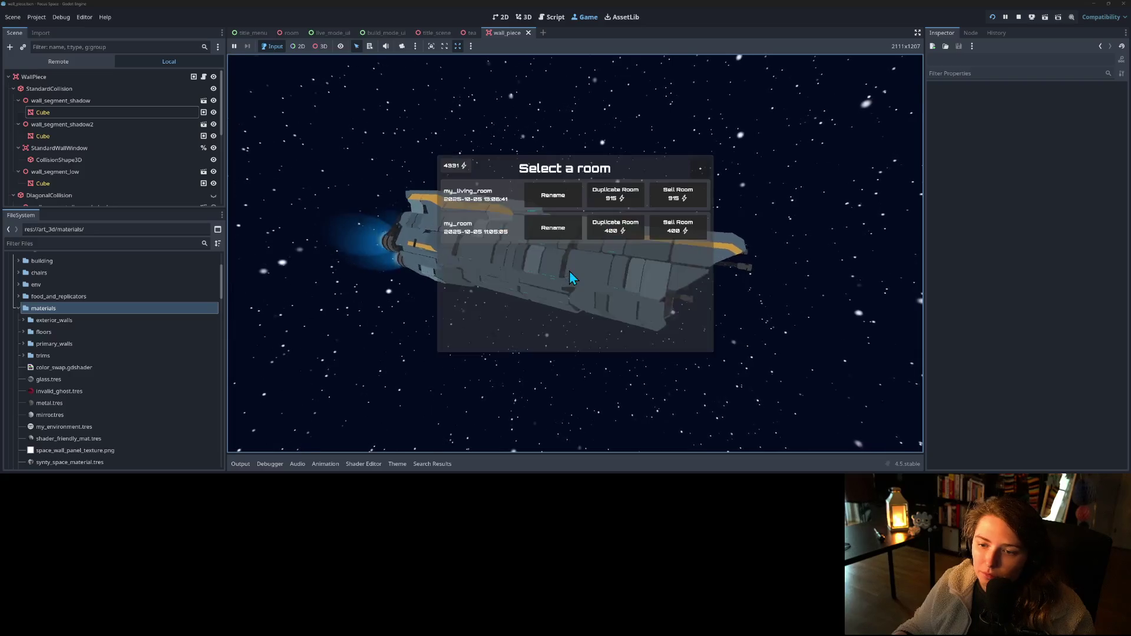
click(482, 197)
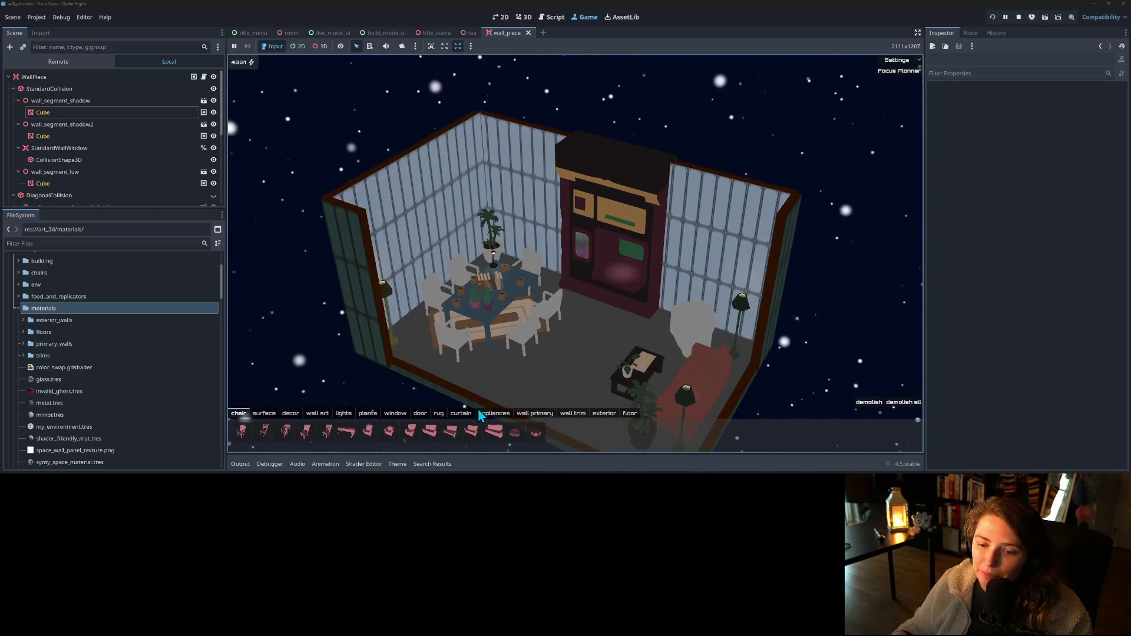
click(528, 413)
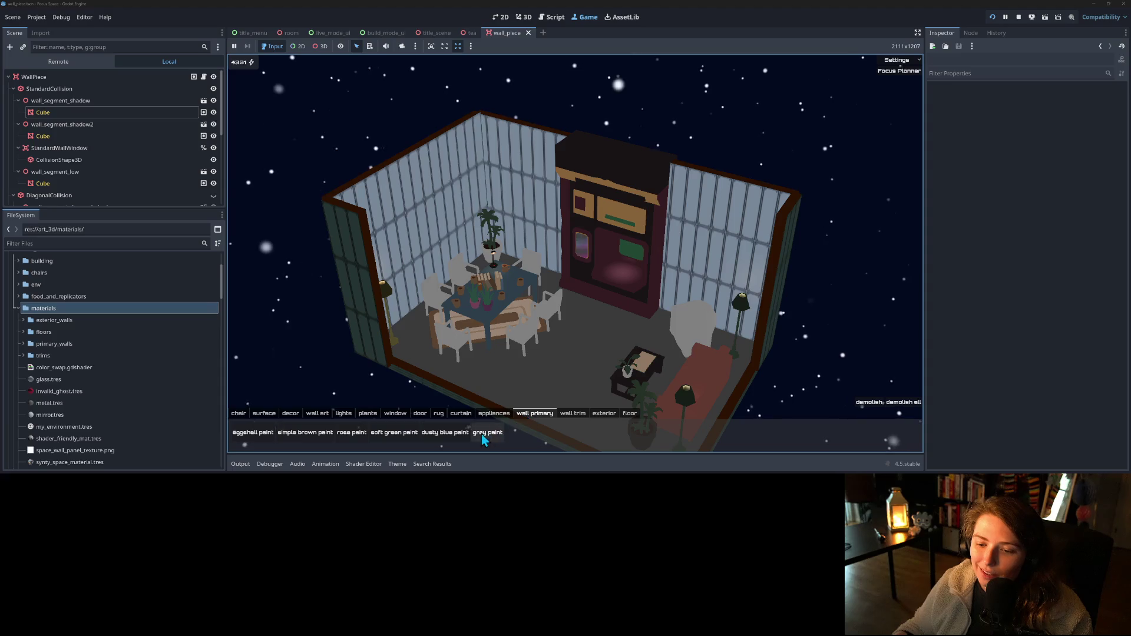
click(411, 440)
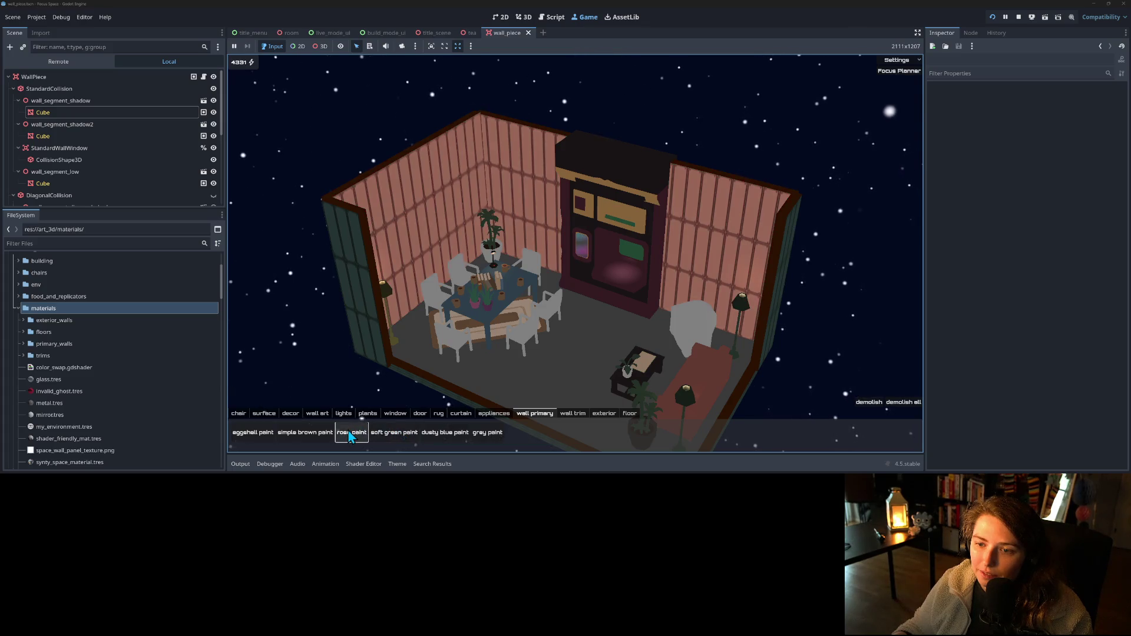
click(301, 438)
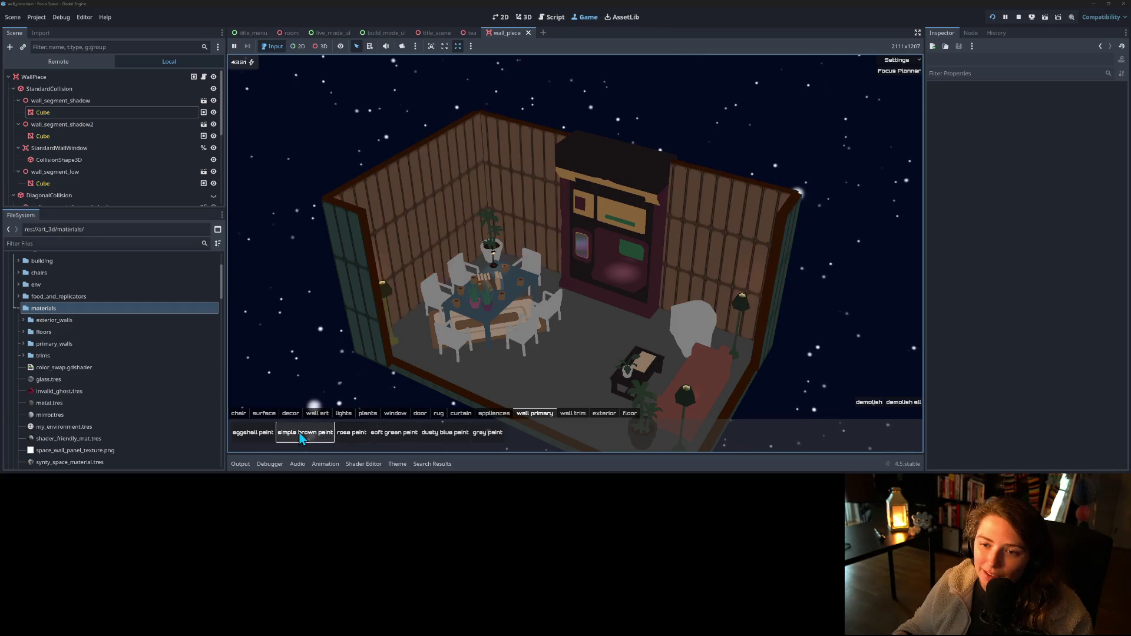
click(266, 440)
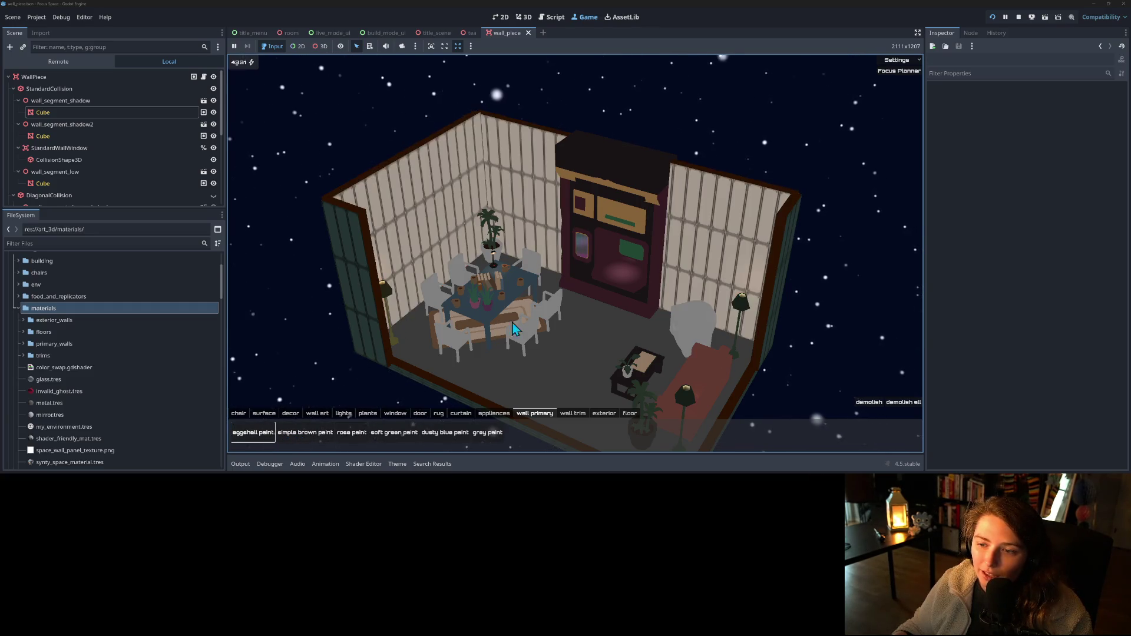
key(e)
key(e)
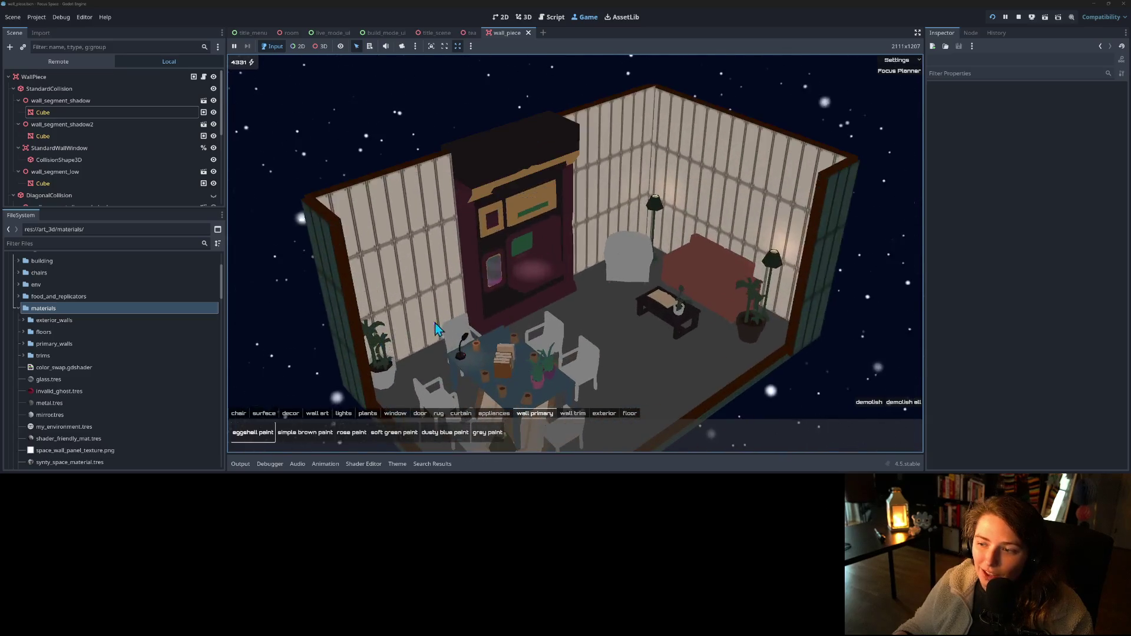
scroll(451, 325, up, 2)
scroll(451, 325, down, 2)
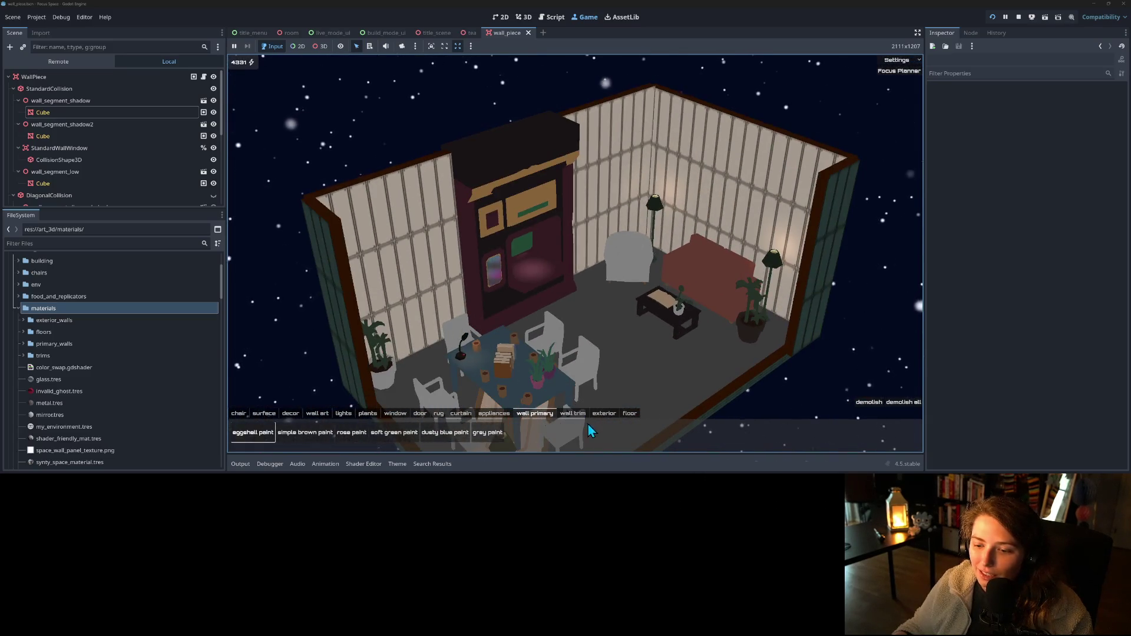
click(579, 414)
click(395, 433)
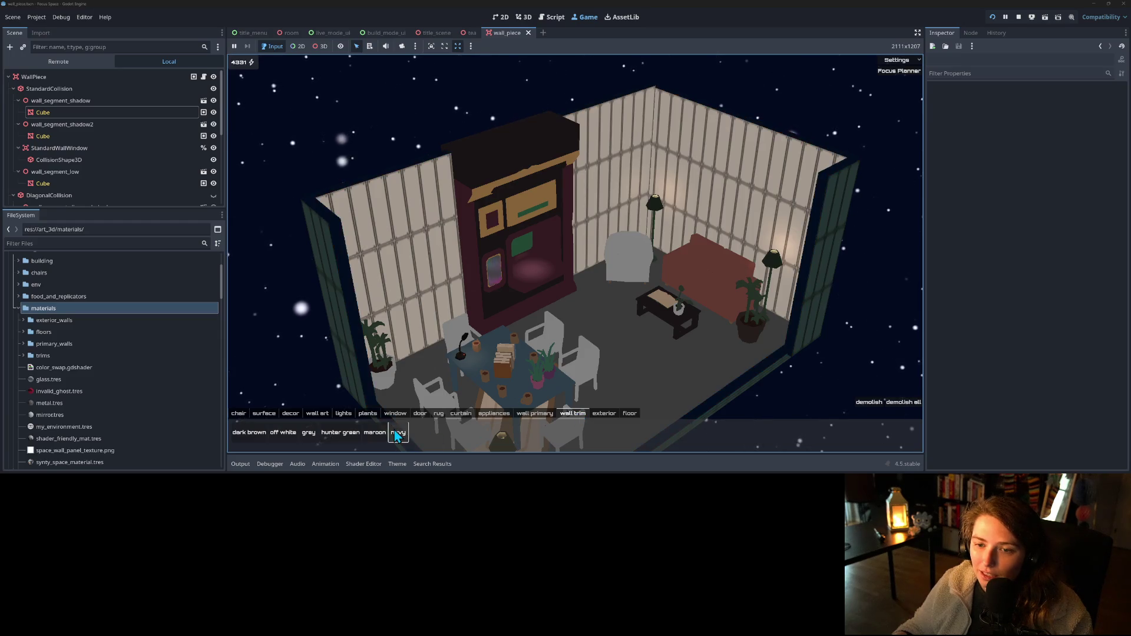
click(343, 435)
click(308, 435)
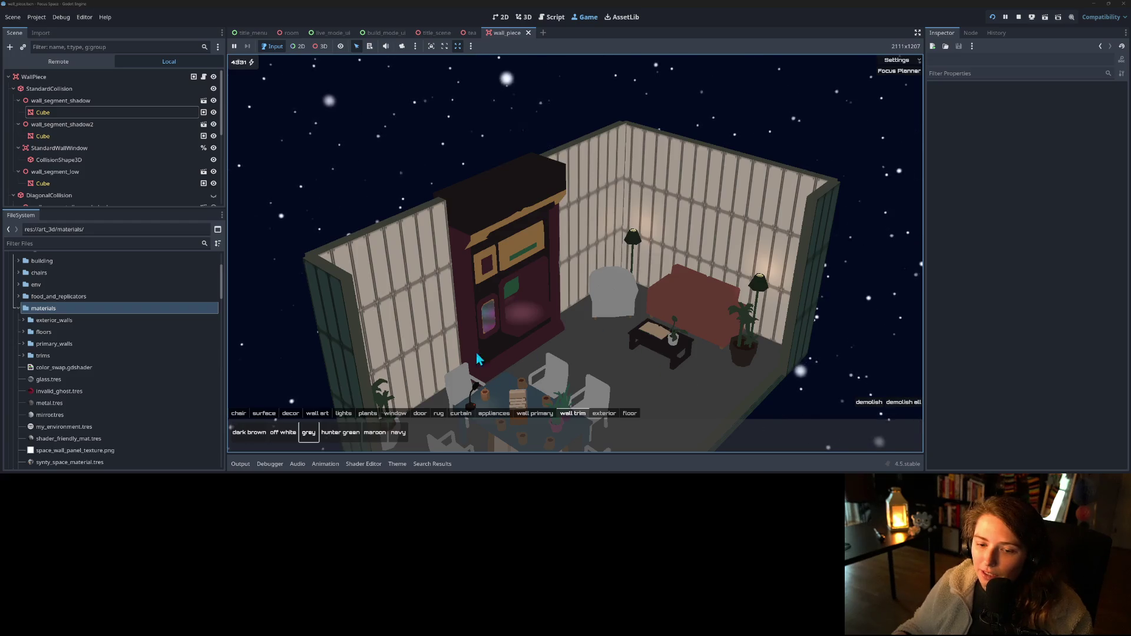
click(603, 413)
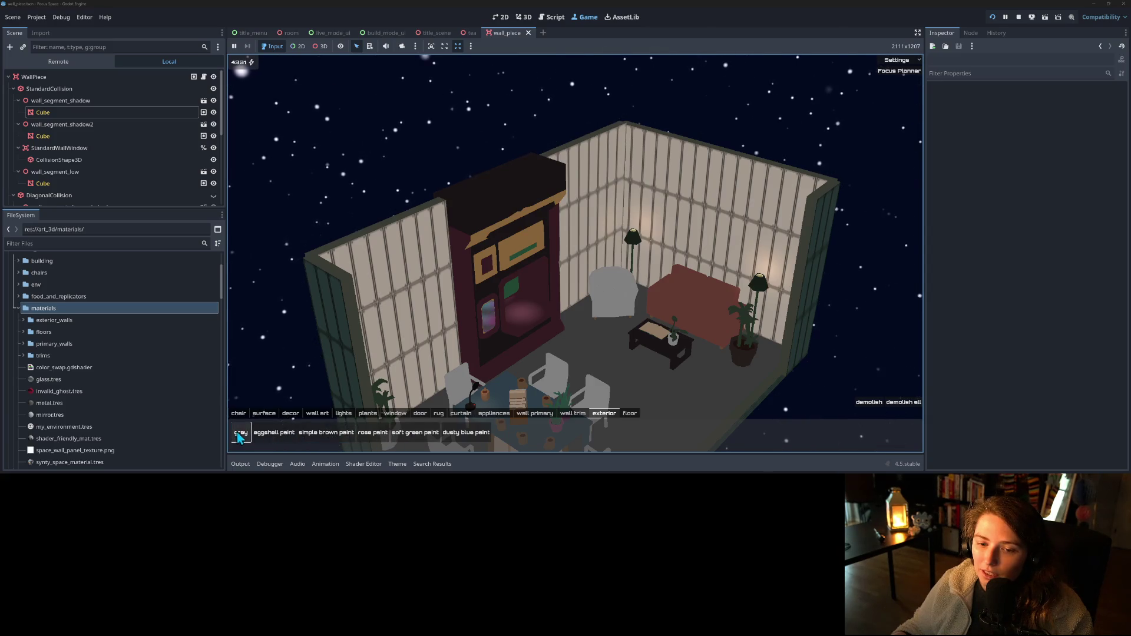
click(315, 439)
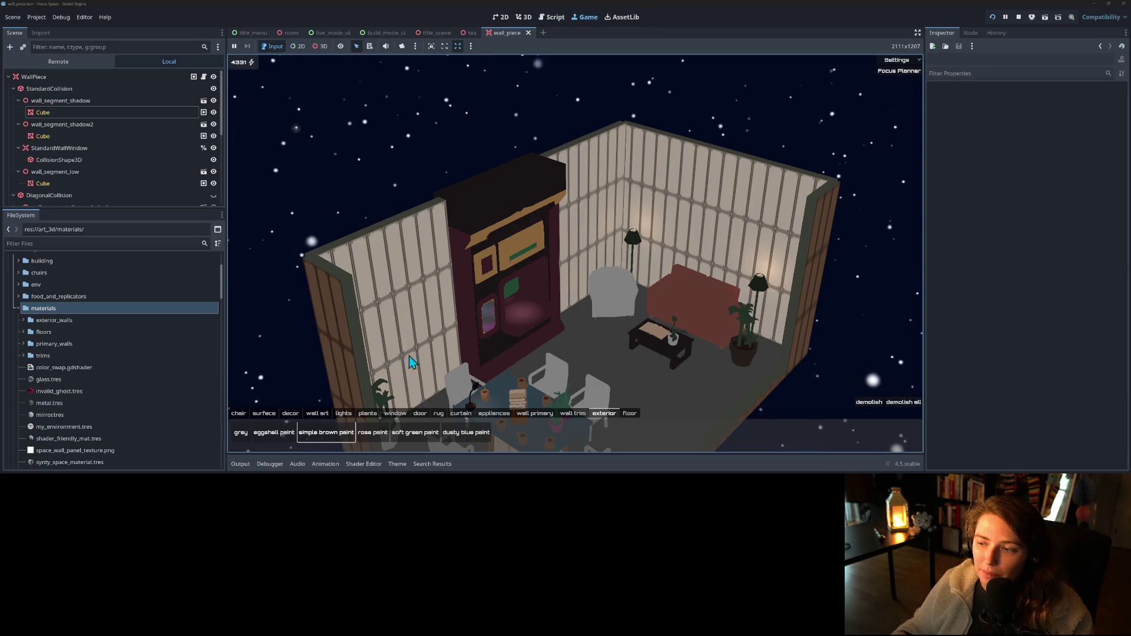
scroll(595, 330, up, 3)
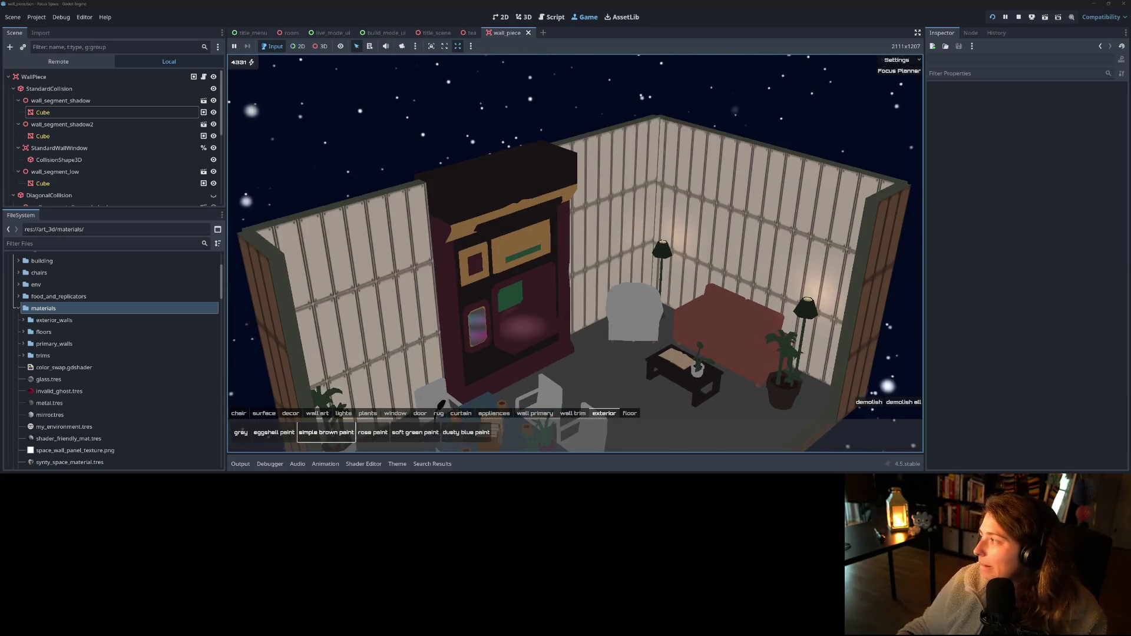
scroll(751, 352, down, 3)
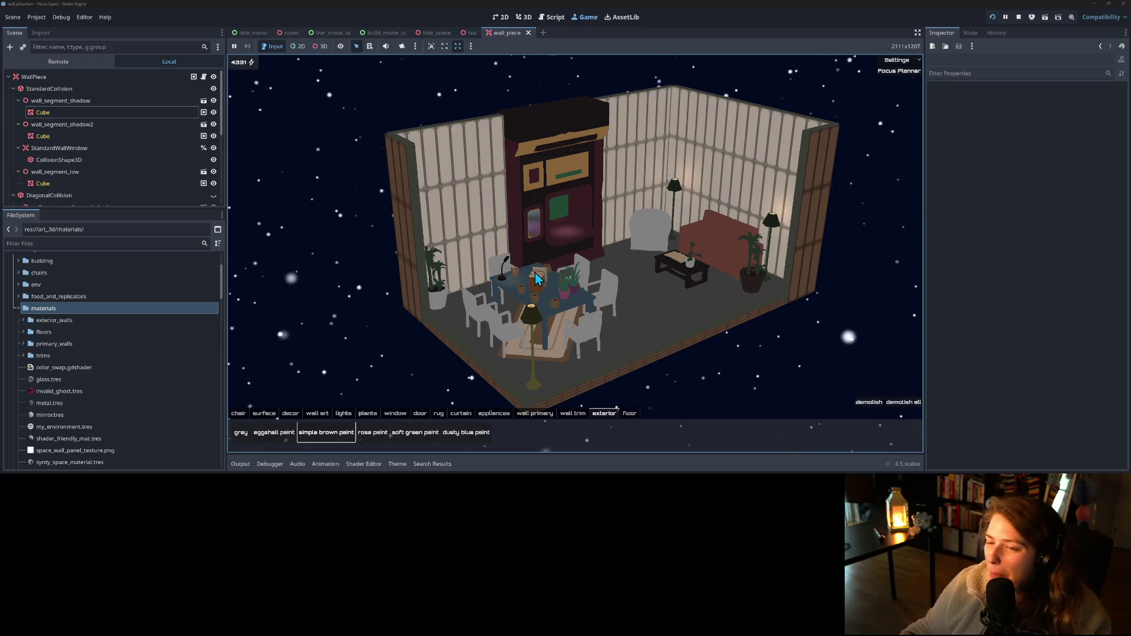
scroll(648, 288, up, 2)
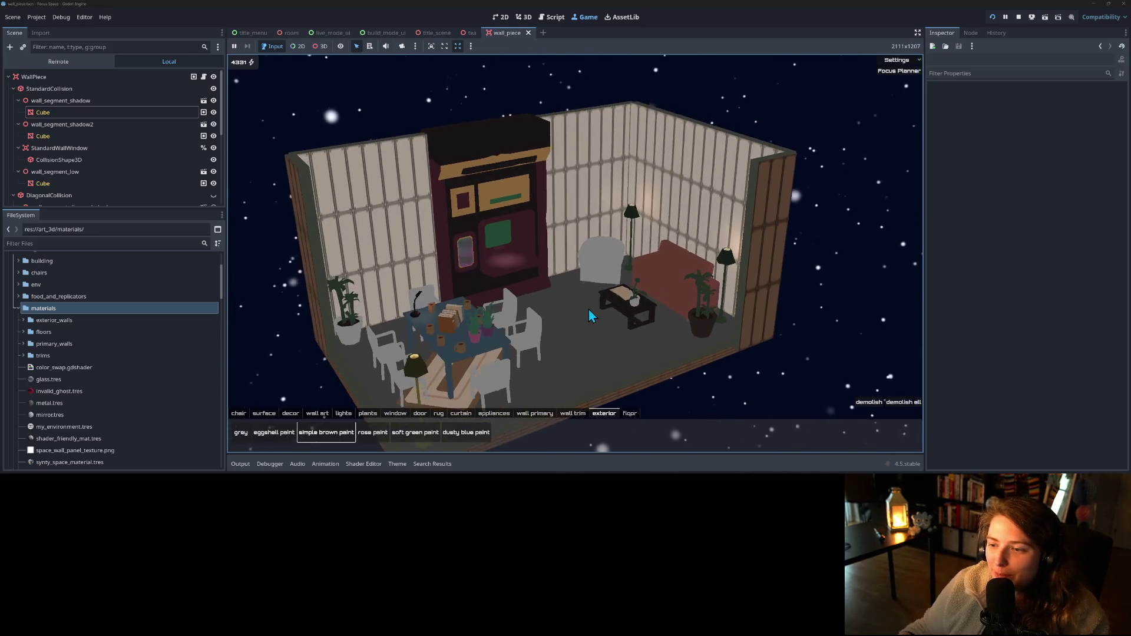
scroll(595, 308, up, 2)
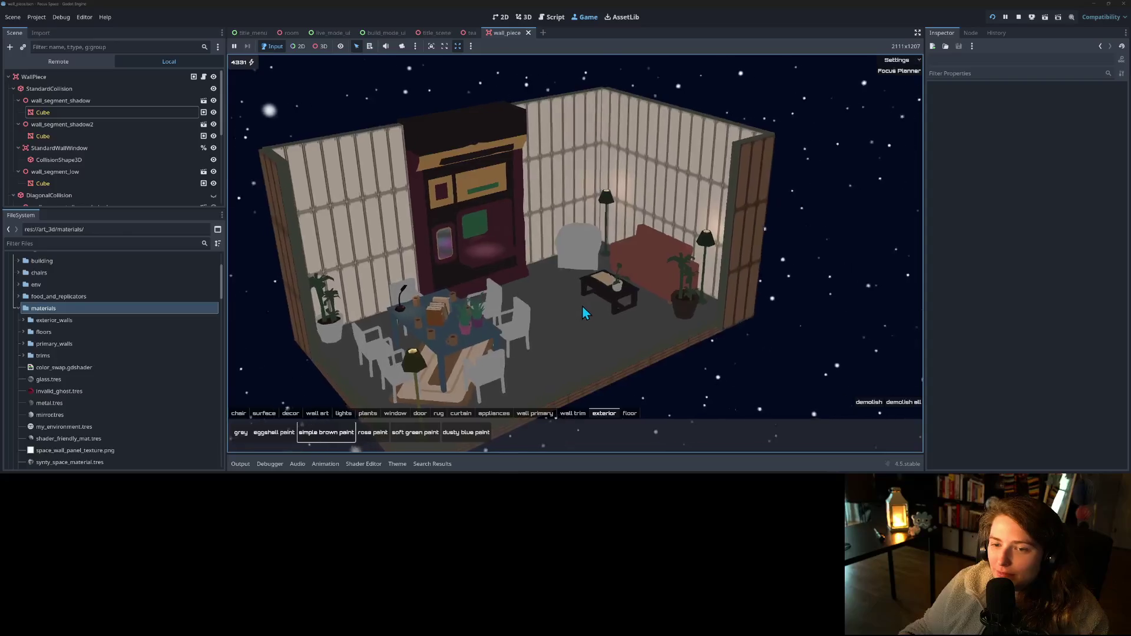
click(964, 250)
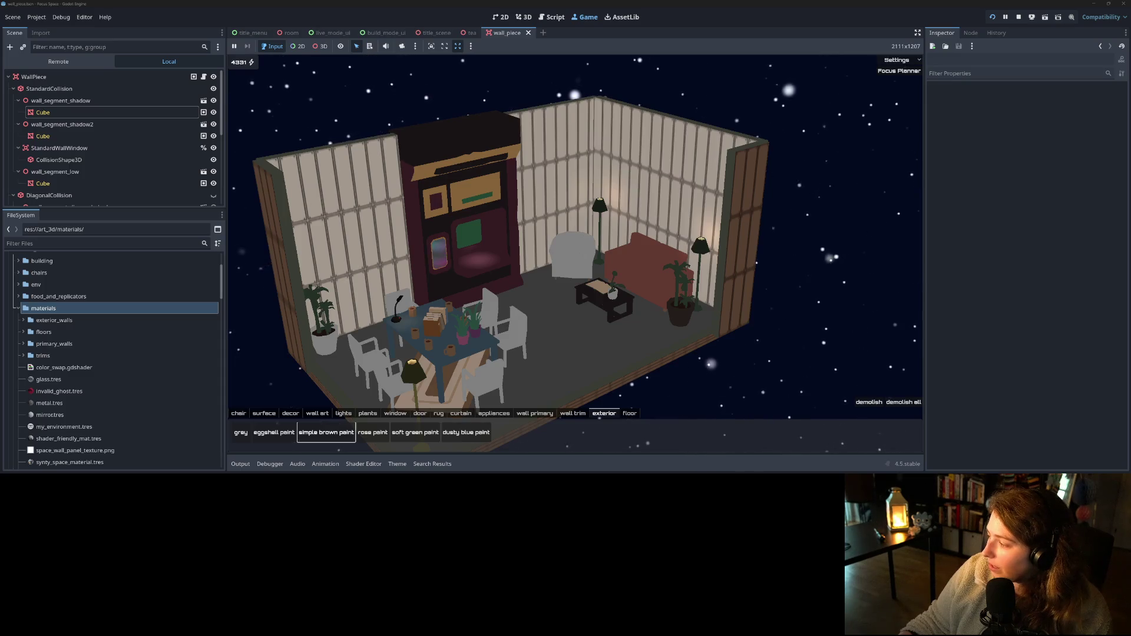
key(alt+Tab)
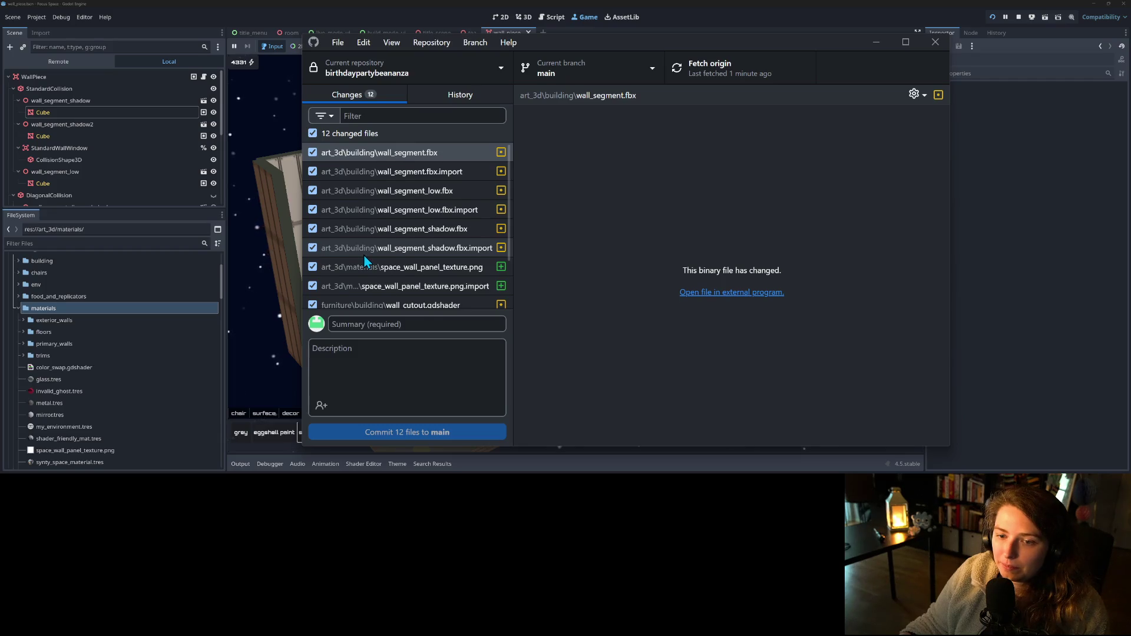
- Review the diffs of the new texture, its import file, the wall cutout shader and wall_cutout_mat.tres
scroll(362, 258, down, 2)
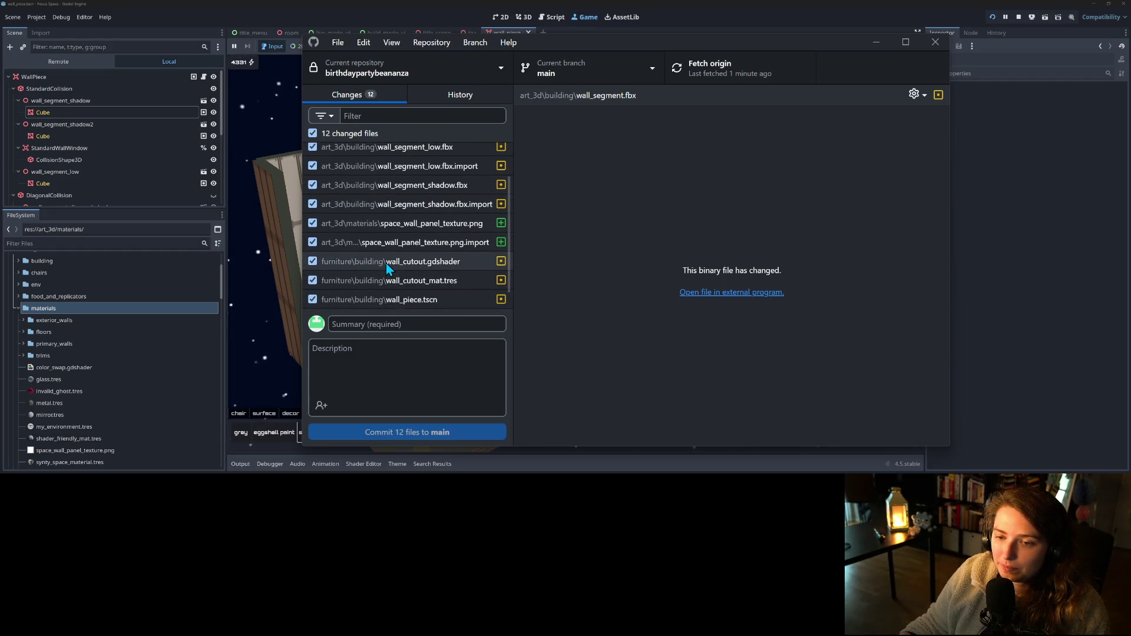
scroll(384, 262, down, 1)
click(444, 206)
click(441, 223)
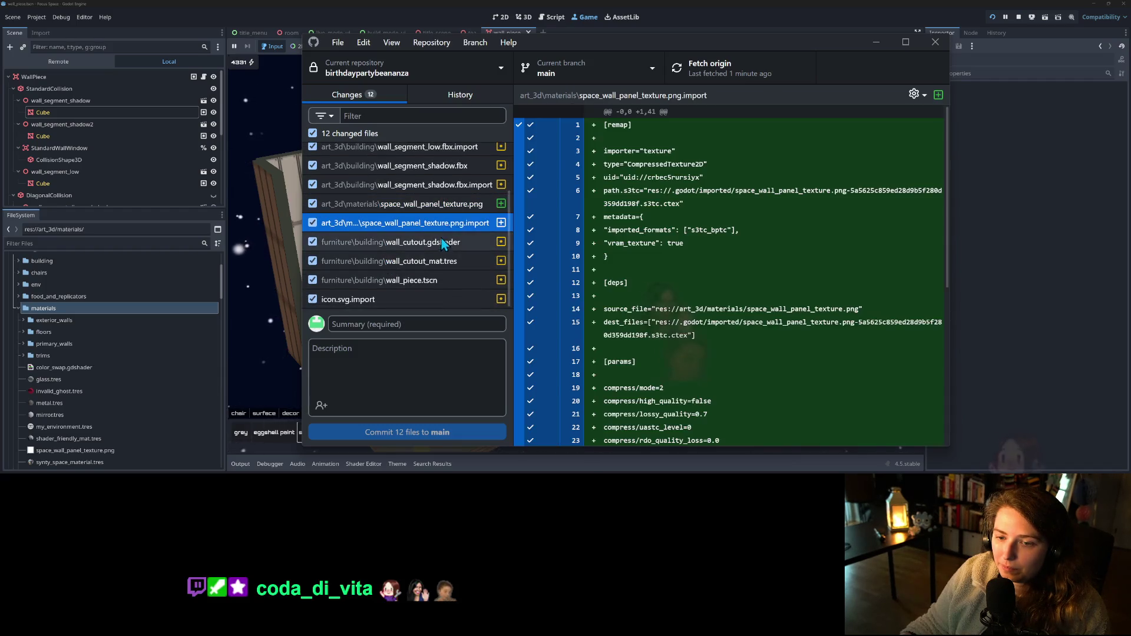
click(439, 242)
click(437, 261)
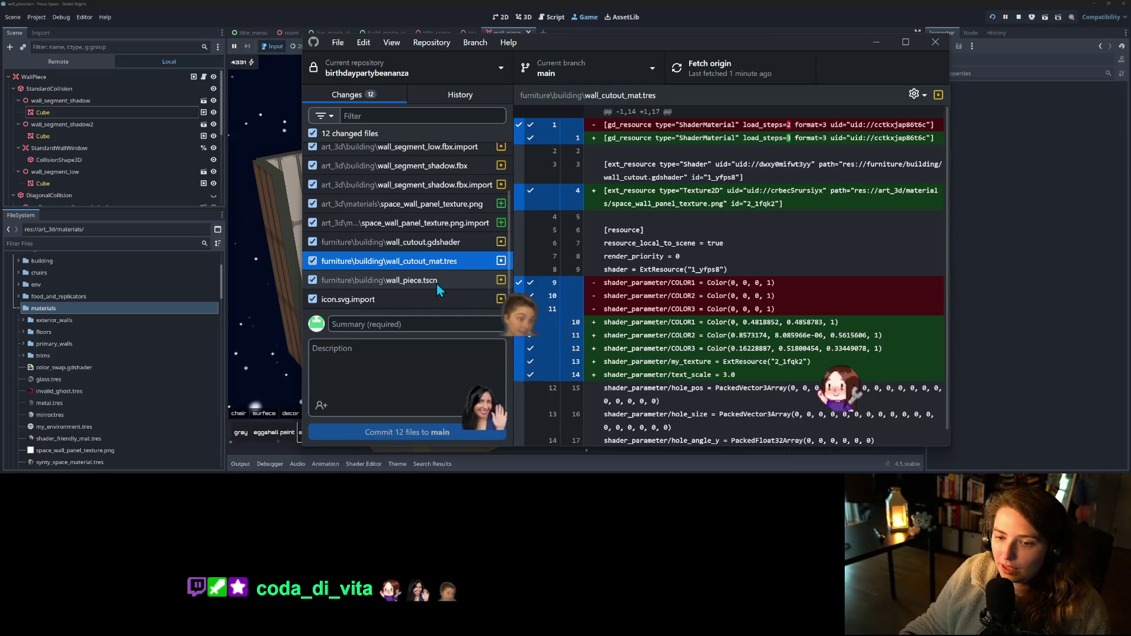
- Uncheck wall_piece.tscn and icon.svg.import after viewing their diffs, then preview the new texture image
click(436, 279)
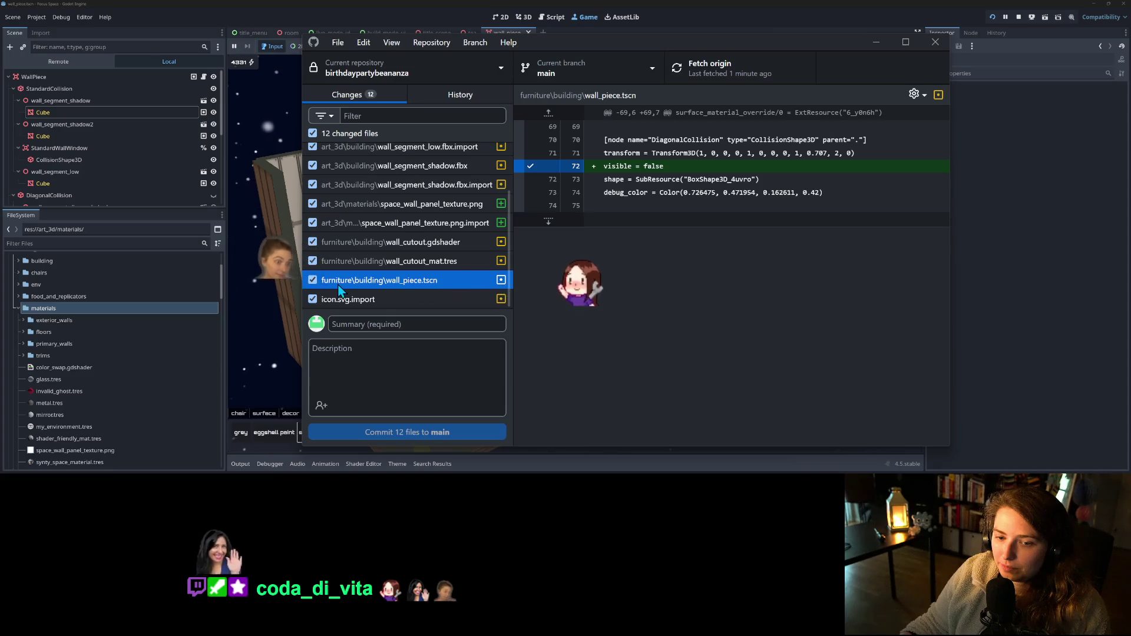
click(313, 280)
click(371, 300)
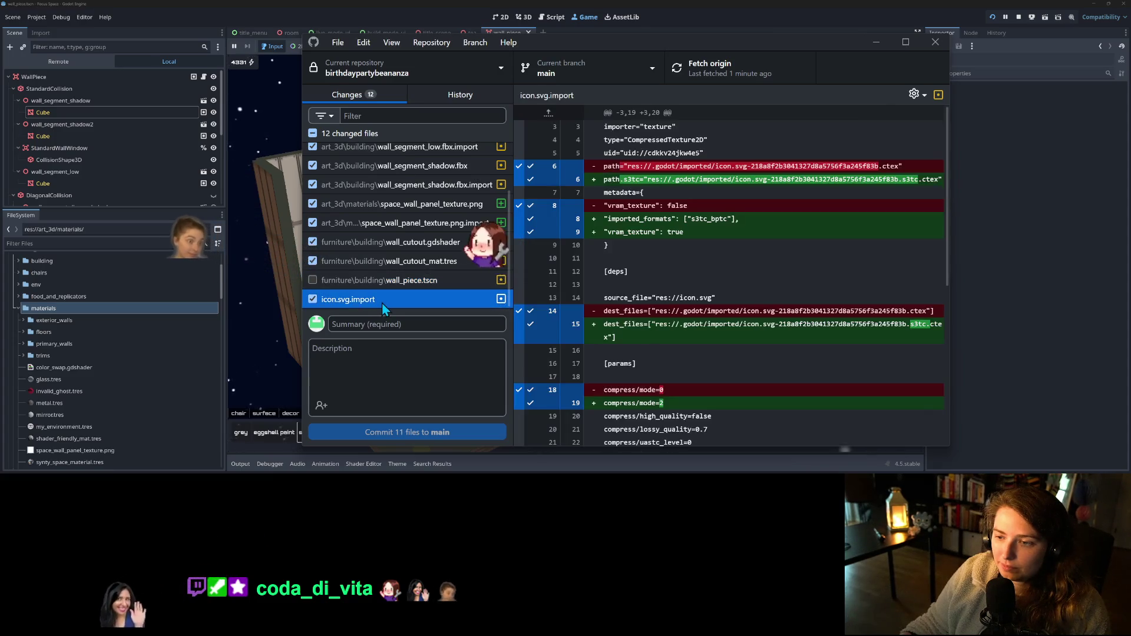
click(313, 298)
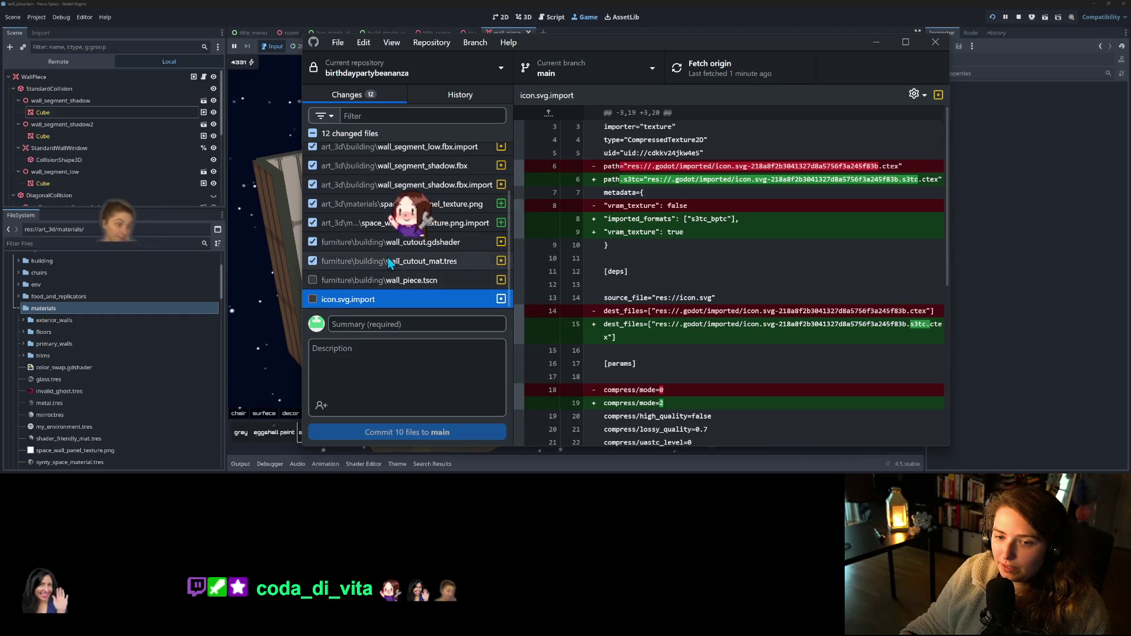
scroll(412, 269, up, 1)
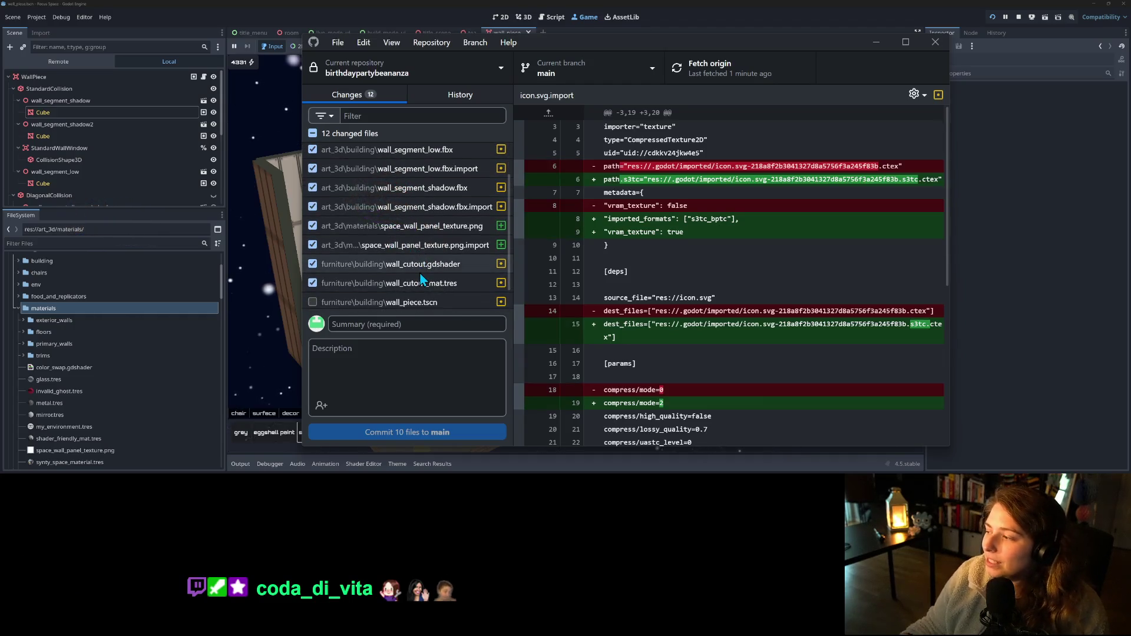
scroll(427, 274, up, 2)
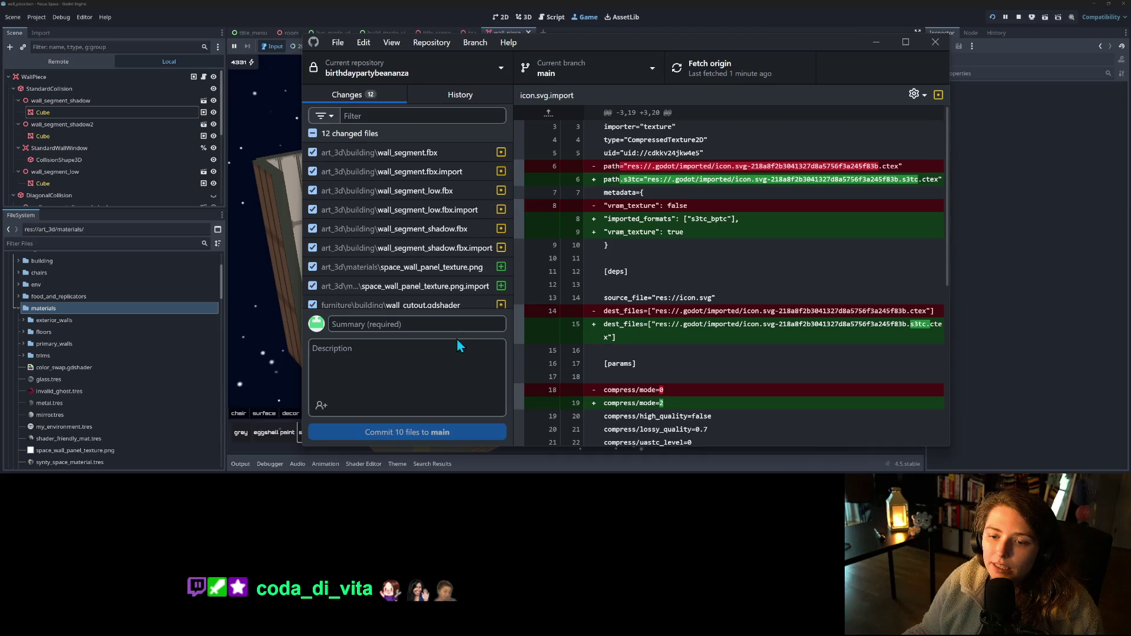
click(446, 268)
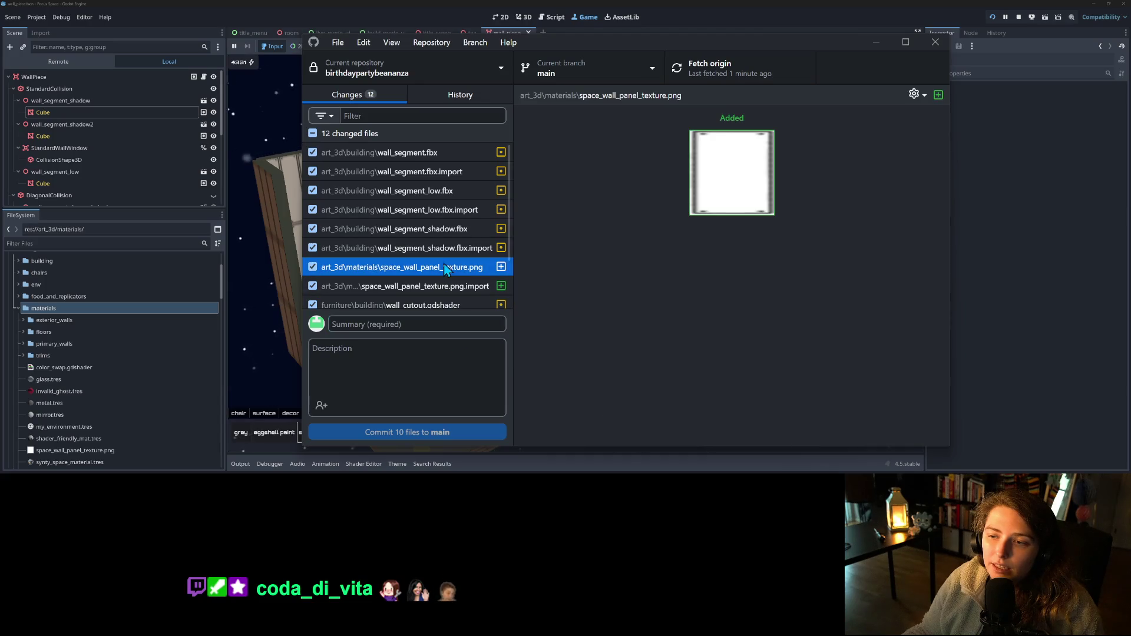
- Commit the ten wall texture files to main as 'adds texture to wall panels' and push
click(462, 325)
text(adds)
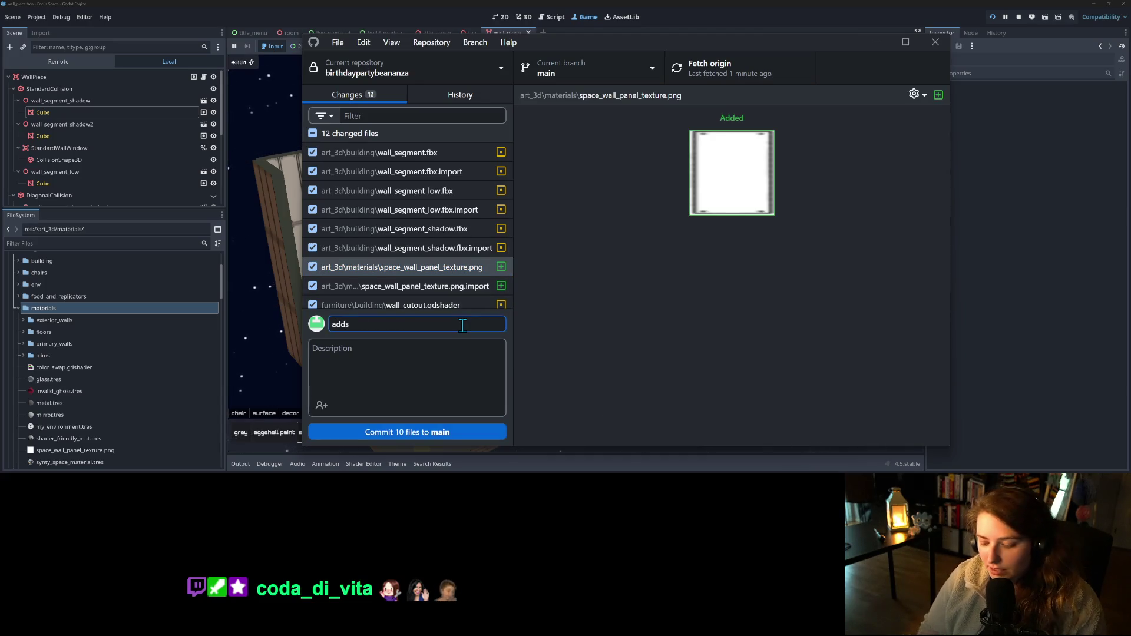
text( texture to wall panels)
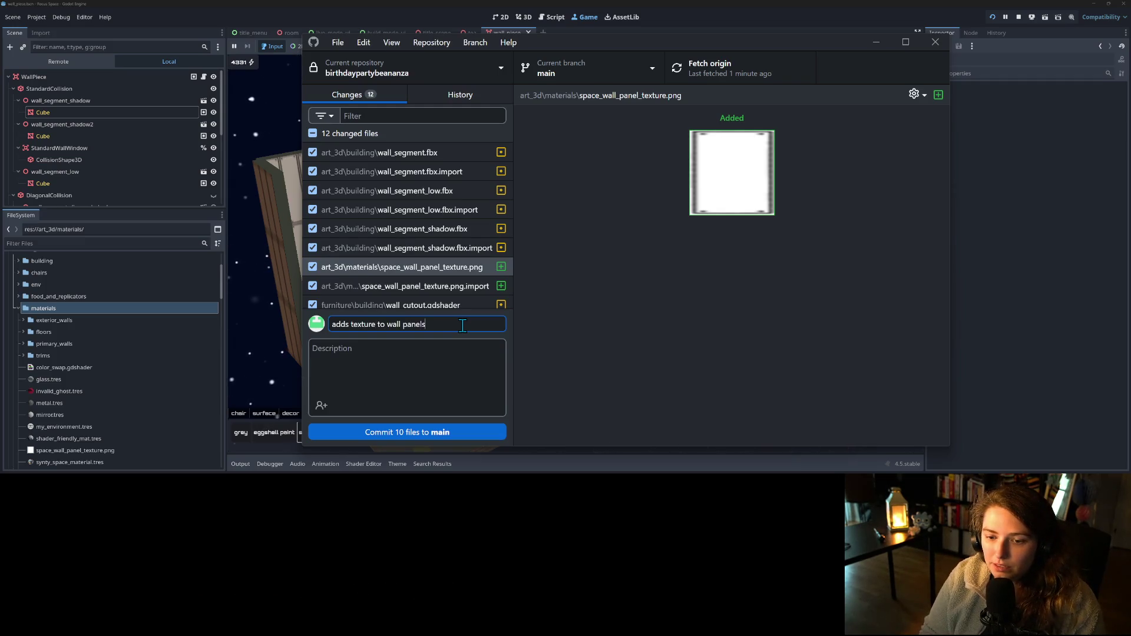
click(480, 431)
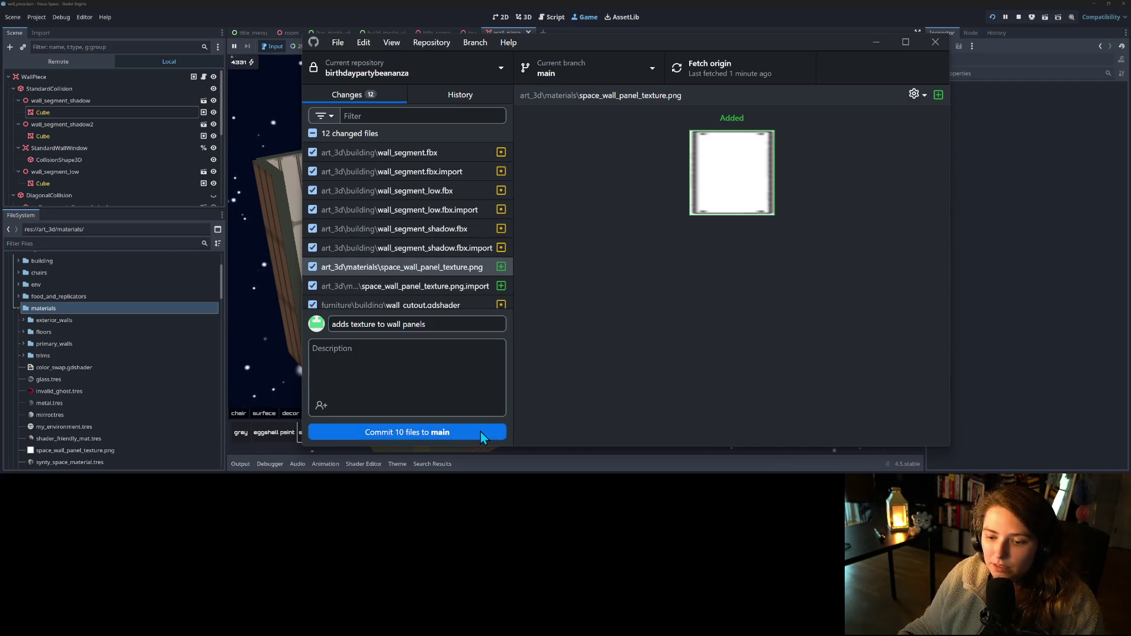
click(771, 77)
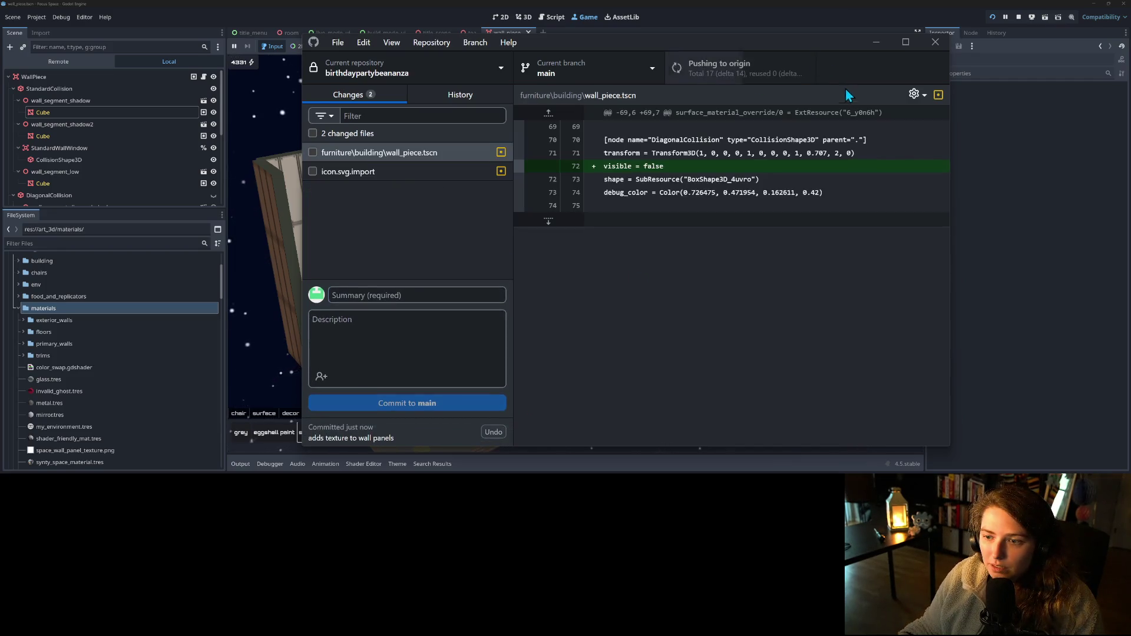
- Discard the wall_piece.tscn change, then commit and push icon.svg.import on its own
right_click(394, 158)
click(415, 165)
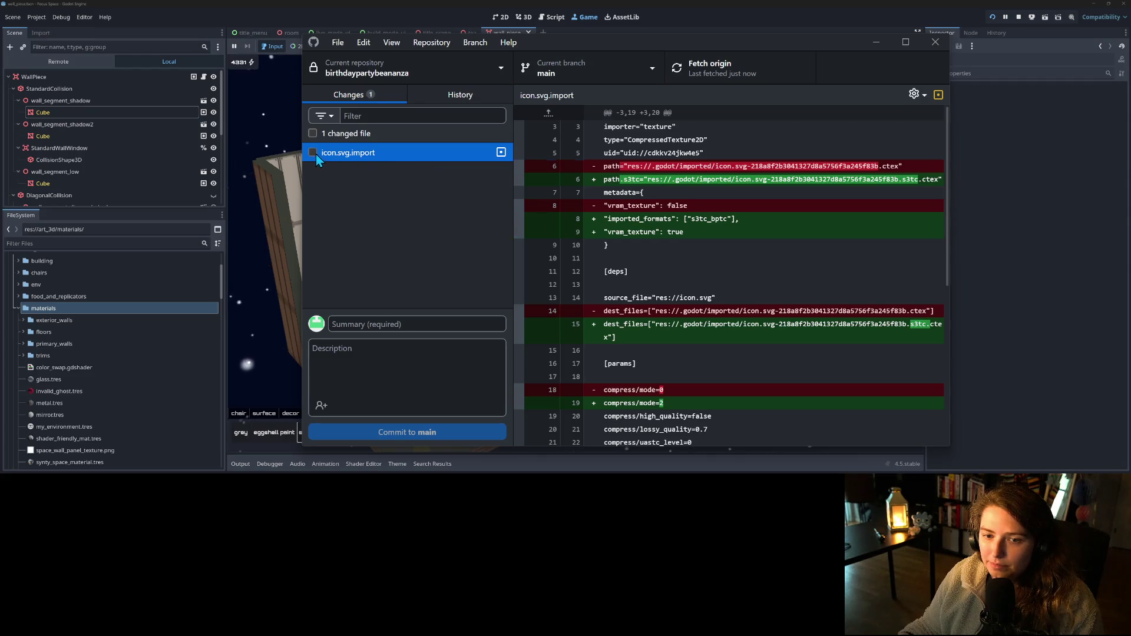
click(316, 153)
click(426, 322)
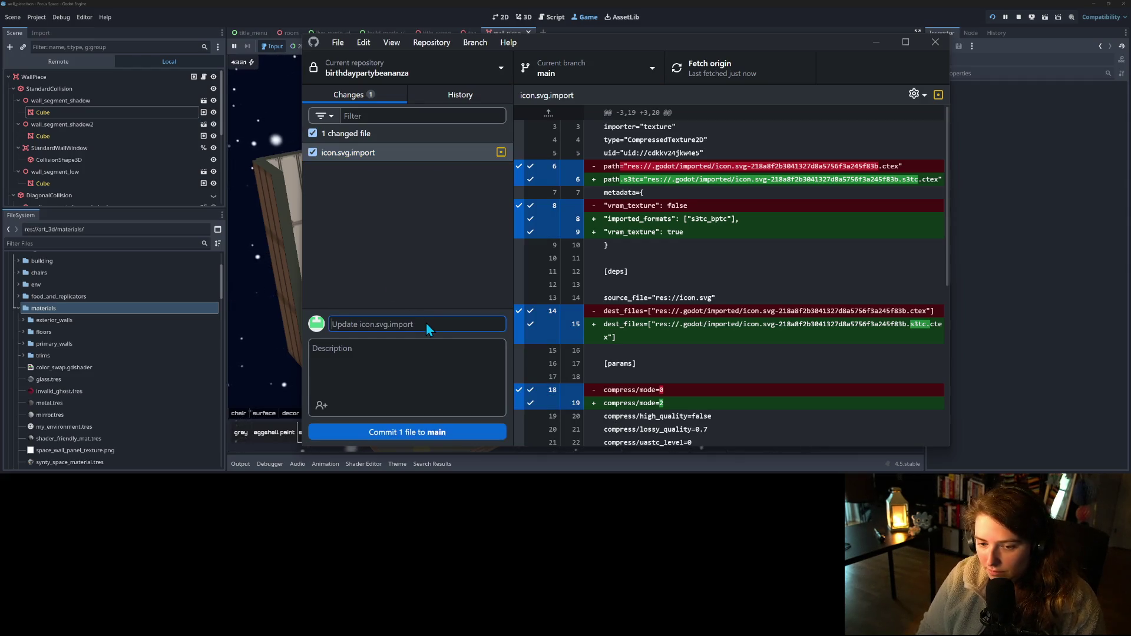
click(462, 434)
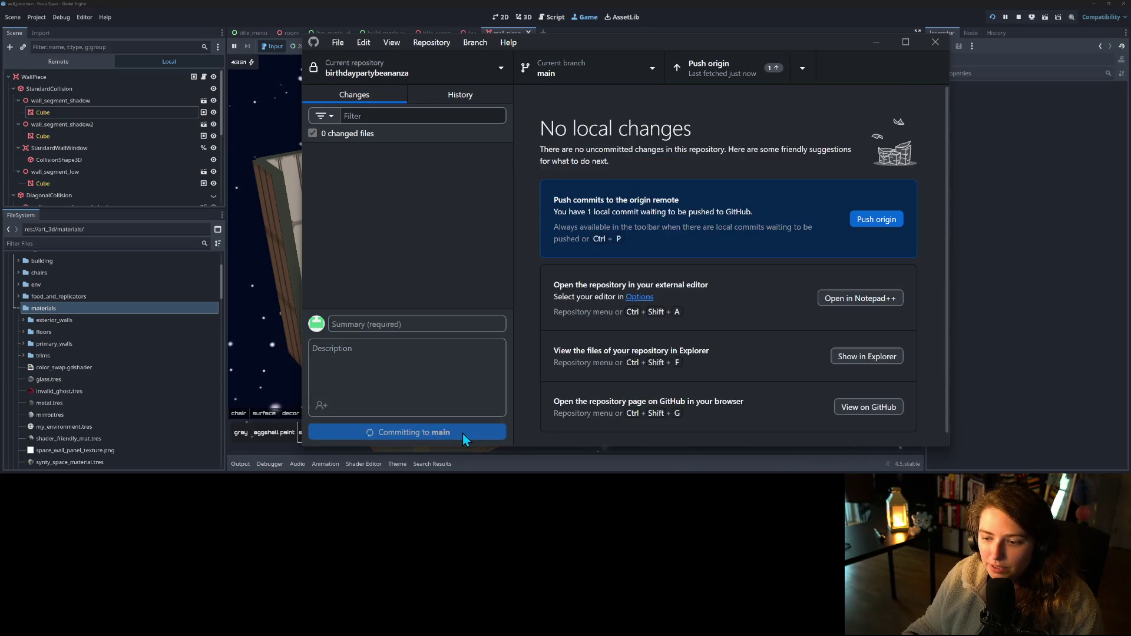
click(769, 77)
click(875, 44)
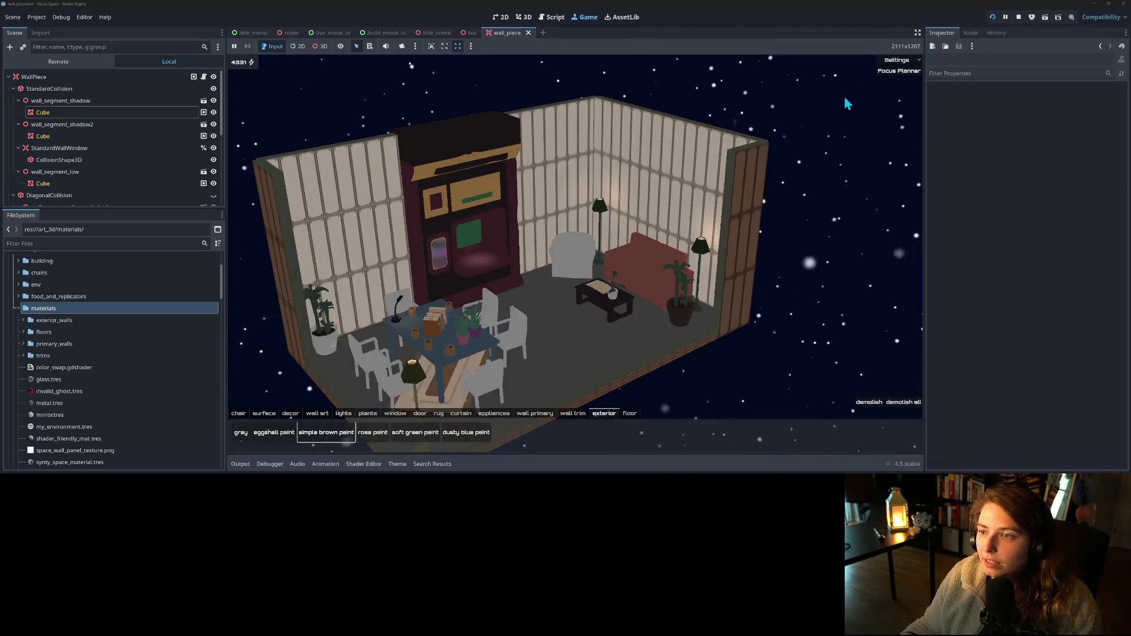
- Stop the running game and reload the externally changed wall_piece.tscn from disk
click(1018, 17)
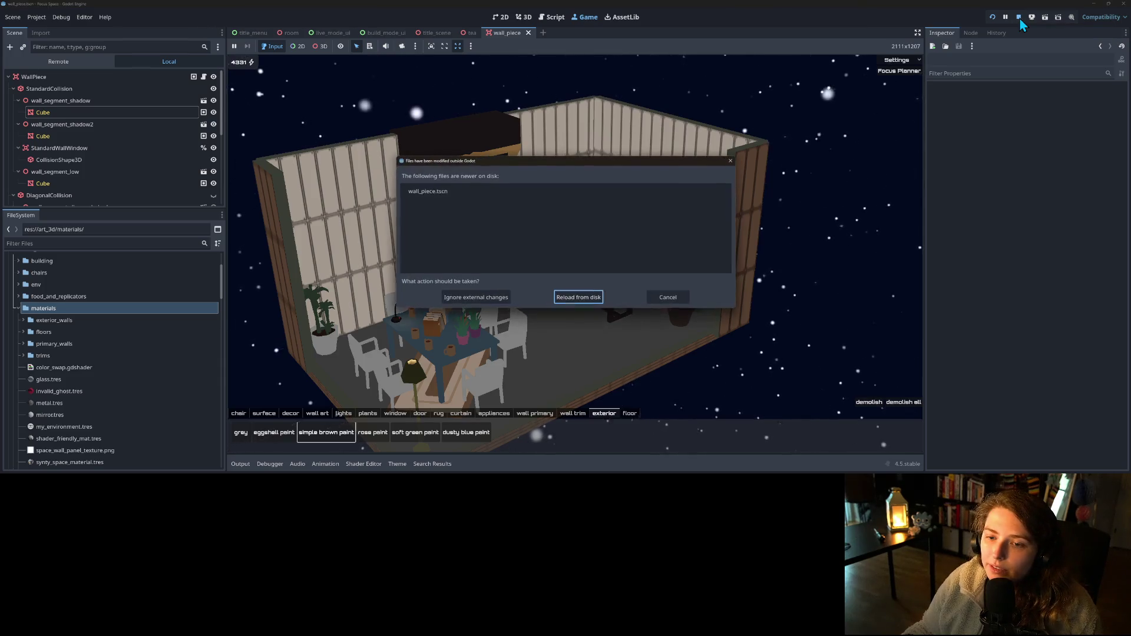
click(578, 298)
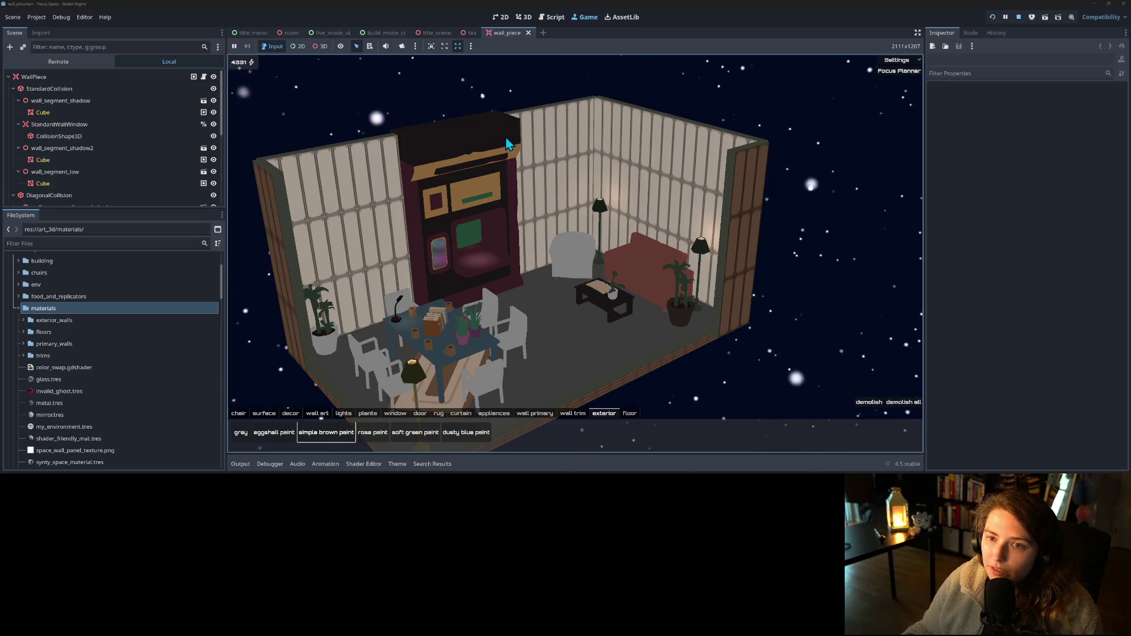
click(1018, 18)
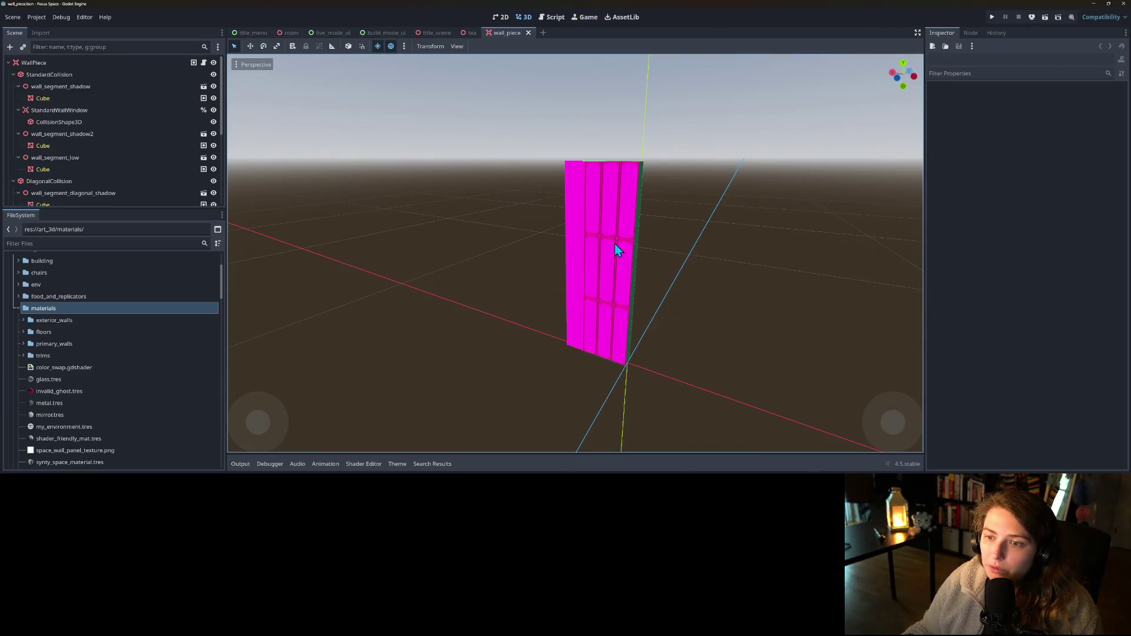
- Orbit around the magenta wall piece to view it front-on, then switch to the tea scene
mouse_move(519, 275)
mouse_down()
mouse_move(579, 283)
mouse_move(542, 285)
mouse_move(527, 252)
mouse_up()
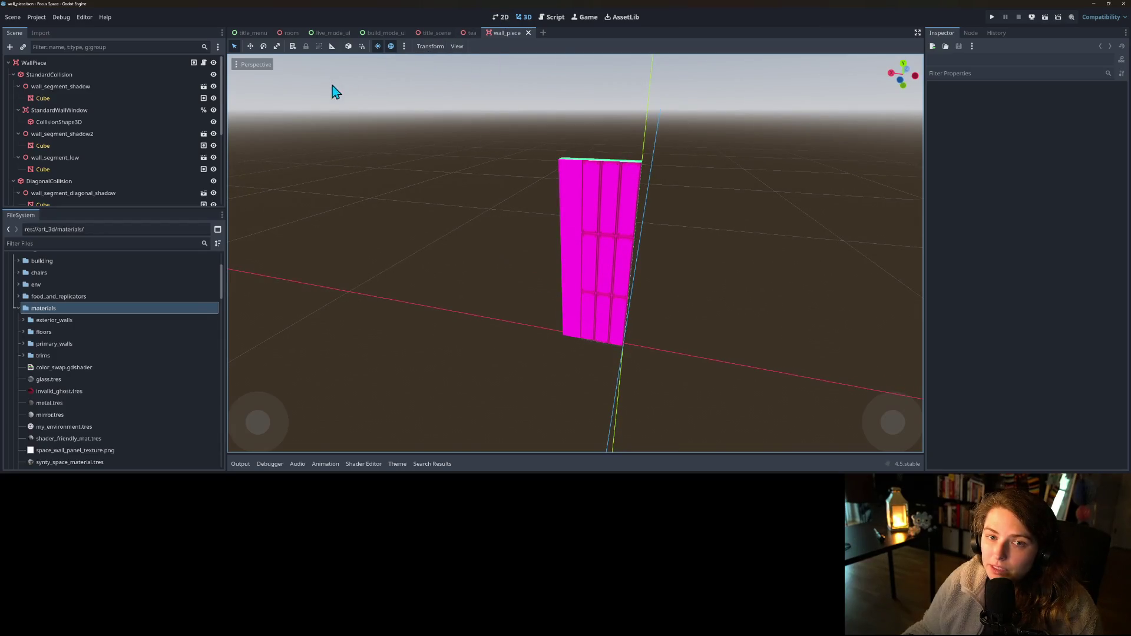
mouse_move(577, 214)
mouse_down()
mouse_move(515, 203)
mouse_move(631, 210)
mouse_move(542, 202)
mouse_up()
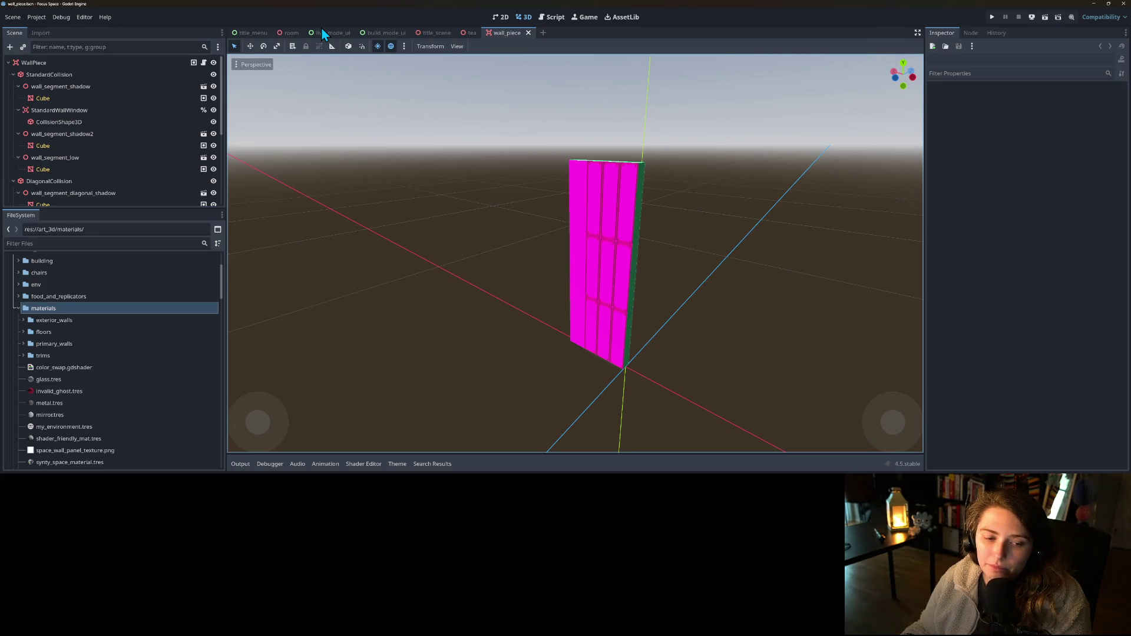
mouse_move(469, 238)
mouse_down()
mouse_move(528, 237)
mouse_move(507, 229)
mouse_up()
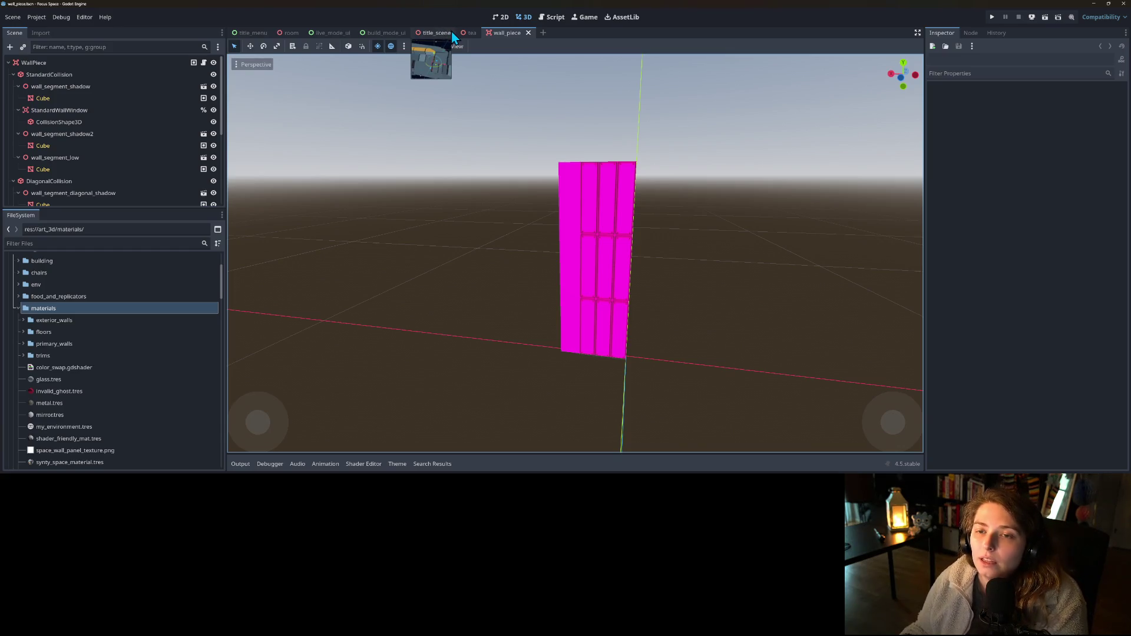
mouse_move(477, 40)
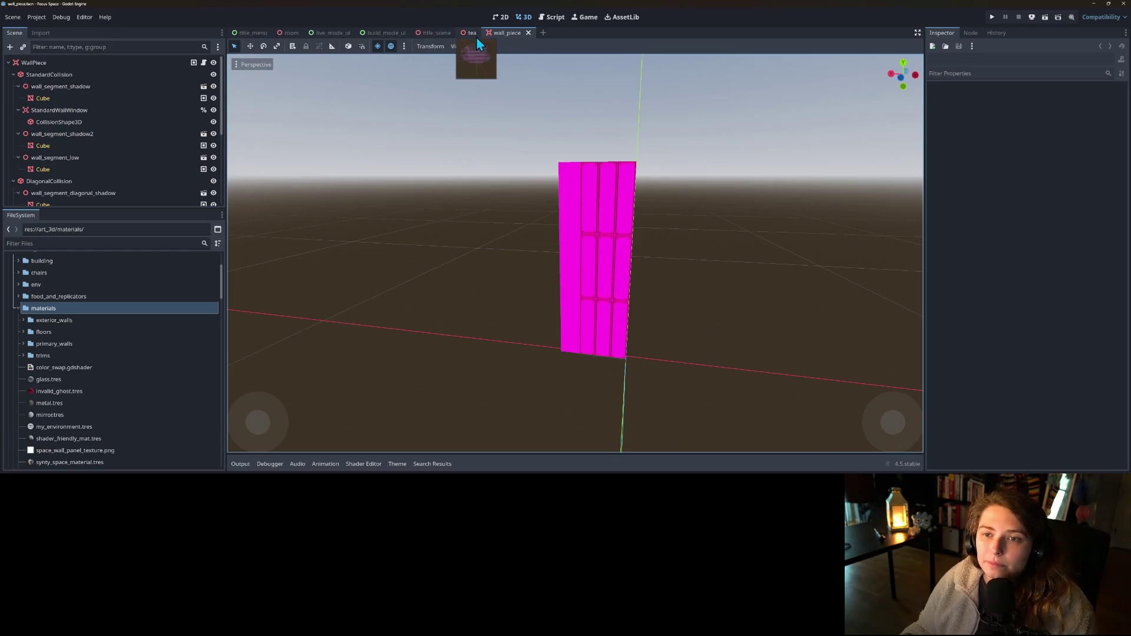
click(472, 34)
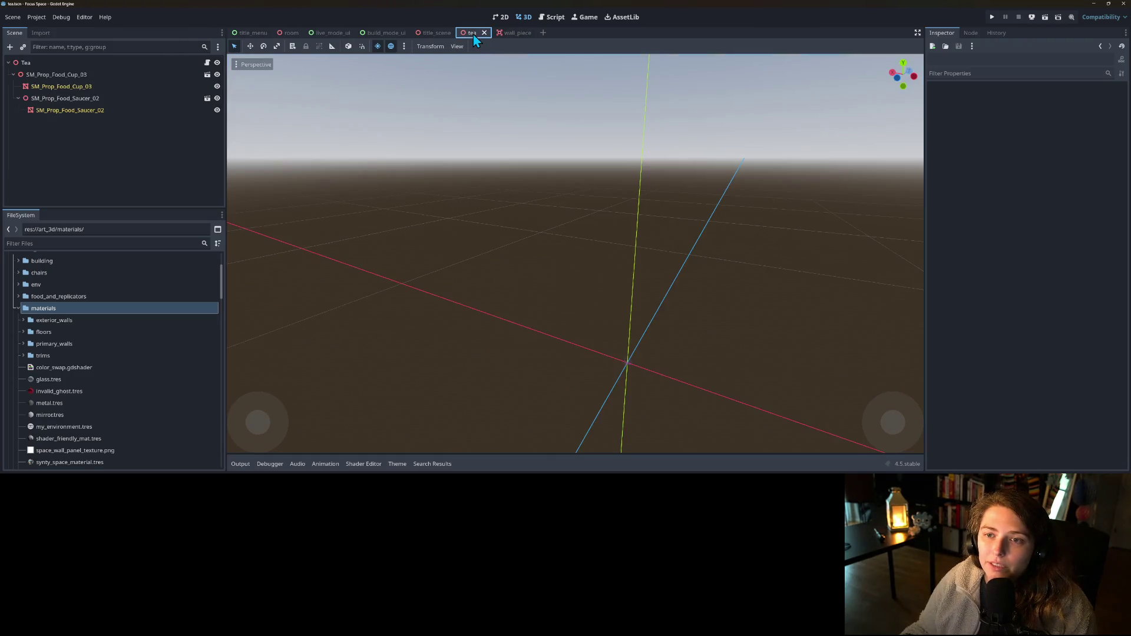
- Frame the pink cup and saucer and orbit around it to see the handle
scroll(701, 415, up, 5)
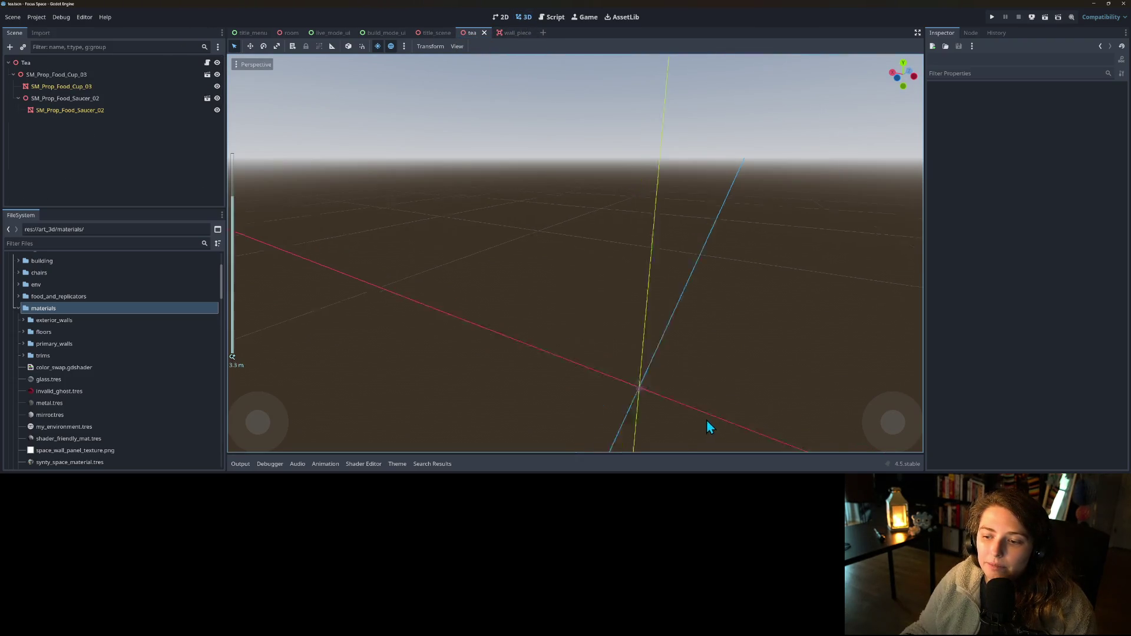
key(o)
scroll(688, 415, up, 8)
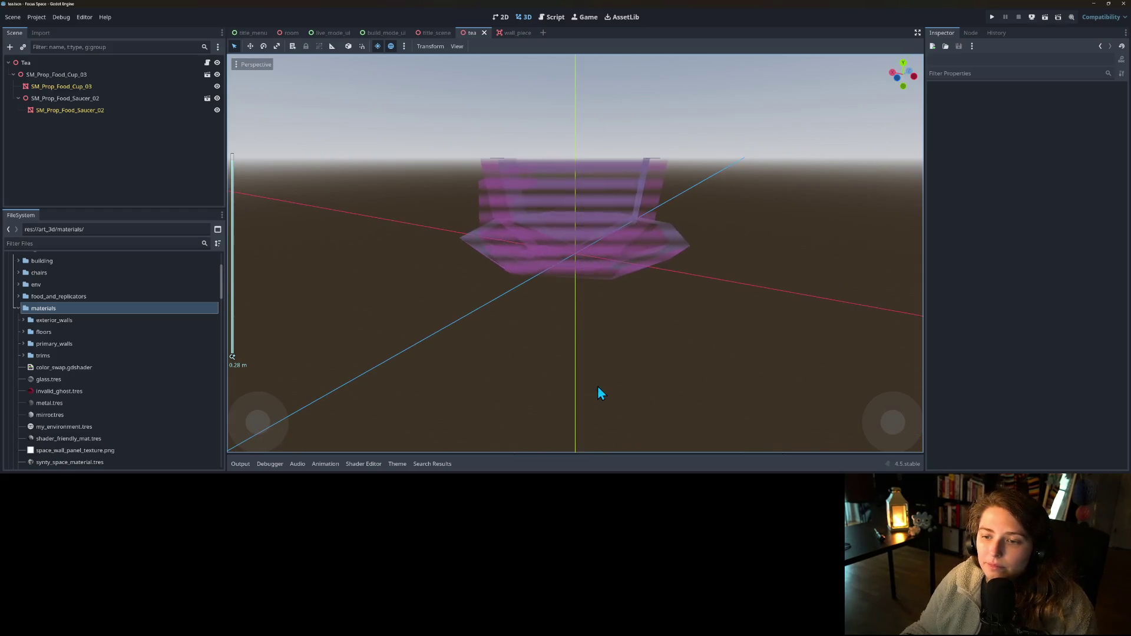
mouse_move(634, 383)
mouse_down()
mouse_move(667, 380)
mouse_move(539, 384)
mouse_move(628, 376)
mouse_move(645, 363)
mouse_up()
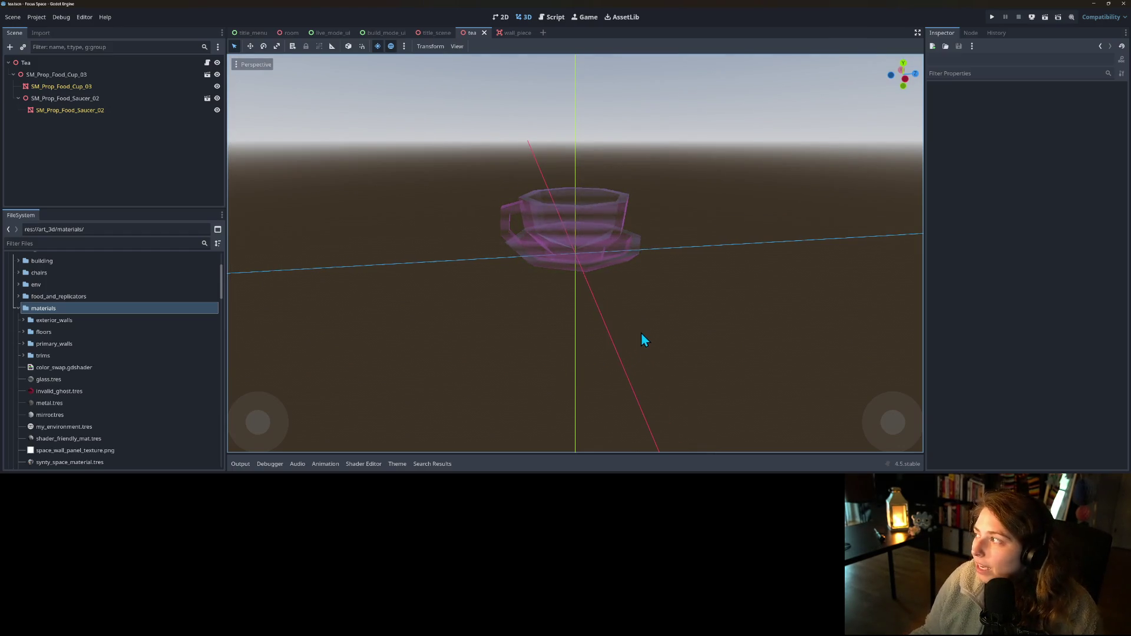
mouse_move(618, 337)
mouse_down()
mouse_move(597, 380)
mouse_move(616, 353)
mouse_move(666, 394)
mouse_move(684, 348)
mouse_up()
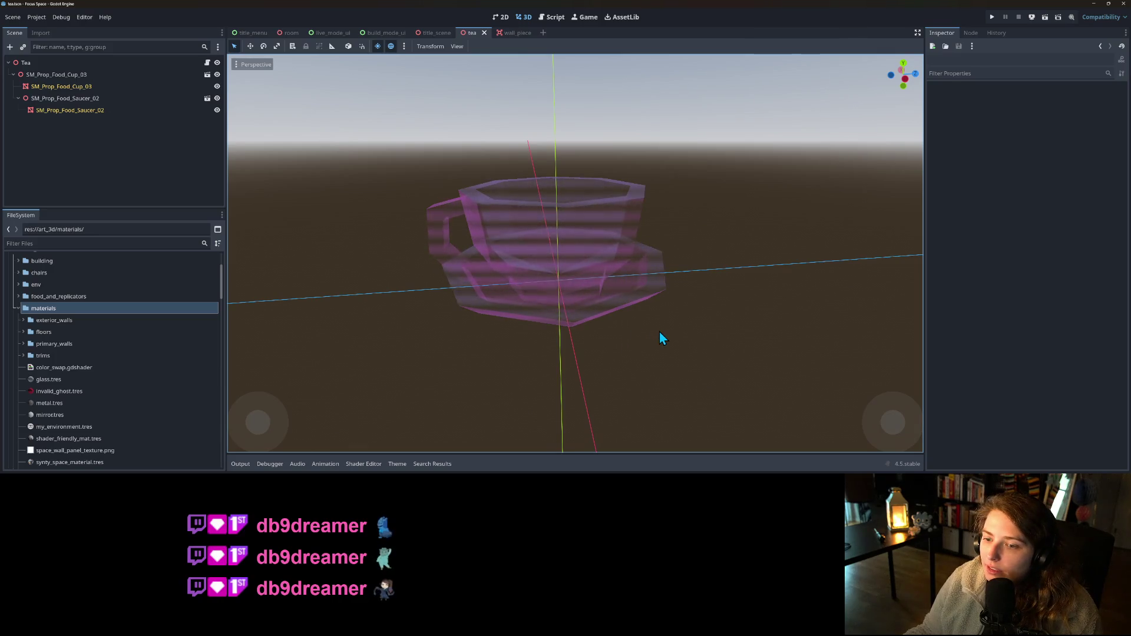
drag(692, 338, 645, 337)
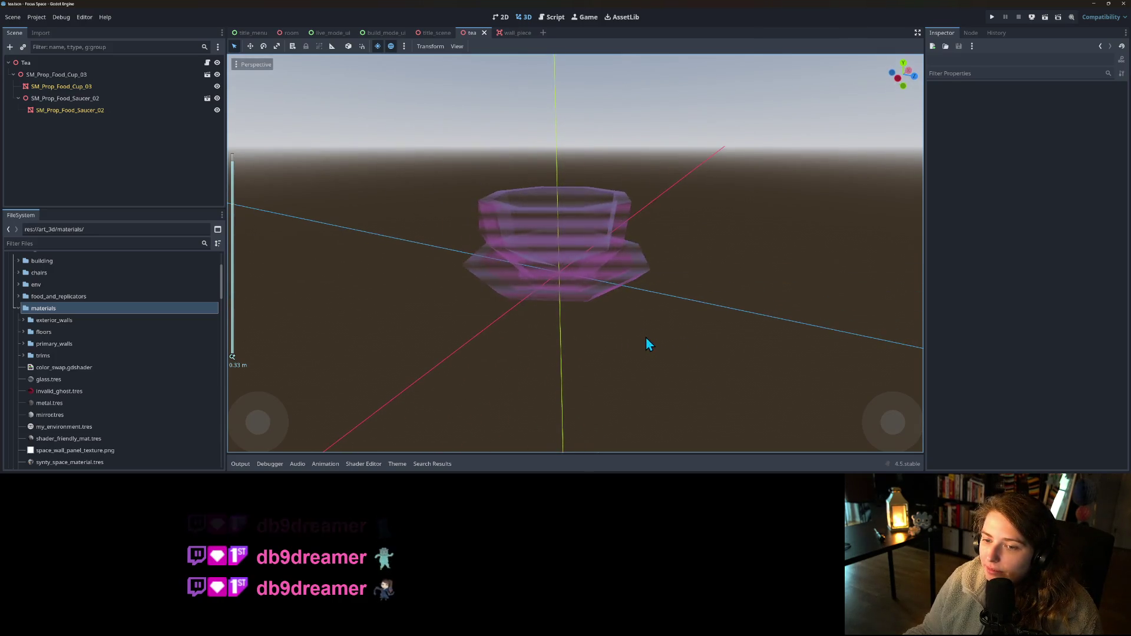
- Switch to the title scene and orbit around the spaceship
click(435, 34)
mouse_move(645, 356)
mouse_down()
mouse_move(741, 353)
mouse_move(679, 351)
mouse_up()
scroll(643, 361, up, 3)
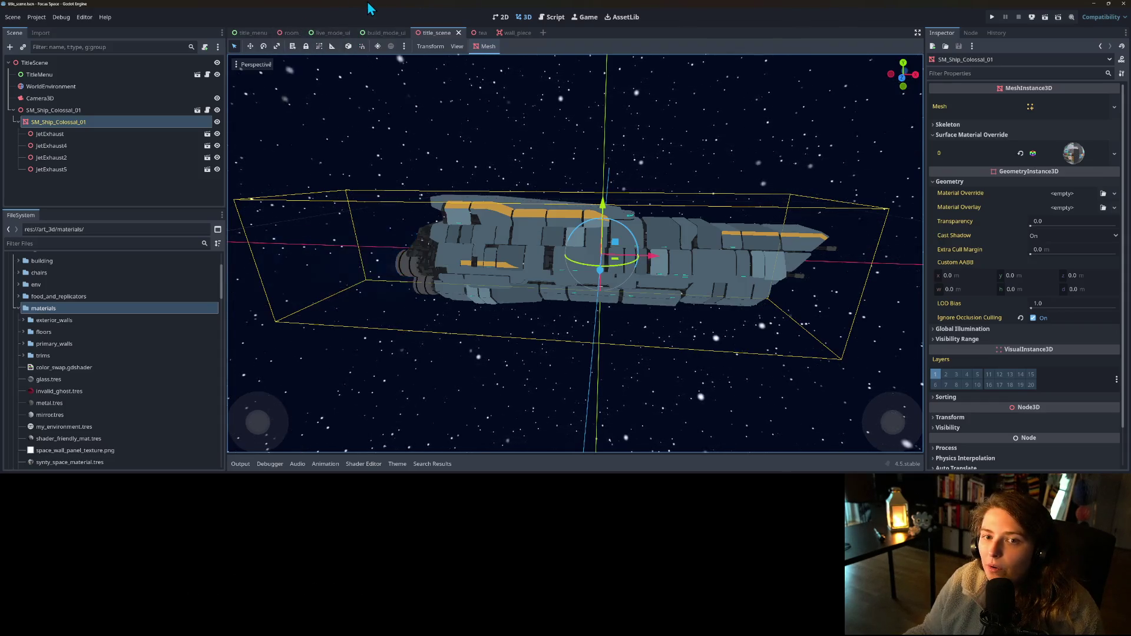
click(1093, 5)
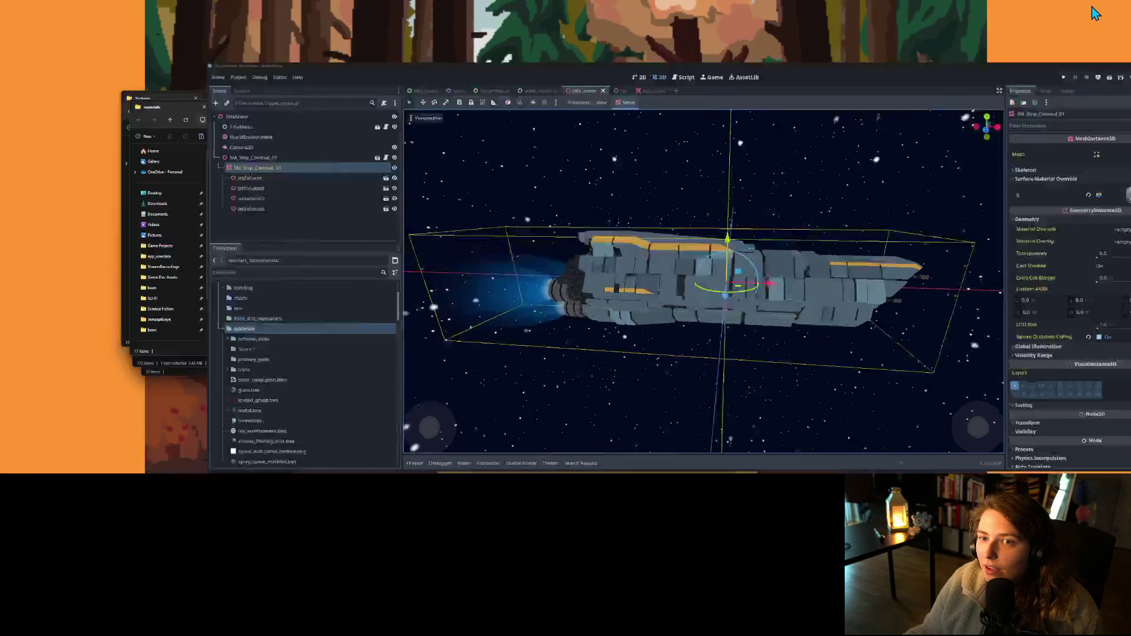
click(1007, 102)
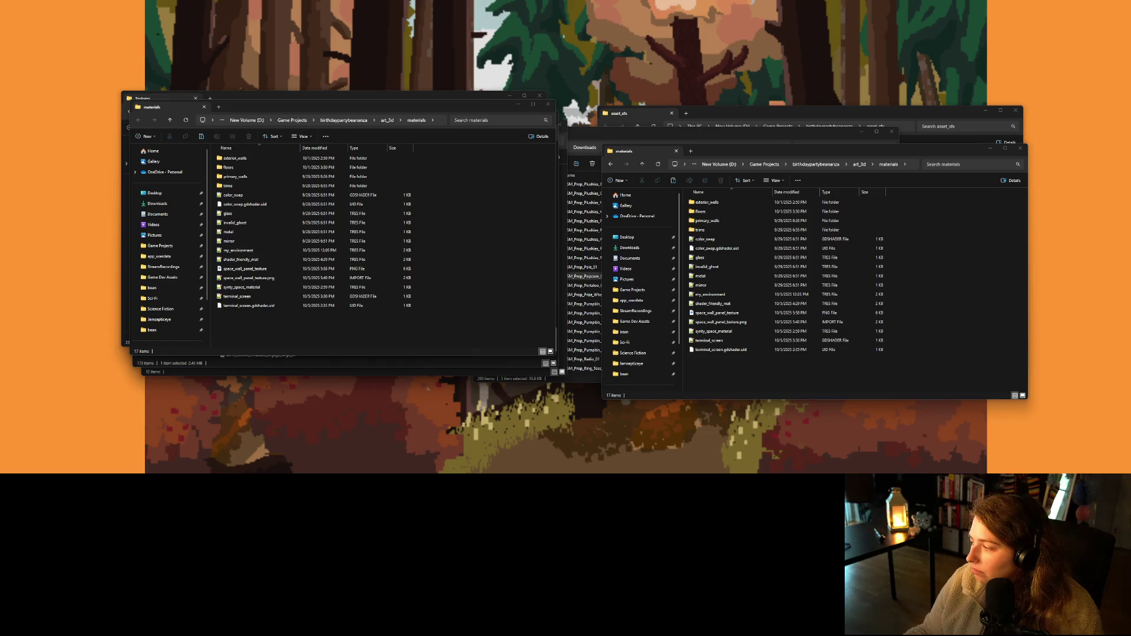
key(alt+Tab)
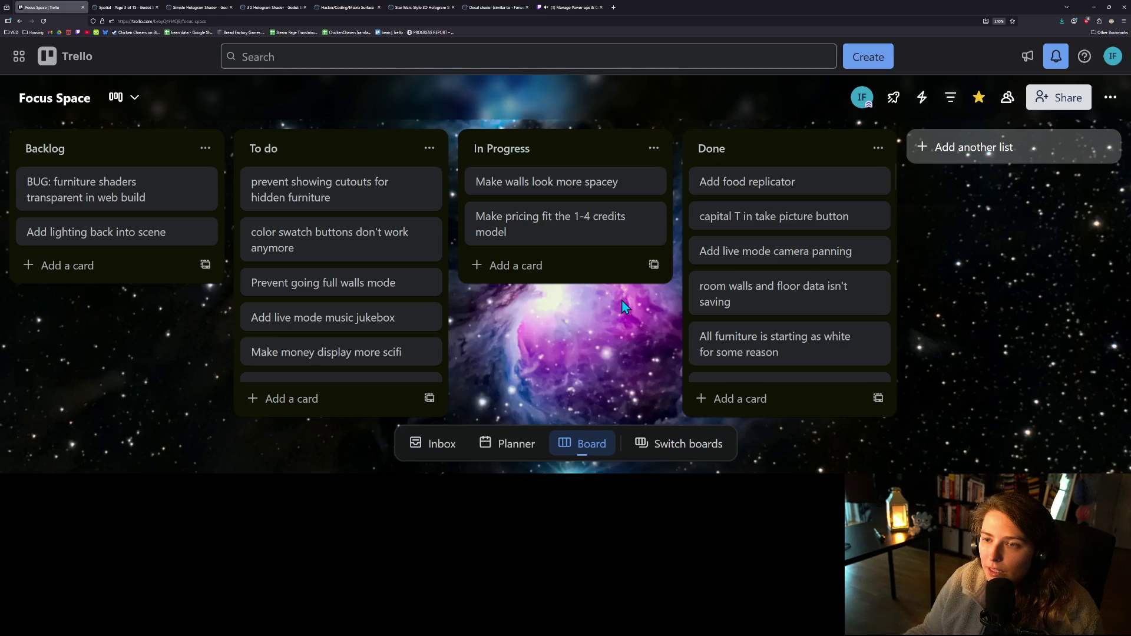
key(ctrl+minus)
key(ctrl+minus)
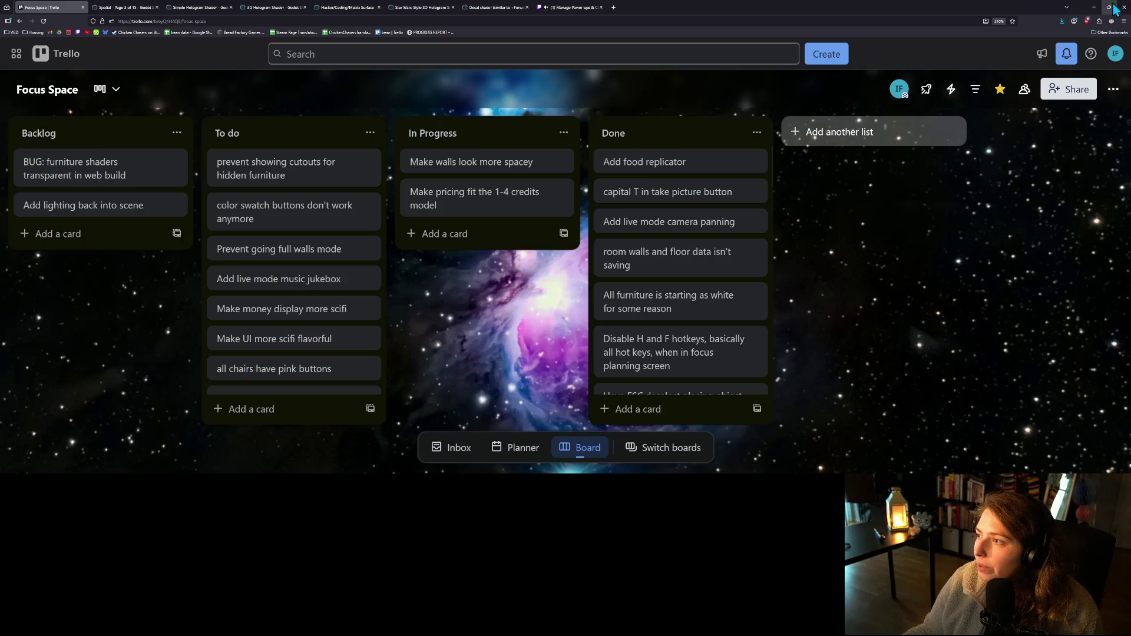
click(1095, 8)
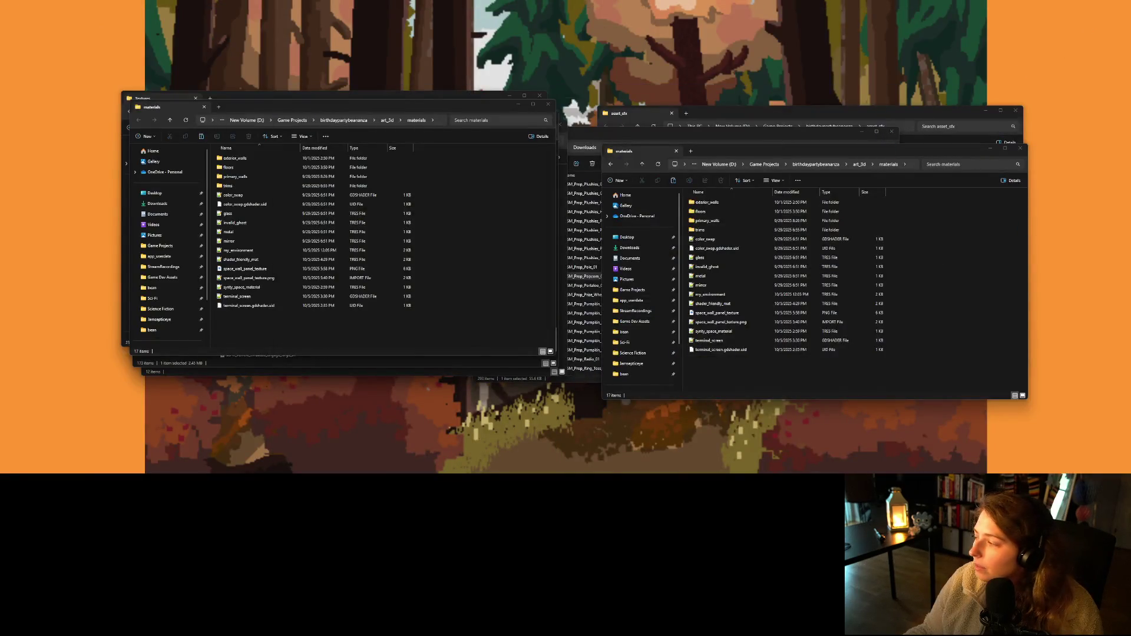
key(alt+Tab)
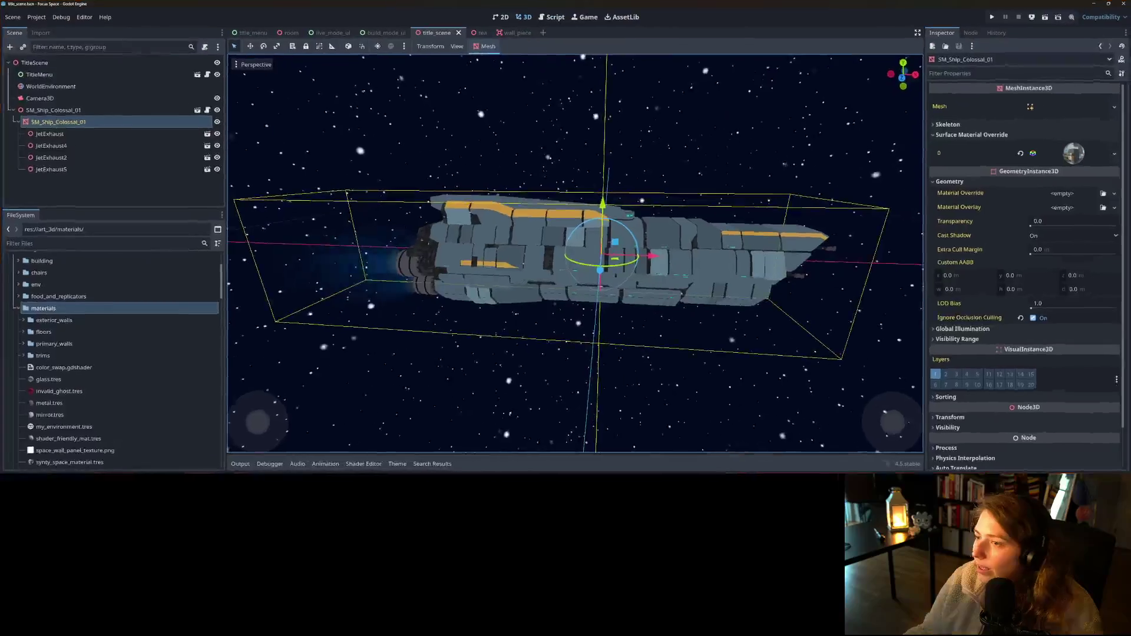
- Run the project with the game workspace floating in its own window, then minimize the editor
click(992, 18)
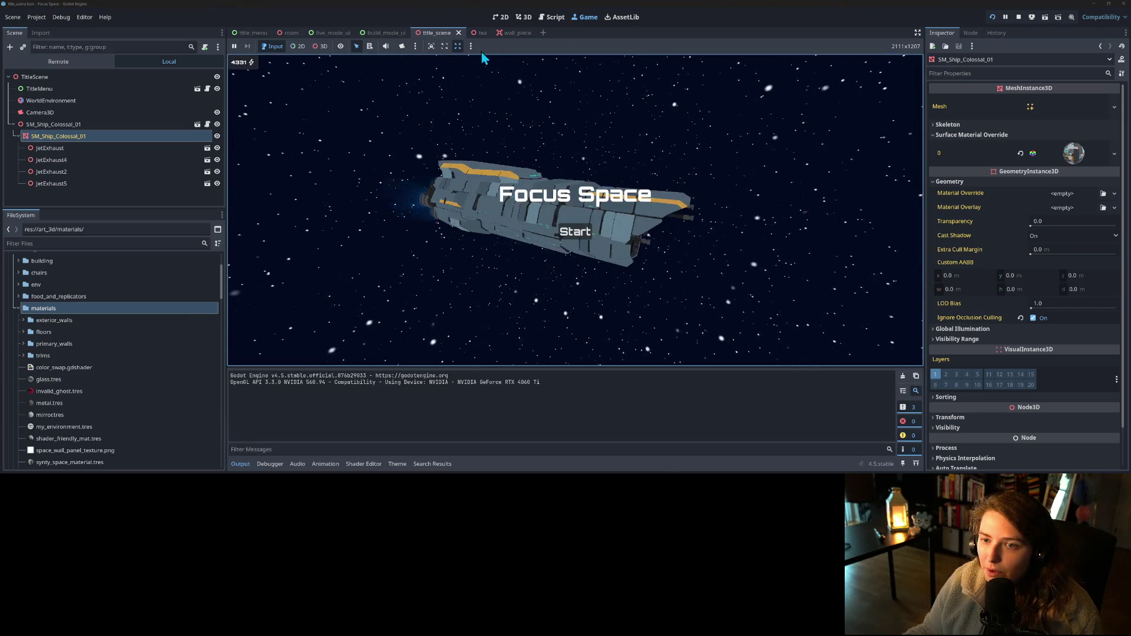
click(470, 47)
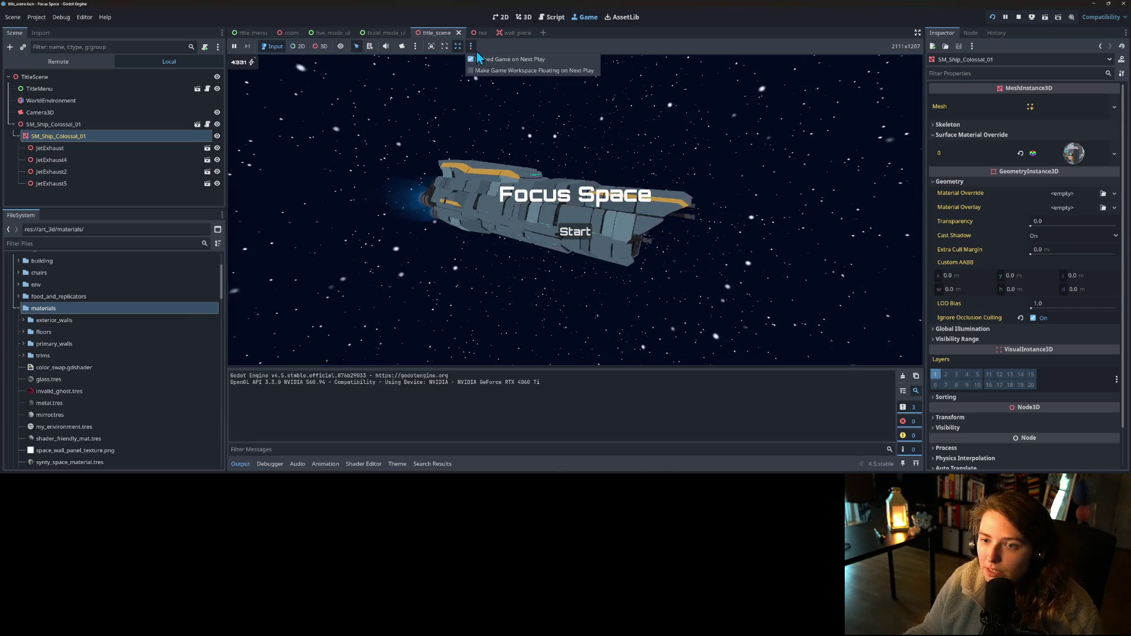
click(501, 73)
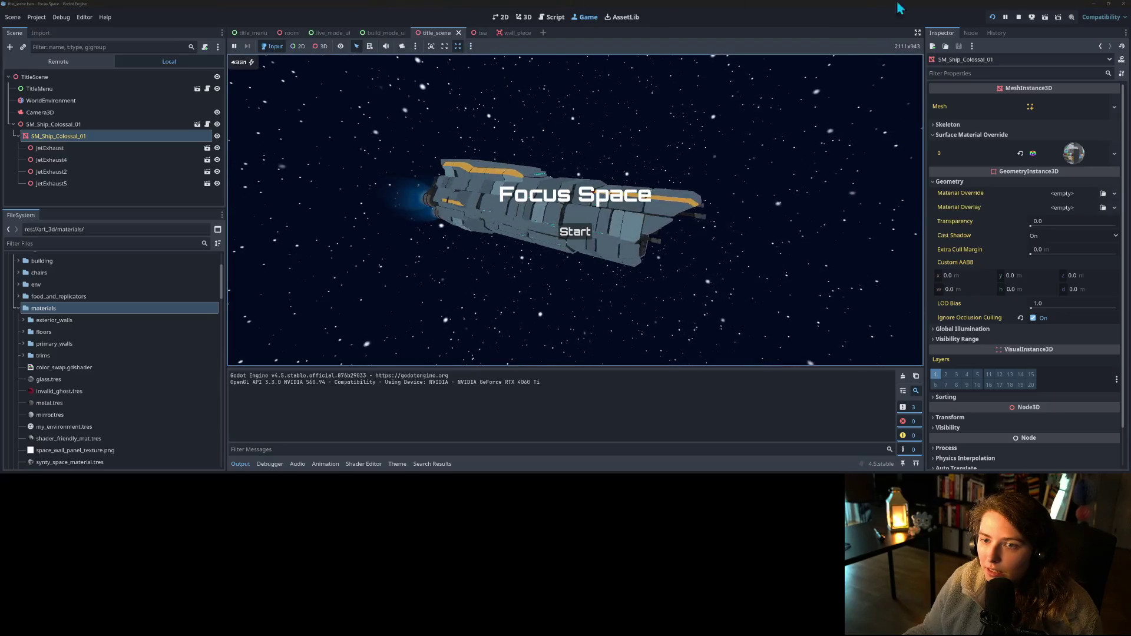
click(998, 19)
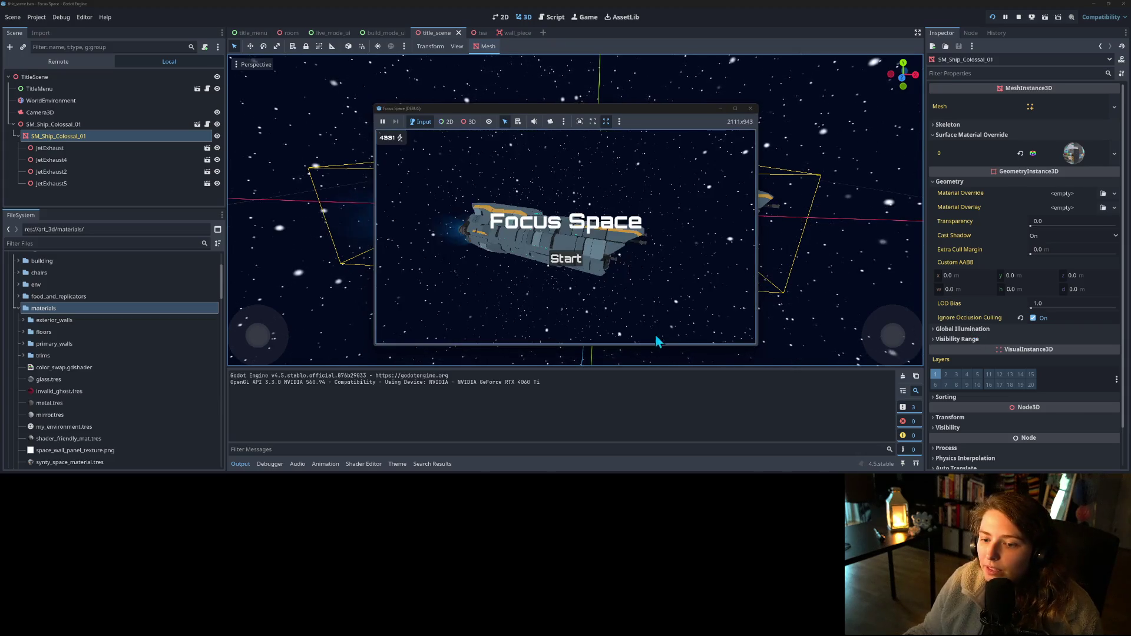
click(246, 465)
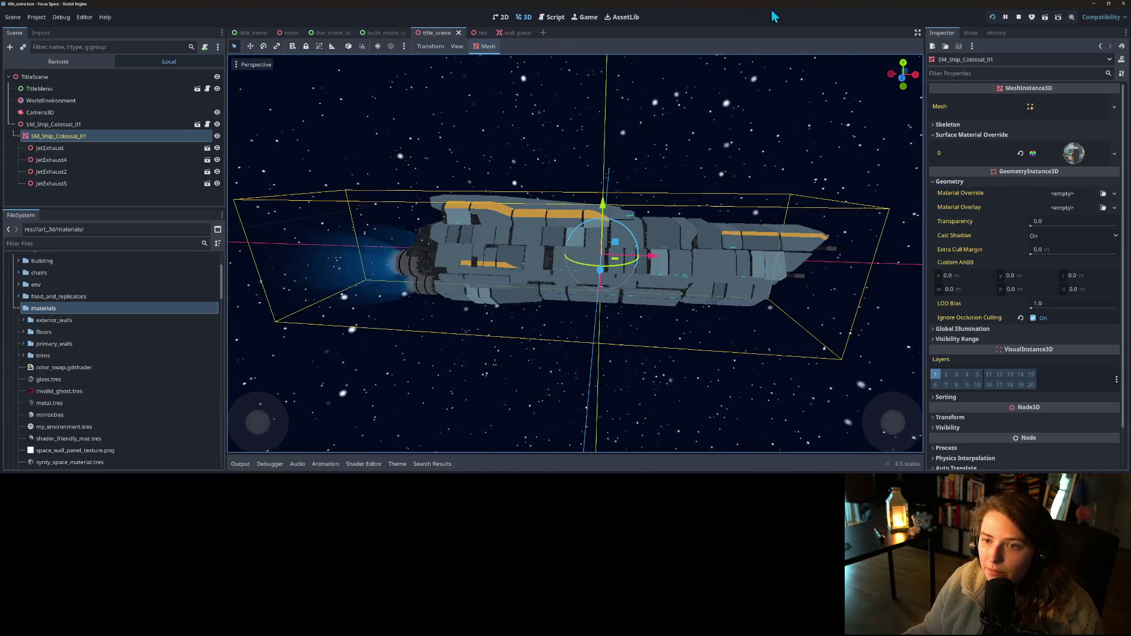
click(1091, 5)
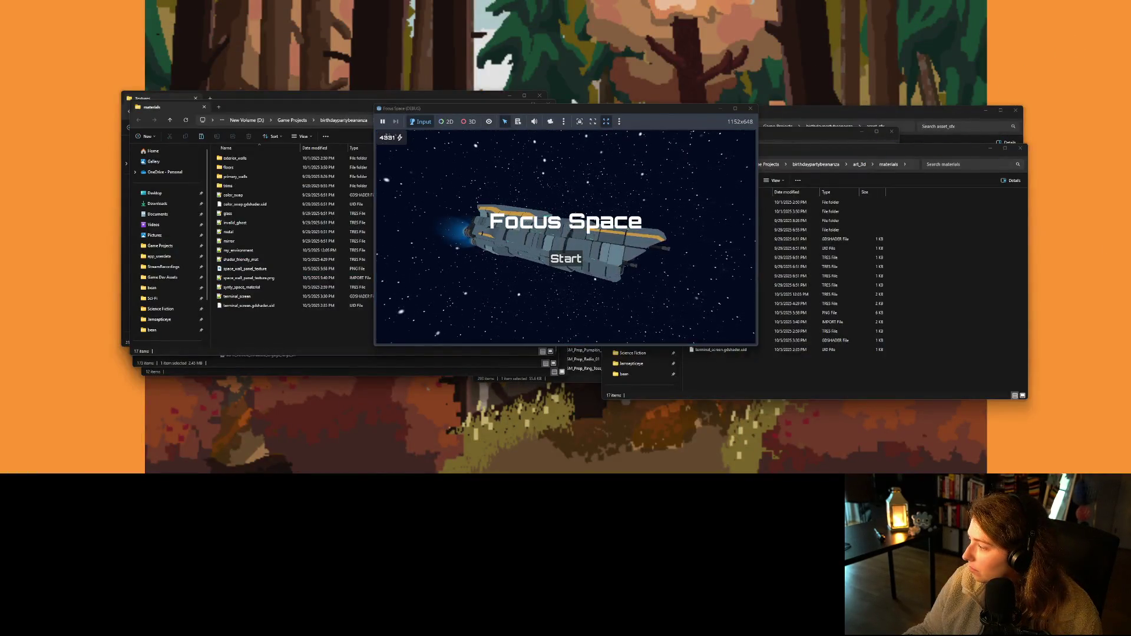
- Clear the desktop and start a Snipping Tool screen recording of the game window
key(super+Home)
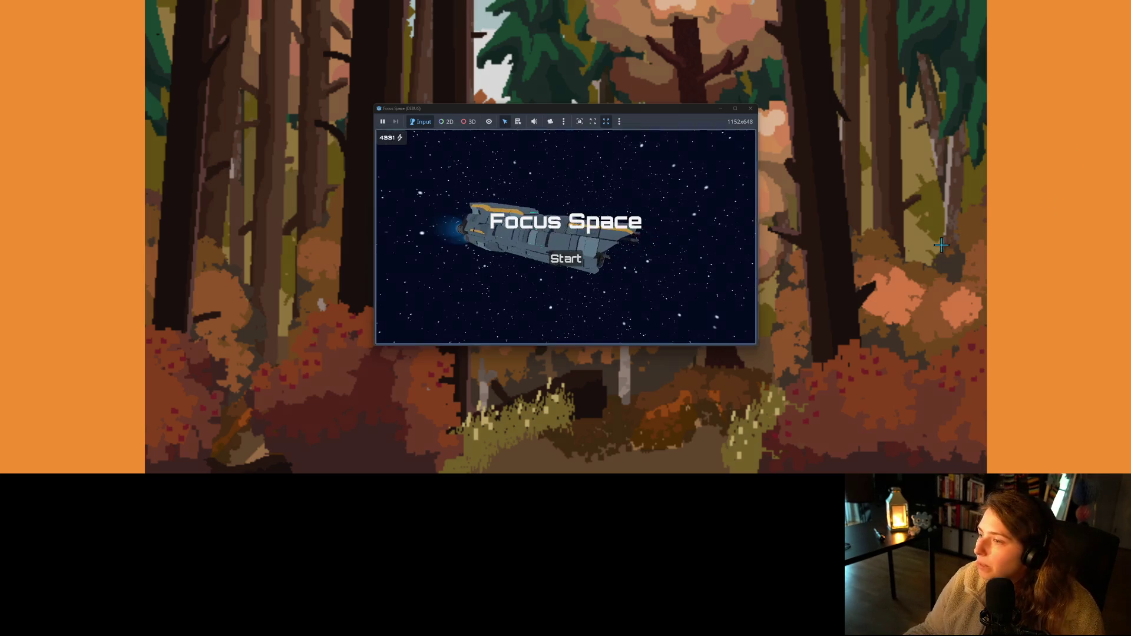
key(super+shift+s)
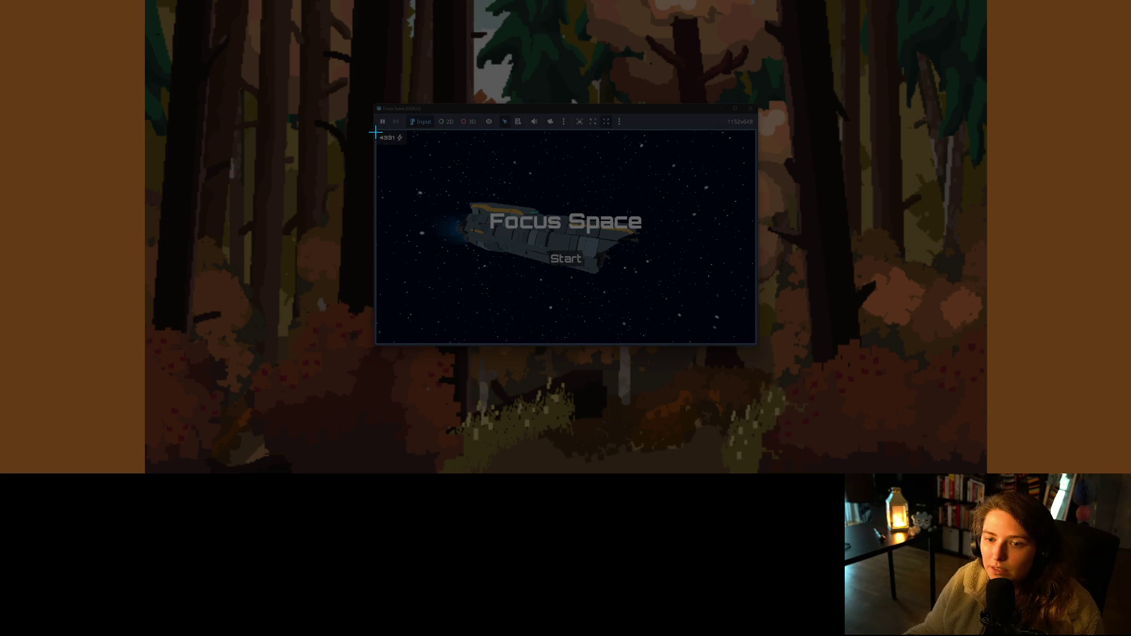
mouse_move(376, 130)
mouse_down()
mouse_move(530, 238)
mouse_move(754, 343)
mouse_up()
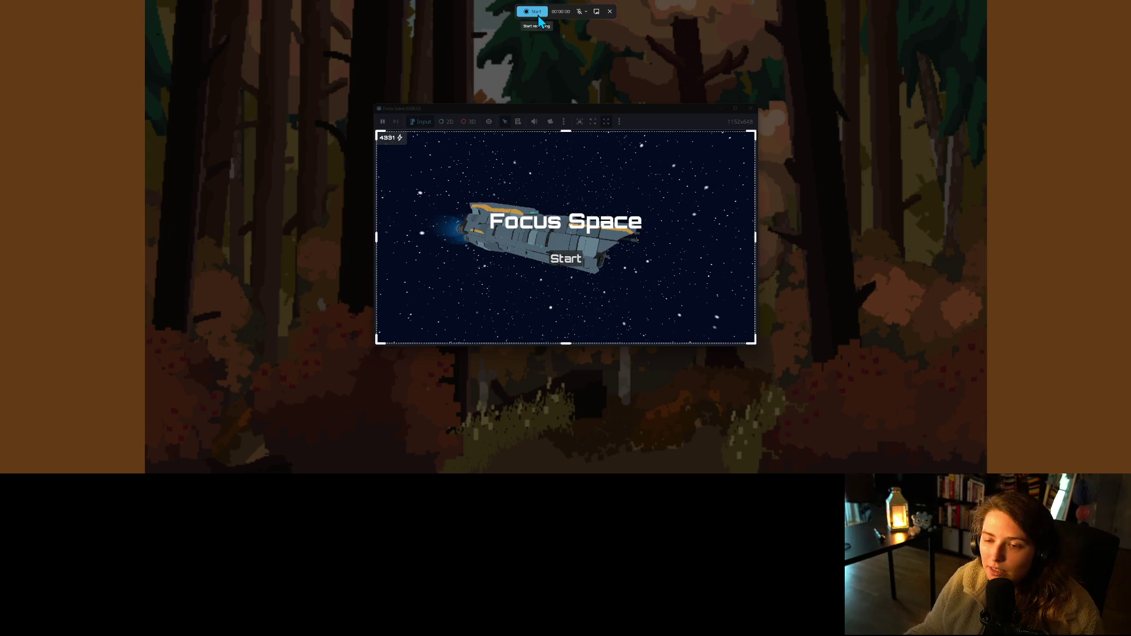
click(596, 11)
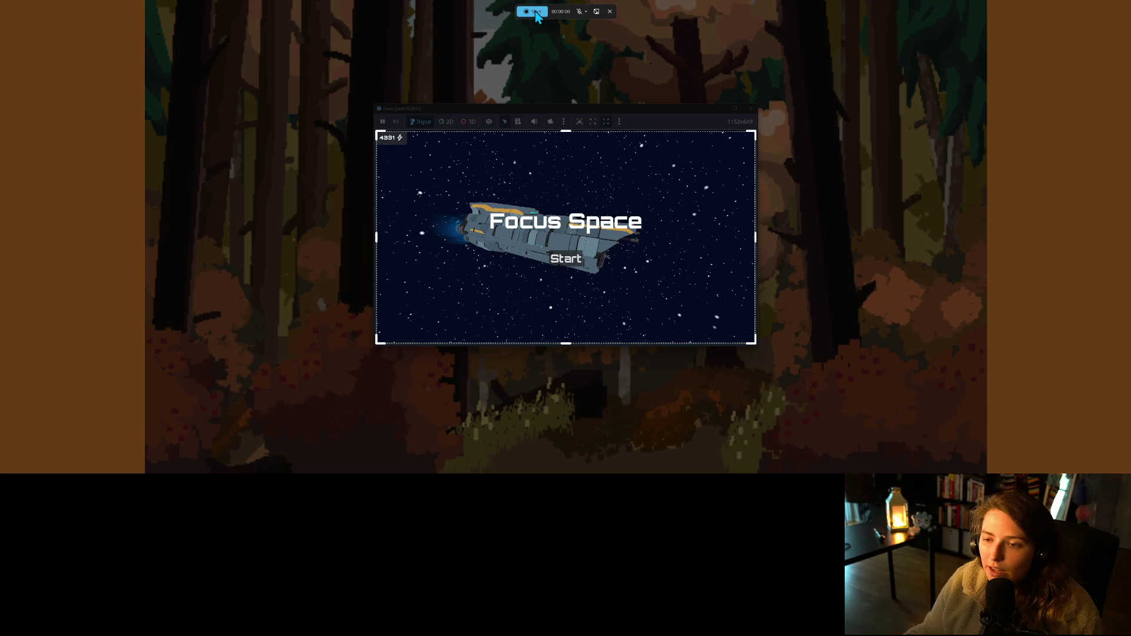
click(535, 11)
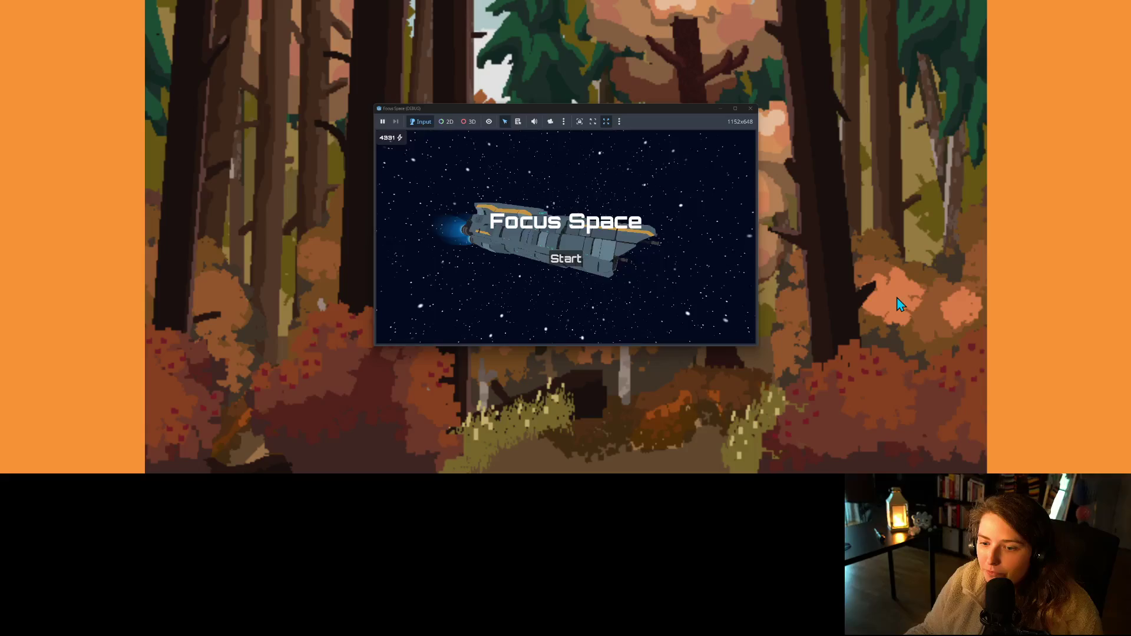
- Create a new room named my_room1 using the room_5x8 floor plan
click(575, 268)
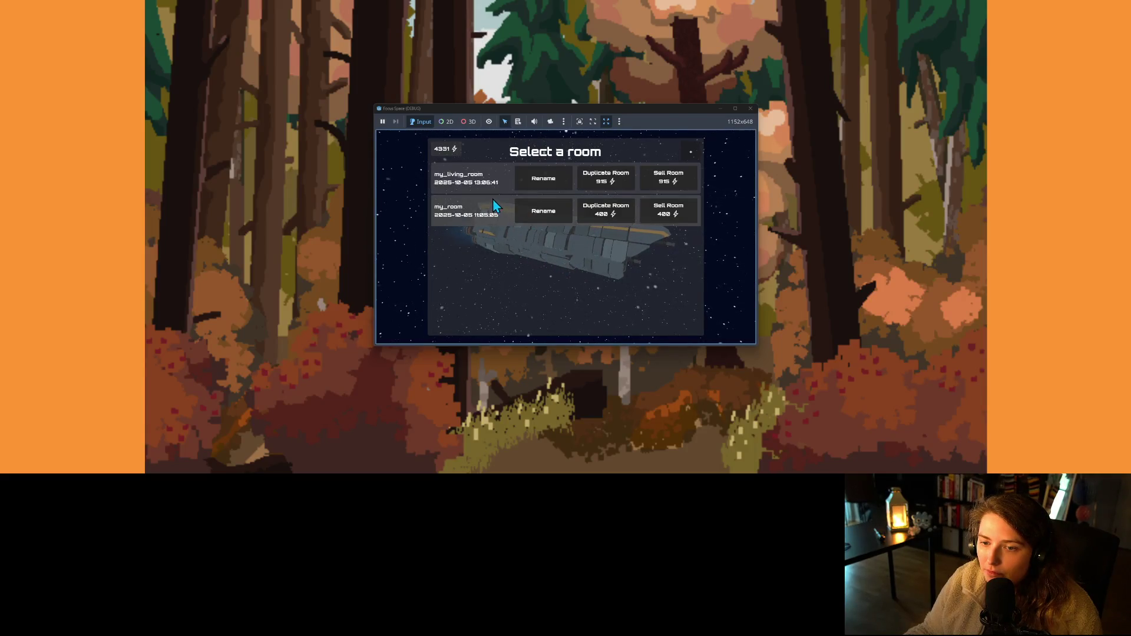
click(692, 153)
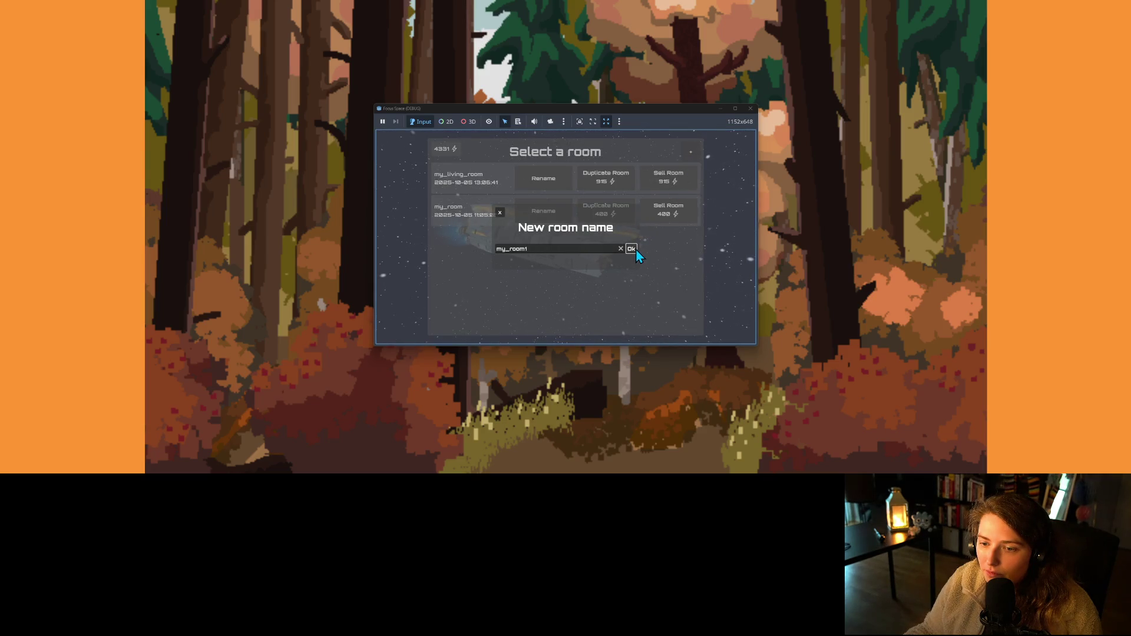
click(632, 249)
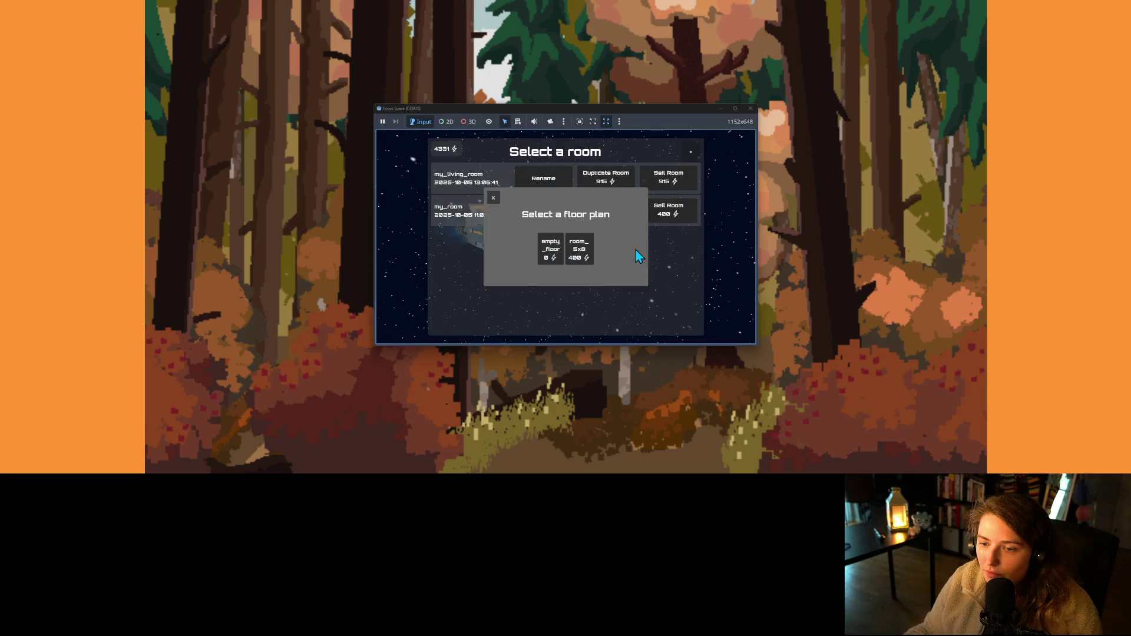
click(581, 259)
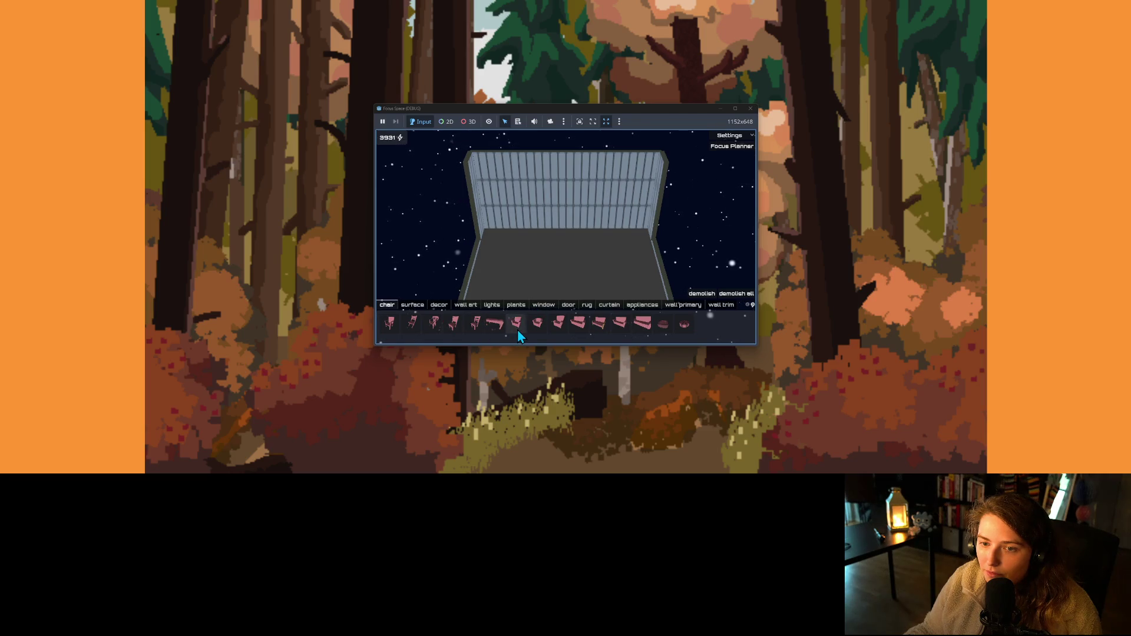
- Return to the title screen through Settings and load the my_living_room room
click(729, 135)
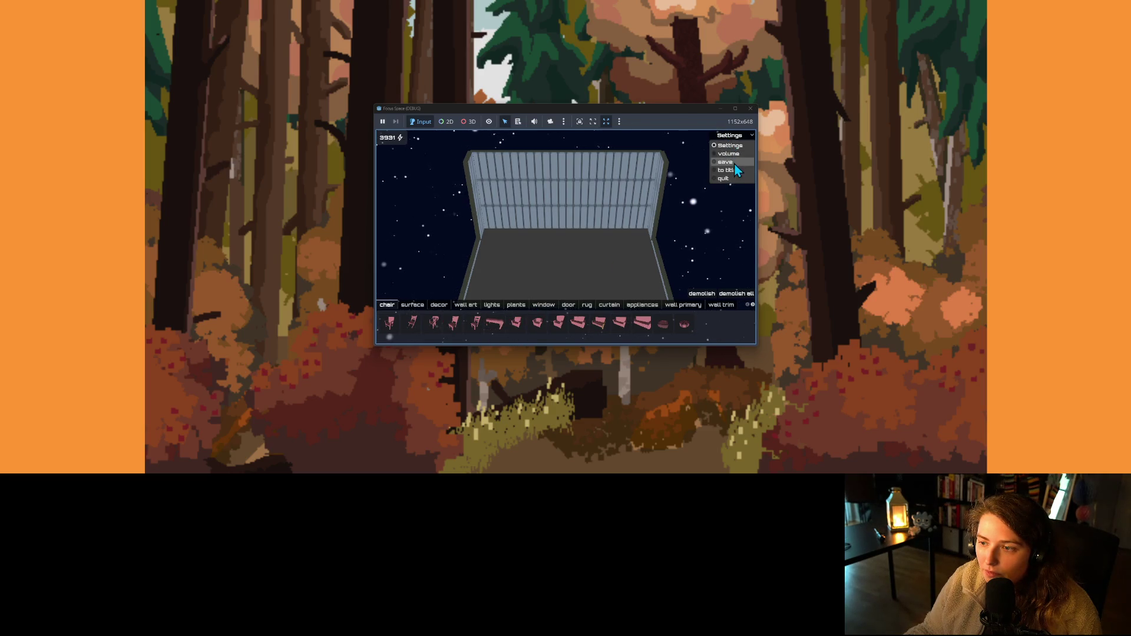
click(733, 171)
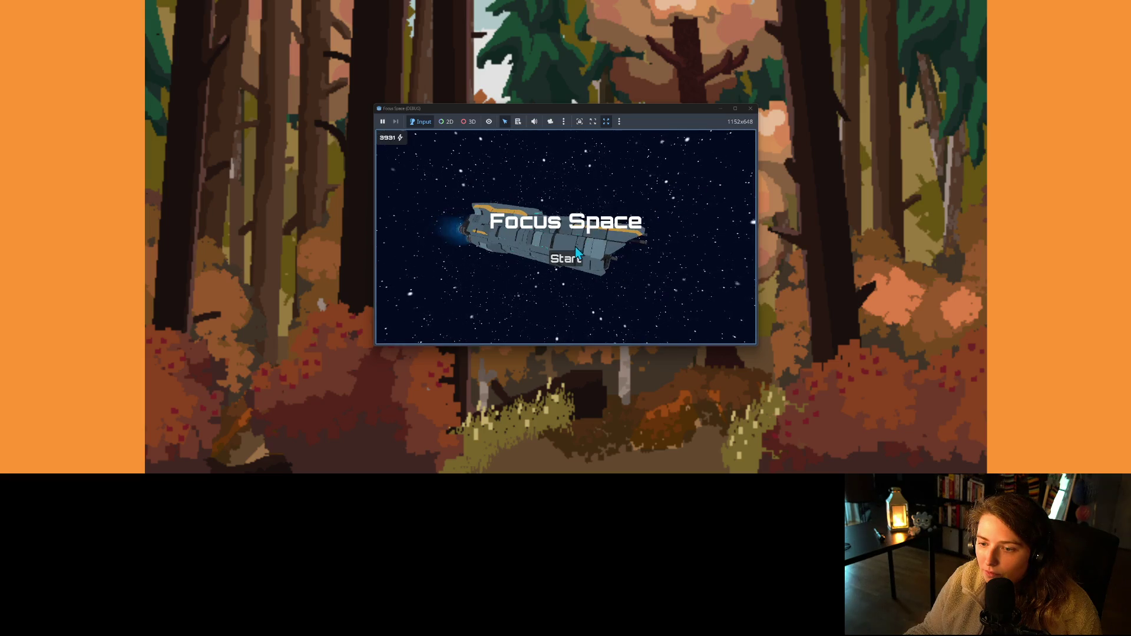
click(565, 260)
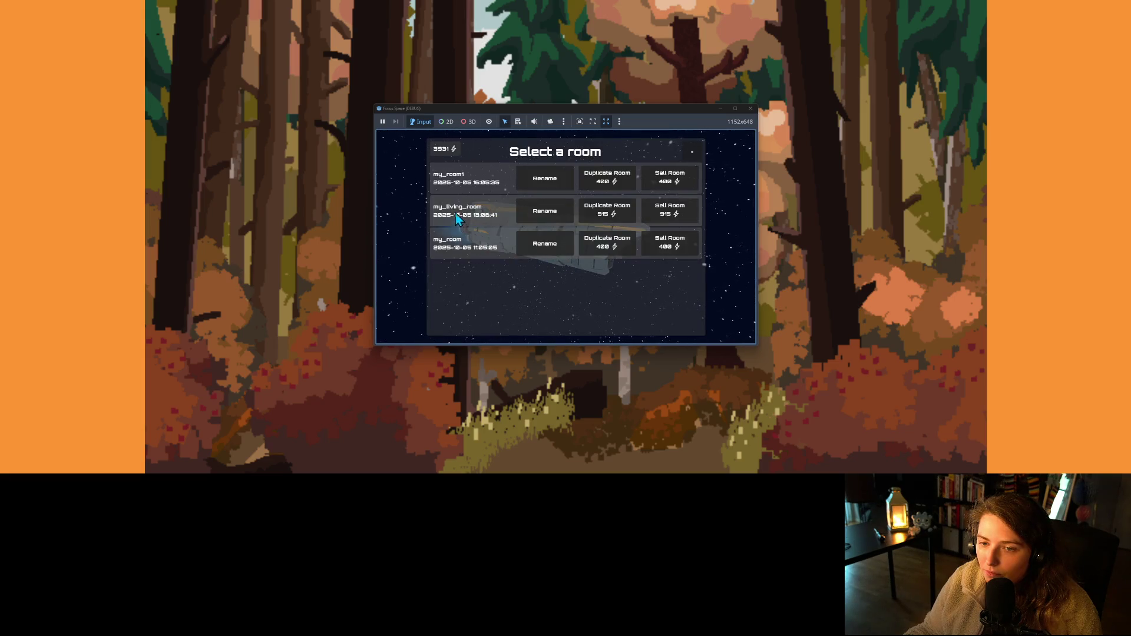
click(493, 219)
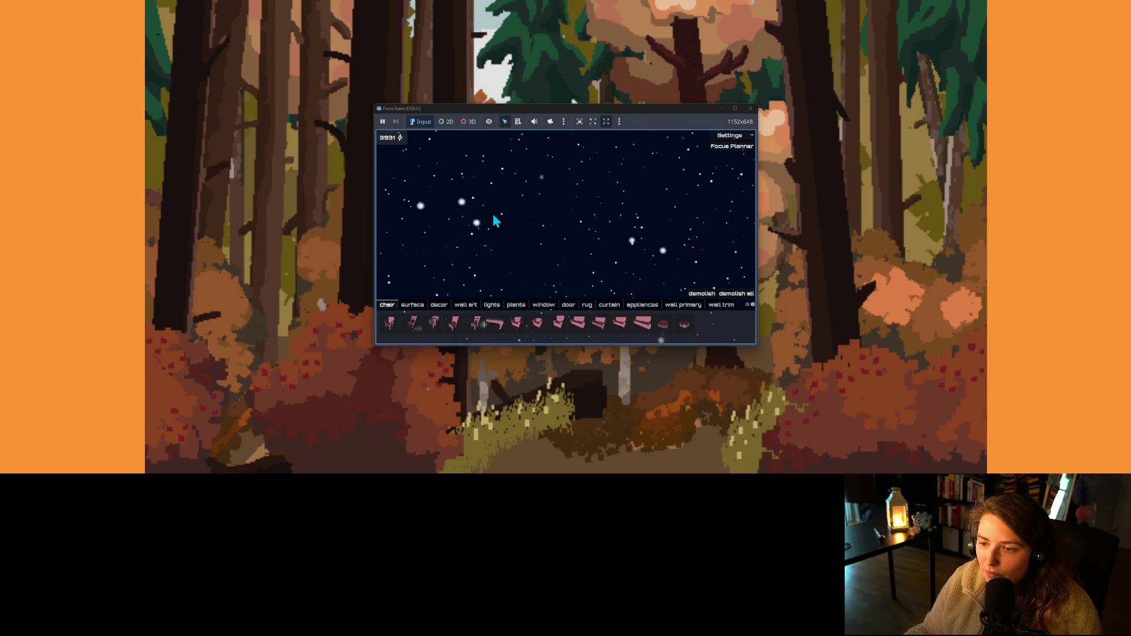
- Set the wall trim to grey and, after trying several colours, paint the main walls eggshell white
scroll(563, 266, up, 2)
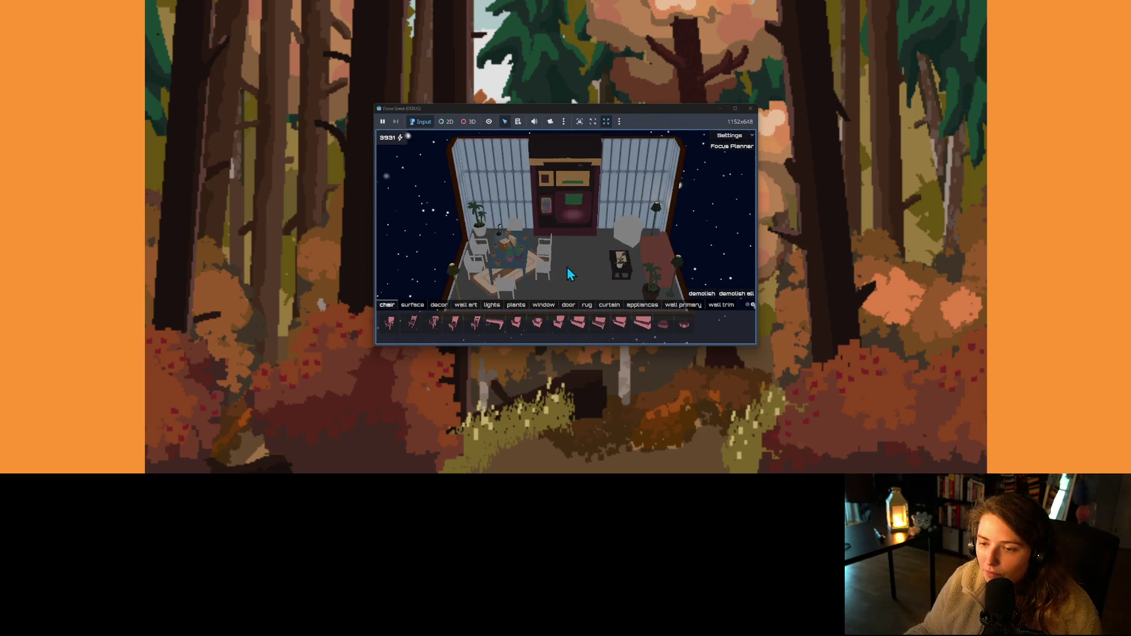
mouse_move(606, 261)
mouse_down()
mouse_move(565, 260)
mouse_move(648, 264)
mouse_up()
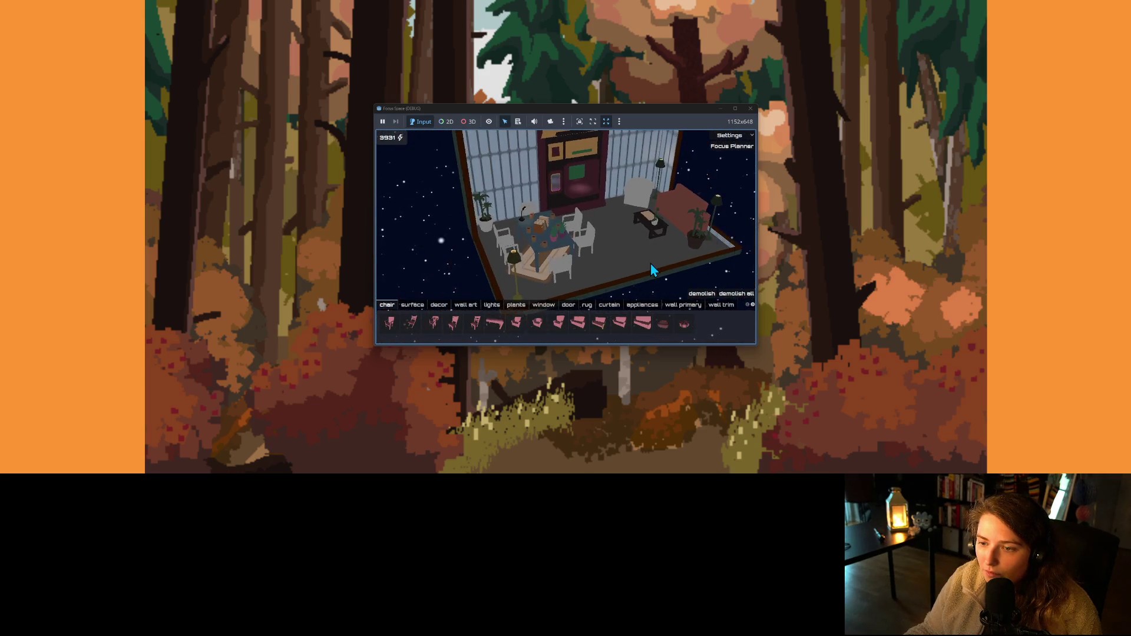
scroll(650, 262, up, 2)
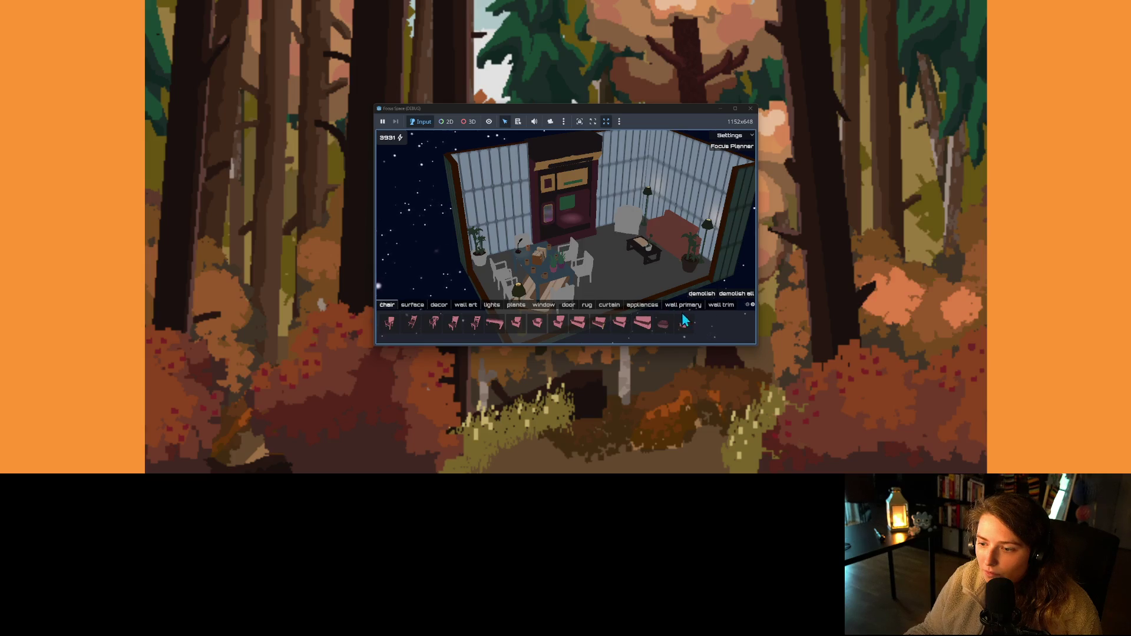
click(715, 307)
click(456, 325)
click(682, 304)
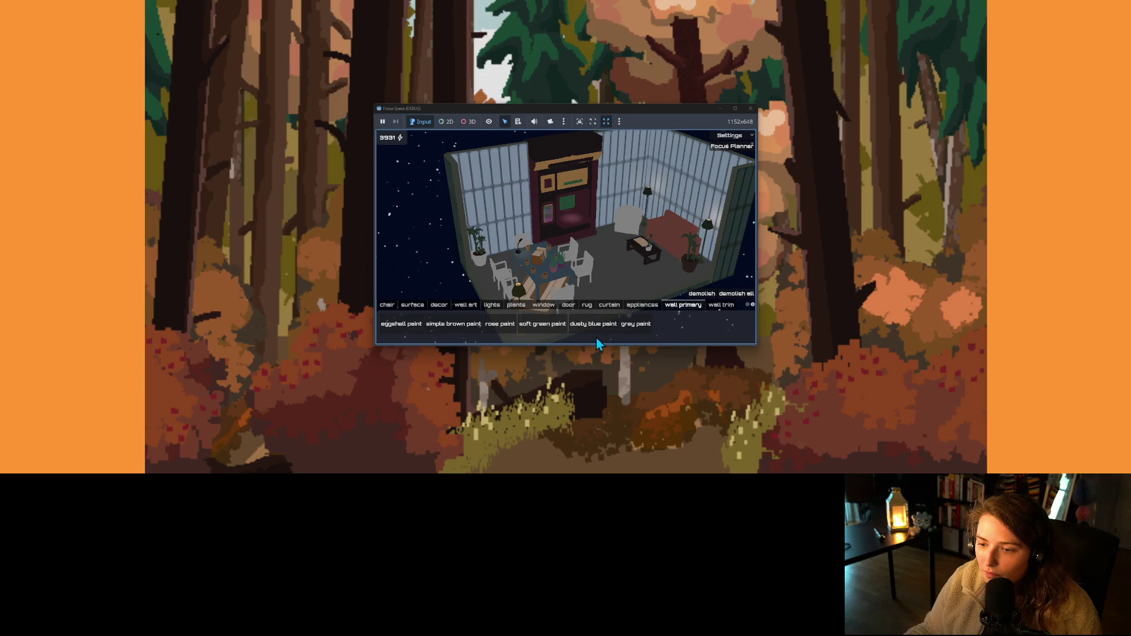
click(552, 329)
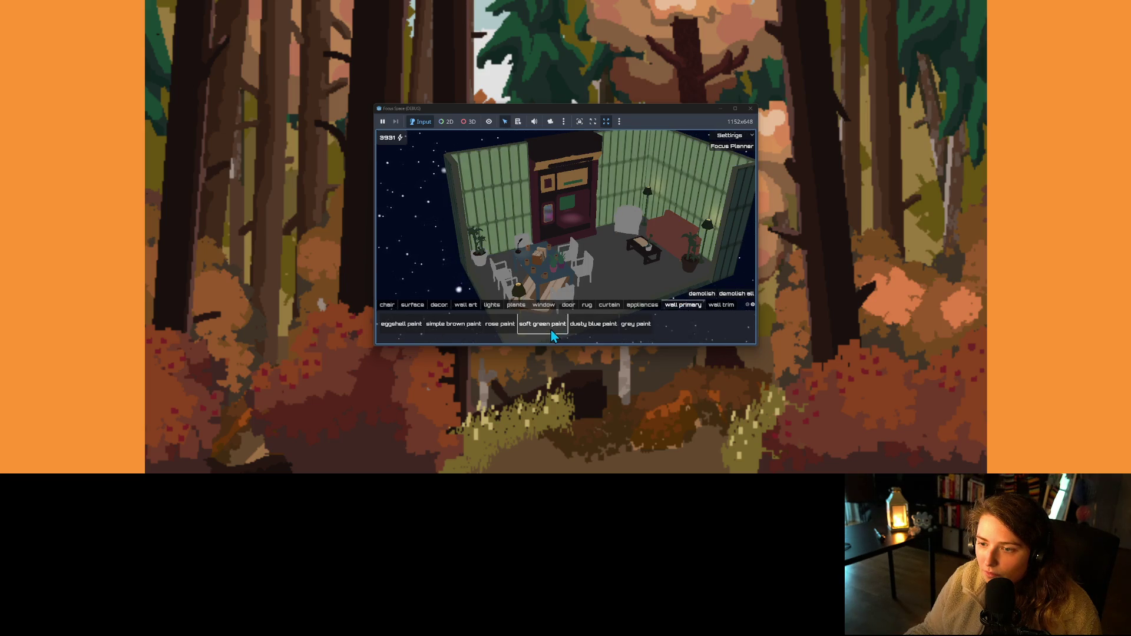
click(494, 330)
click(466, 331)
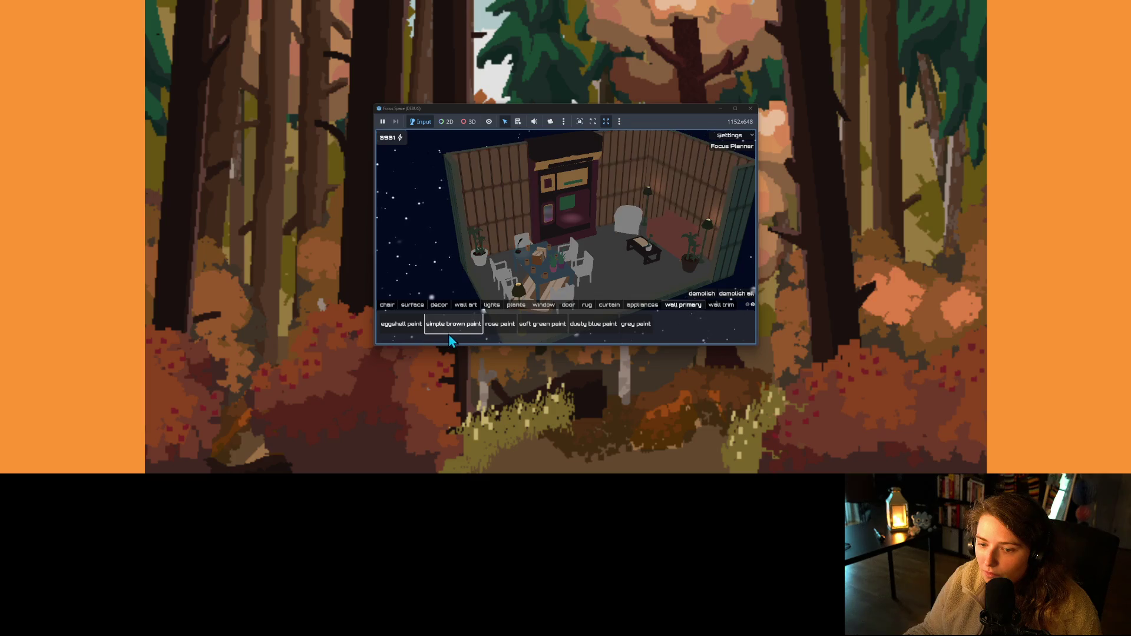
click(411, 327)
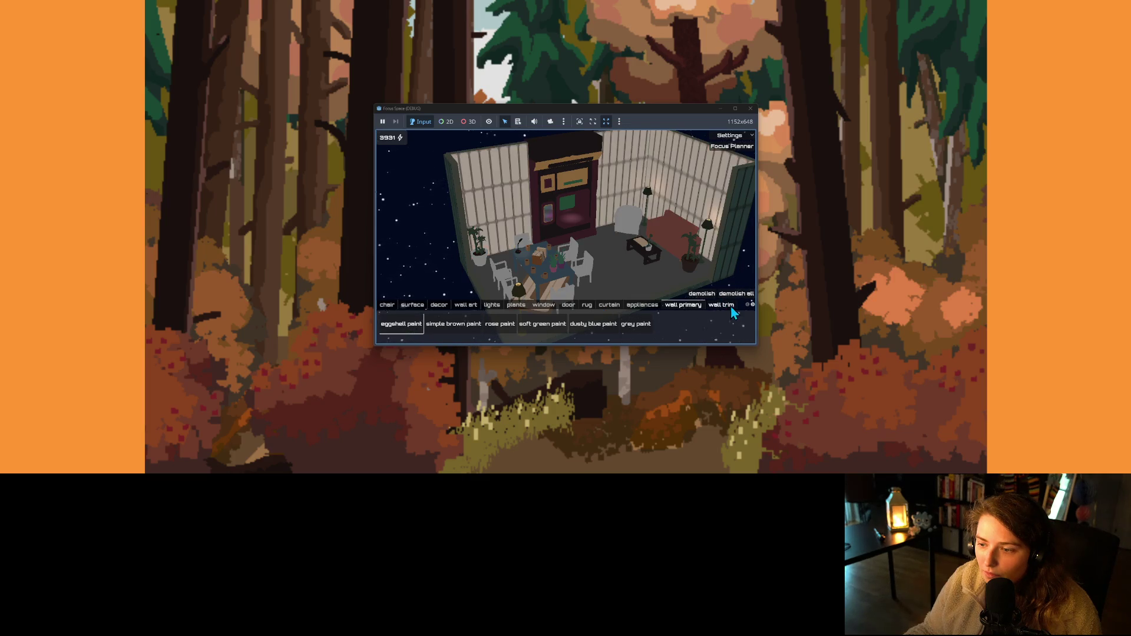
- Paint the exterior walls simple brown, then browse the plant items
click(751, 305)
click(754, 305)
click(708, 307)
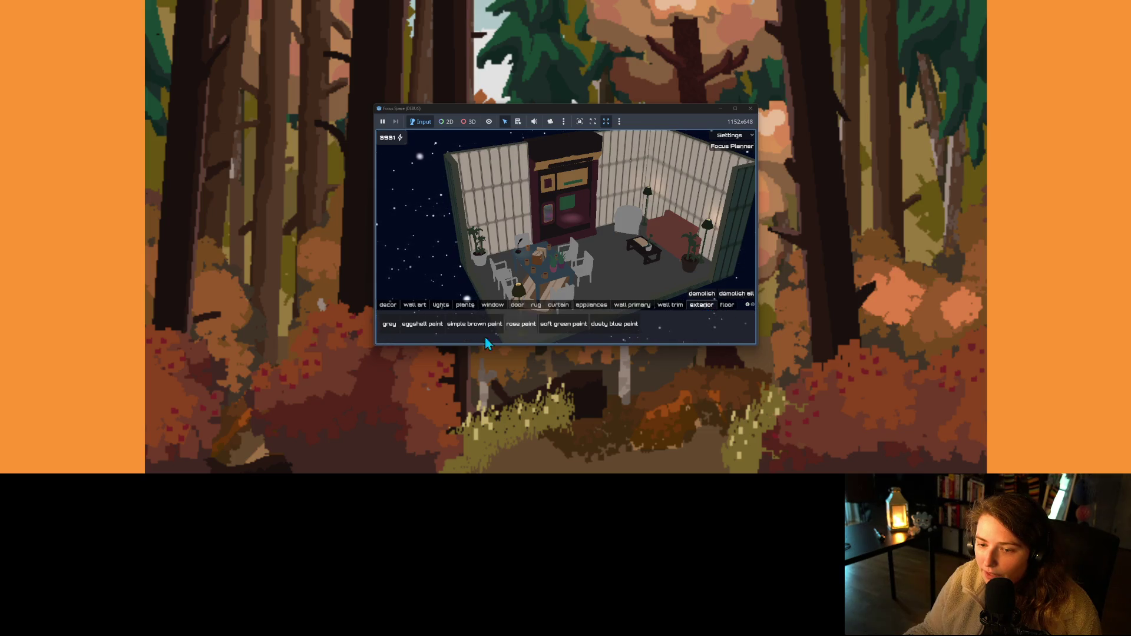
click(451, 327)
click(746, 305)
click(746, 305)
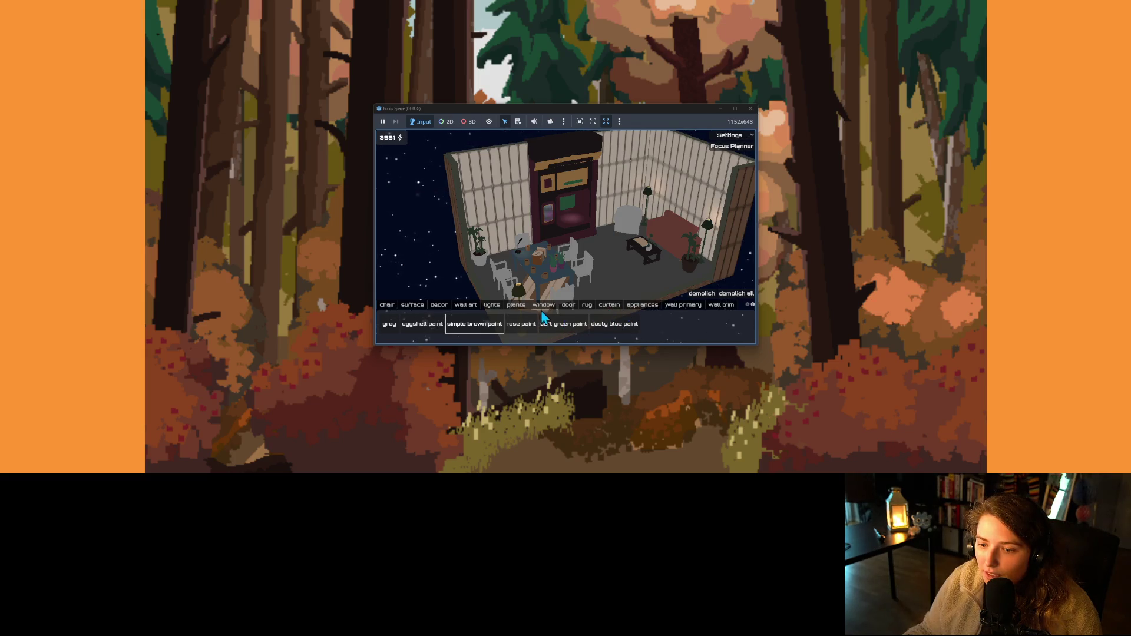
click(514, 306)
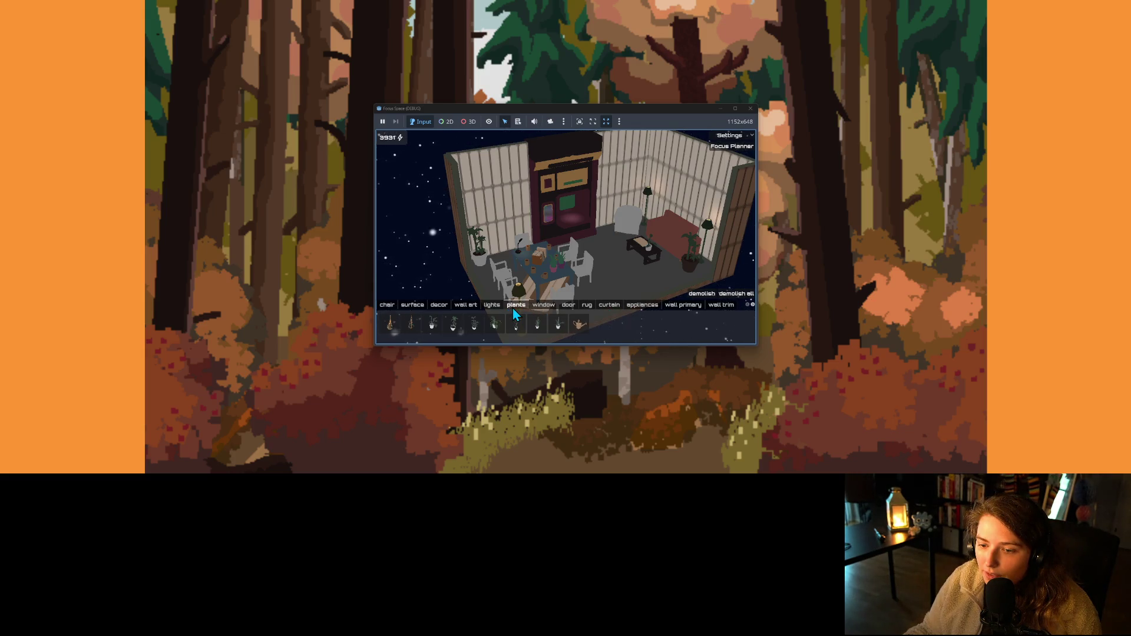
- Pick the floor cushion from the seating items and place it in front of the coffee table
click(466, 307)
click(441, 307)
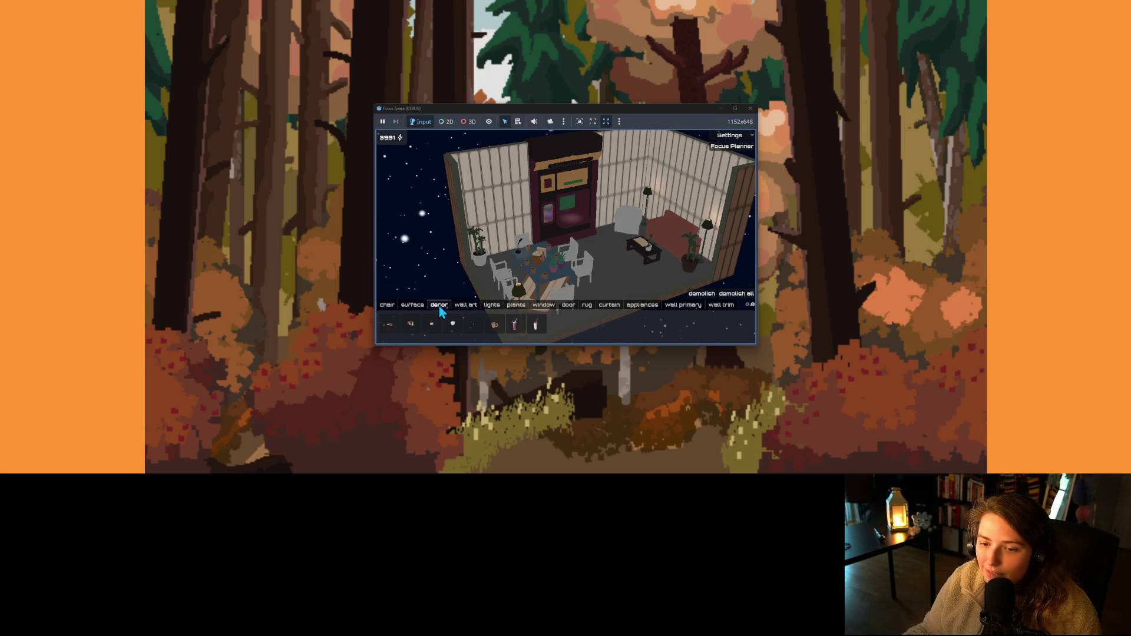
click(414, 306)
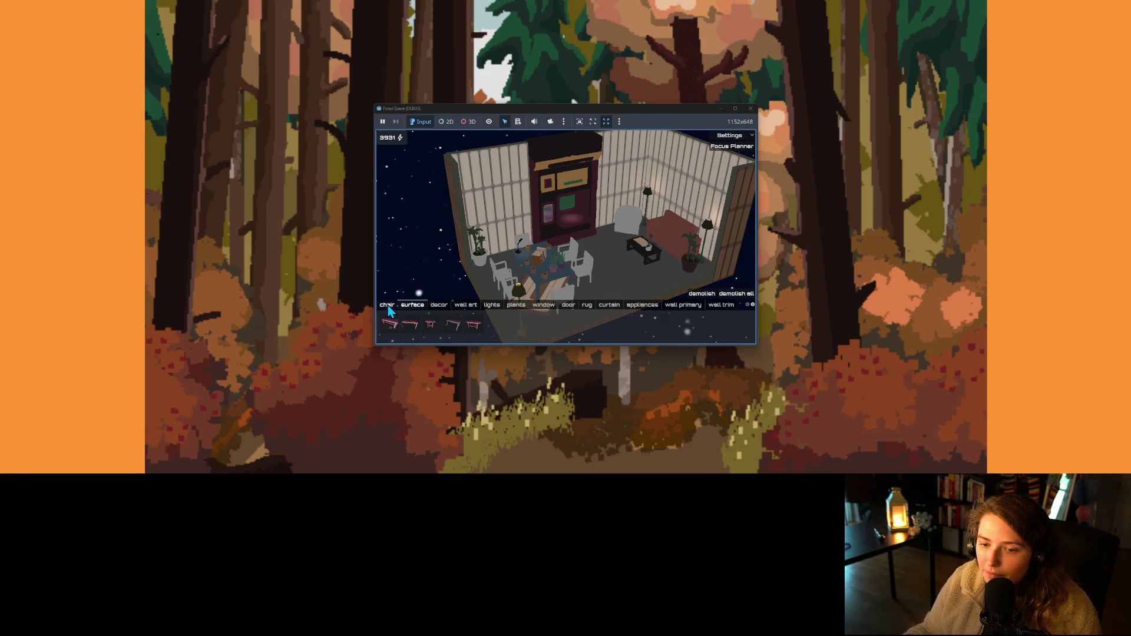
click(387, 306)
click(681, 325)
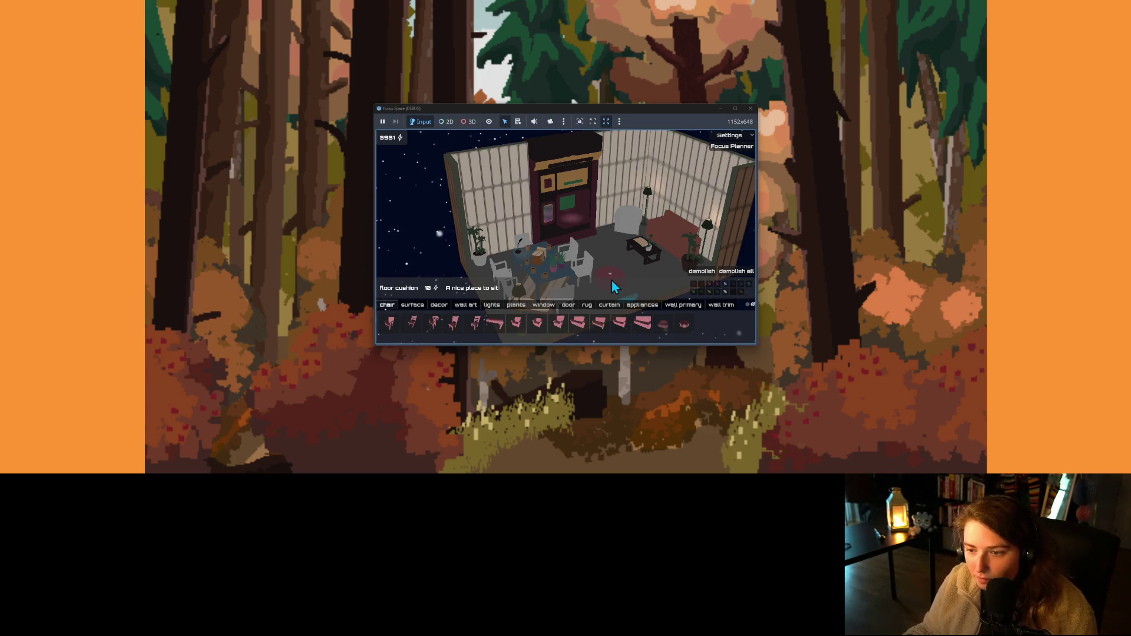
key(e)
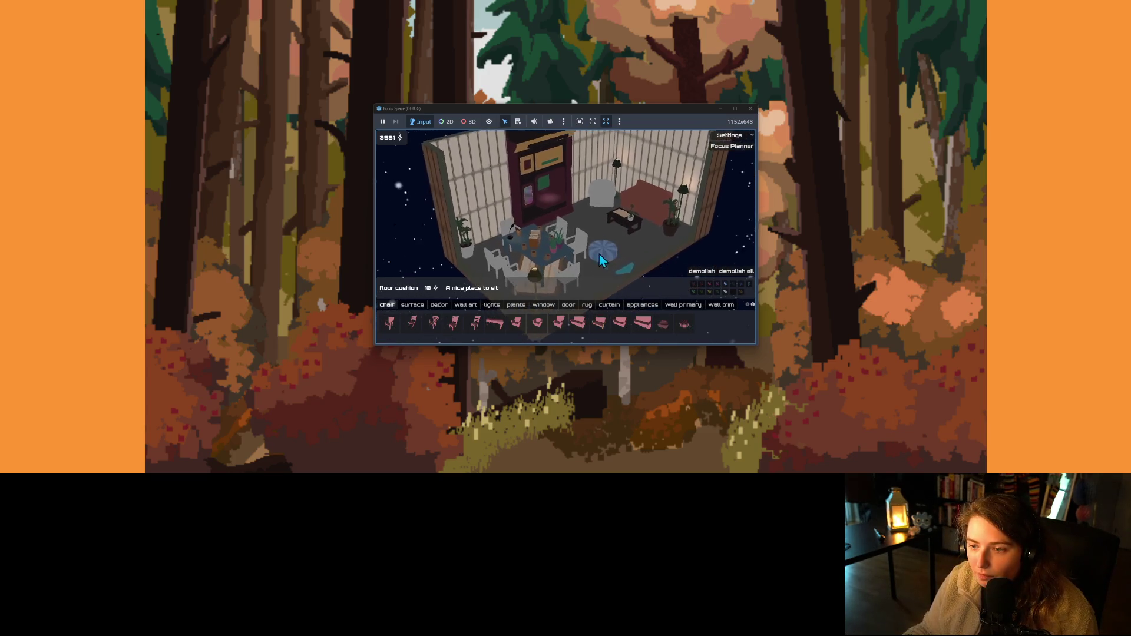
click(633, 258)
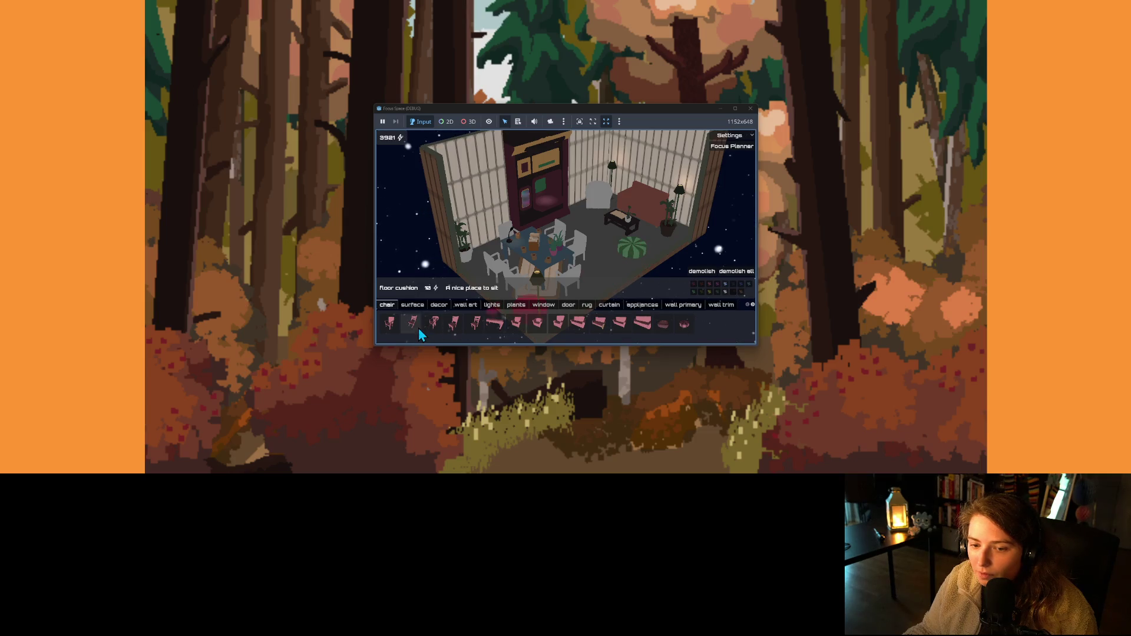
- In the Focus Planner, set 45 minutes and add the goals 'BE COOL' and 'DO MY BEST'
click(742, 150)
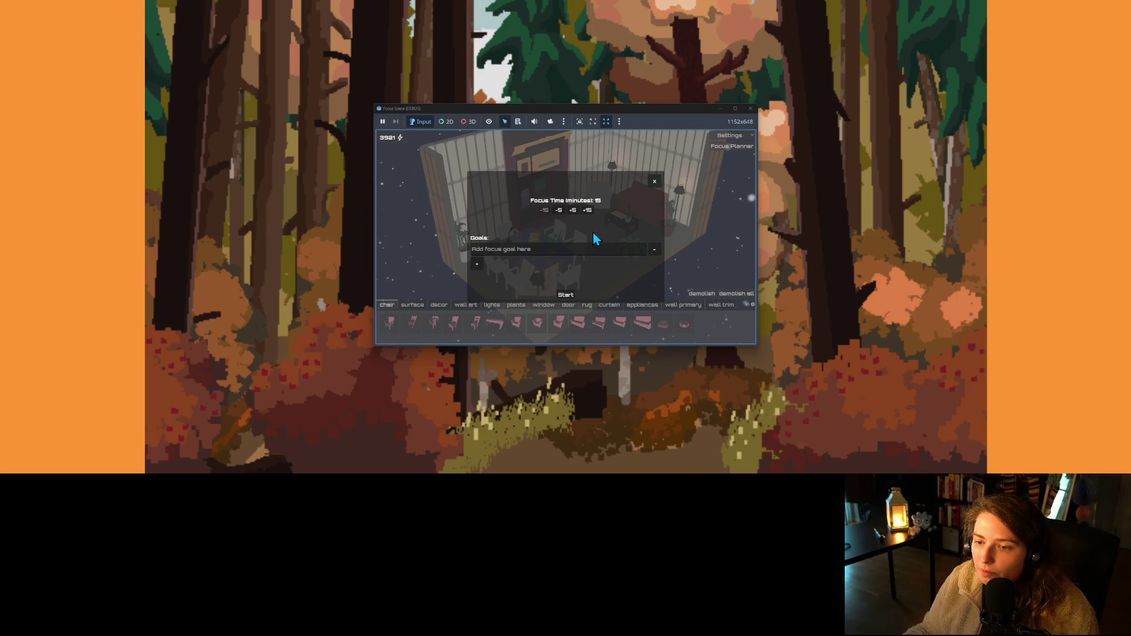
click(588, 211)
click(588, 211)
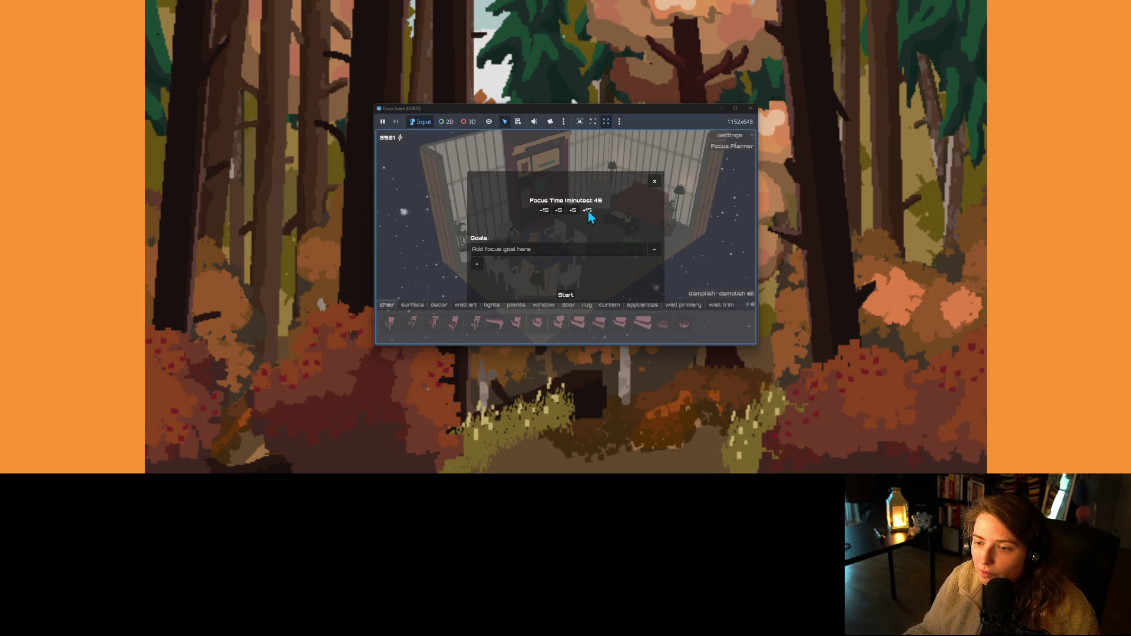
click(589, 250)
text(BO)
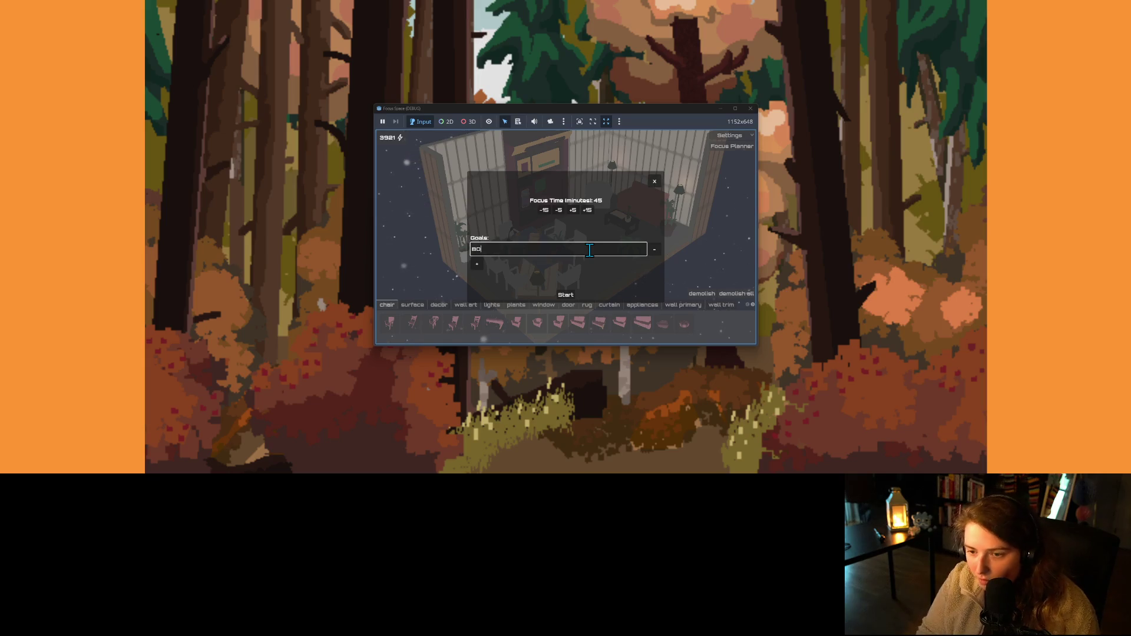
key(BackSpace)
key(BackSpace)
text(E COOL)
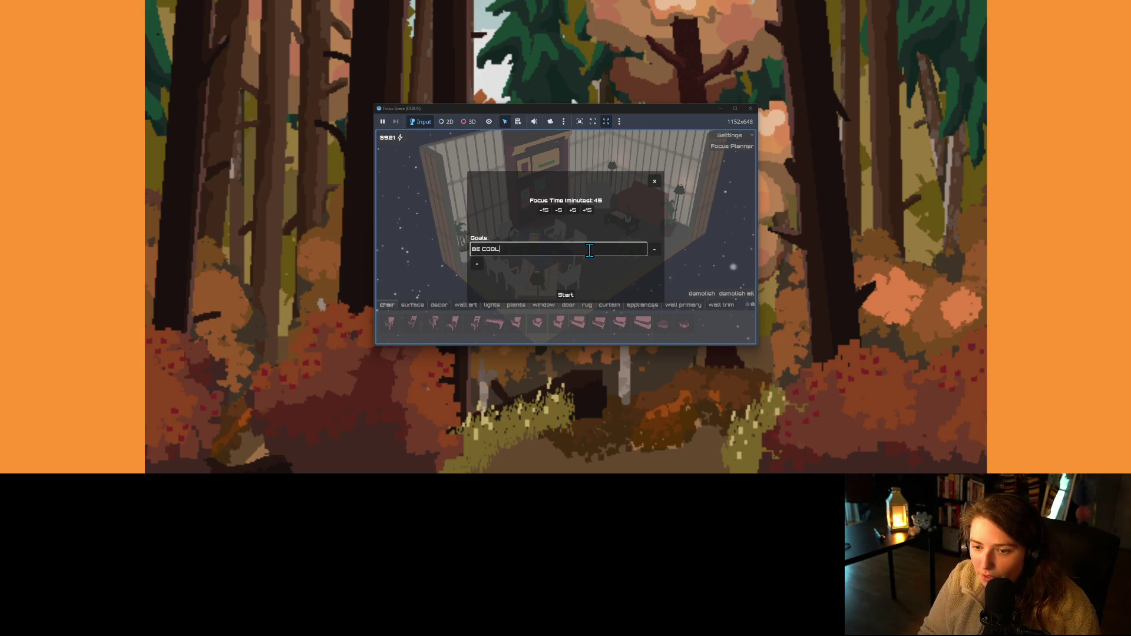
click(476, 264)
click(523, 256)
text(DO MY BEST)
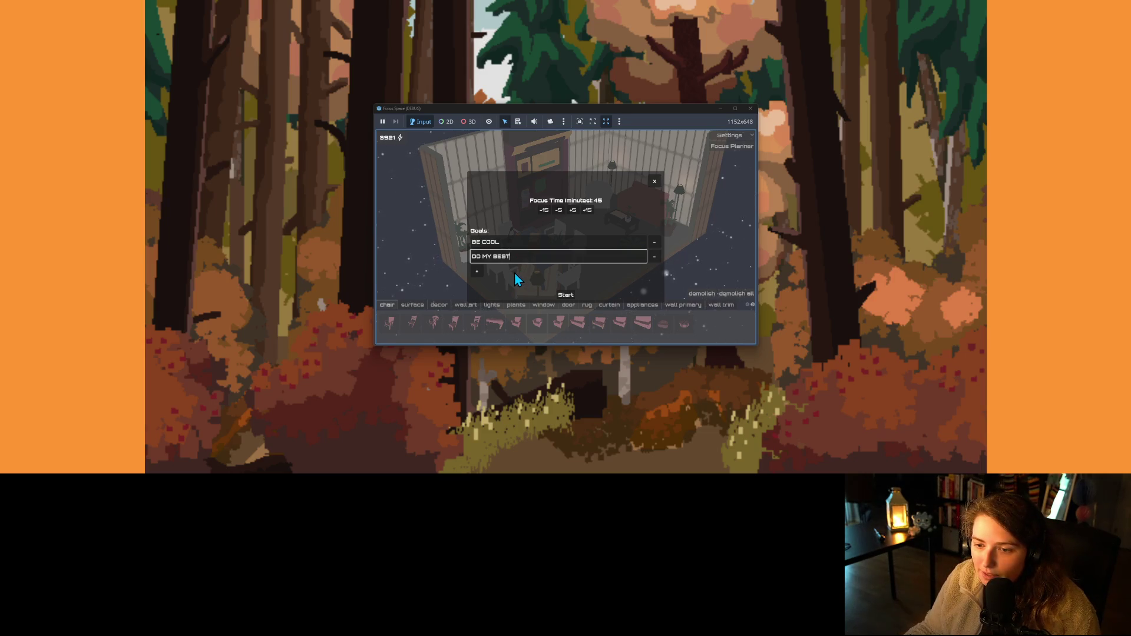
click(654, 183)
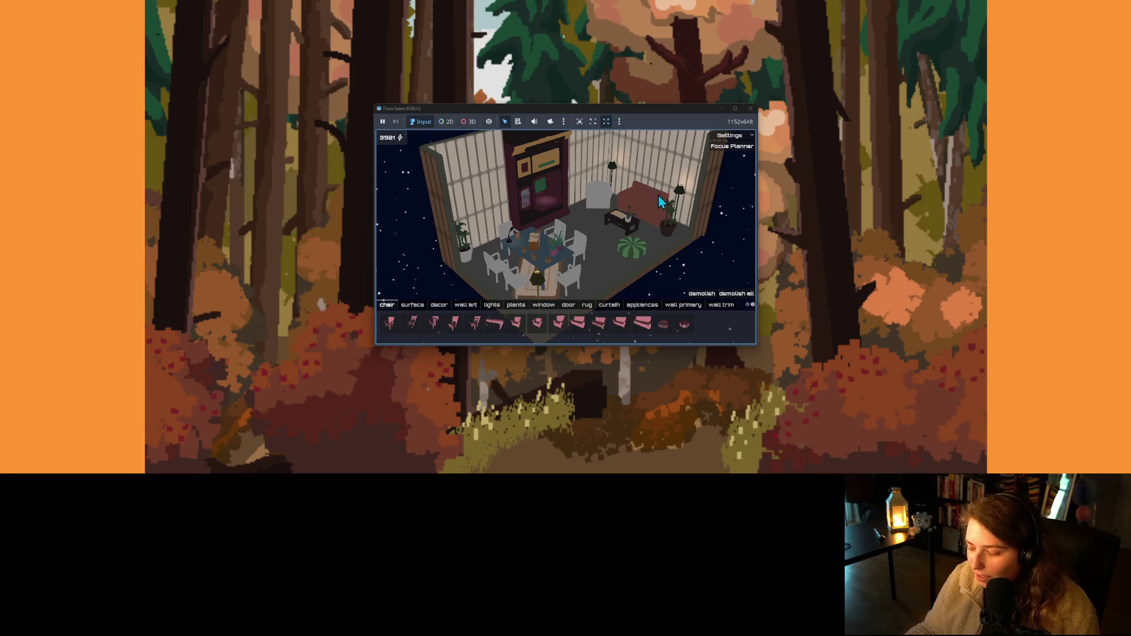
- Reopen the Focus Planner, delete both trial goals, and close it
click(732, 148)
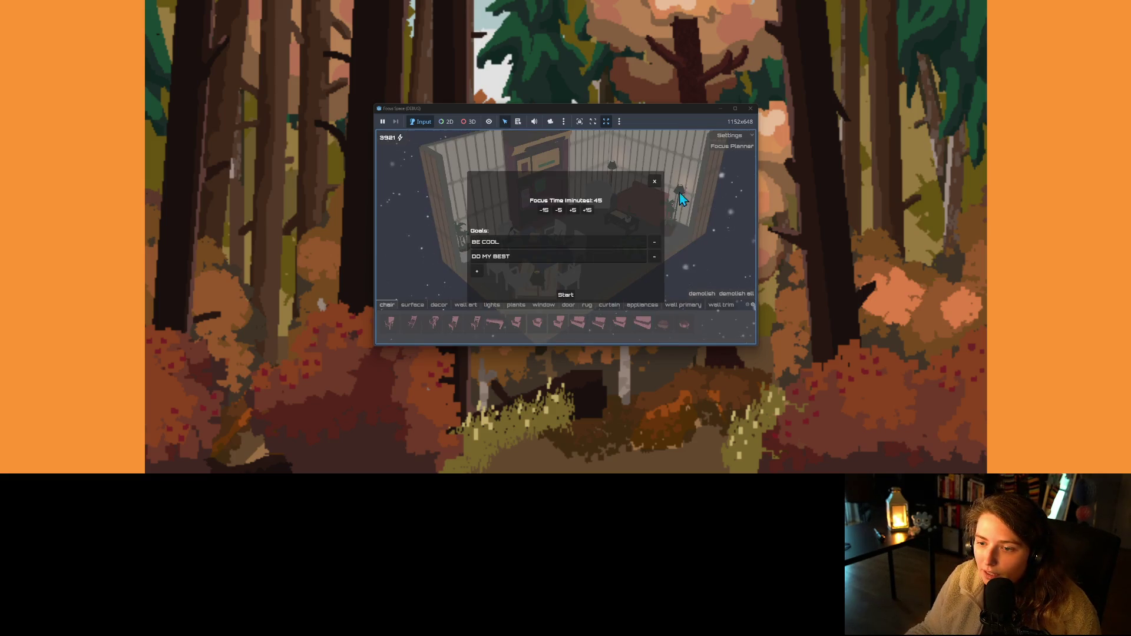
click(564, 237)
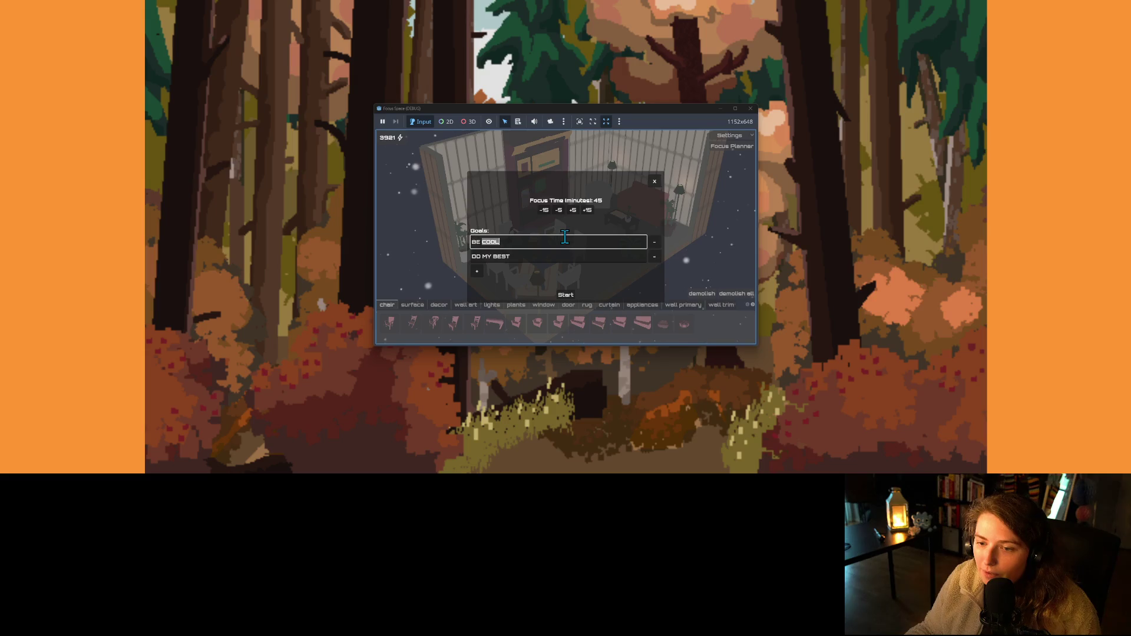
key(ctrl+a)
key(BackSpace)
click(654, 256)
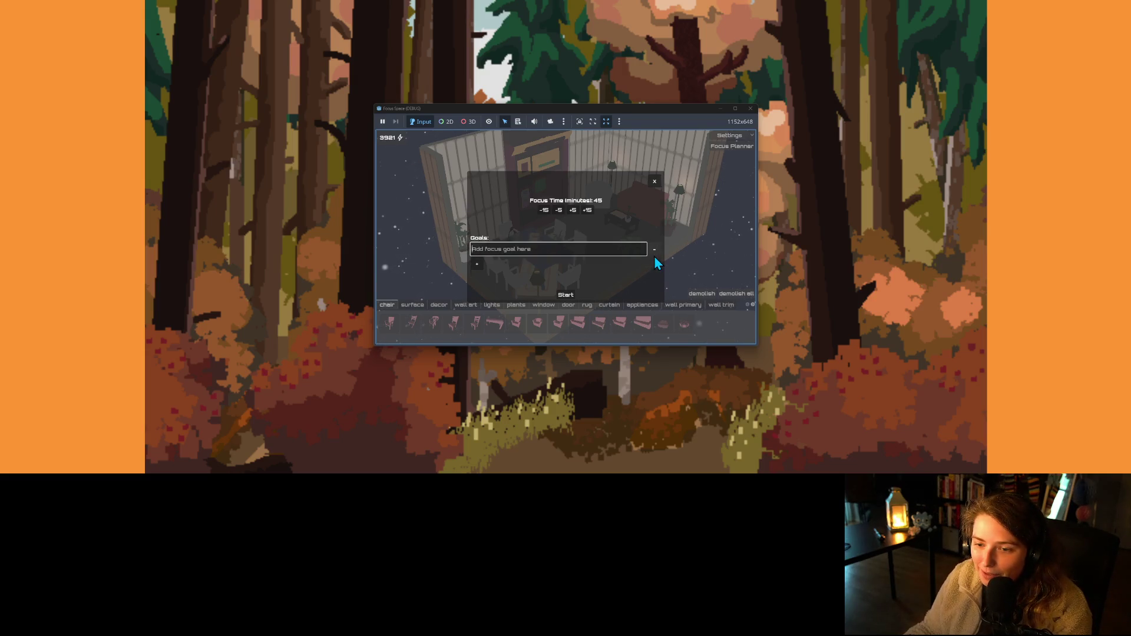
click(654, 182)
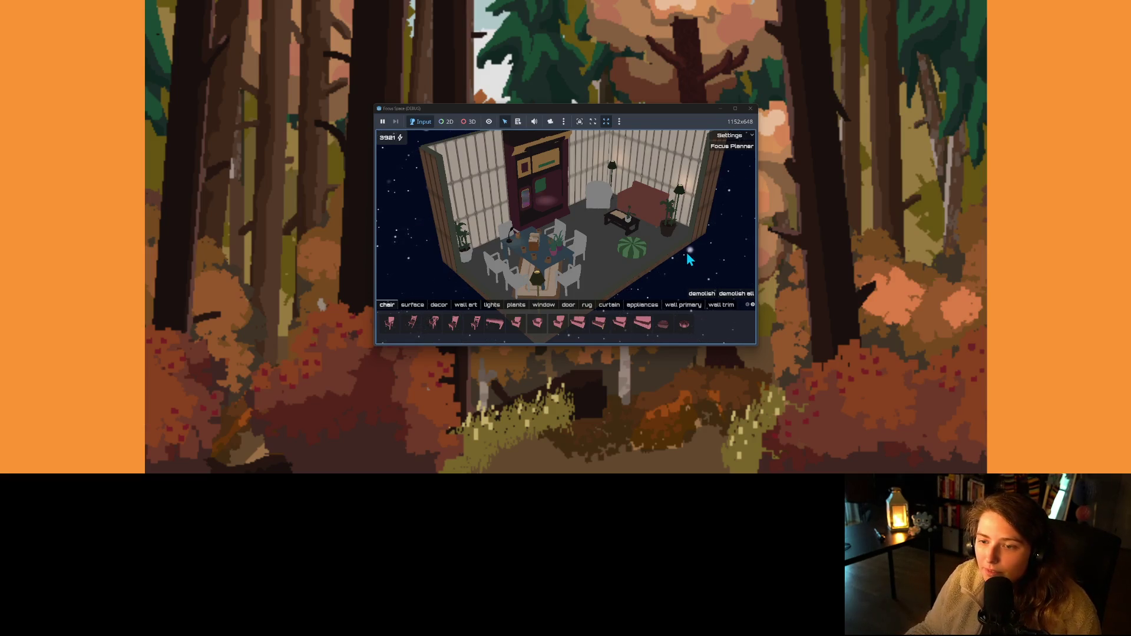
- Plan 60 minutes with the goals 'be cool' and 'do my best', then start the session
click(736, 150)
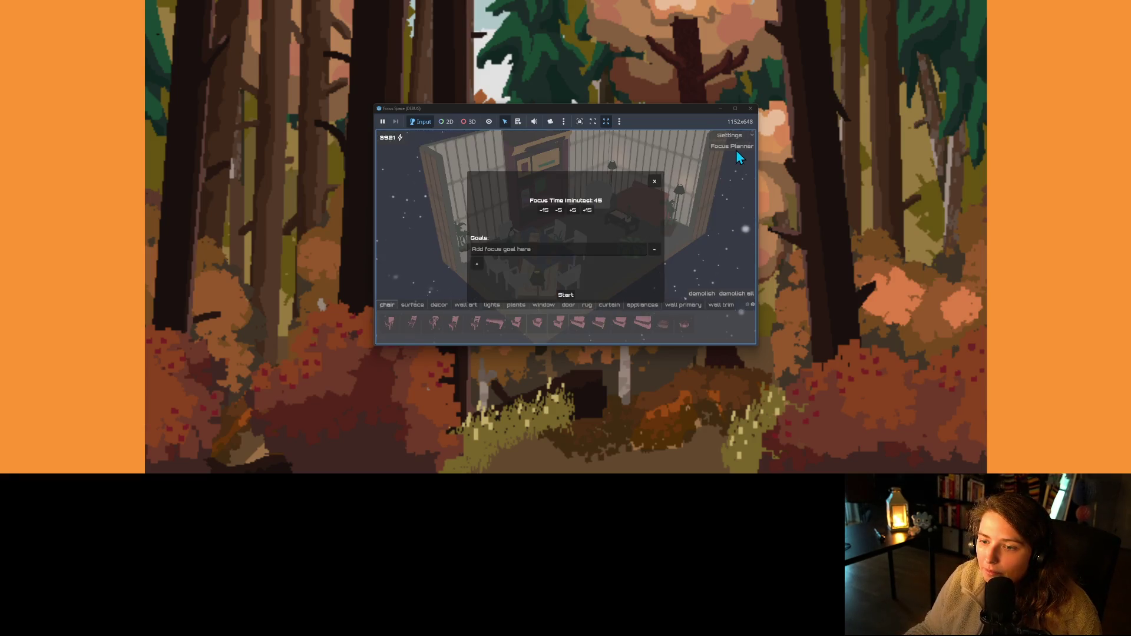
click(586, 210)
click(583, 250)
text(be v)
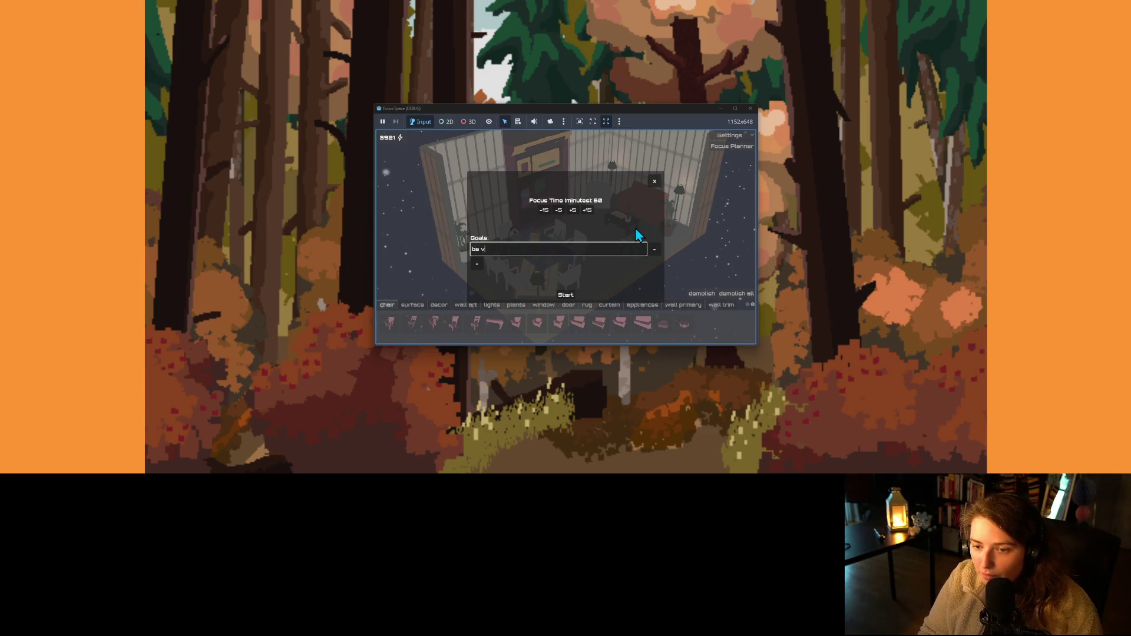
text(l)
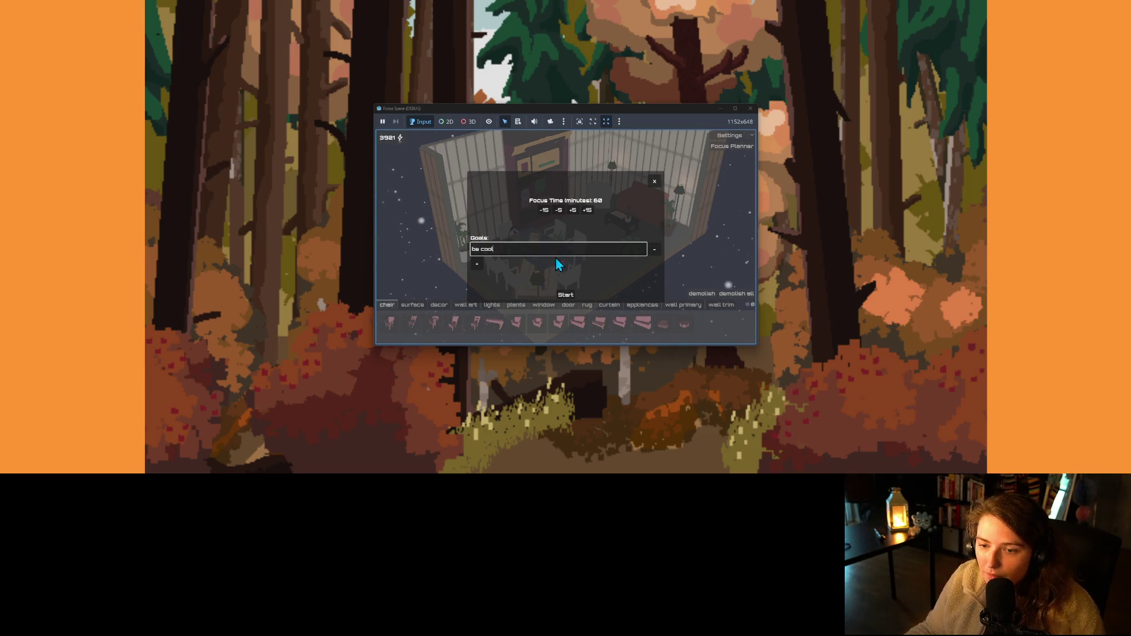
click(480, 263)
click(508, 258)
text(do my best)
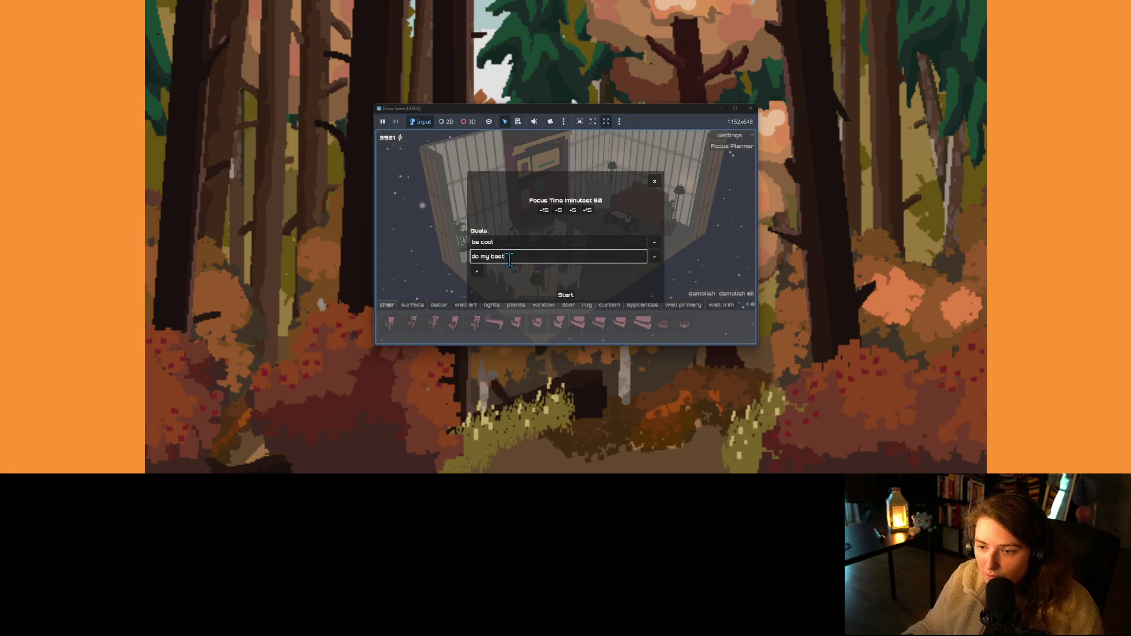
click(567, 296)
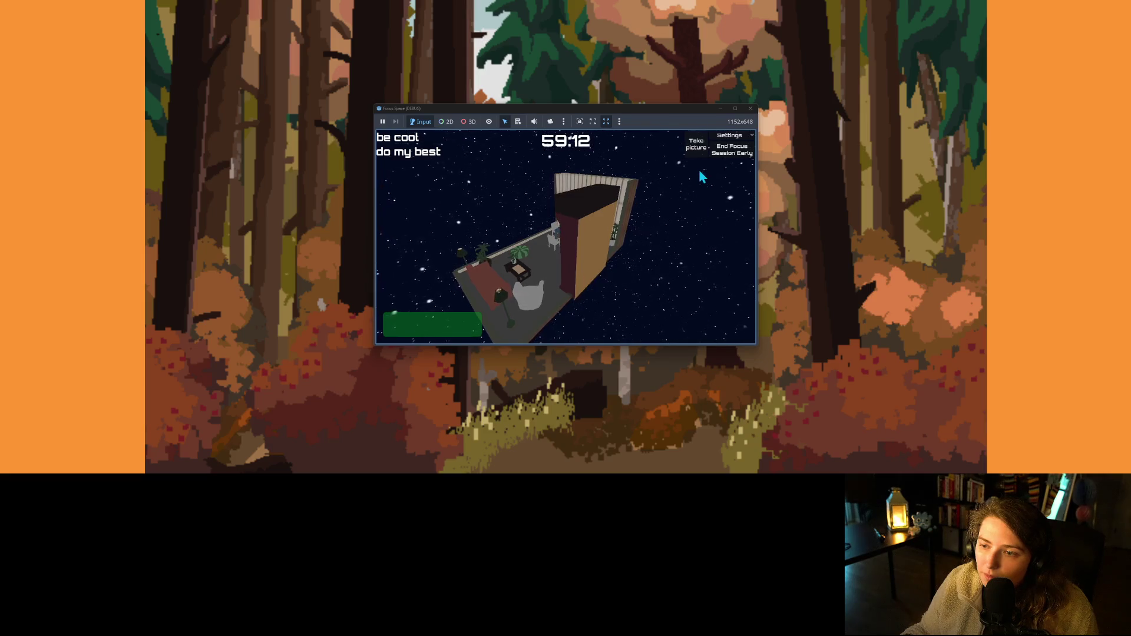
- Take a picture of the room during the session, then delete the new unnamed image
click(699, 151)
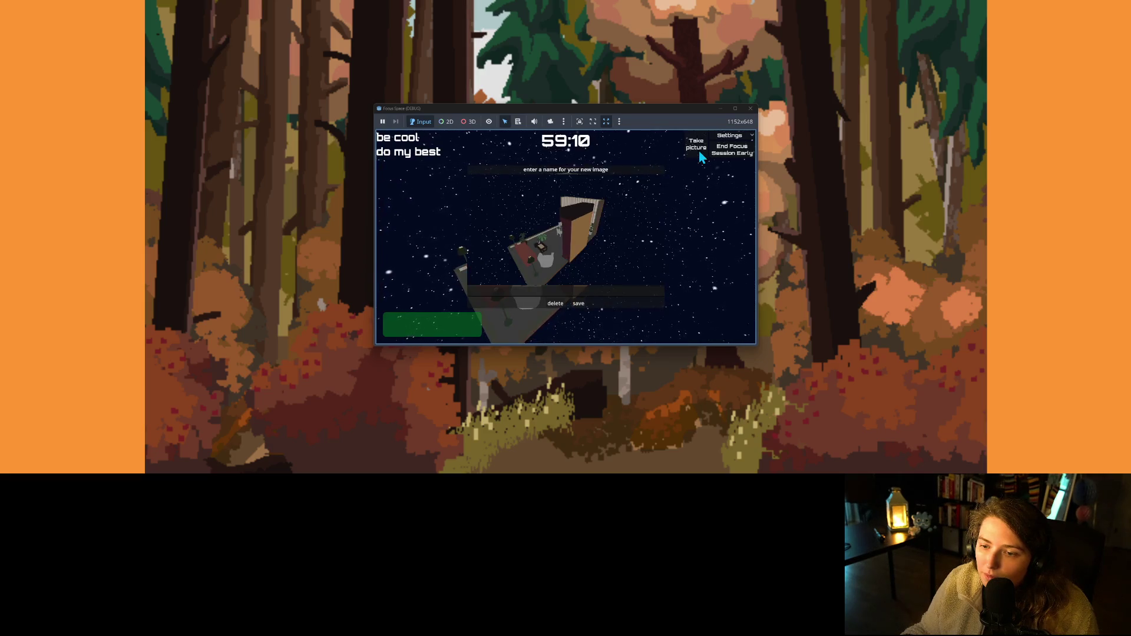
click(556, 303)
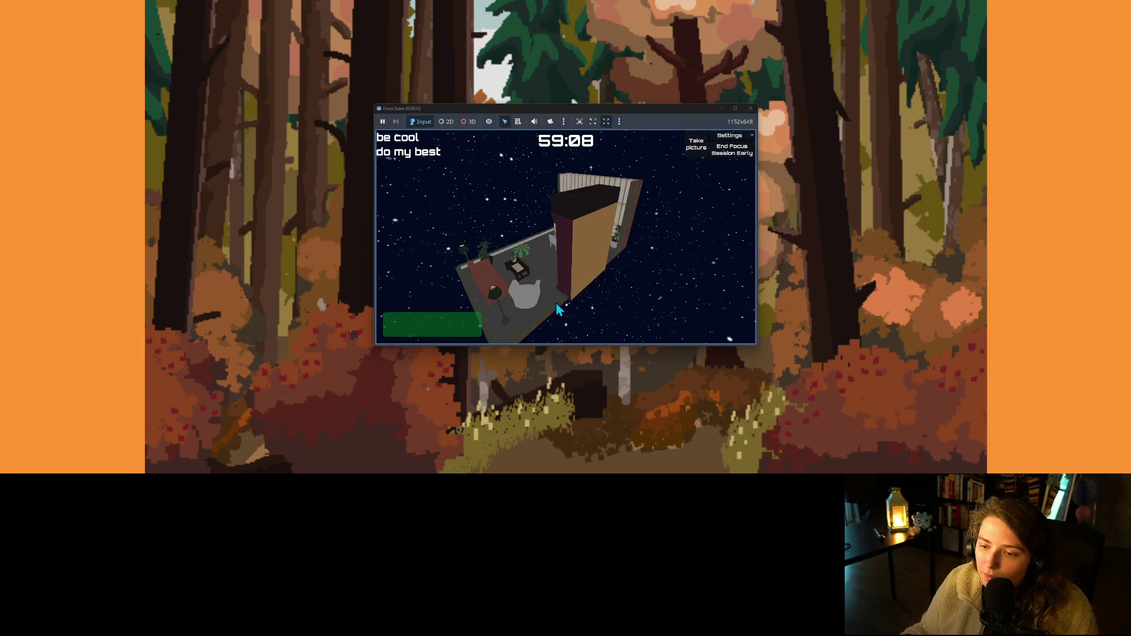